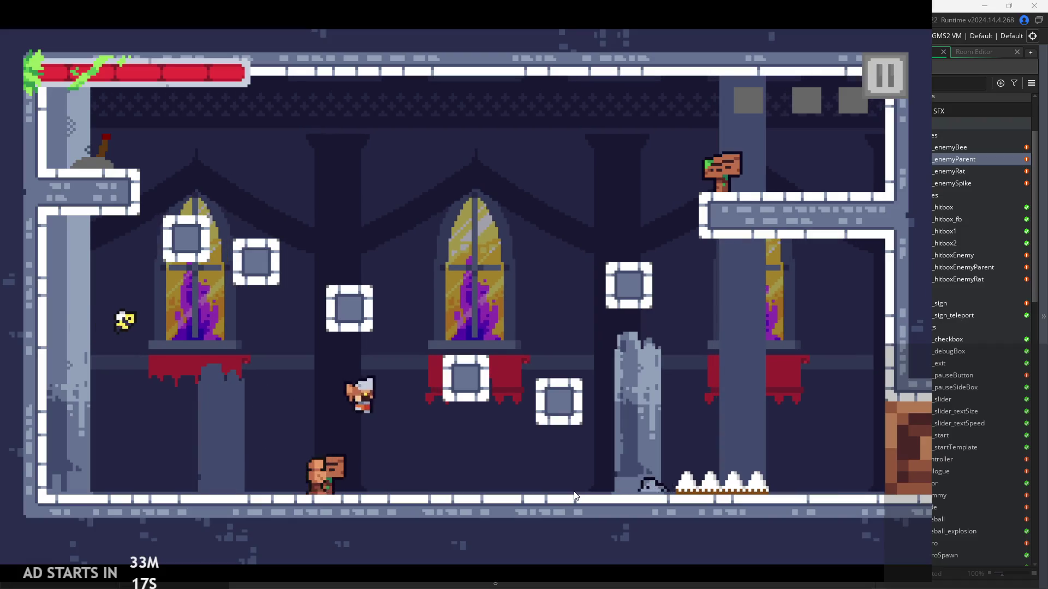
# Jump and attack across the castle platforms, then pause and close the game.
pyautogui.press('x')
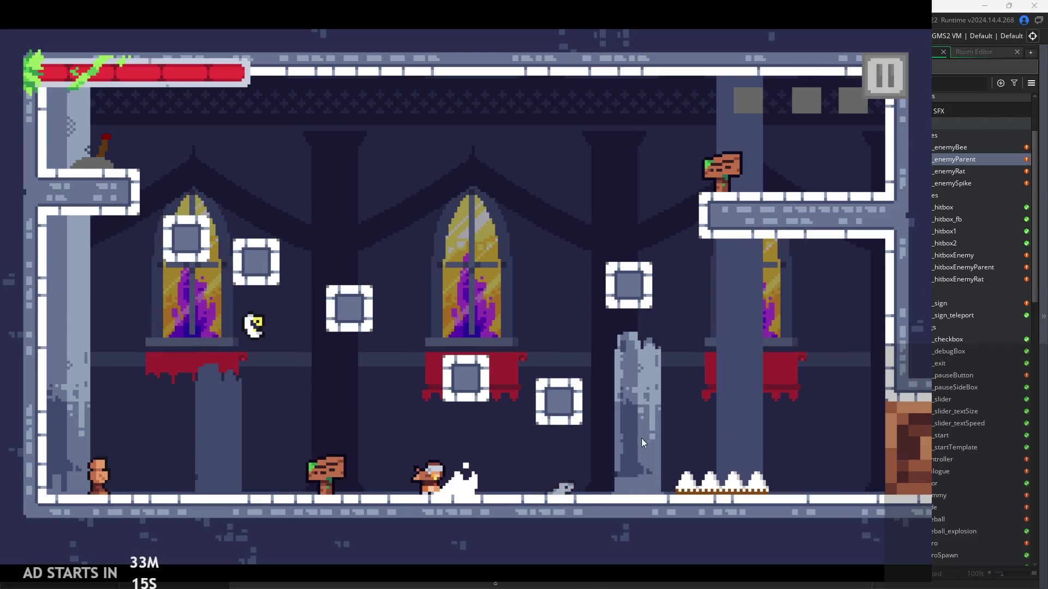
pyautogui.press('space')
pyautogui.press('Right')
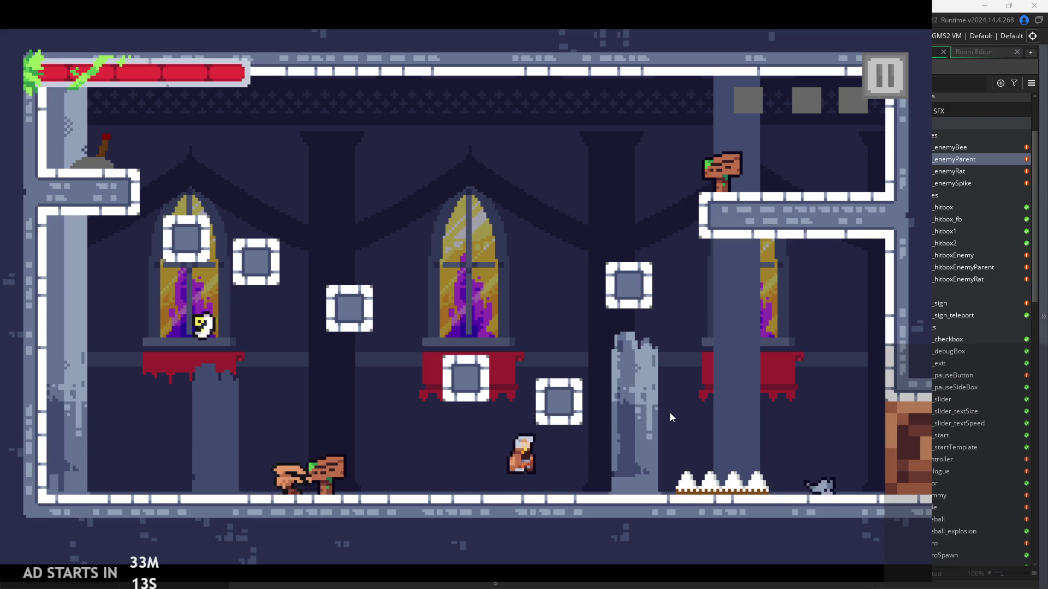
pyautogui.press('space')
pyautogui.press('space')
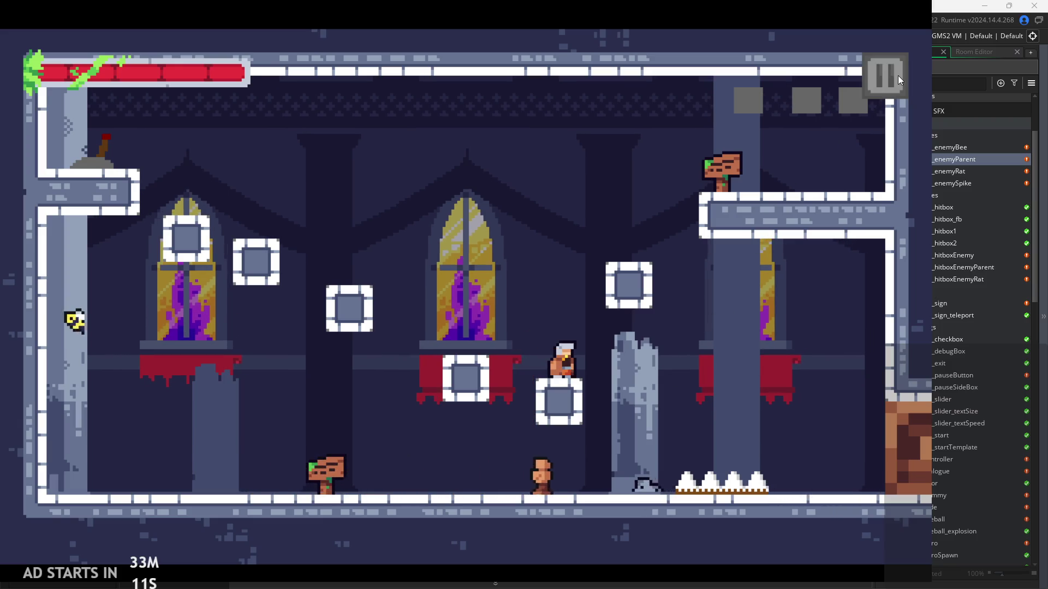
pyautogui.click(884, 75)
pyautogui.click(735, 457)
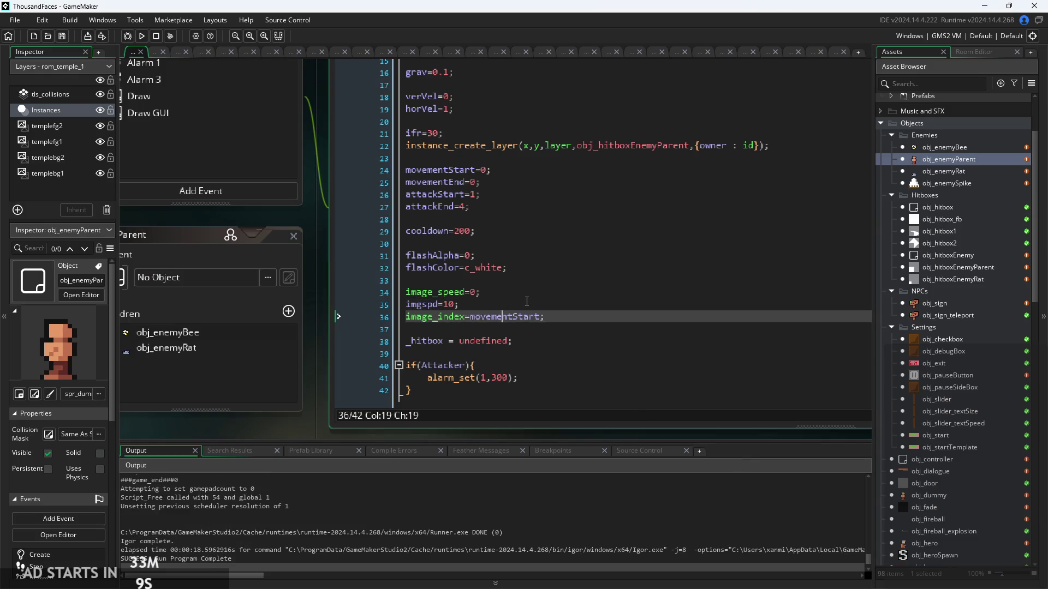
# Open obj_enemyParent's Step event and search its code for imgspd.
pyautogui.click(469, 98)
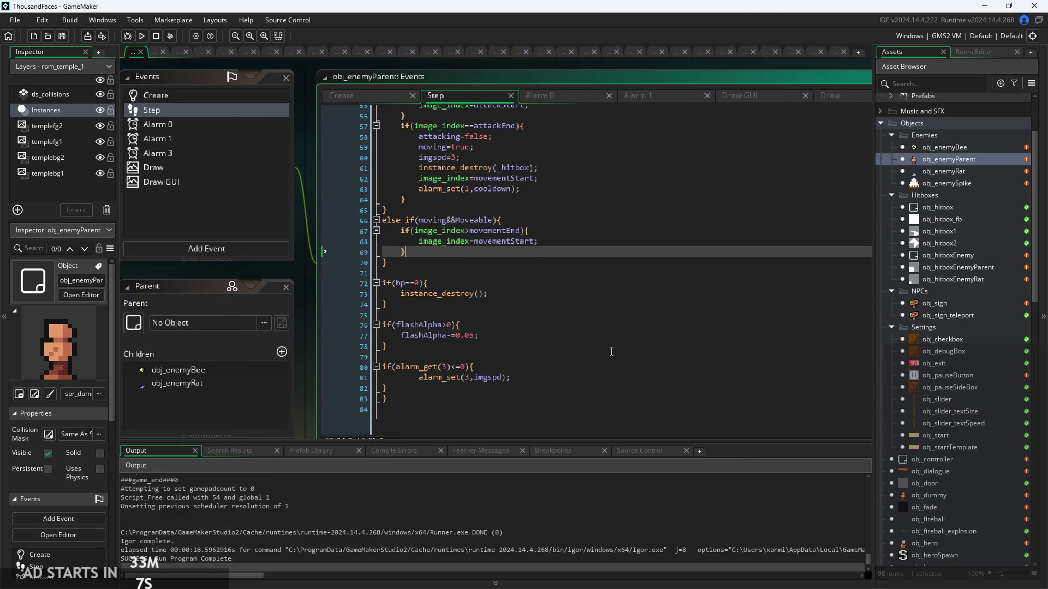
pyautogui.scroll(8, 585, 382)
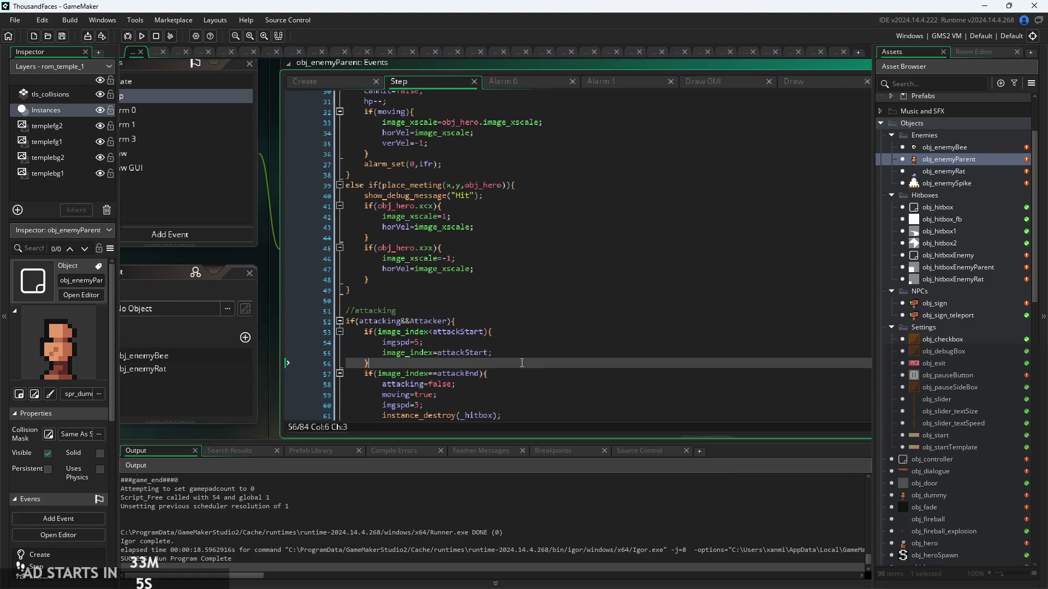
pyautogui.scroll(8, 491, 350)
pyautogui.scroll(2, 485, 347)
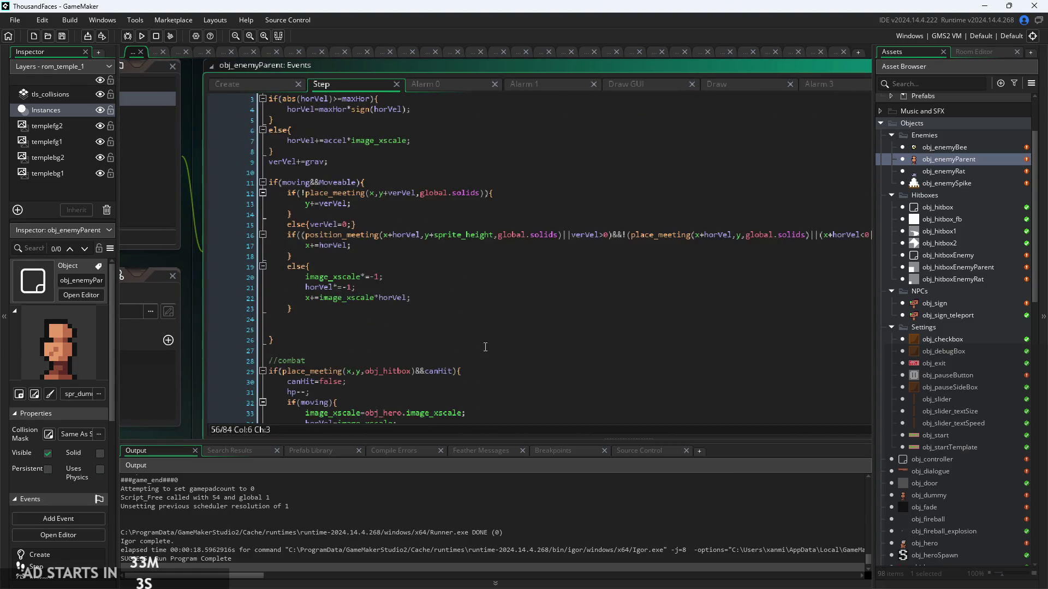
pyautogui.click(493, 333)
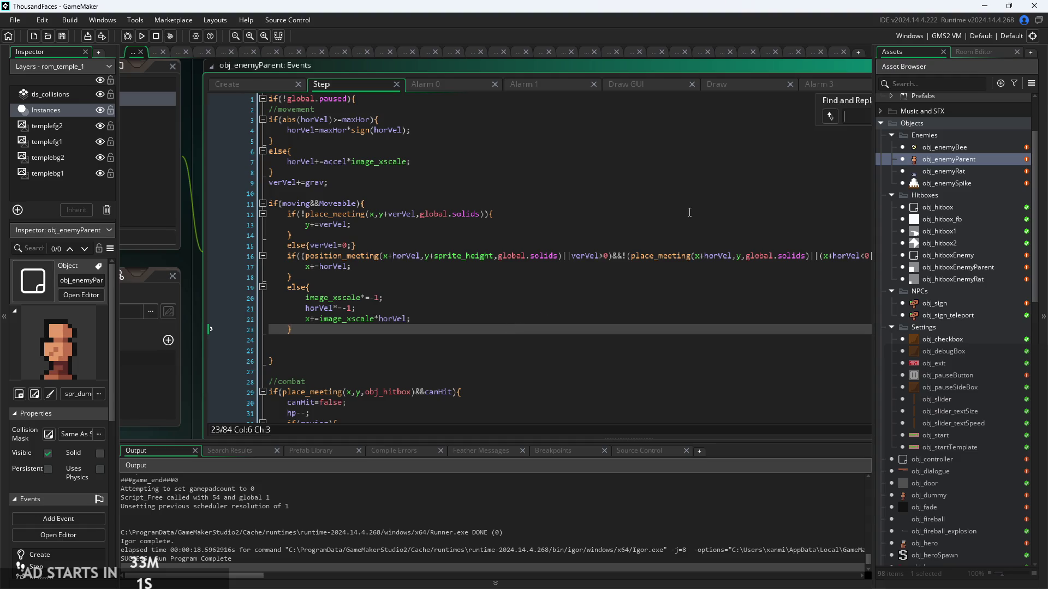
pyautogui.write('ima')
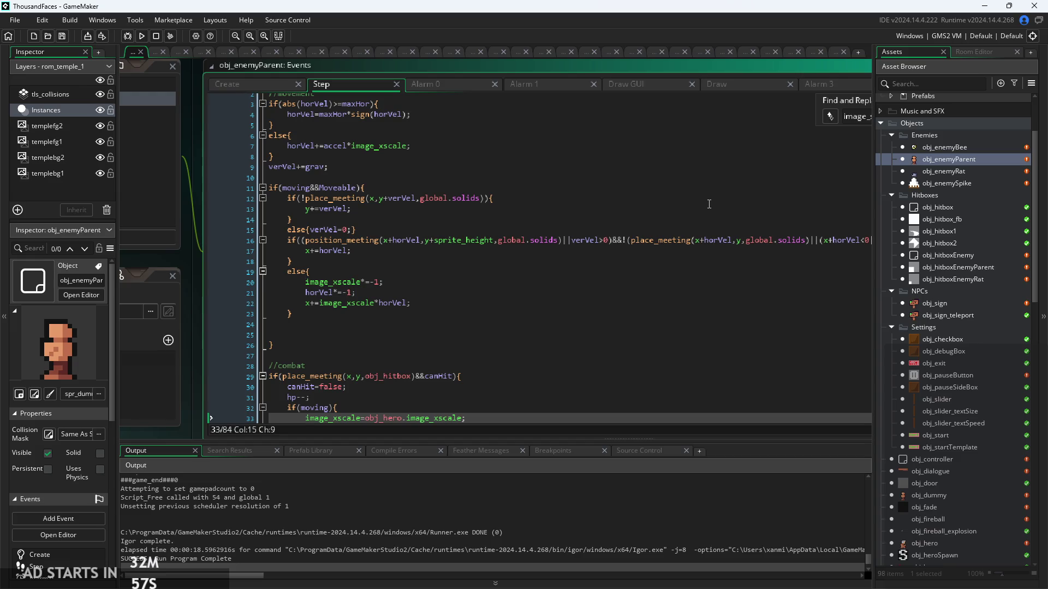
pyautogui.press('BackSpace')
pyautogui.write('g')
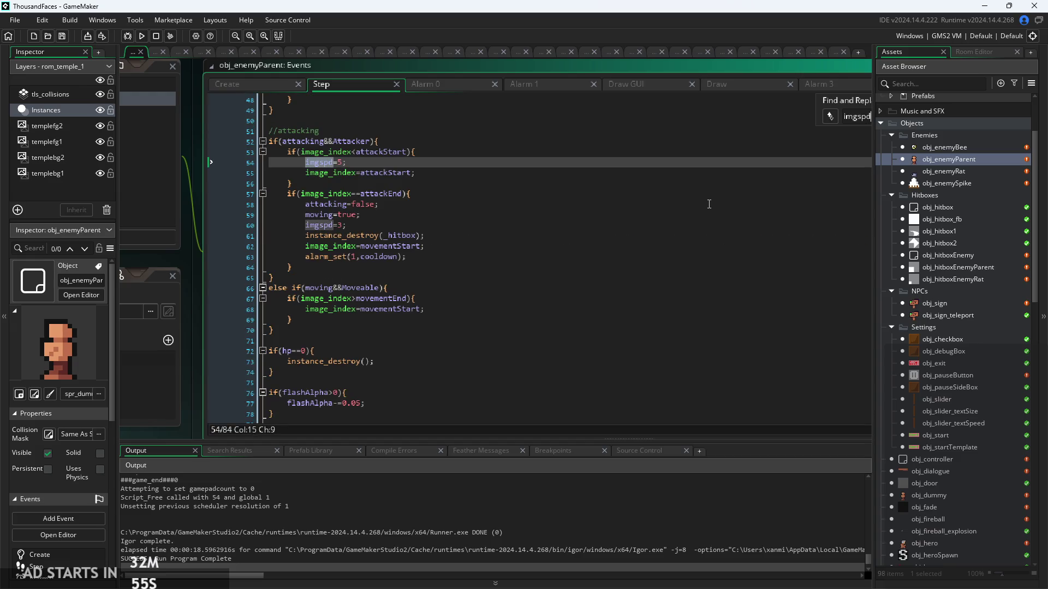
# Go to the imgspd line at the attack-start frame in the attack code.
pyautogui.click(456, 280)
pyautogui.click(753, 203)
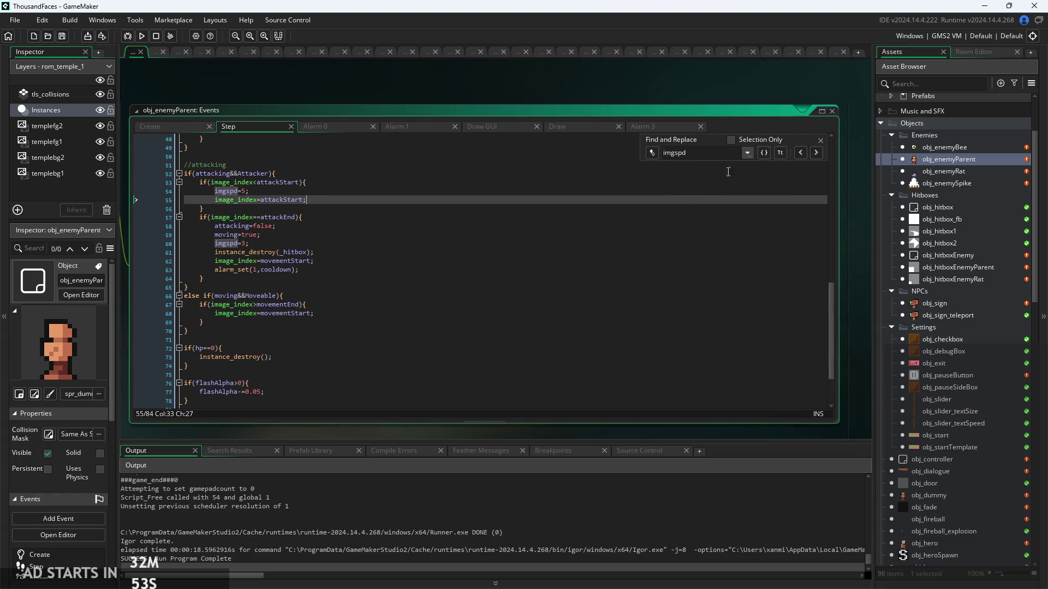
pyautogui.click(820, 140)
pyautogui.click(226, 191)
pyautogui.scroll(2, 225, 191)
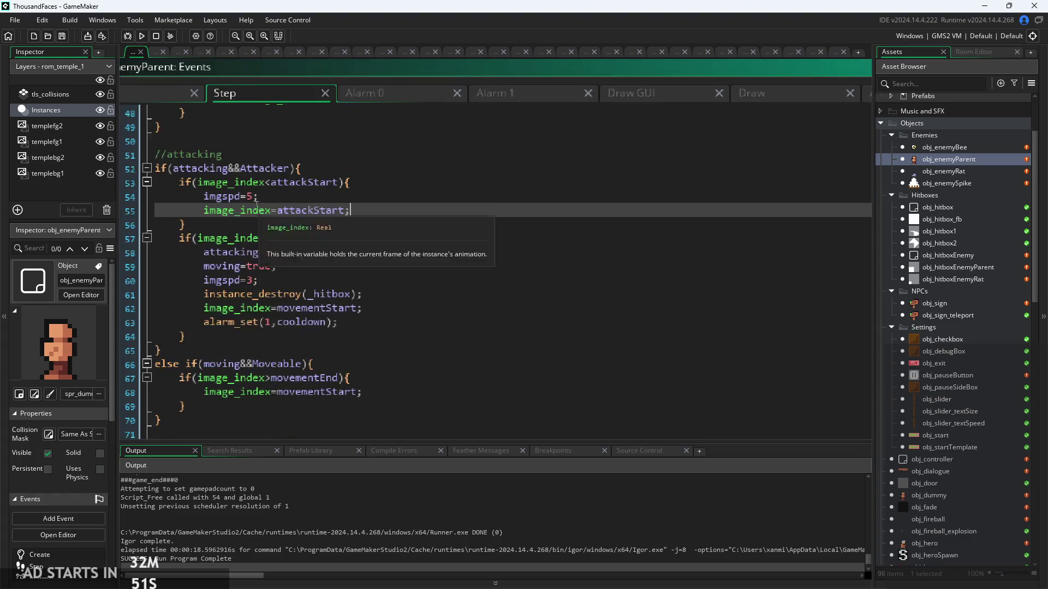
# Check imgspd's starting value in Create, set the post-attack imgspd to 10 on line 60, and run.
pyautogui.click(232, 92)
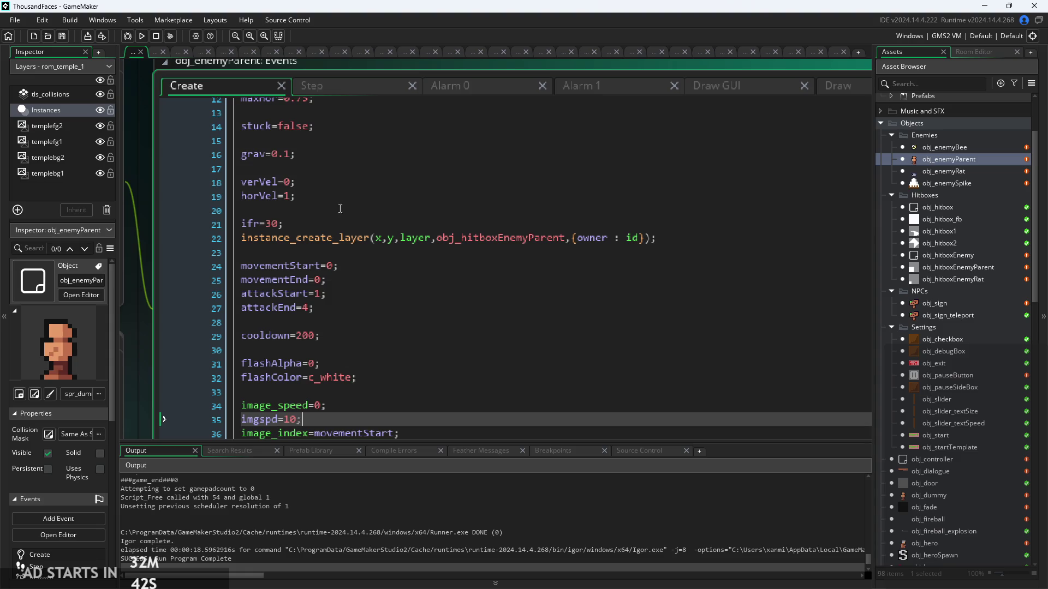
pyautogui.click(342, 90)
pyautogui.scroll(1, 343, 116)
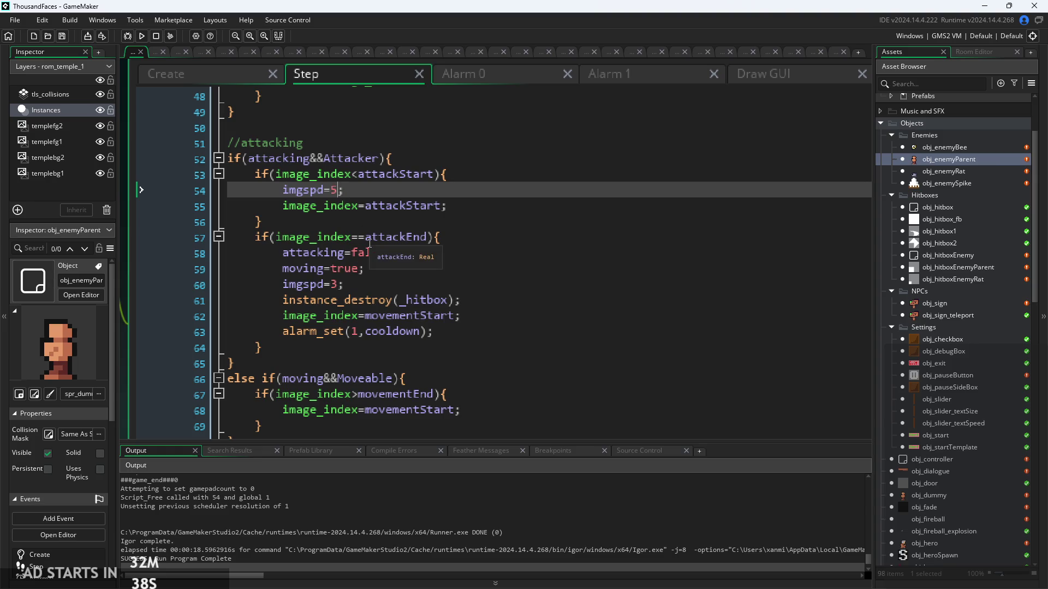
pyautogui.write('20')
pyautogui.click(342, 290)
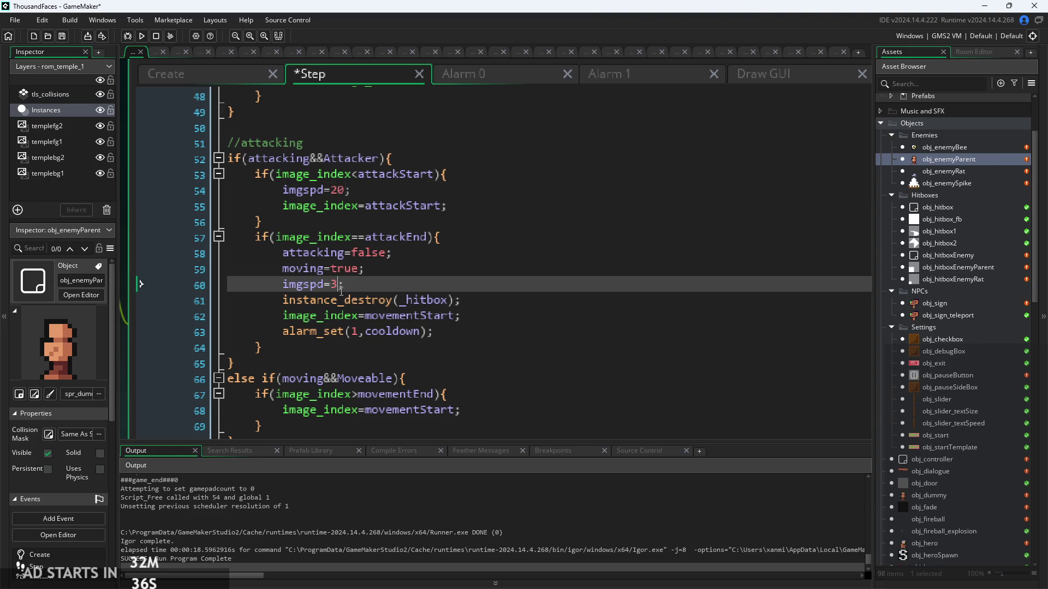
pyautogui.press('BackSpace')
pyautogui.write('10')
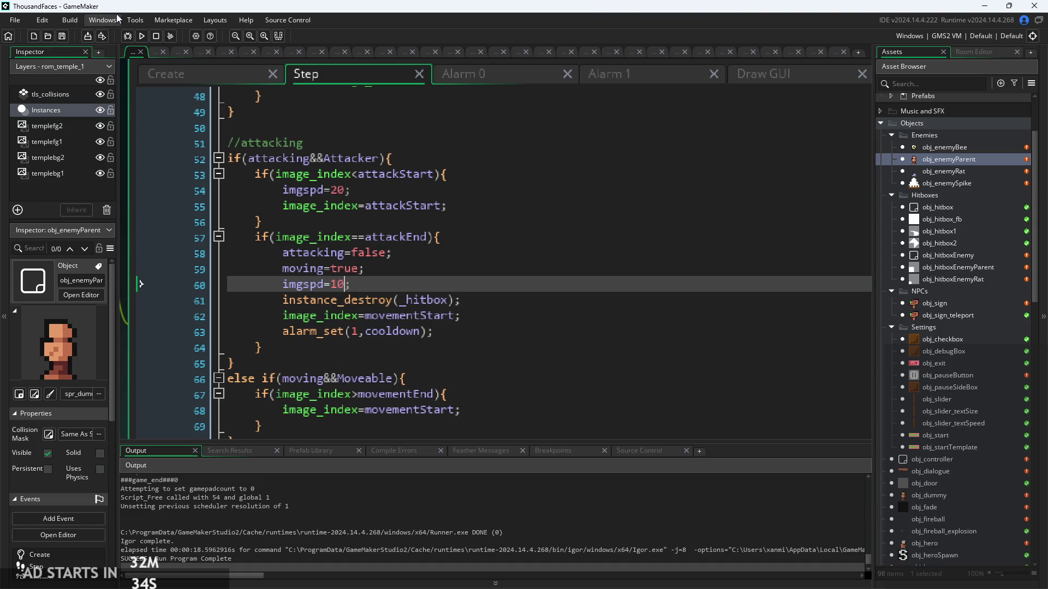
pyautogui.click(143, 36)
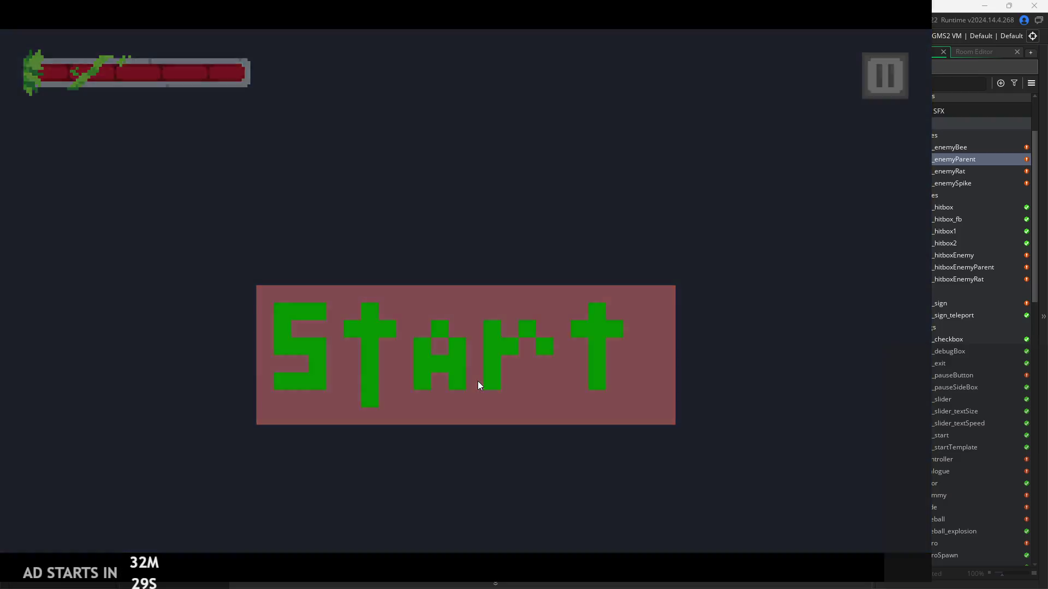
# Start the first level and jump the hero past the sign onto the floating blocks.
pyautogui.click(479, 382)
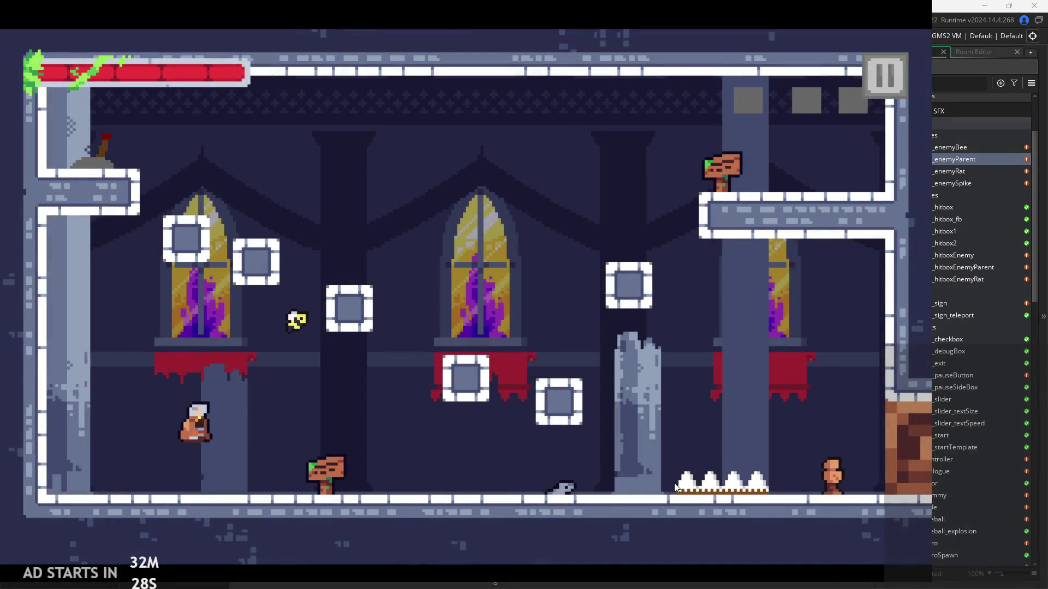
pyautogui.press('Right')
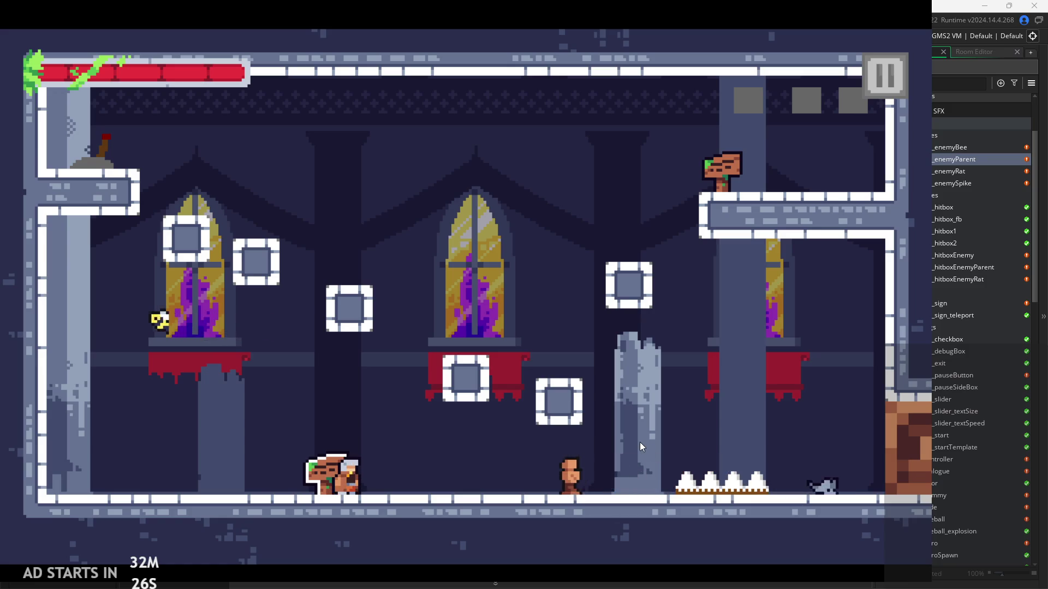
pyautogui.press('space')
pyautogui.press('Right')
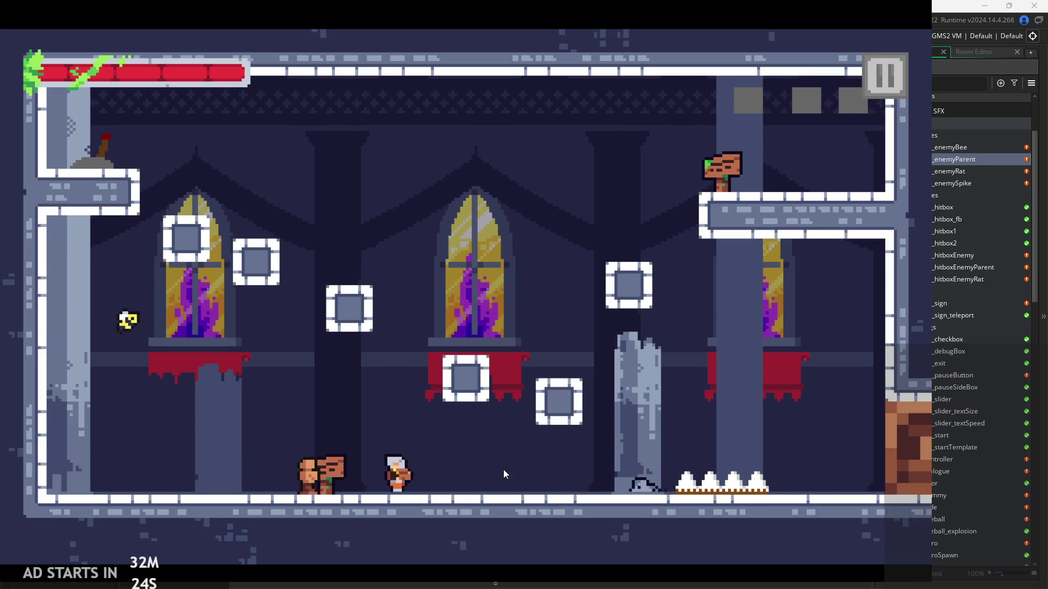
pyautogui.press('space')
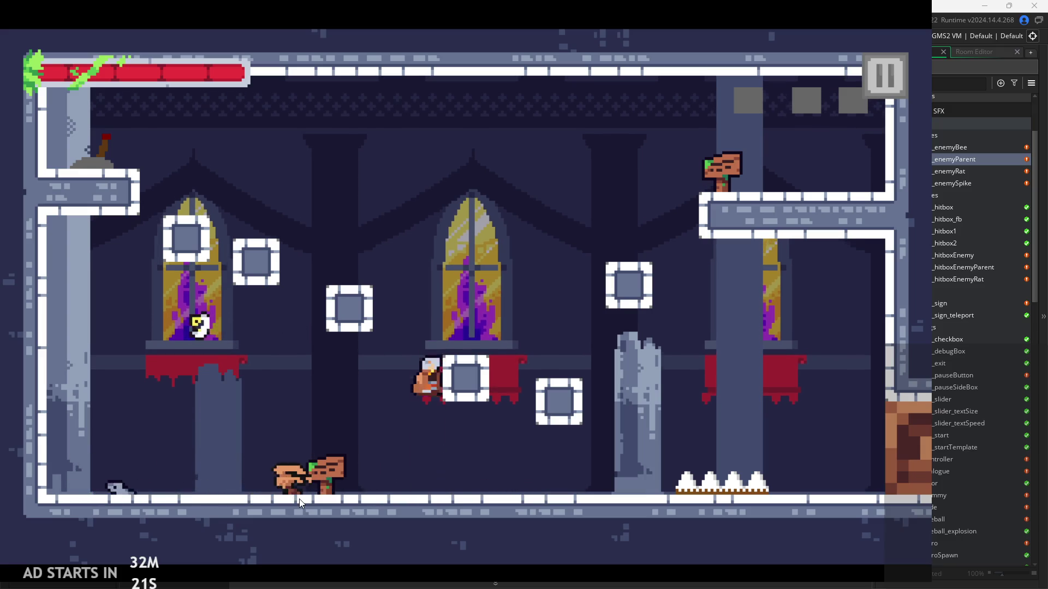
pyautogui.press('Right')
pyautogui.press('space')
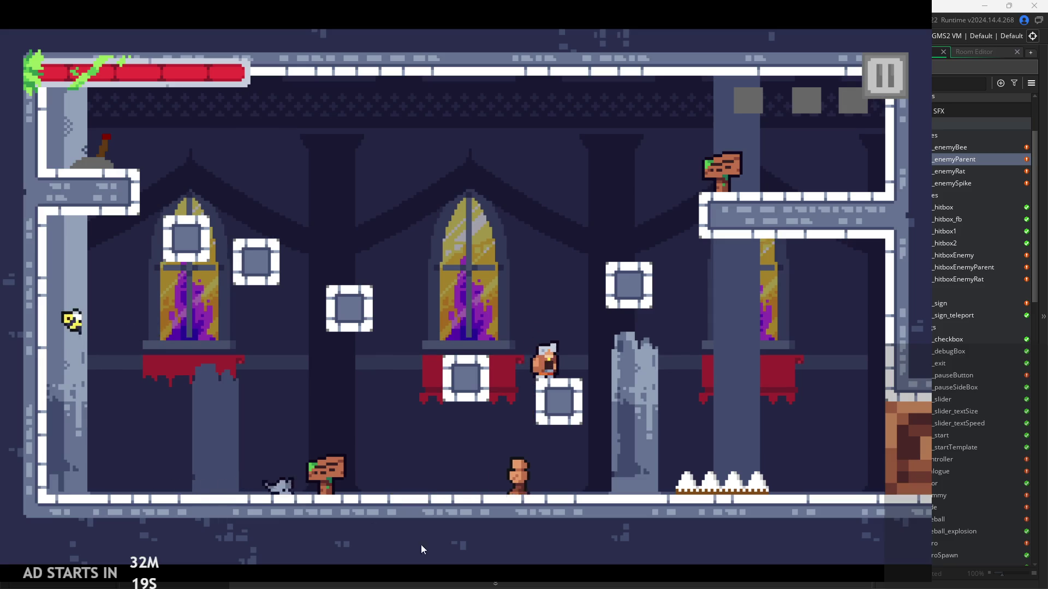
# Double-jump off the block, turn back, and run right past the pillar toward the exit.
pyautogui.press('Right')
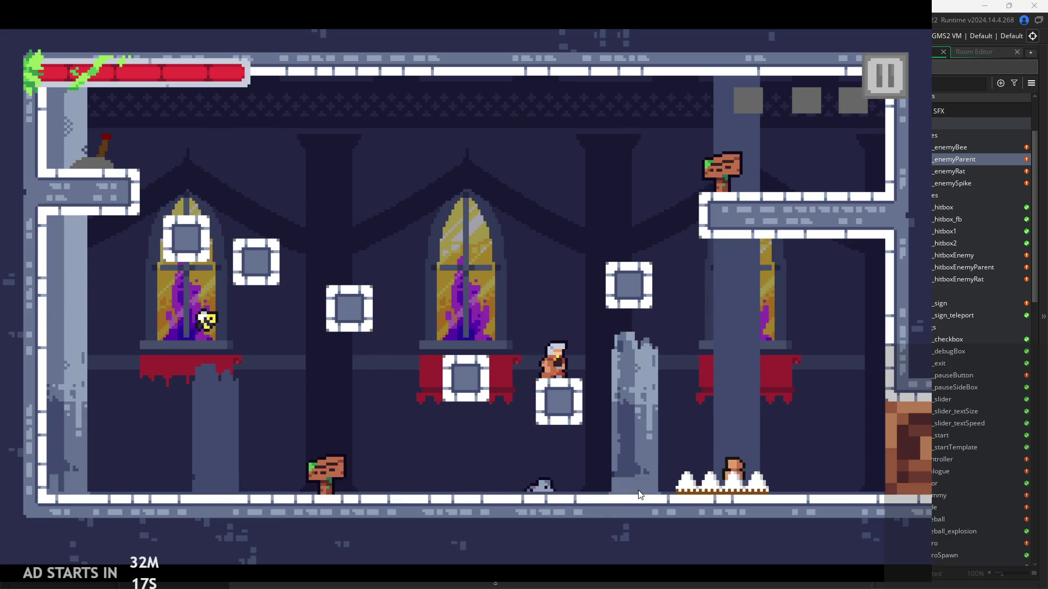
pyautogui.press('space')
pyautogui.press('Left')
pyautogui.press('space')
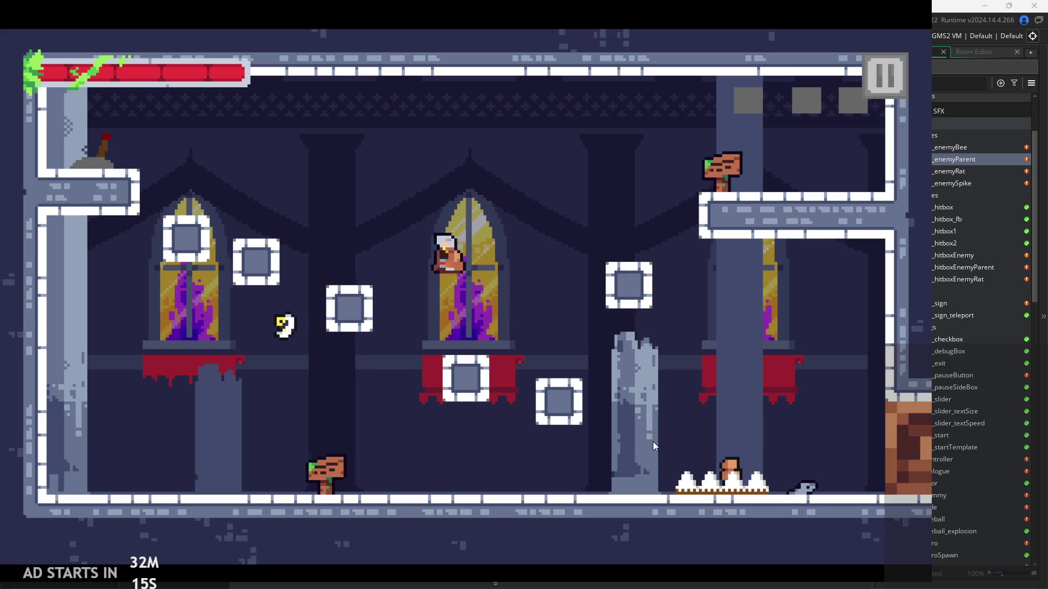
pyautogui.press('Left')
pyautogui.press('Right')
pyautogui.press('space')
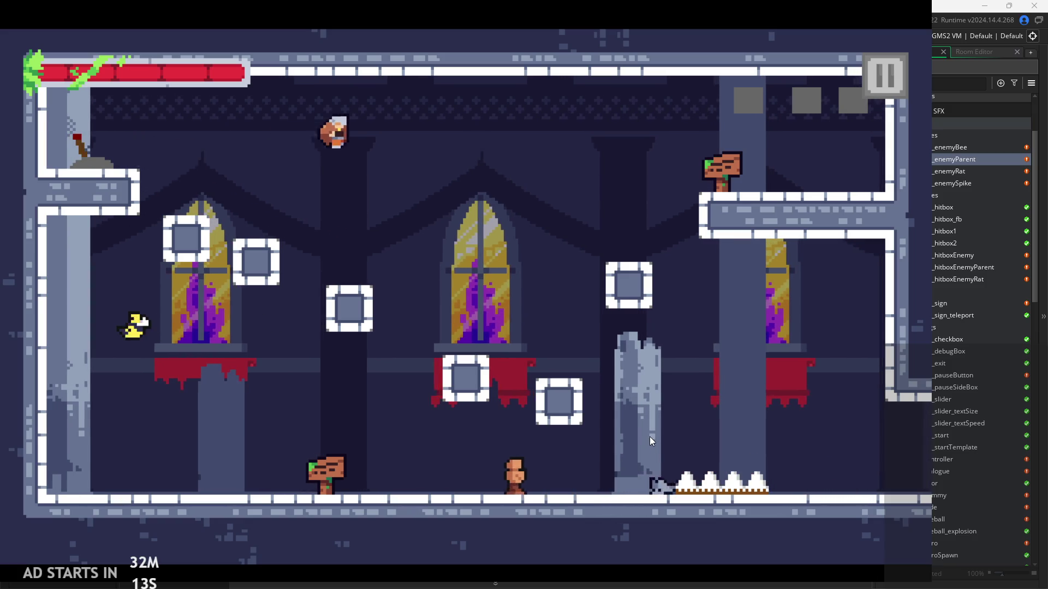
pyautogui.press('Right')
pyautogui.press('space')
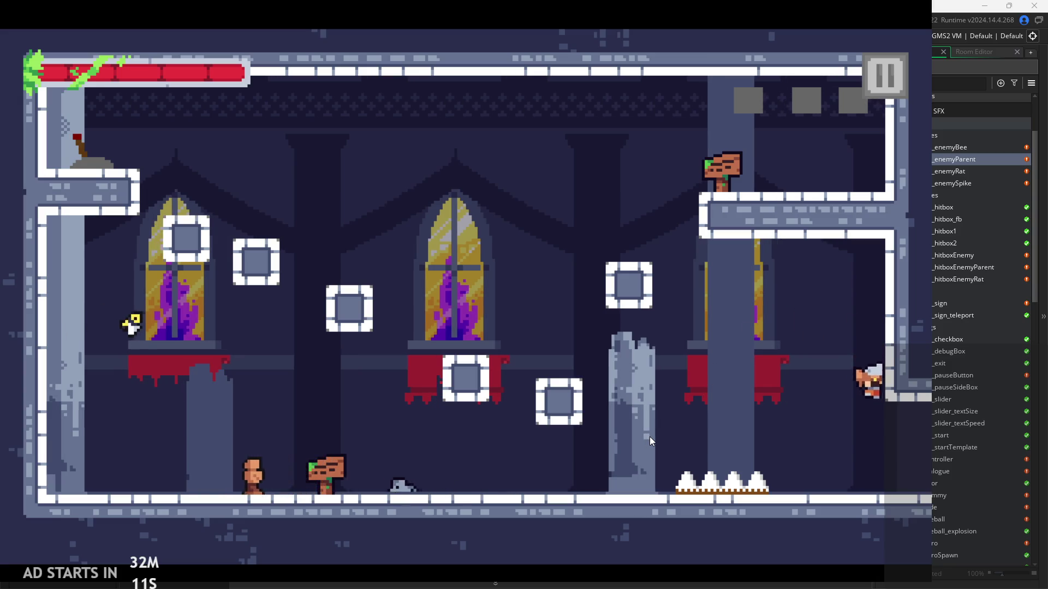
# Run through the target room, then pause, resume, and pause the game again.
pyautogui.press('Right')
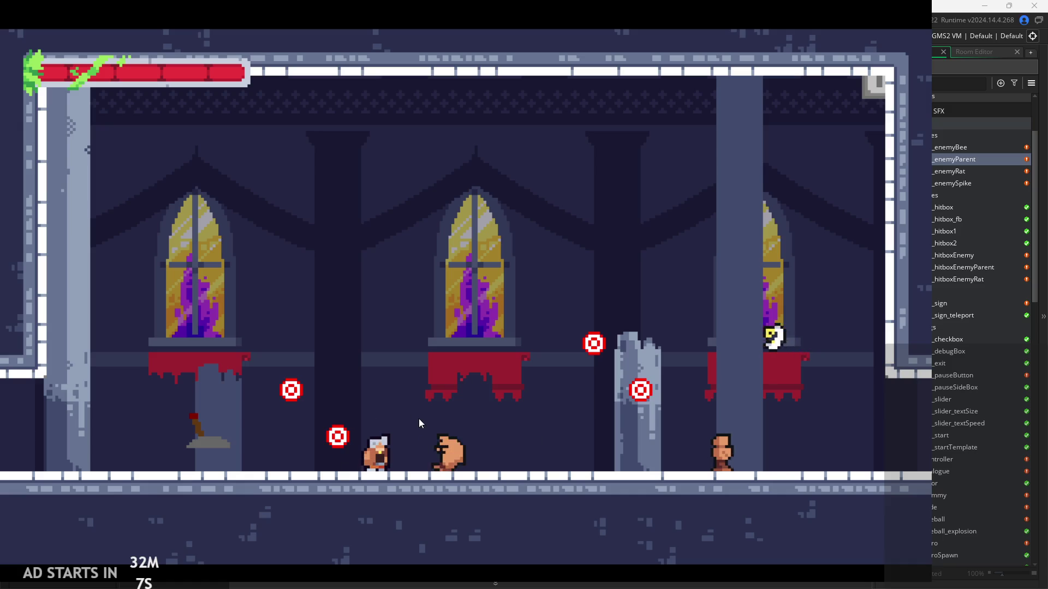
pyautogui.press('Right')
pyautogui.press('space')
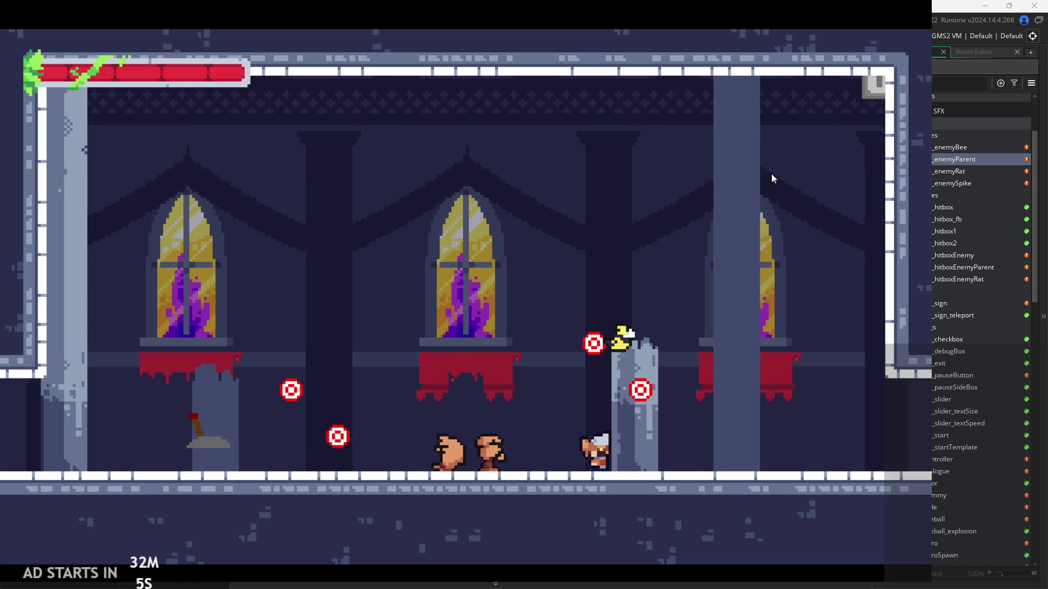
pyautogui.click(862, 84)
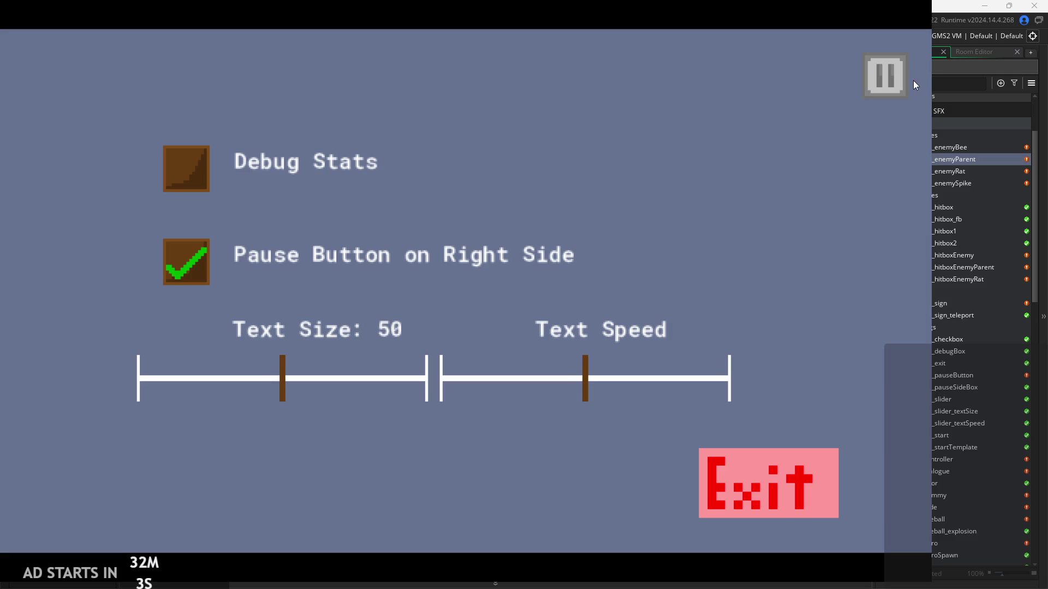
pyautogui.press('Escape')
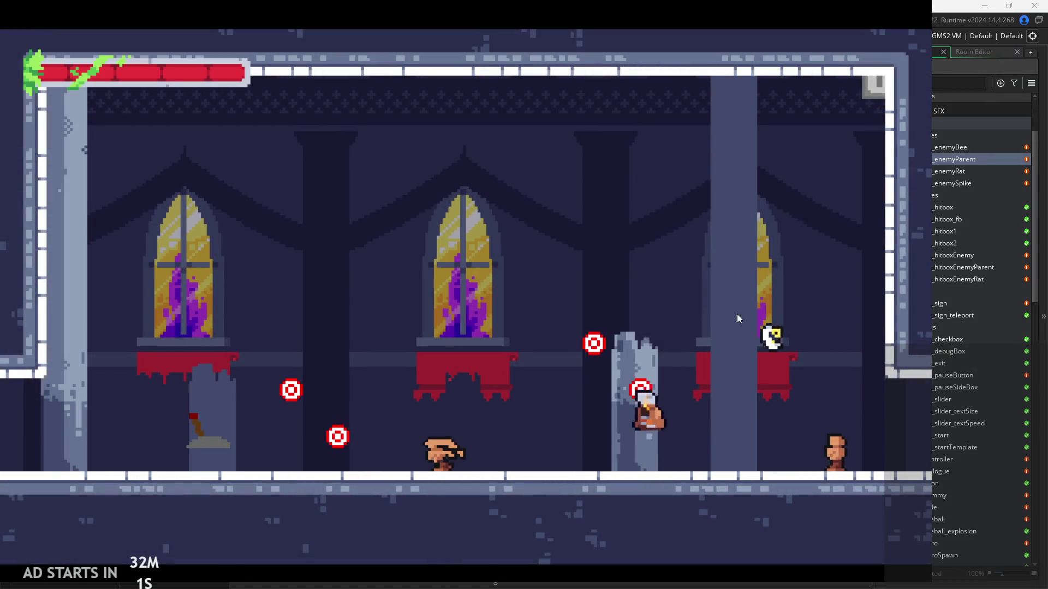
pyautogui.click(873, 93)
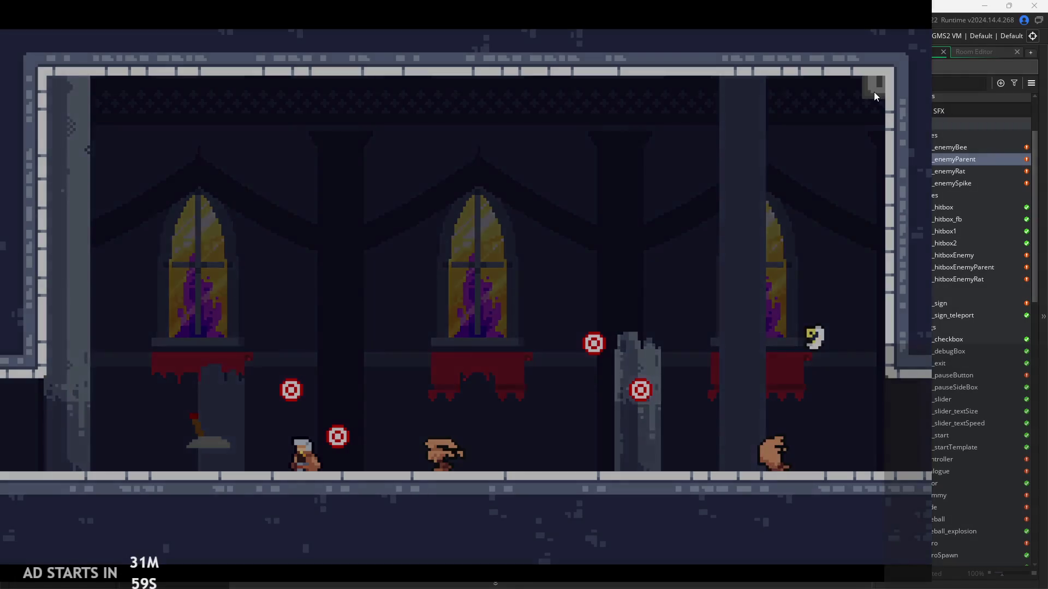
# Exit the game and open obj_pauseButton from the Asset Browser.
pyautogui.click(817, 491)
pyautogui.scroll(-5, 942, 336)
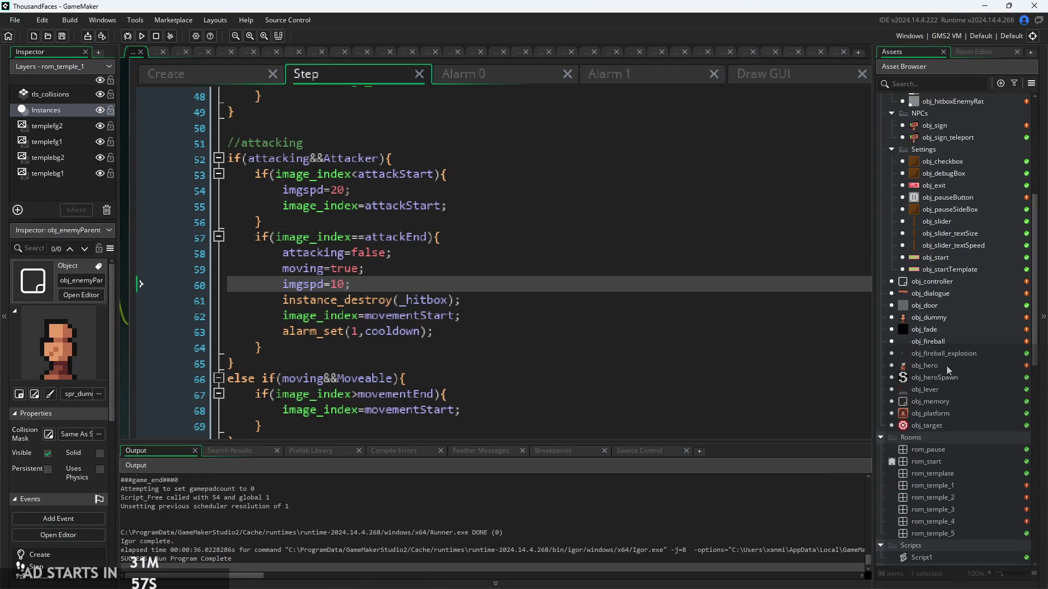
pyautogui.scroll(2, 951, 430)
pyautogui.click(942, 434)
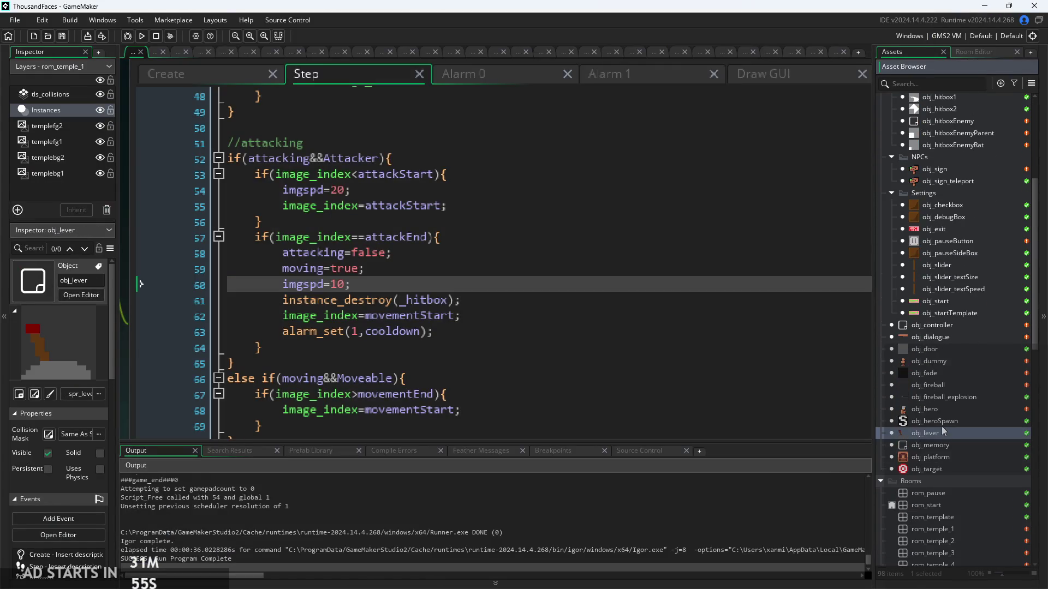
pyautogui.scroll(3, 941, 426)
pyautogui.click(935, 339)
pyautogui.doubleClick(935, 351)
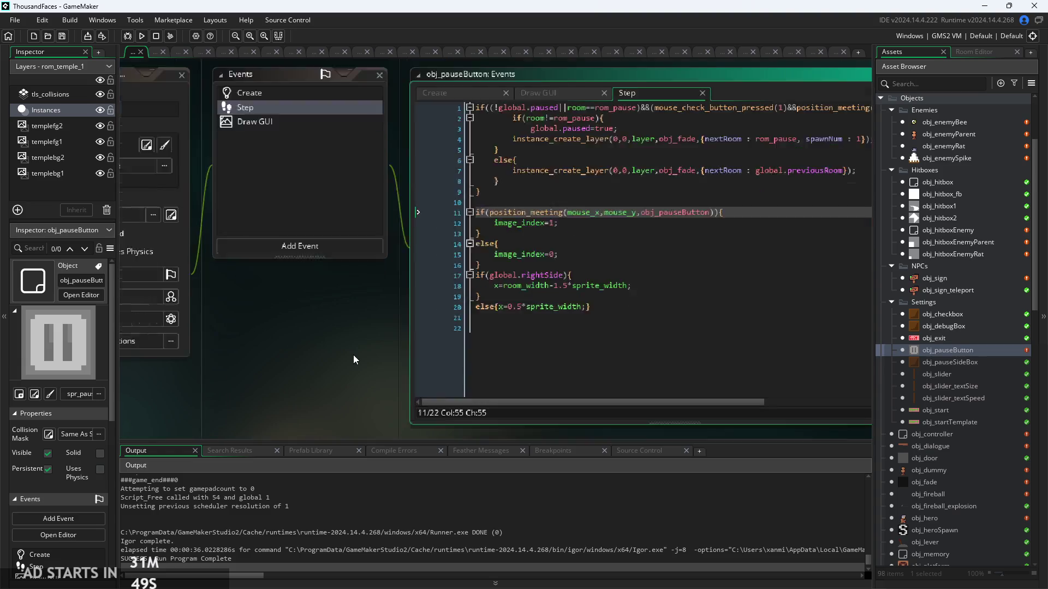
# Delete the blank first line in Draw GUI so draw_self(); sits on line 1.
pyautogui.click(362, 74)
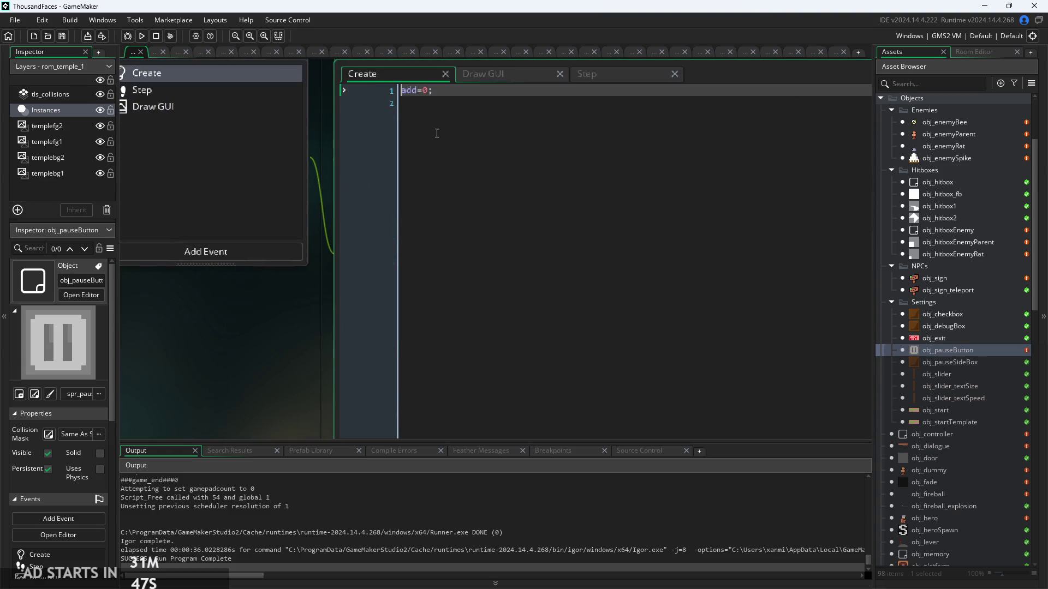
pyautogui.click(489, 74)
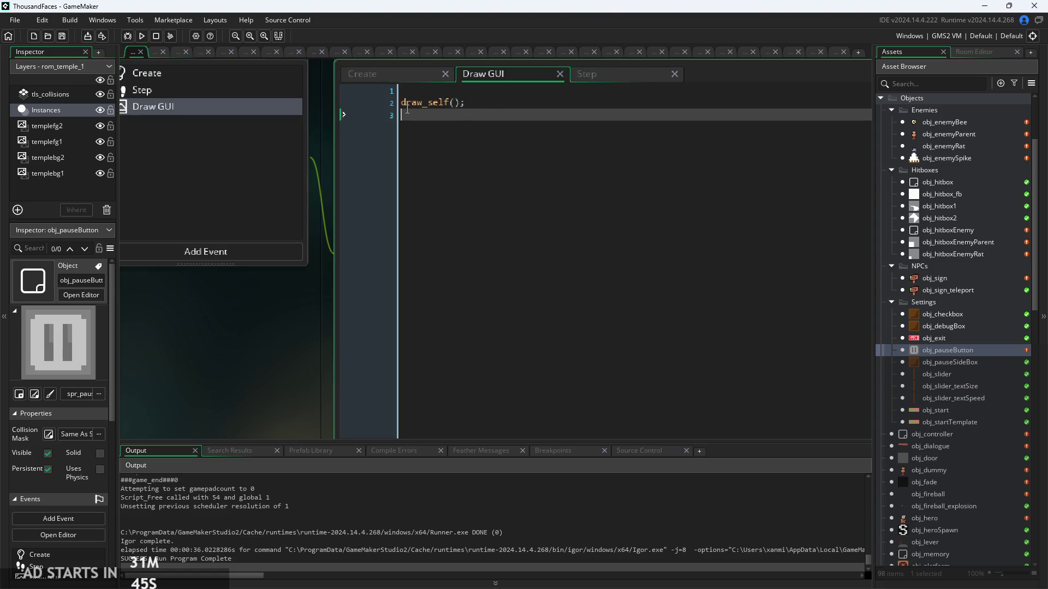
pyautogui.press('Up')
pyautogui.press('BackSpace')
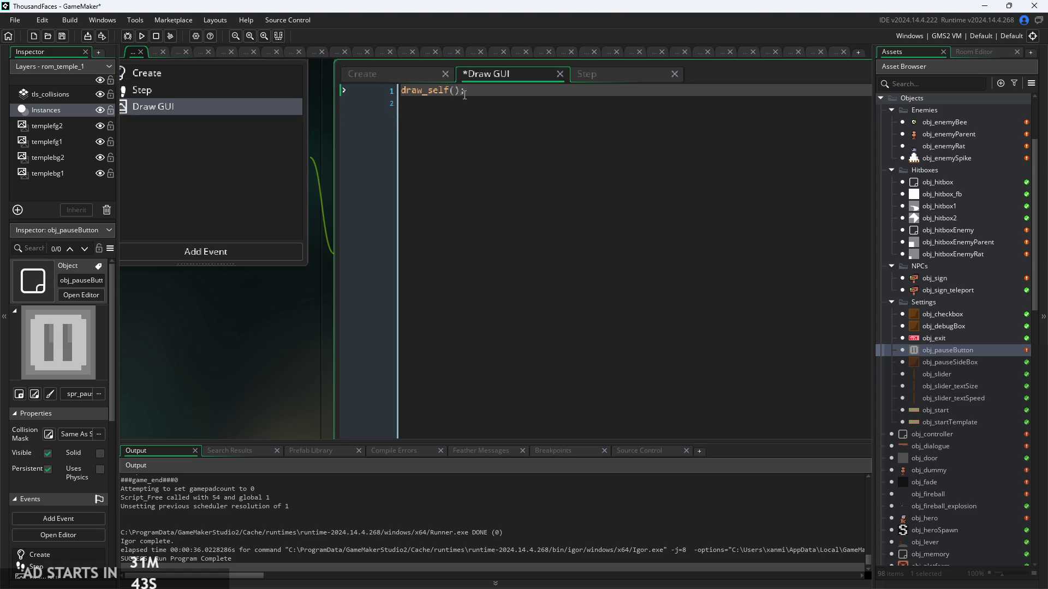
# Review the Create event's add=0; code, leaving it unchanged, and relaunch the game.
pyautogui.click(408, 75)
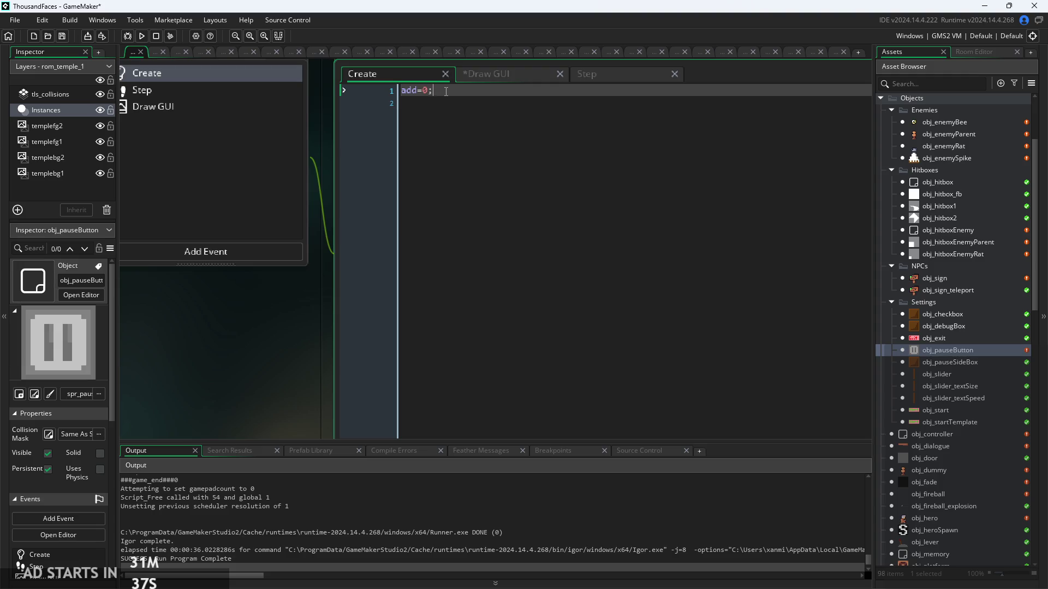
pyautogui.press('Return')
pyautogui.write('lay')
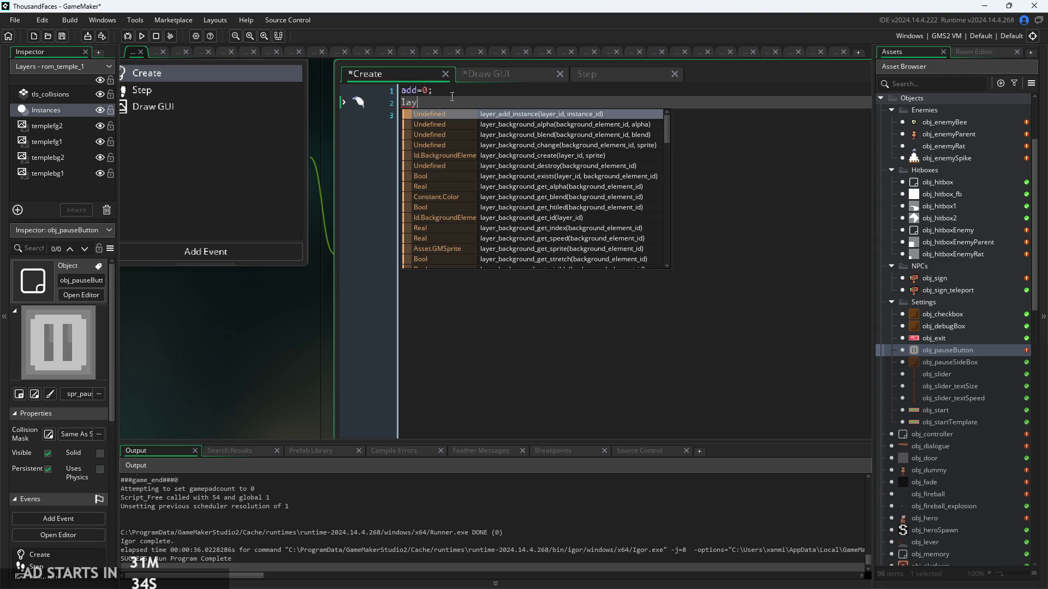
pyautogui.press('BackSpace')
pyautogui.press('BackSpace')
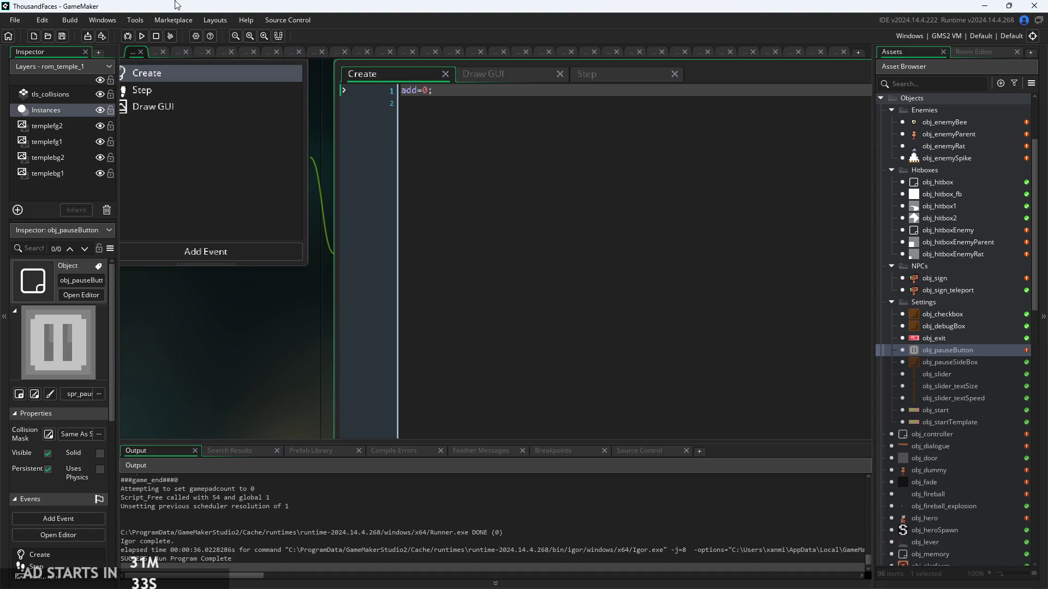
pyautogui.click(140, 36)
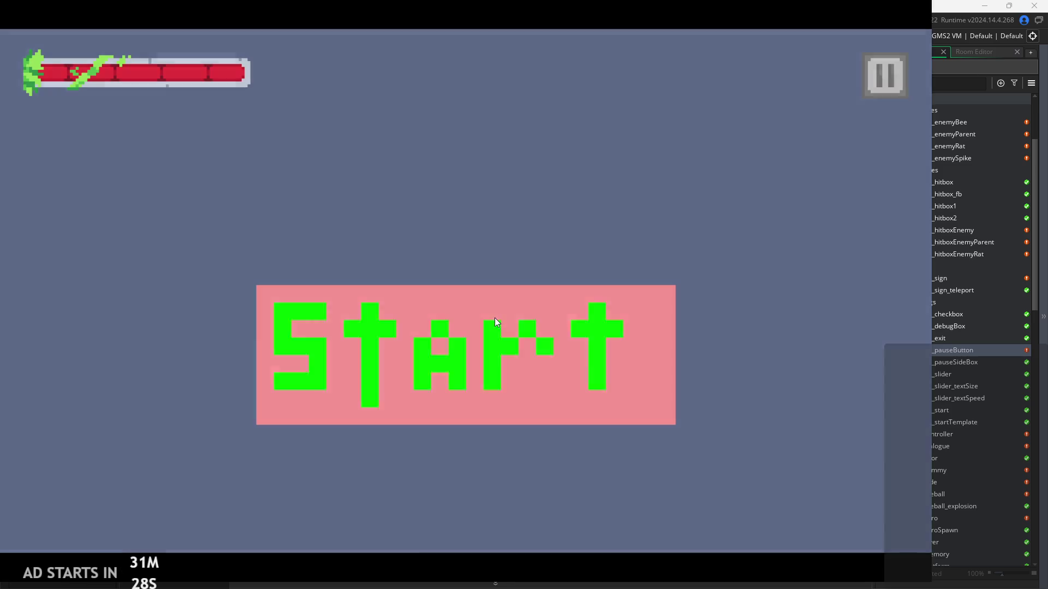
# Start the game, test the pause button, and read through the welcome sign's text.
pyautogui.click(494, 318)
pyautogui.click(877, 77)
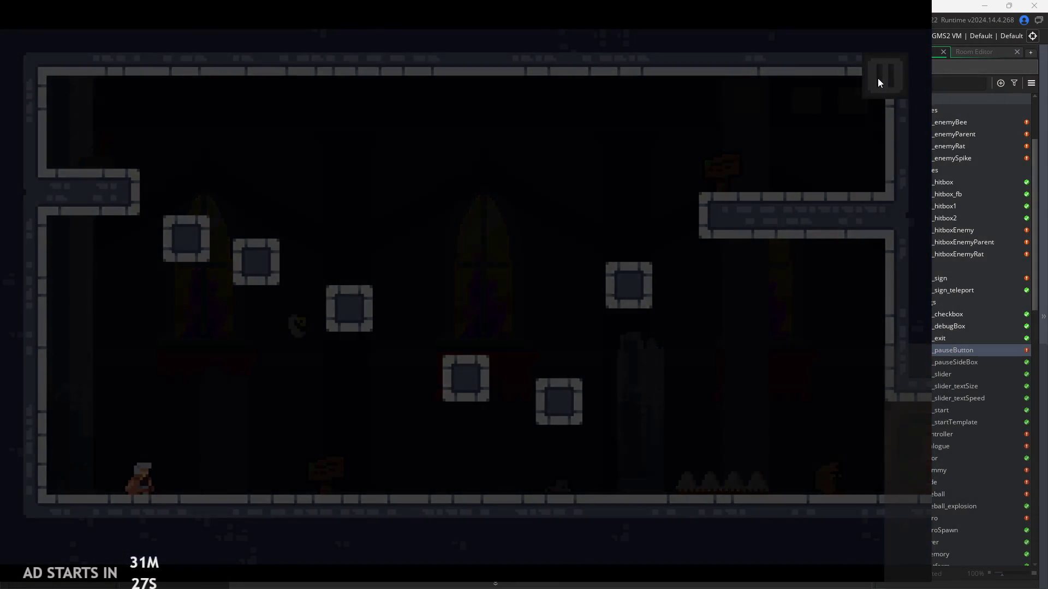
pyautogui.click(886, 83)
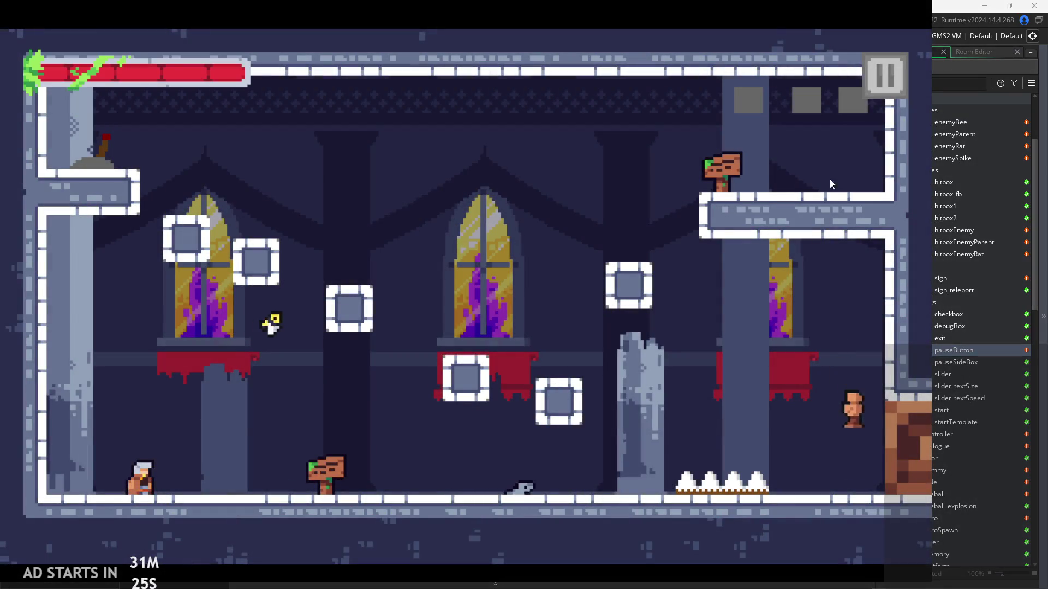
pyautogui.press('d')
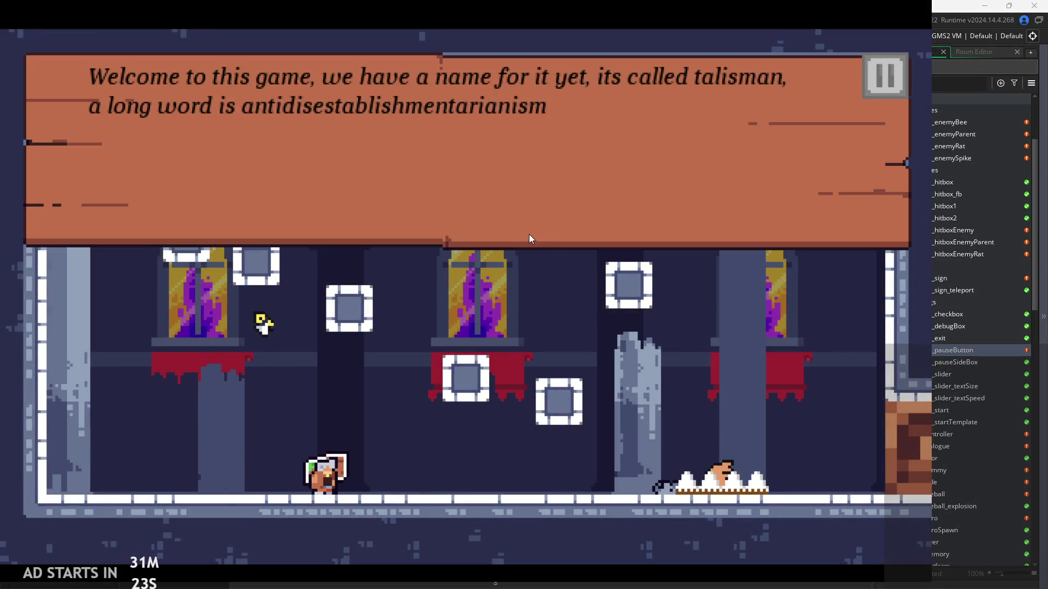
pyautogui.click(529, 234)
pyautogui.click(568, 212)
# Jump over the walking enemy and climb via the red banner to the upper-left ledge.
pyautogui.press('d')
pyautogui.press('space')
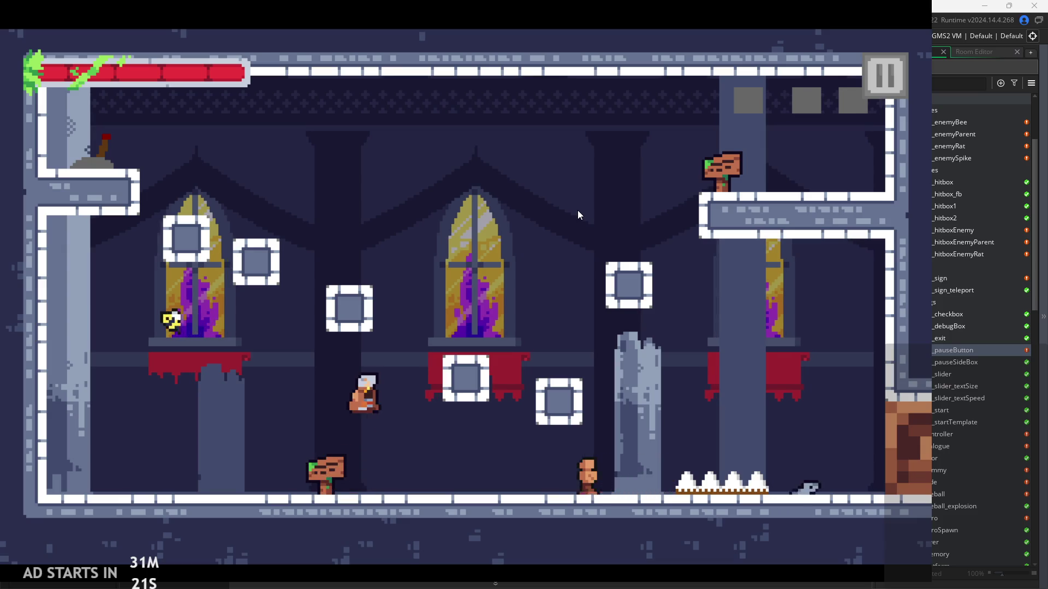
pyautogui.press('space')
pyautogui.press('d')
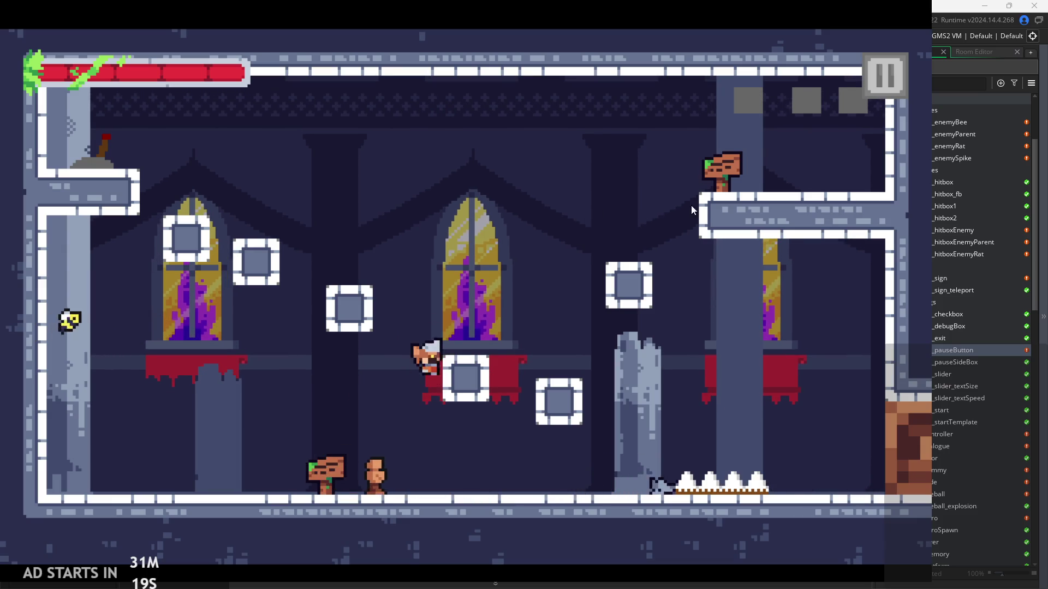
pyautogui.press('space')
pyautogui.press('space')
pyautogui.press('a')
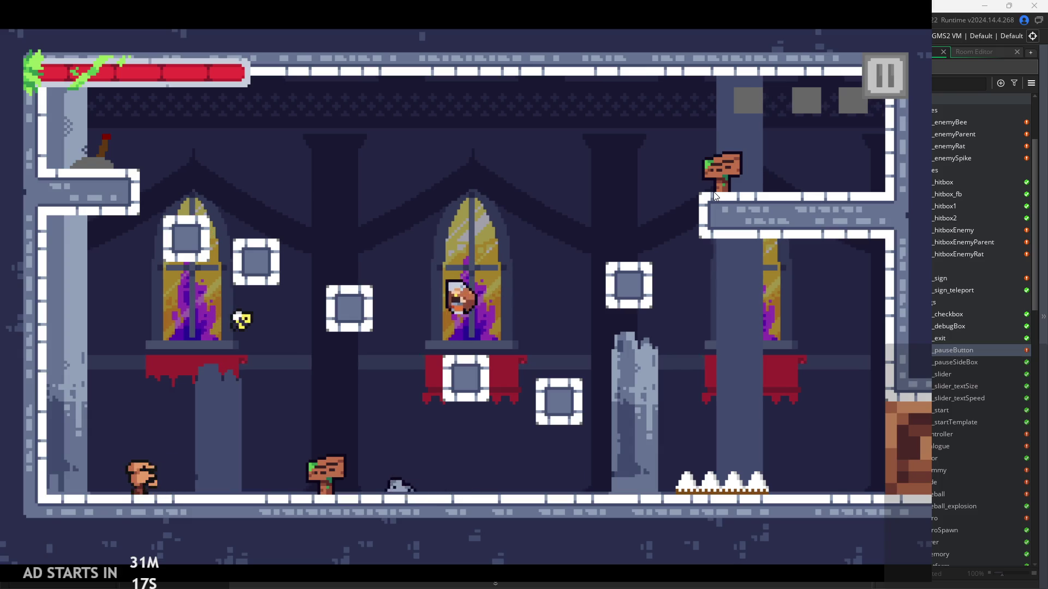
pyautogui.press('d')
pyautogui.press('space')
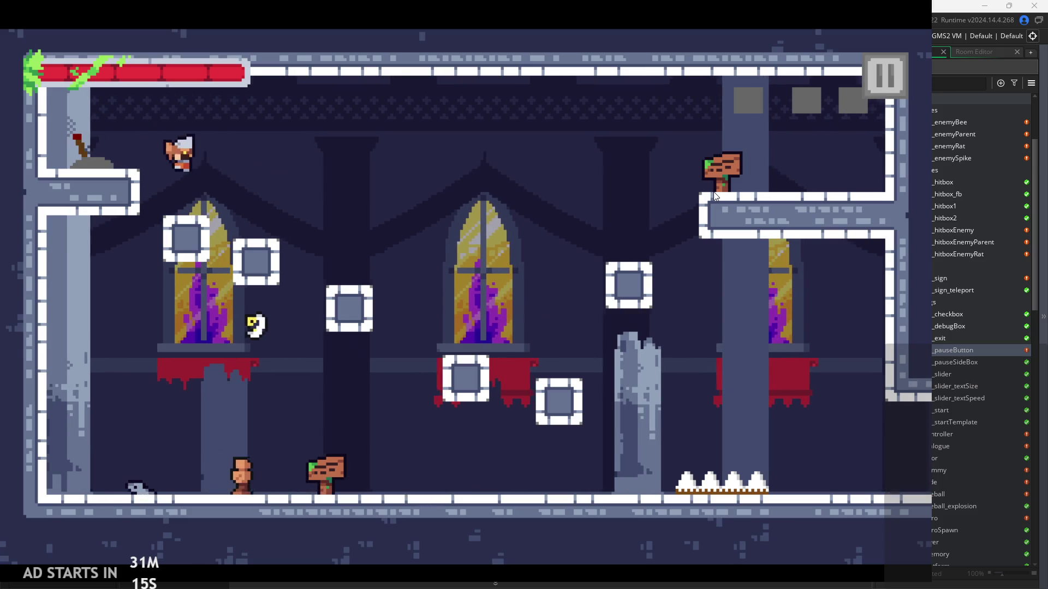
# Cross to the right ledge, climb to the top-right exit, and walk into the NPC room.
pyautogui.press('d')
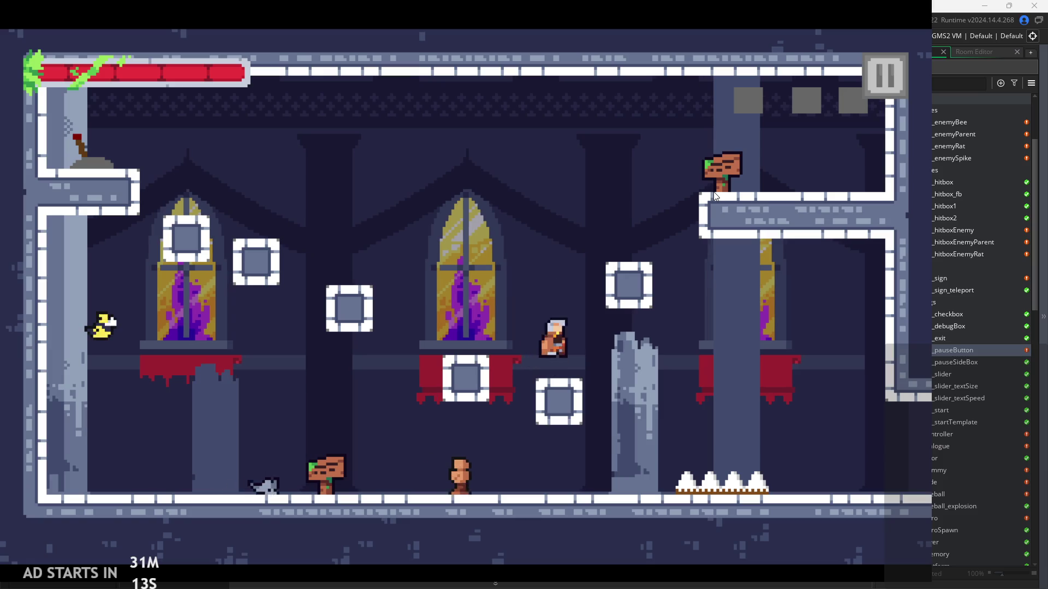
pyautogui.press('space')
pyautogui.press('d')
pyautogui.press('space')
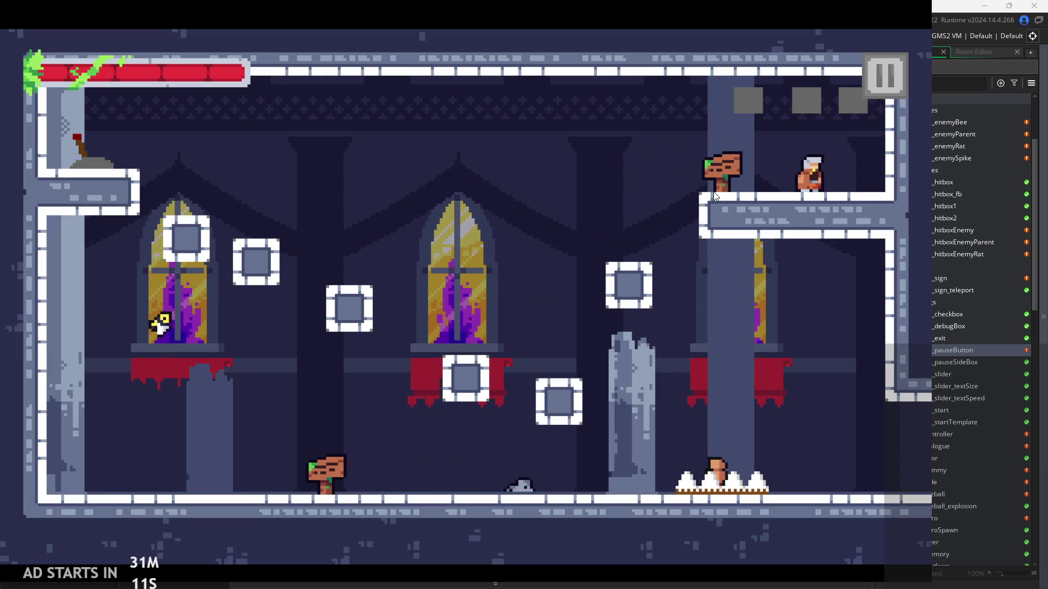
pyautogui.press('space')
pyautogui.press('d')
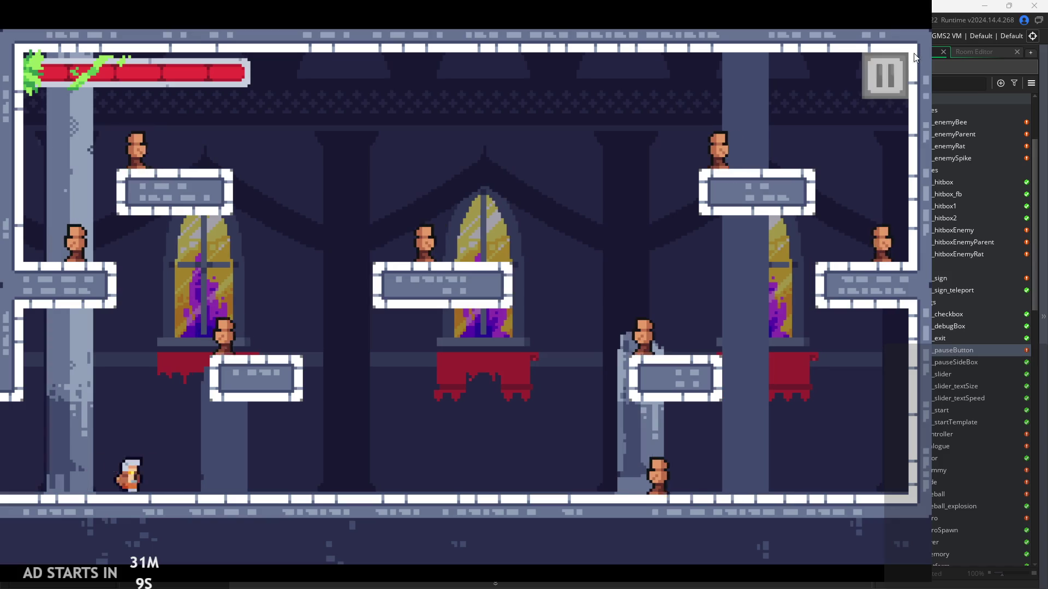
pyautogui.press('a')
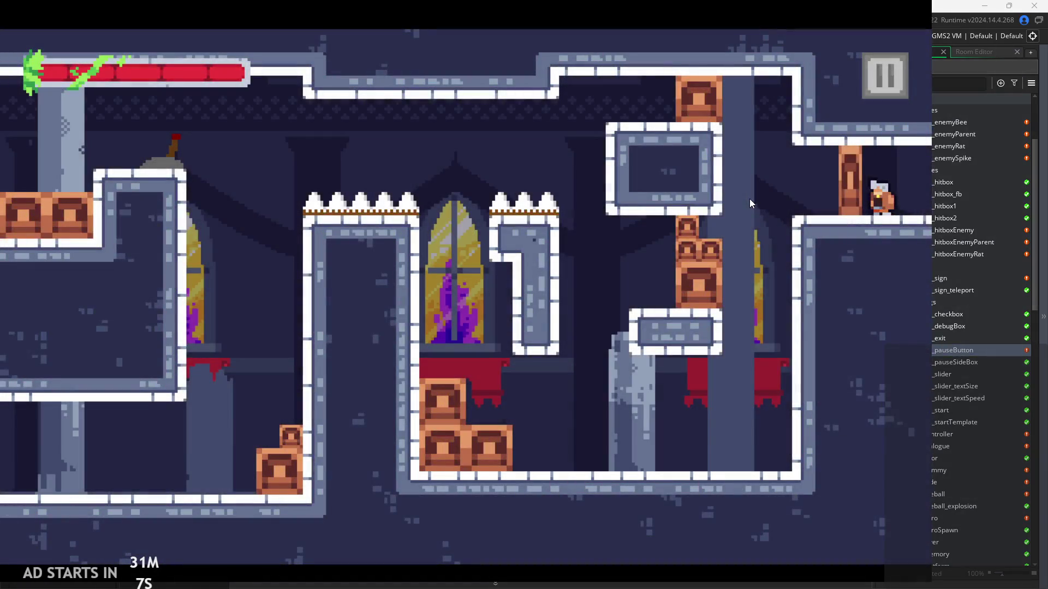
pyautogui.press('d')
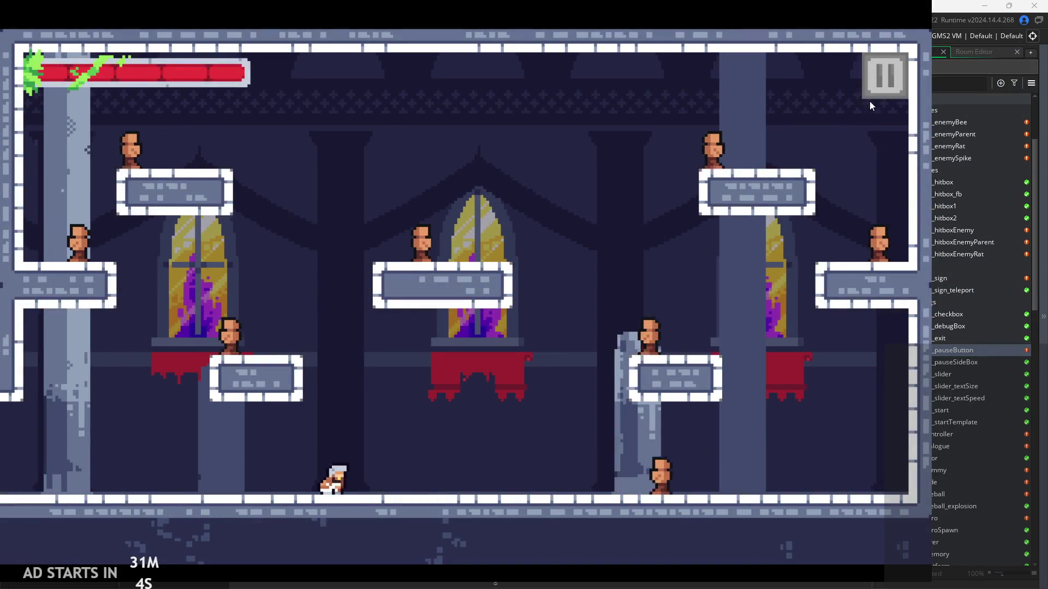
# Pause and resume once, then pause again, exit the game, and rerun the build.
pyautogui.click(874, 97)
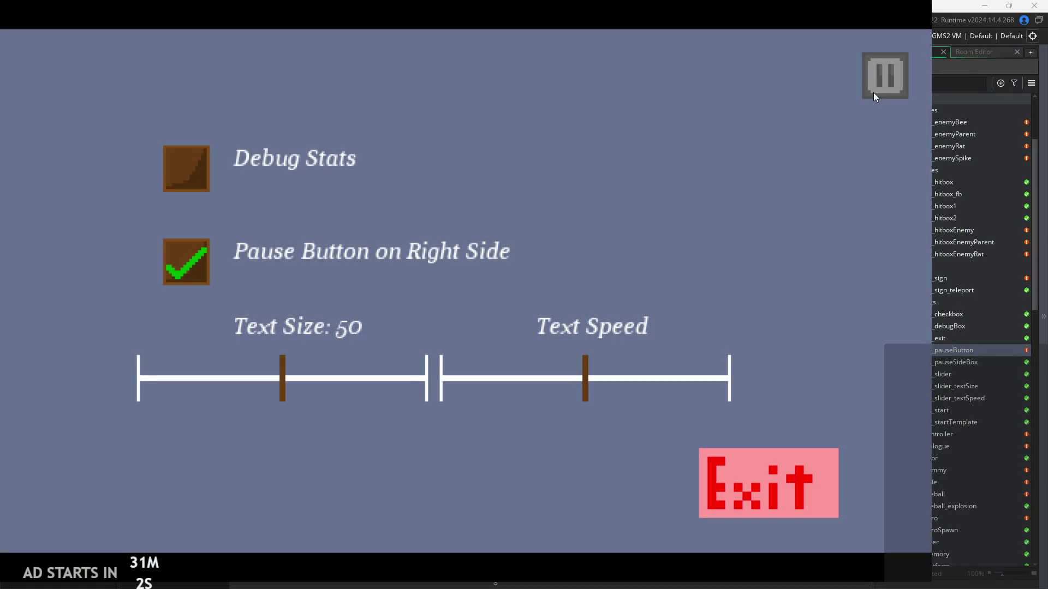
pyautogui.click(872, 95)
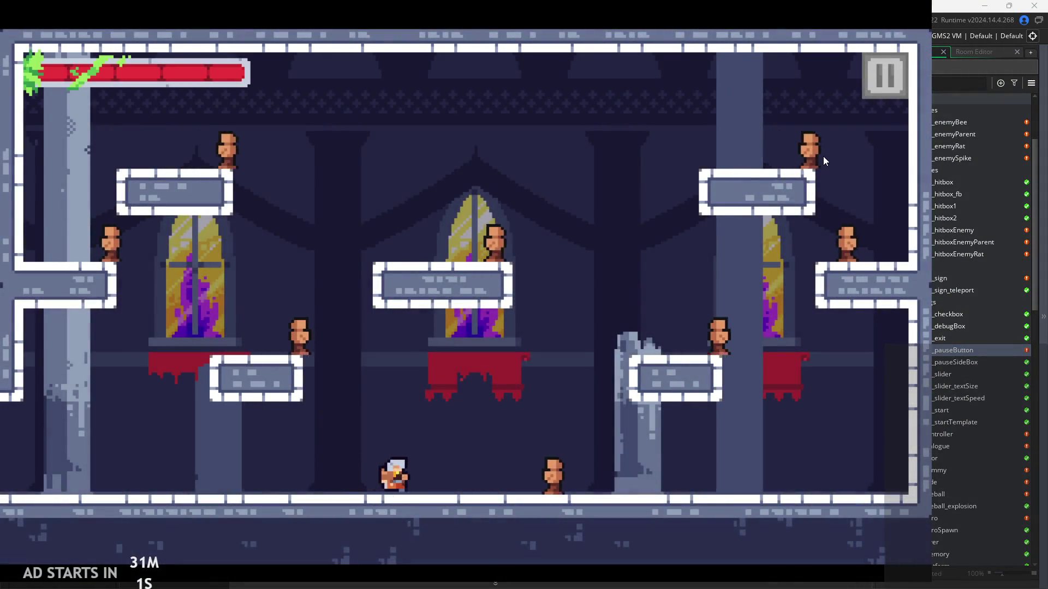
pyautogui.click(865, 98)
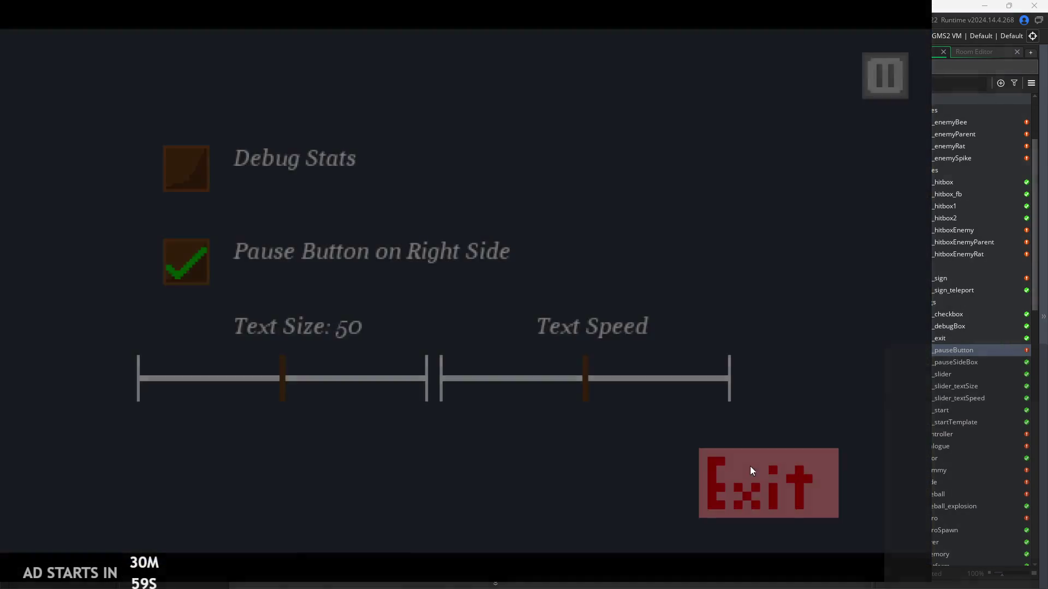
pyautogui.click(750, 472)
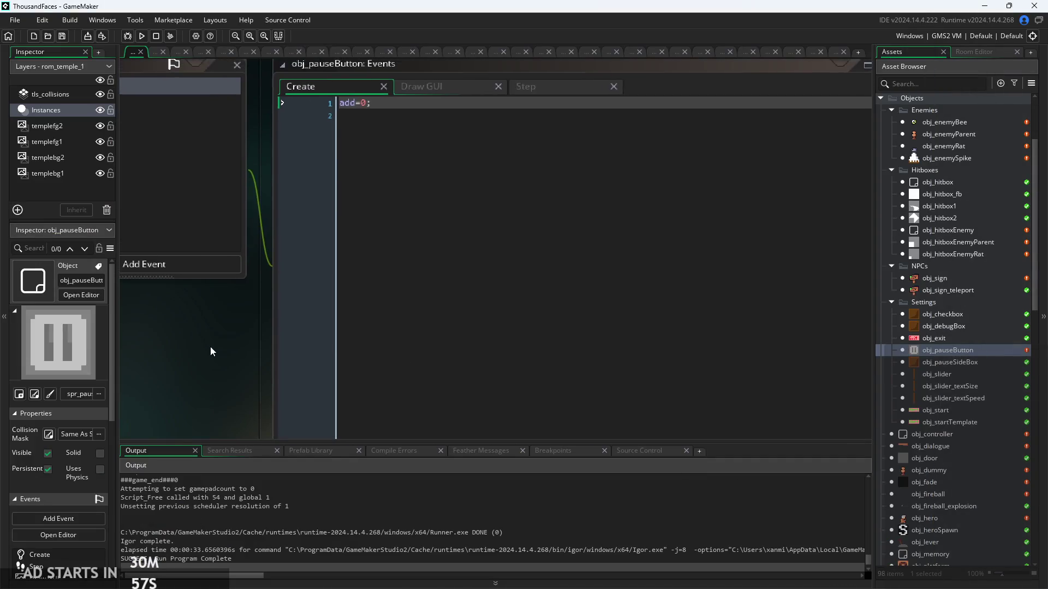
pyautogui.click(147, 35)
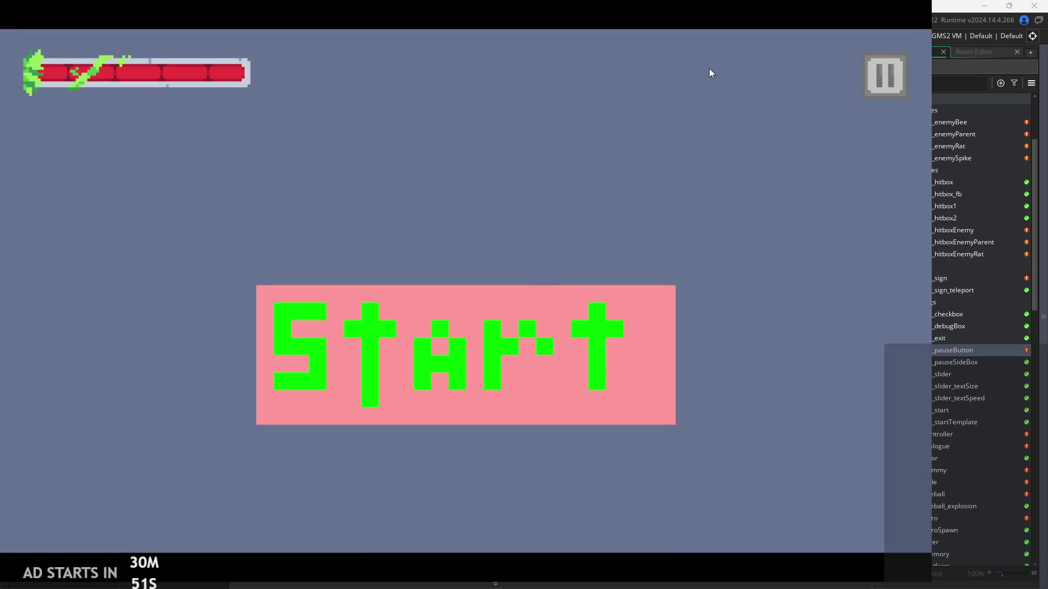
# Start the first level and turn on Debug Stats in the pause settings.
pyautogui.click(886, 83)
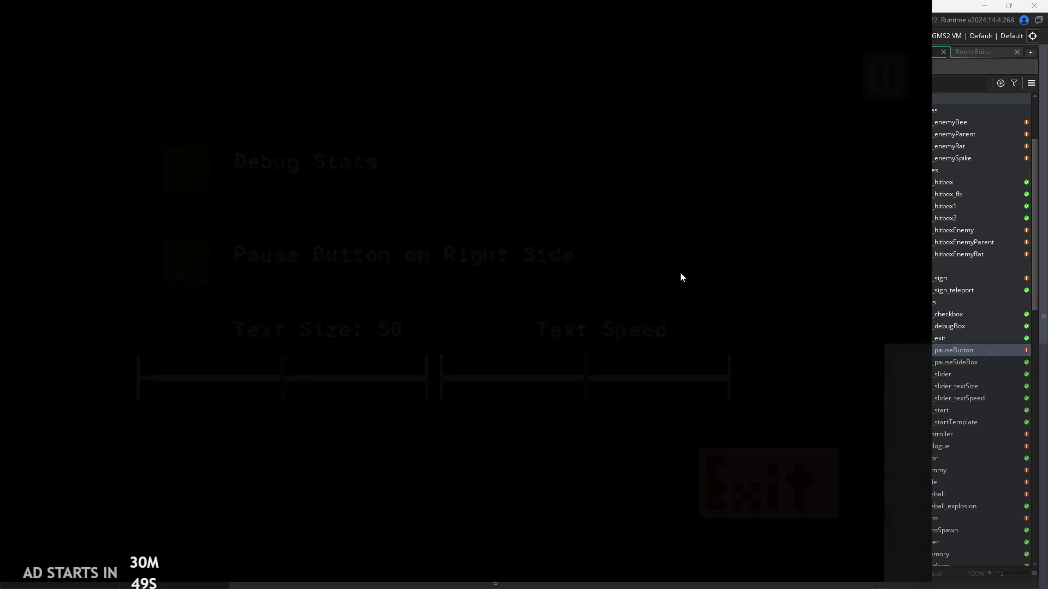
pyautogui.click(449, 355)
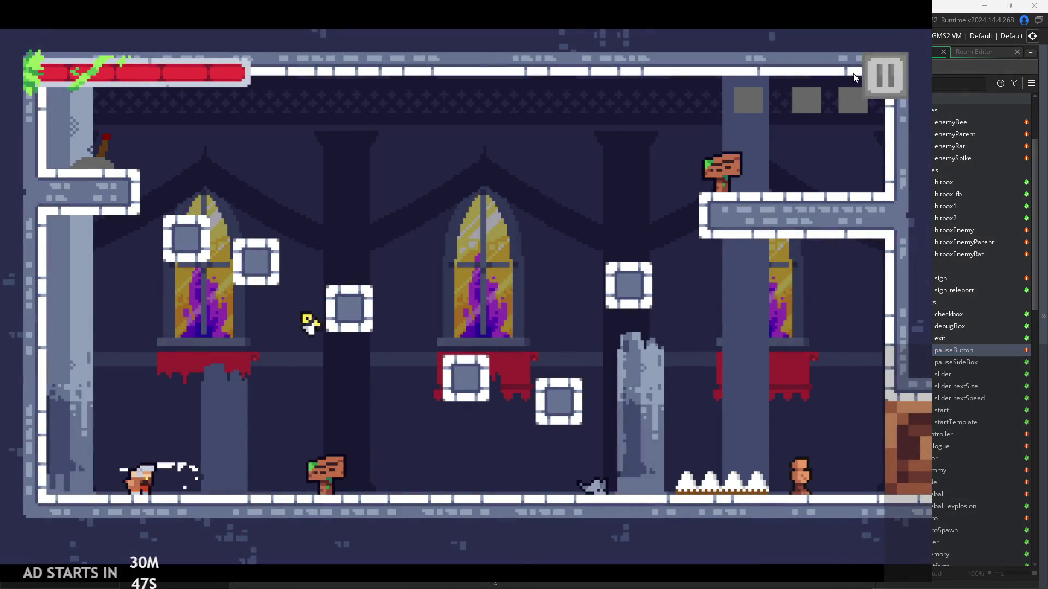
pyautogui.click(854, 78)
pyautogui.click(185, 163)
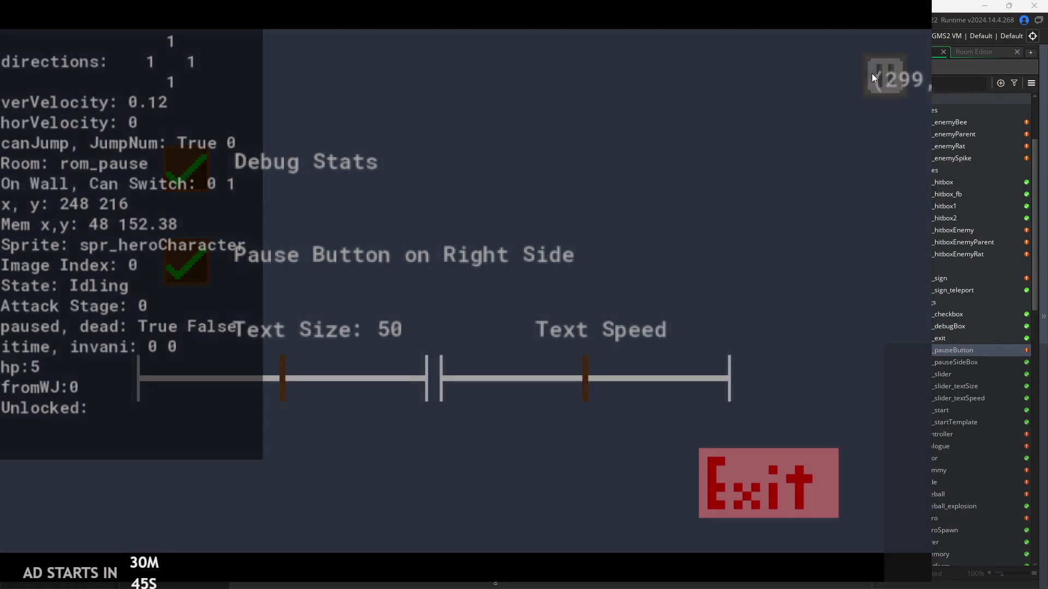
pyautogui.click(872, 77)
# Read the sign's hint, then run right, jump left, and slash twice.
pyautogui.press('Right')
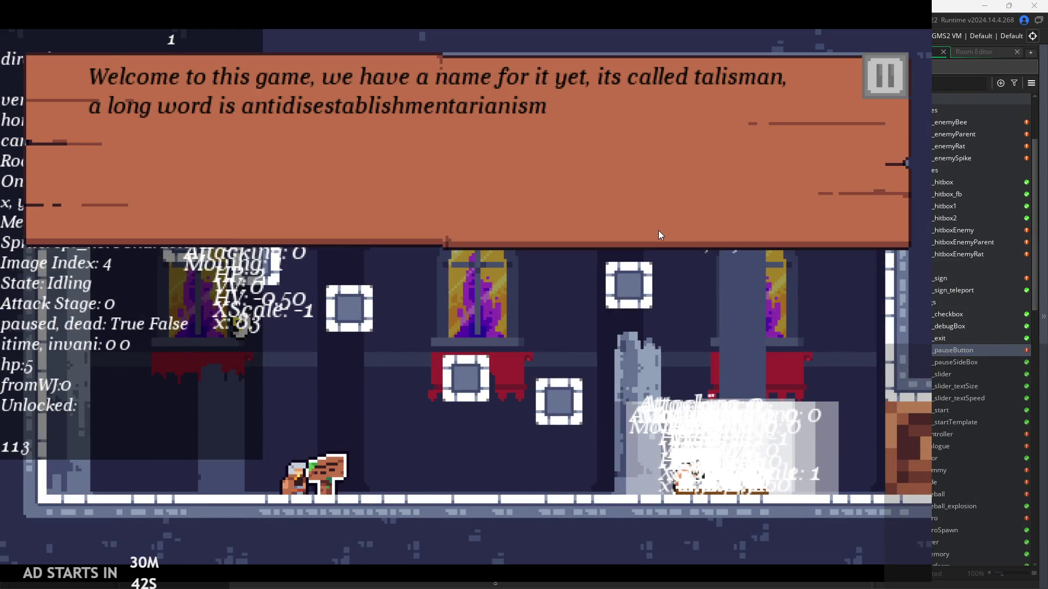
pyautogui.click(658, 231)
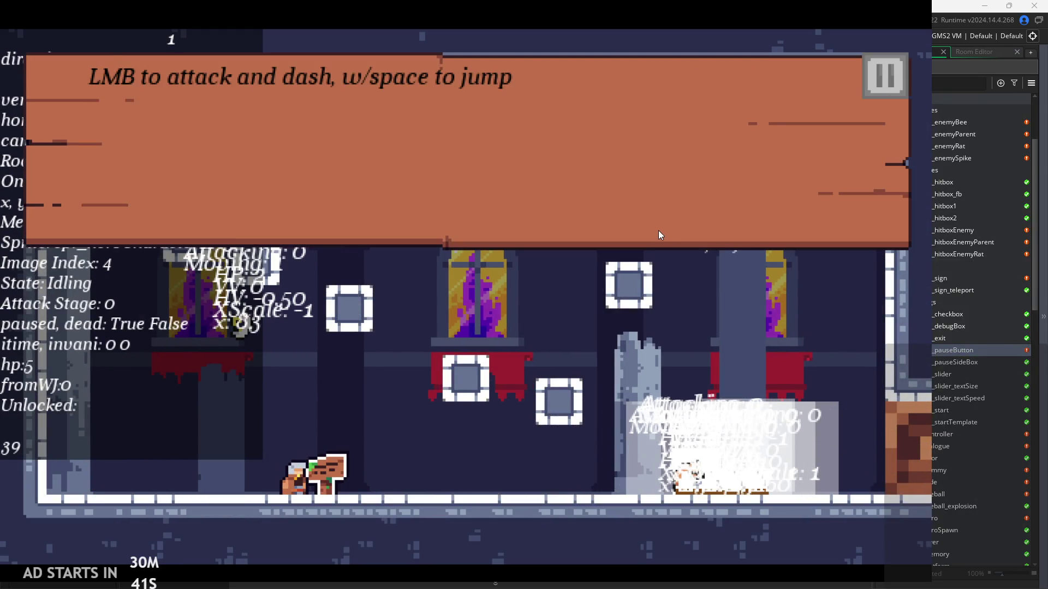
pyautogui.click(658, 231)
pyautogui.press('Right')
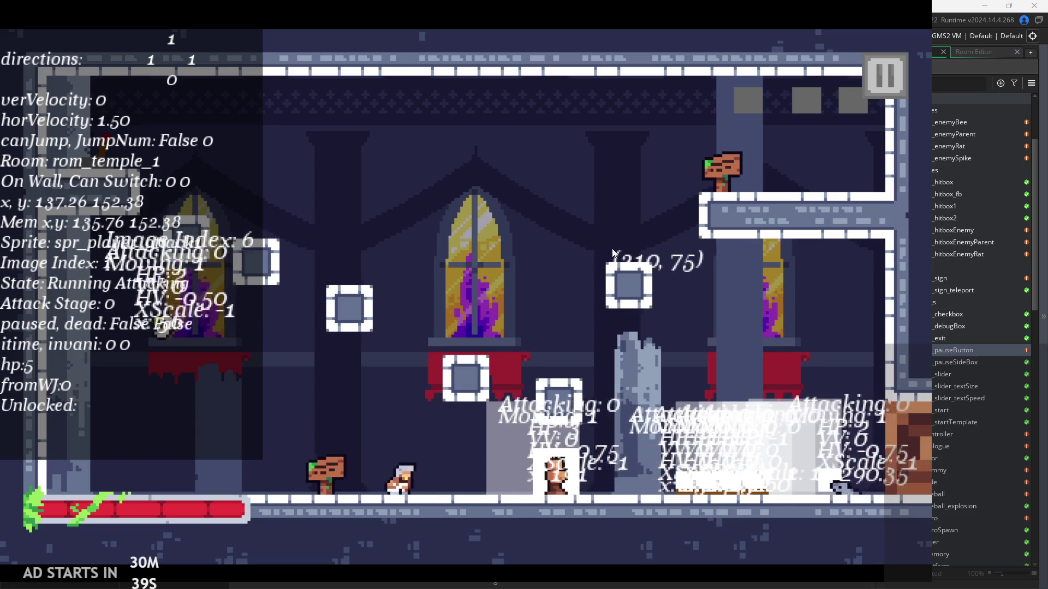
pyautogui.click(612, 252)
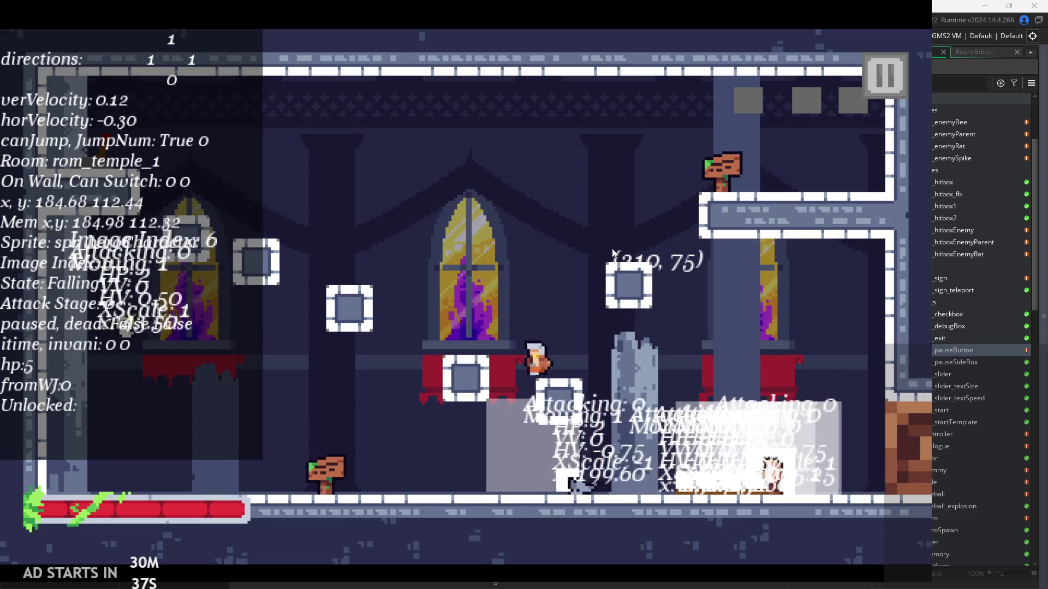
pyautogui.press('Left')
pyautogui.press('space')
pyautogui.press('Right')
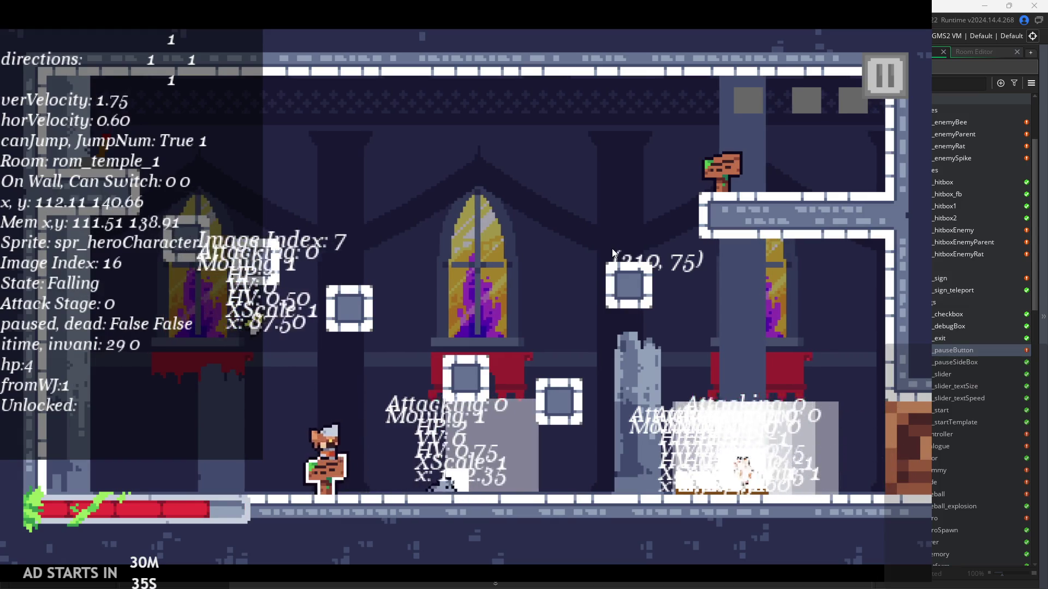
pyautogui.click(612, 252)
pyautogui.click(612, 252)
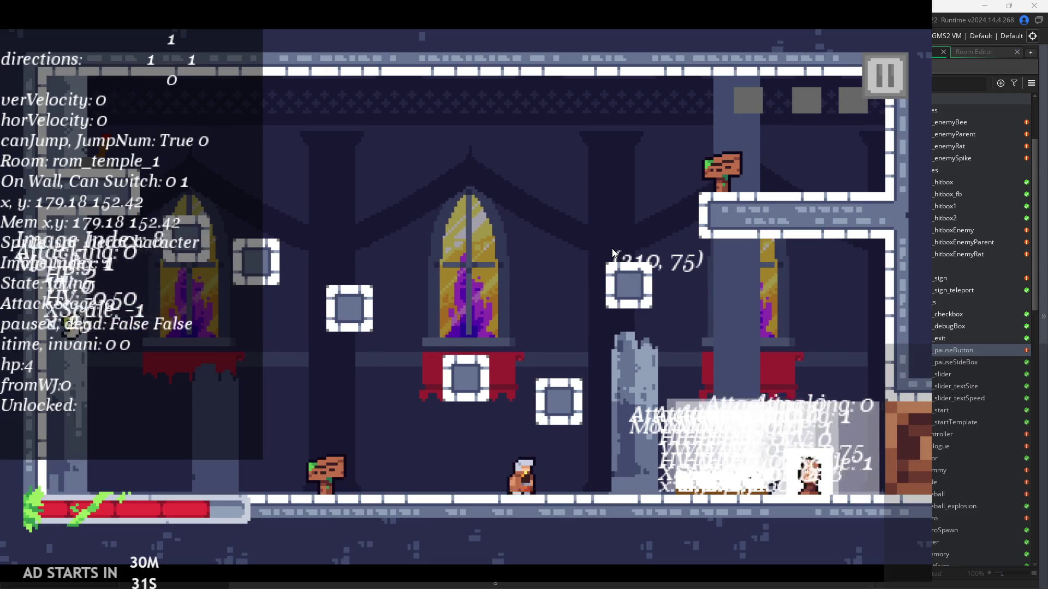
# Climb onto the left ledge, then run and jump right into rom_temple_2.
pyautogui.press('space')
pyautogui.press('Left')
pyautogui.press('space')
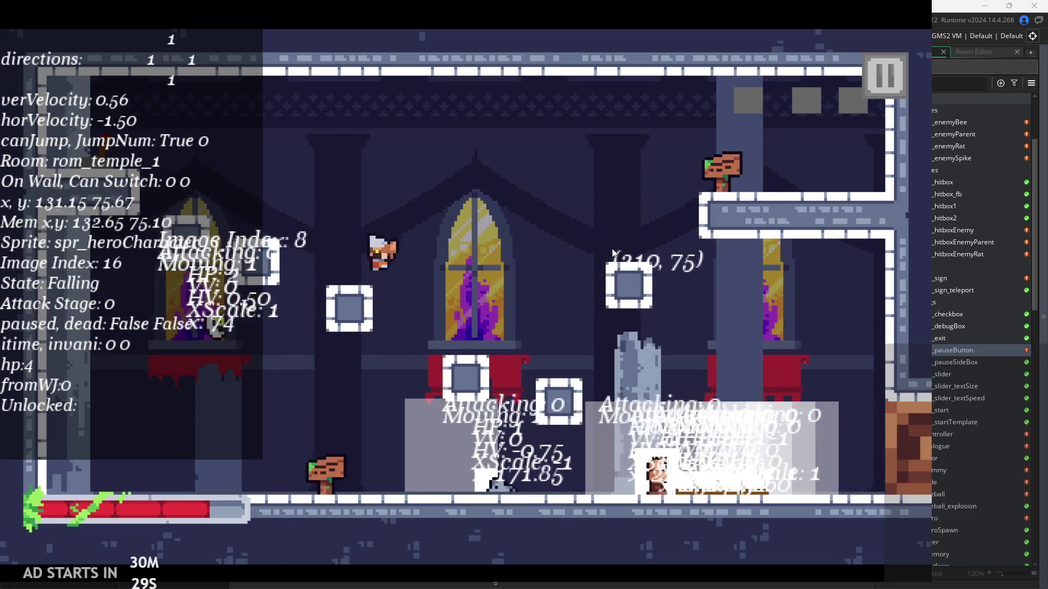
pyautogui.press('space')
pyautogui.press('Right')
pyautogui.press('Left')
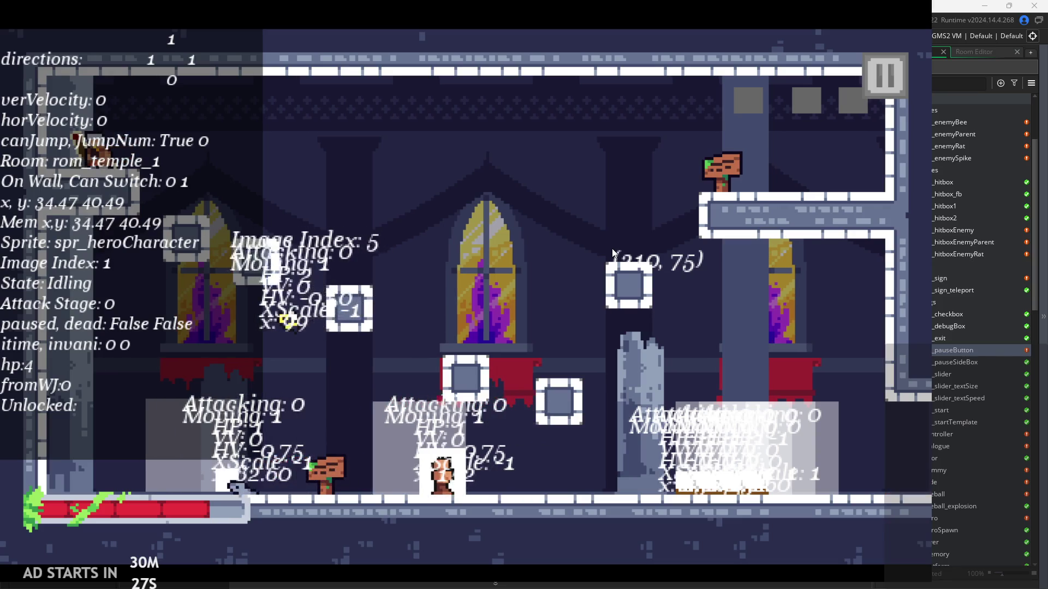
pyautogui.press('Right')
pyautogui.press('space')
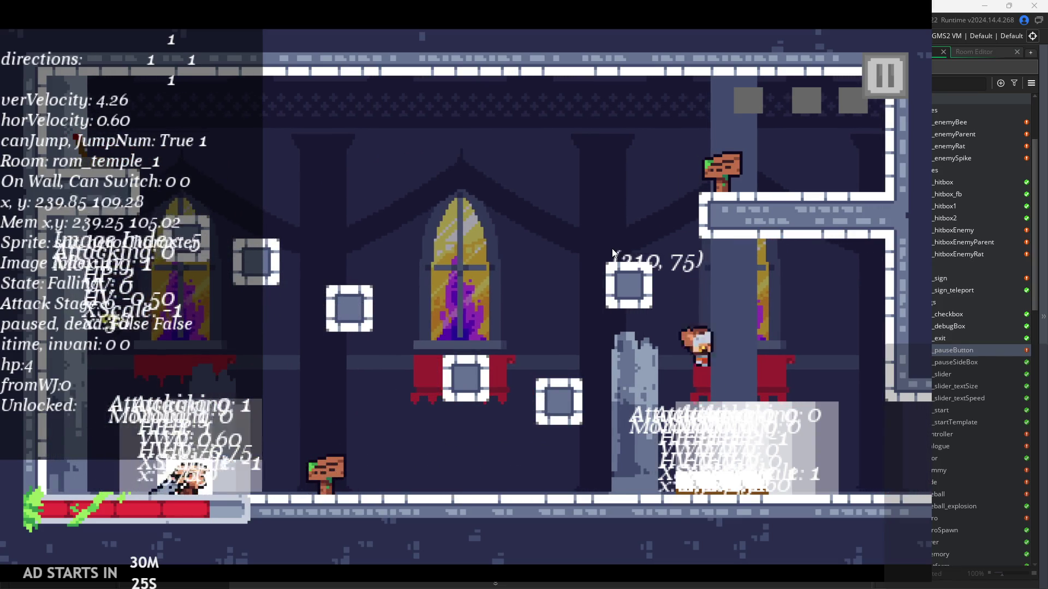
pyautogui.press('Right')
pyautogui.press('space')
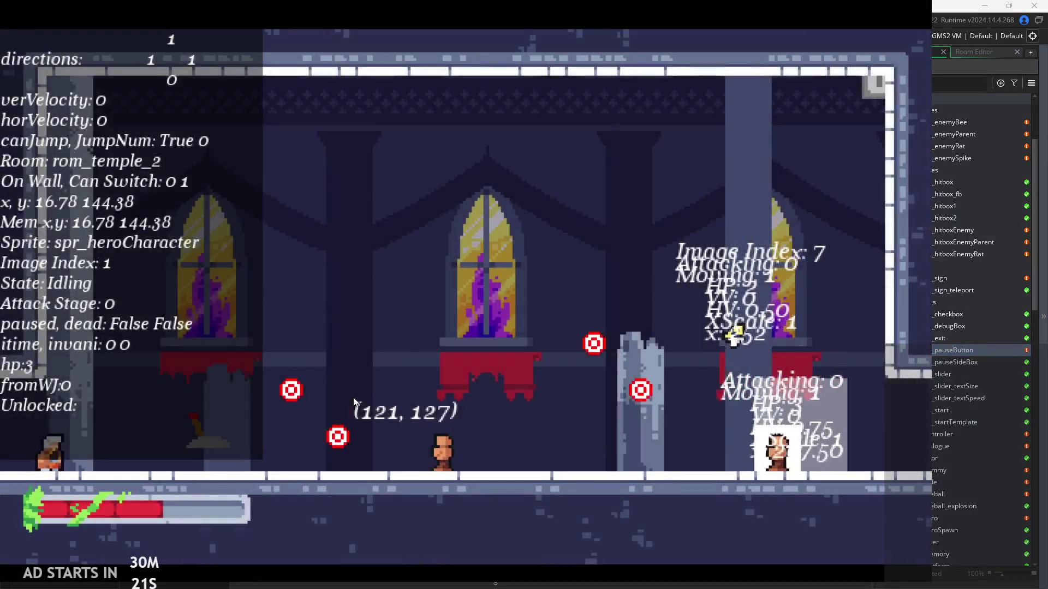
pyautogui.press('Right')
# Jump right attacking twice in the second temple room, then pause and exit the game.
pyautogui.press('Left')
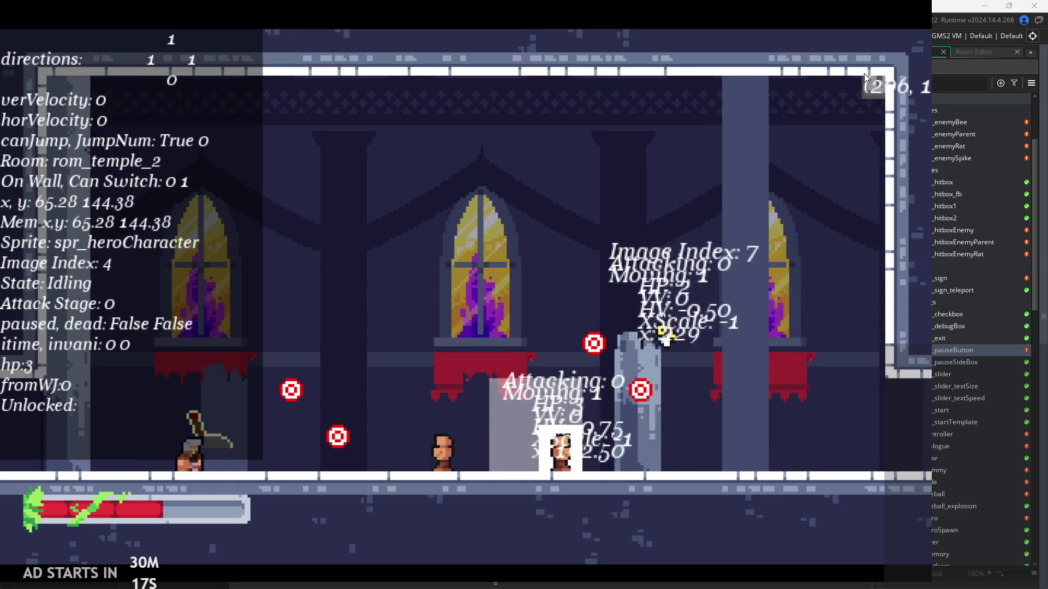
pyautogui.press('Right')
pyautogui.press('space')
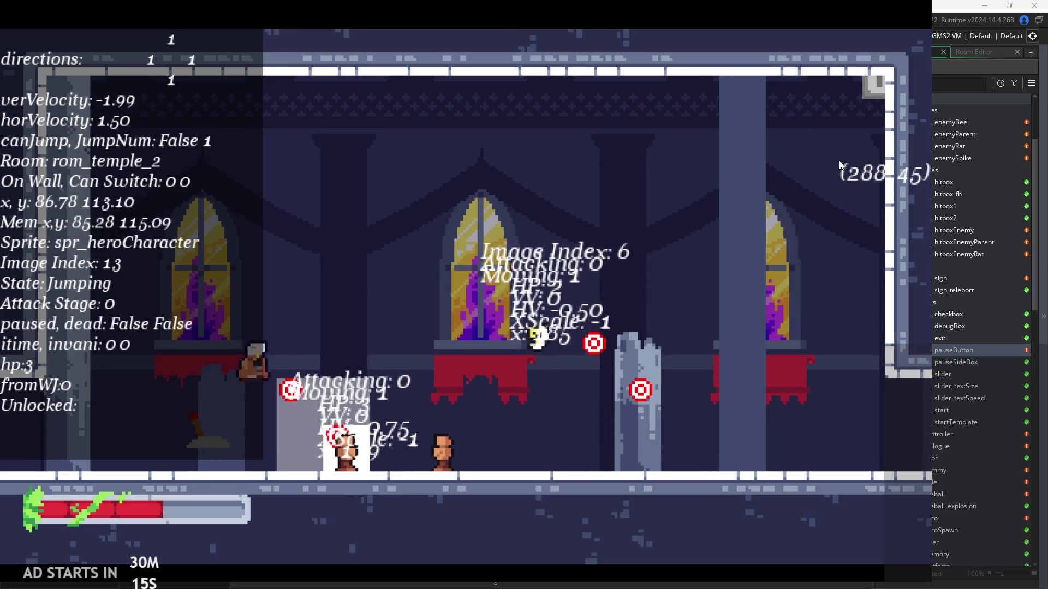
pyautogui.press('x')
pyautogui.press('x')
pyautogui.click(877, 84)
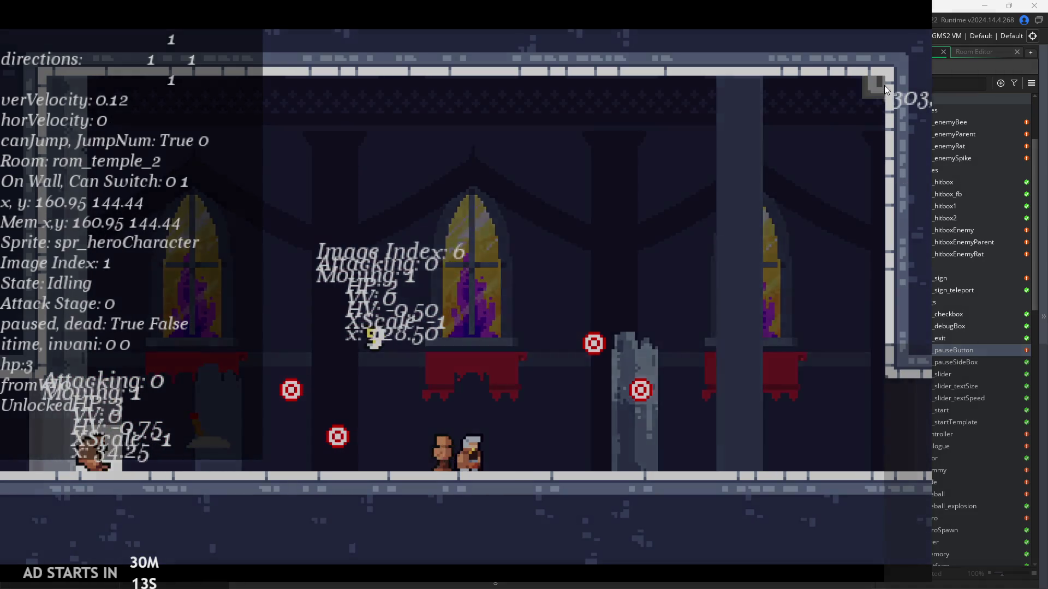
pyautogui.click(816, 482)
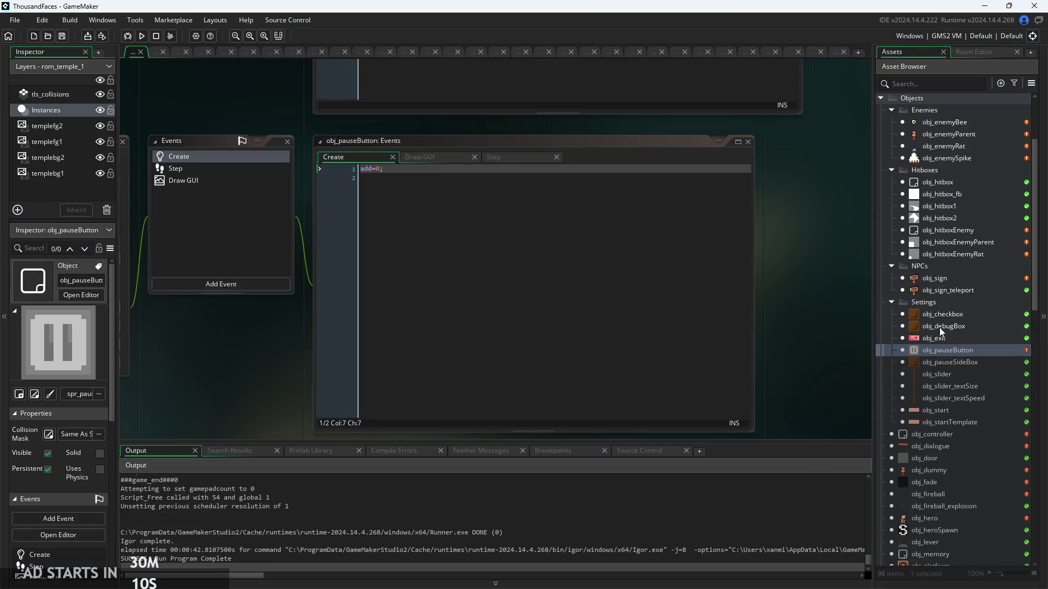
# Select rom_pause in the Asset Browser and start a new build-and-run.
pyautogui.scroll(-4, 938, 327)
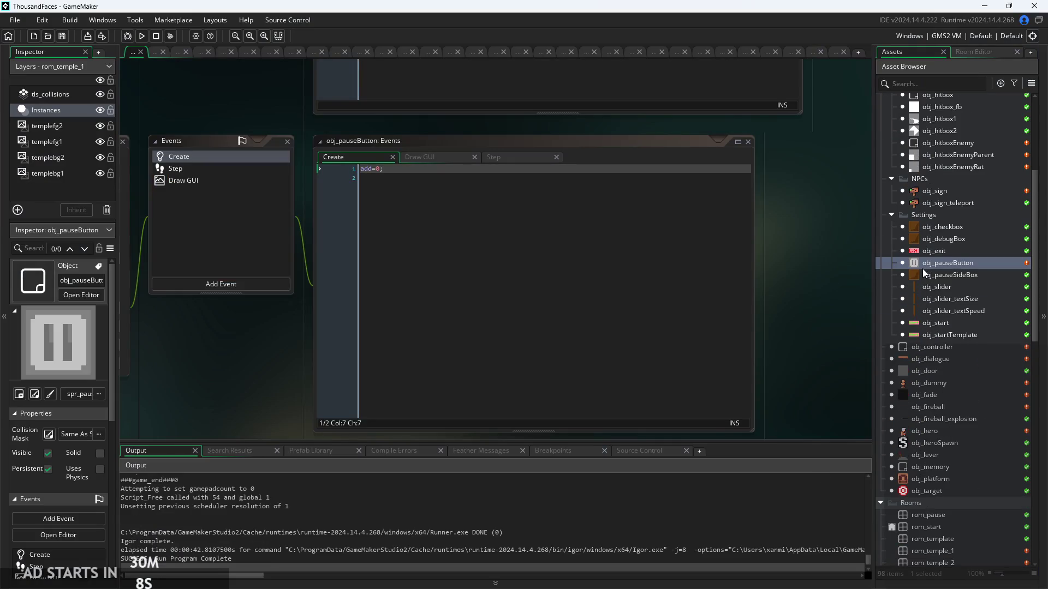
pyautogui.click(363, 175)
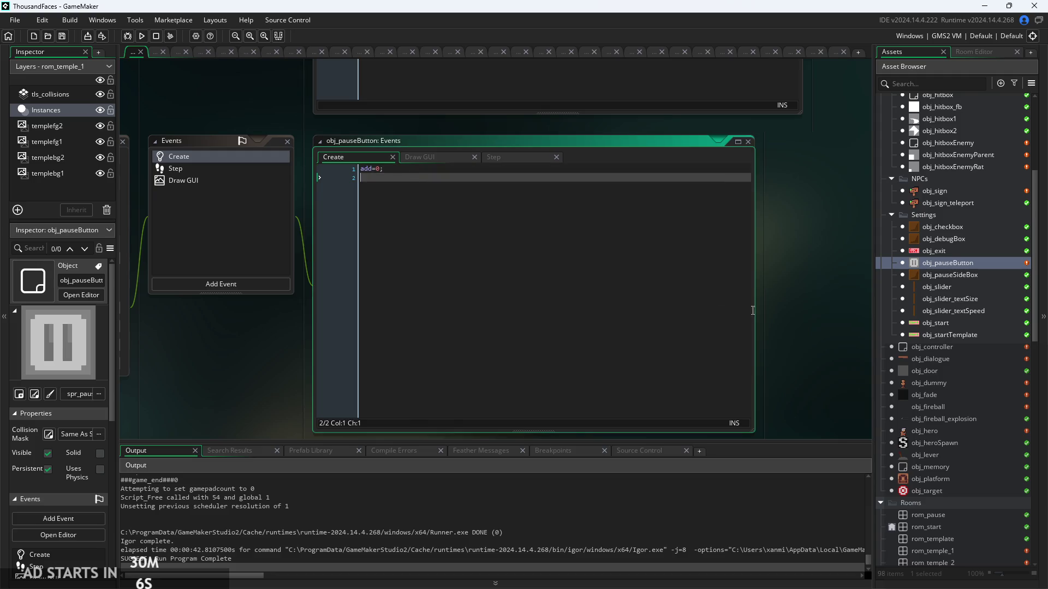
pyautogui.scroll(-3, 947, 470)
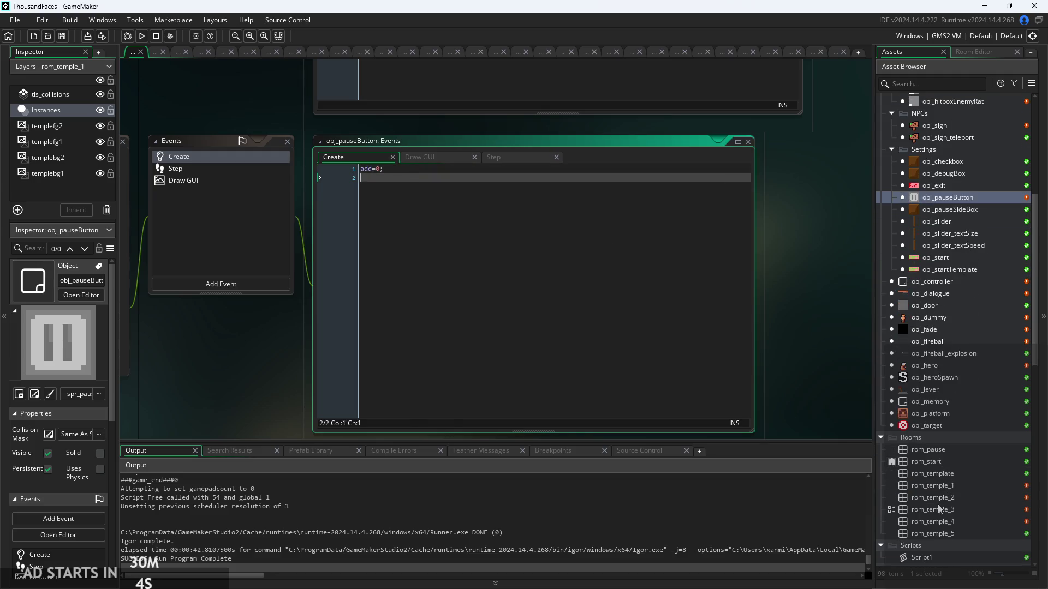
pyautogui.click(930, 462)
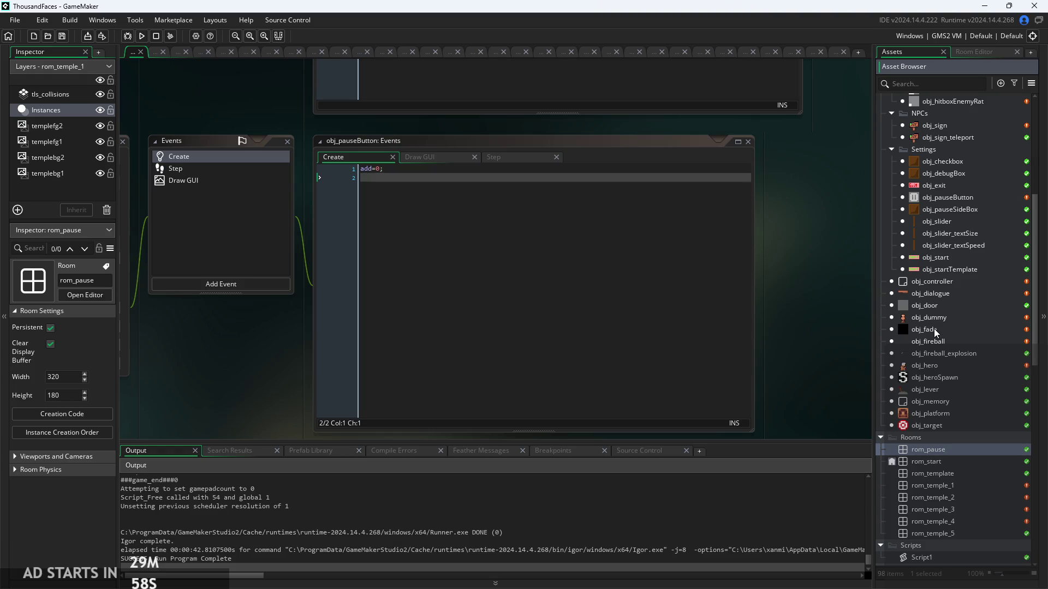
pyautogui.click(142, 36)
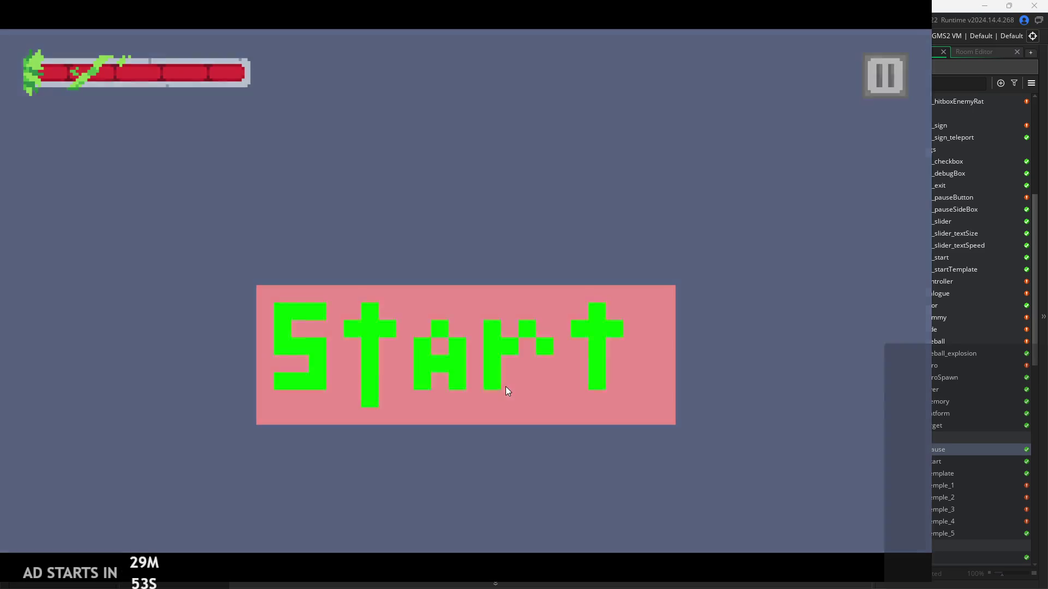
# Start the game, jump up to the sign, and enter the debug test room onto block 1 2.
pyautogui.click(505, 387)
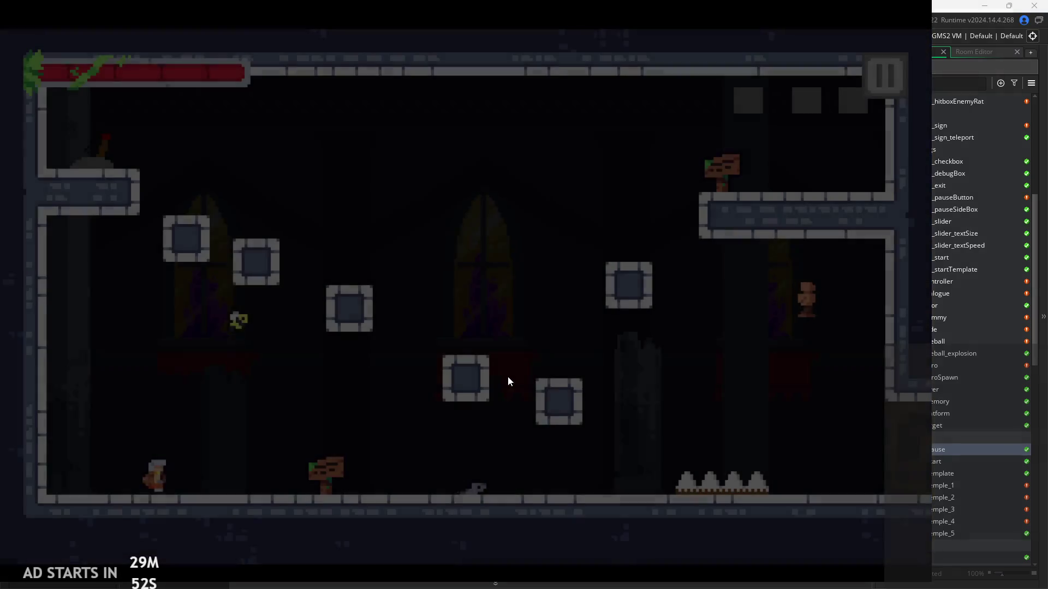
pyautogui.press('Right')
pyautogui.press('space')
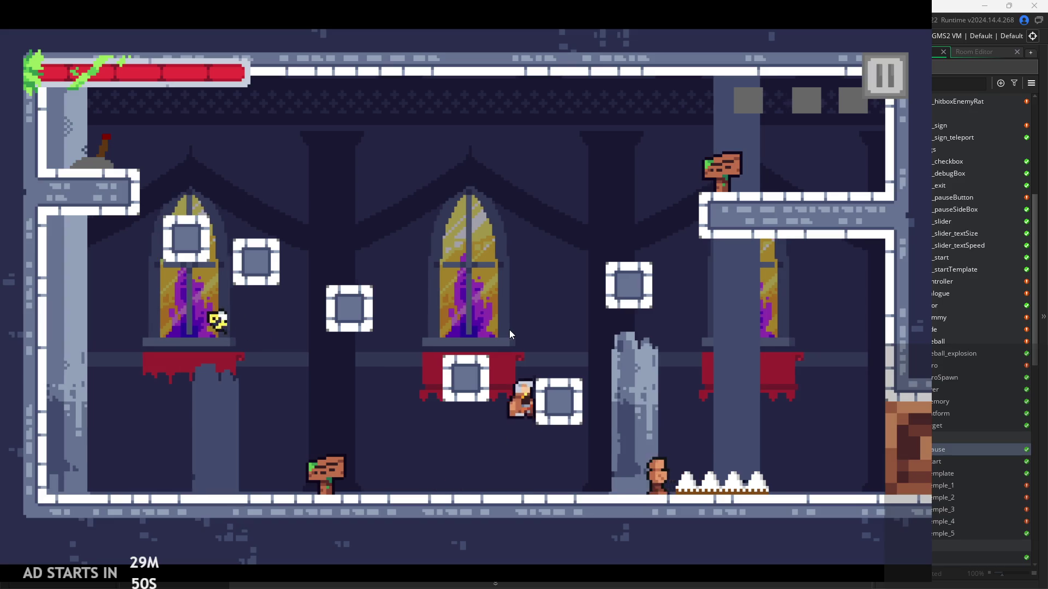
pyautogui.press('Right')
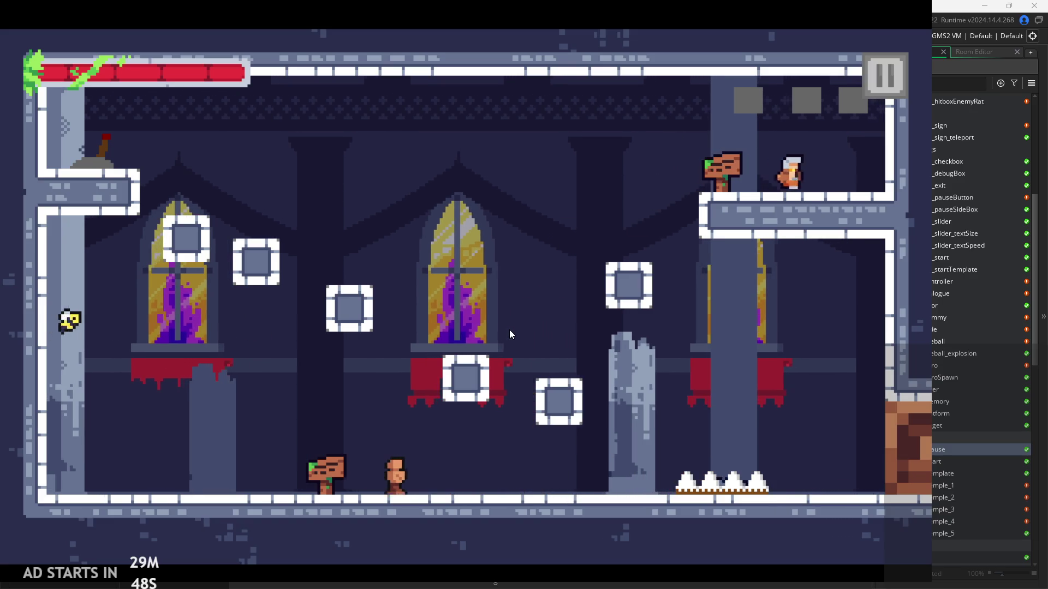
pyautogui.press('Left')
pyautogui.press('Up')
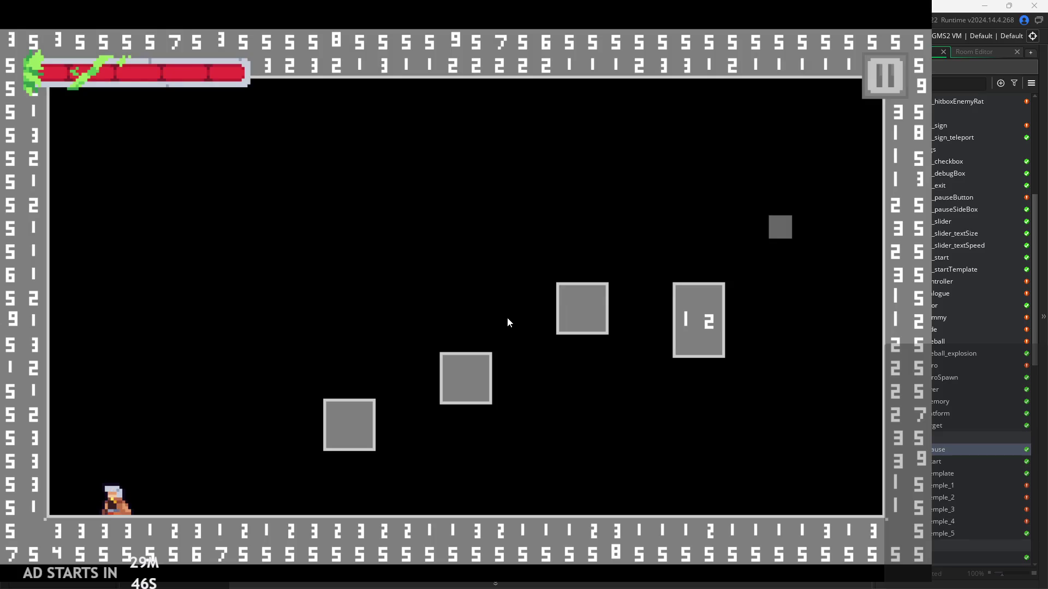
pyautogui.press('Right')
pyautogui.press('space')
pyautogui.press('space')
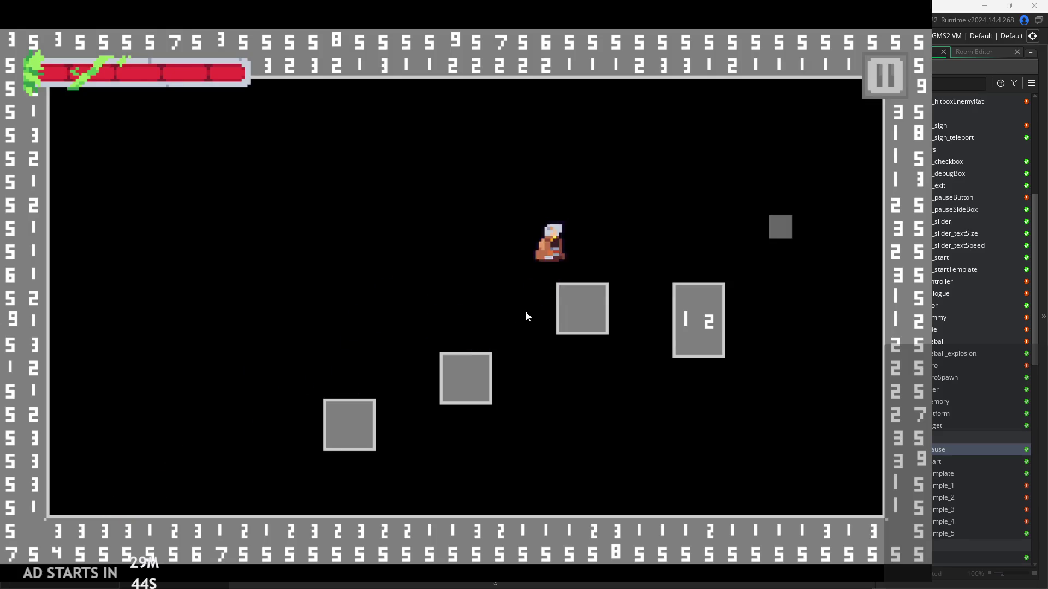
pyautogui.press('Left')
pyautogui.press('space')
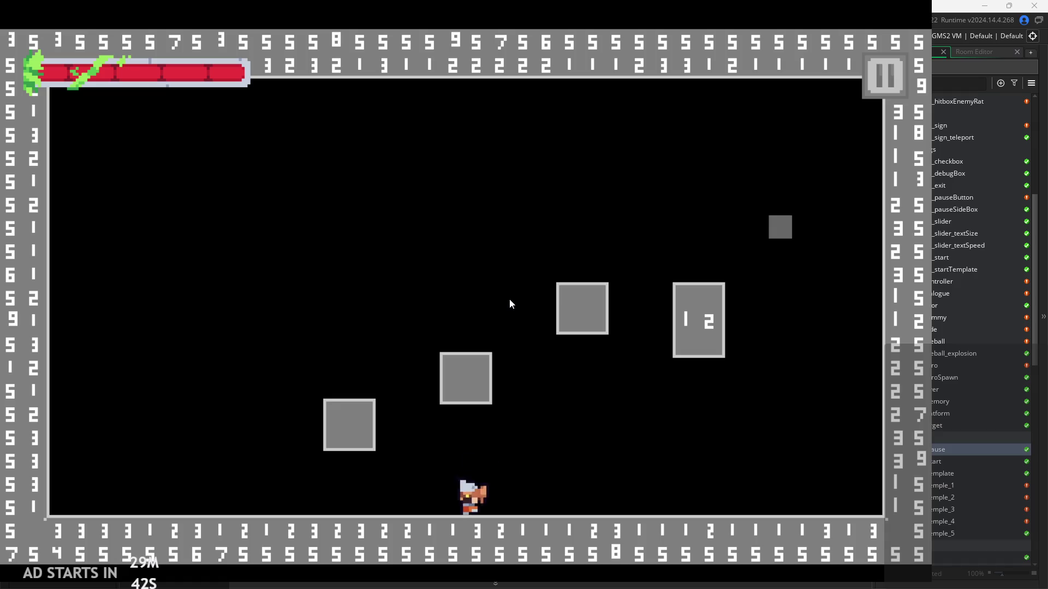
# Climb the upper blocks and ledge, then leave through the top exit into the next room.
pyautogui.press('space')
pyautogui.press('space')
pyautogui.press('Right')
pyautogui.press('space')
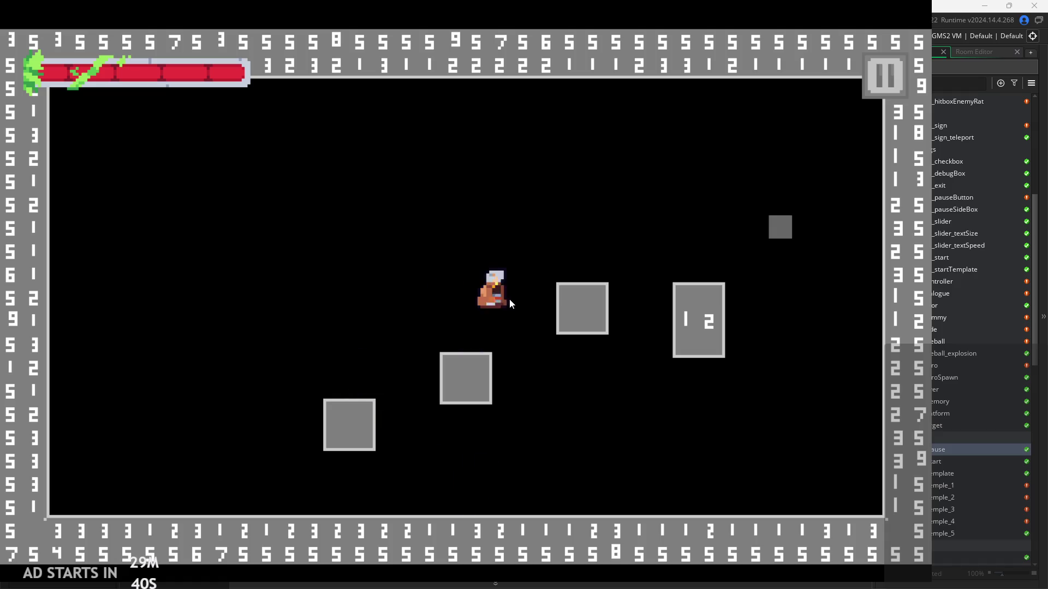
pyautogui.press('space')
pyautogui.press('Right')
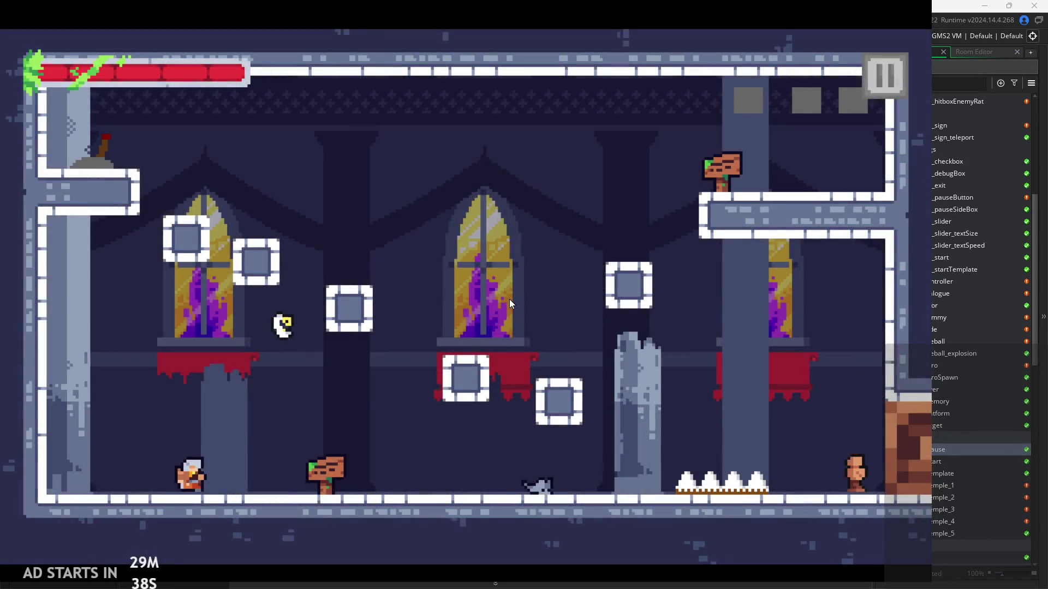
pyautogui.press('Right')
pyautogui.press('space')
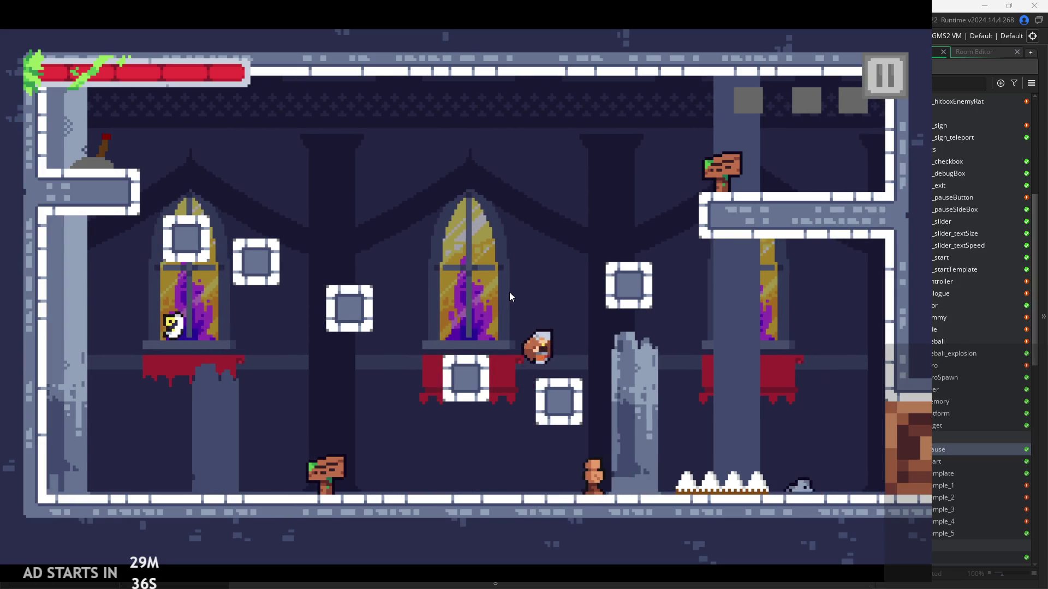
pyautogui.press('Right')
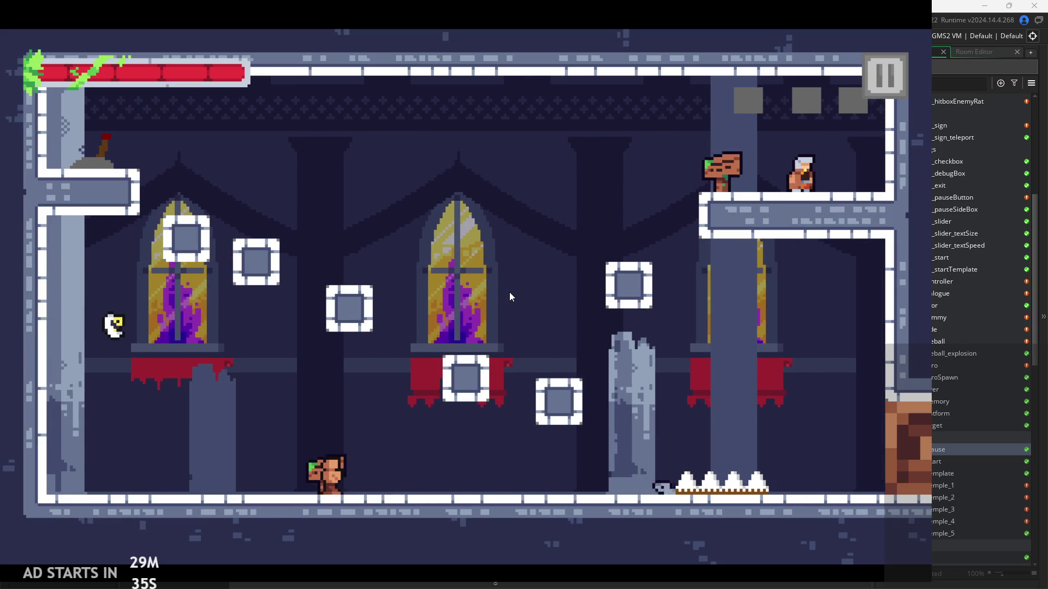
pyautogui.press('space')
# Hop over the crates, walk off the left edge, and jump onto the middle red banner.
pyautogui.press('Right')
pyautogui.press('space')
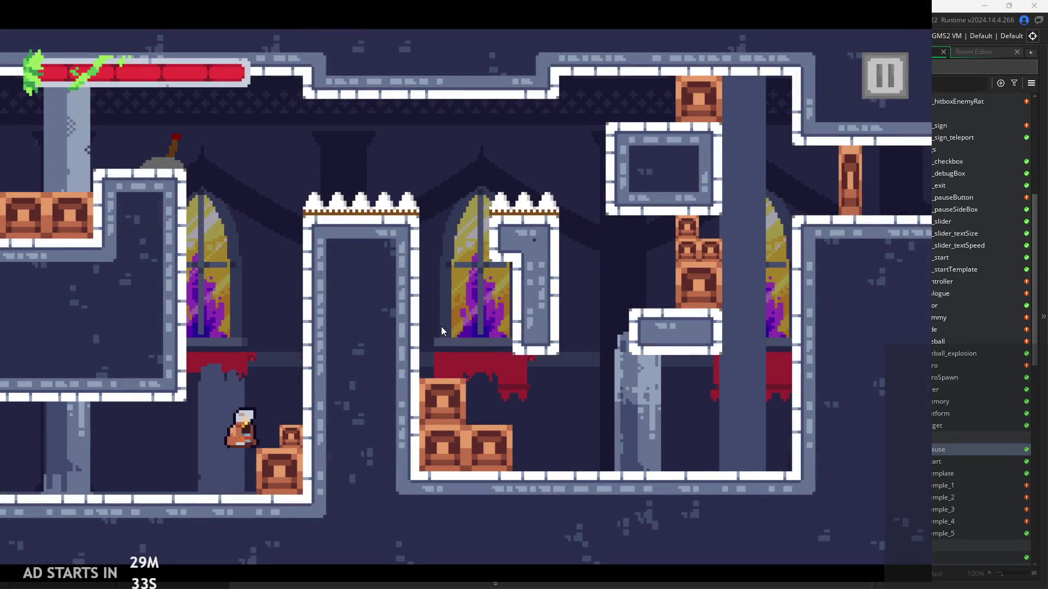
pyautogui.press('space')
pyautogui.press('Left')
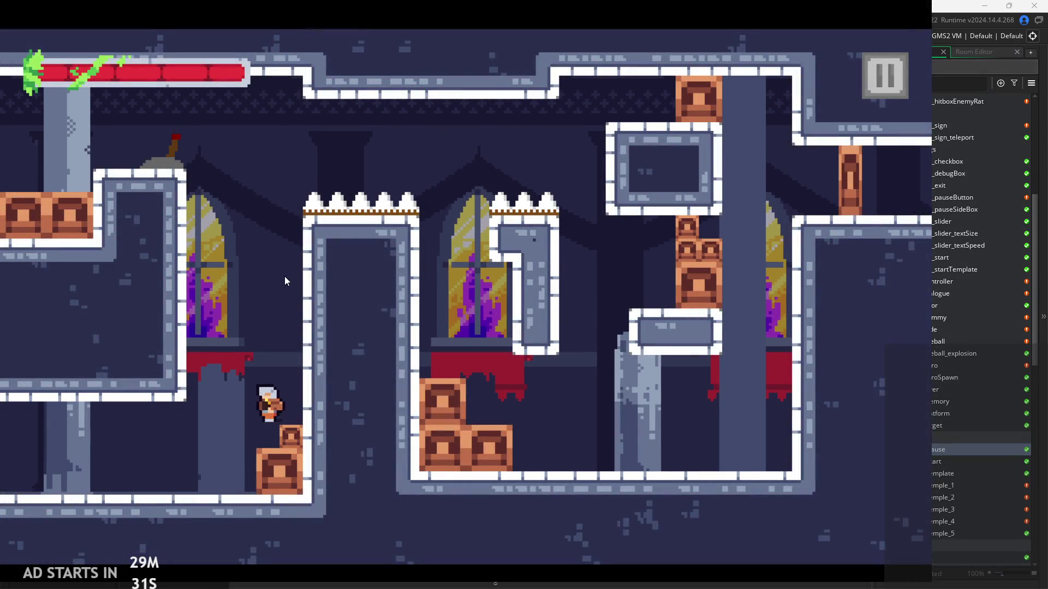
pyautogui.press('Left')
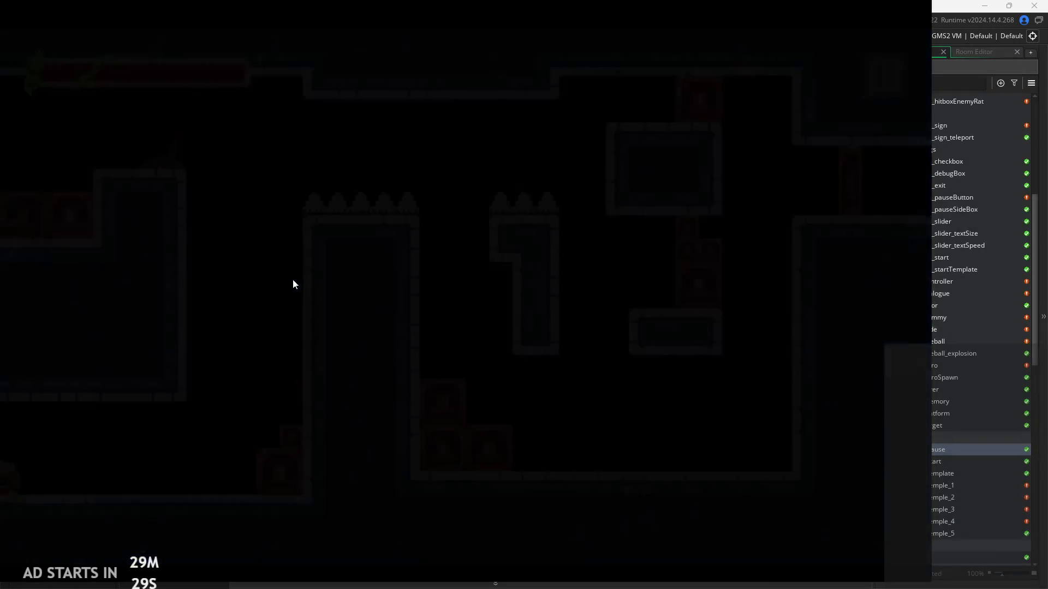
pyautogui.press('Left')
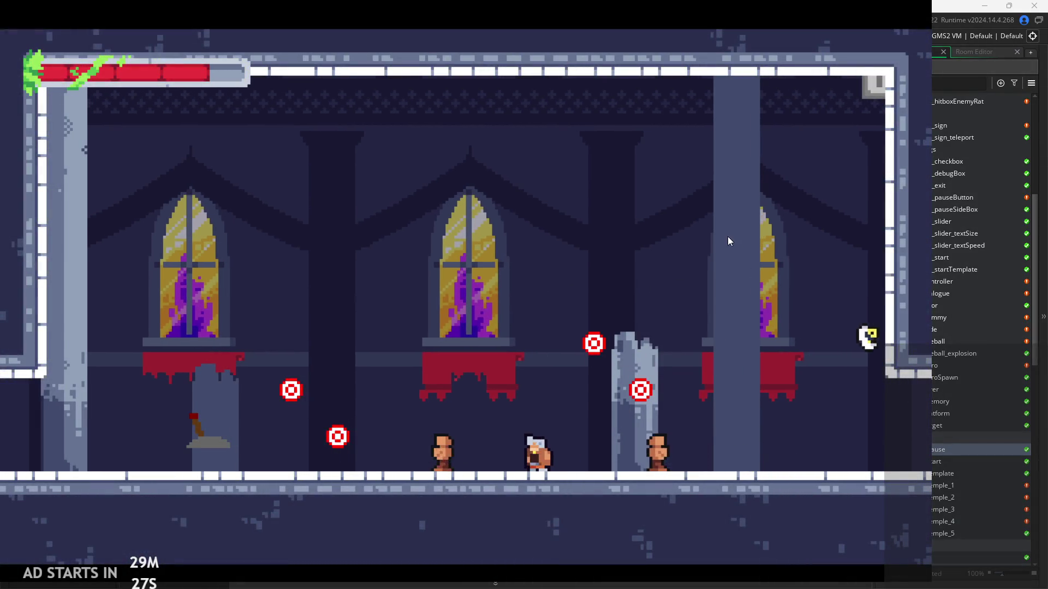
pyautogui.press('space')
# Open and close the pause options menu twice, then bring it up again with Escape.
pyautogui.click(871, 85)
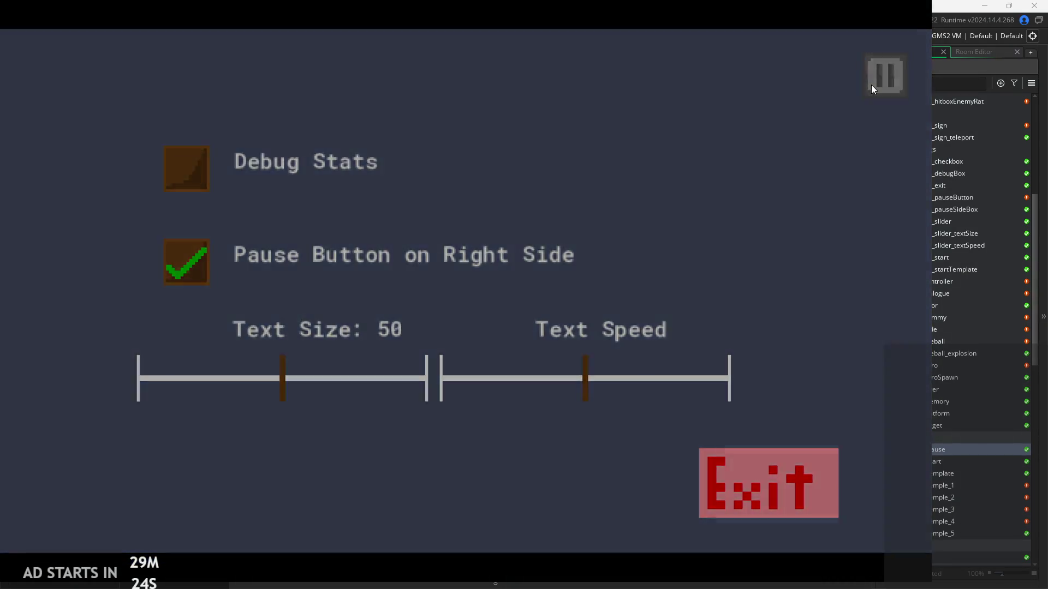
pyautogui.click(871, 84)
pyautogui.click(876, 84)
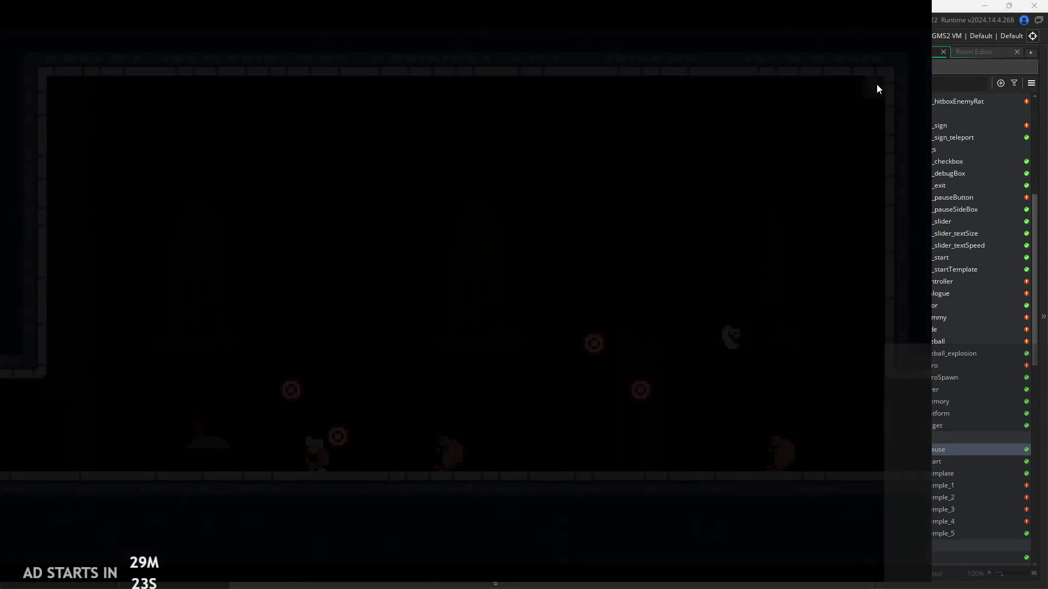
pyautogui.click(876, 84)
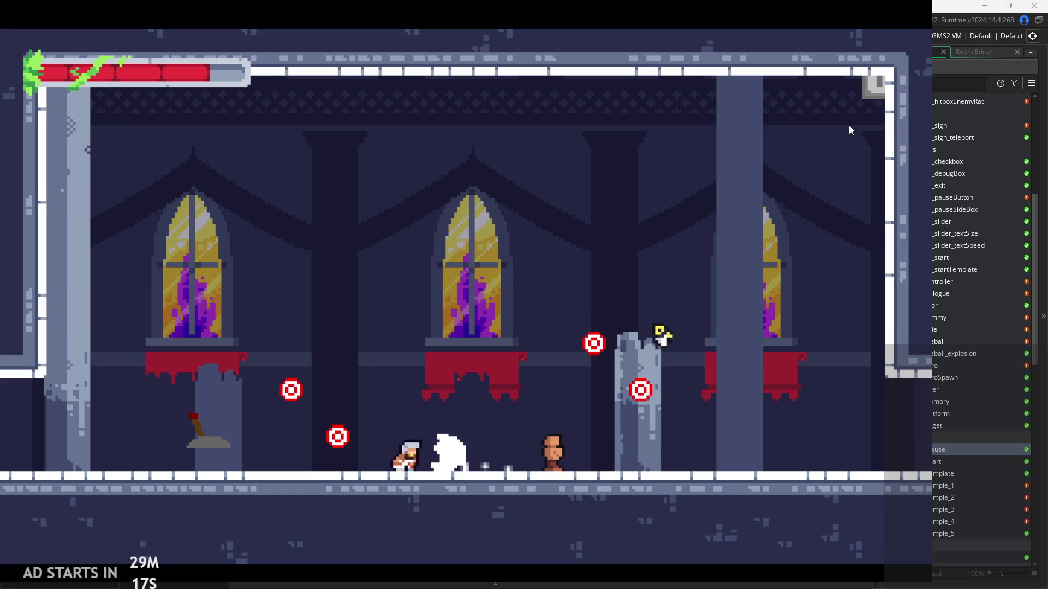
pyautogui.press('Escape')
# Exit the game and open the rom_temple_1 room from the asset list.
pyautogui.click(810, 486)
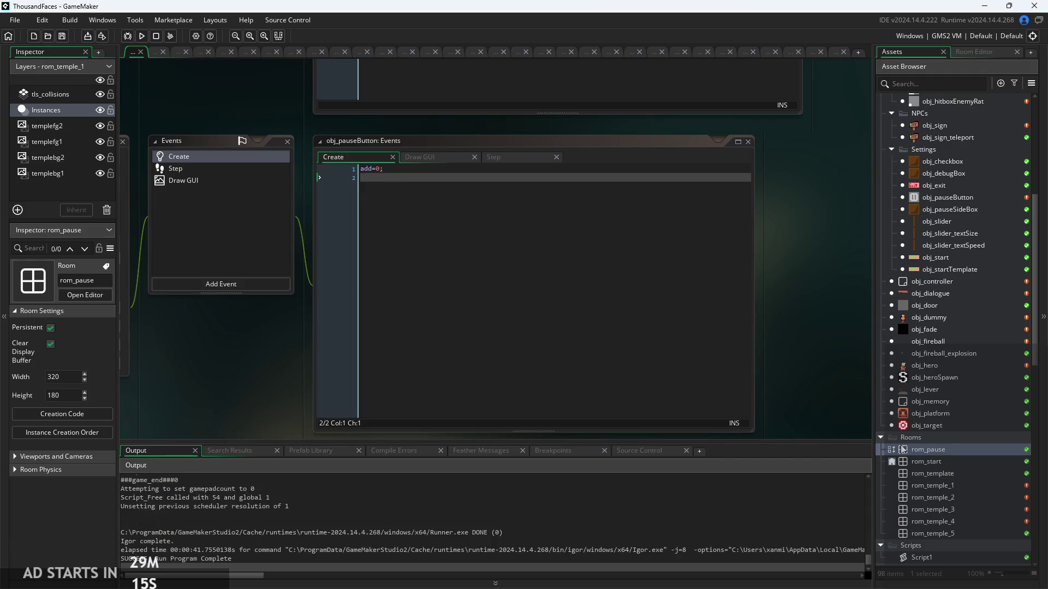
pyautogui.scroll(-3, 941, 450)
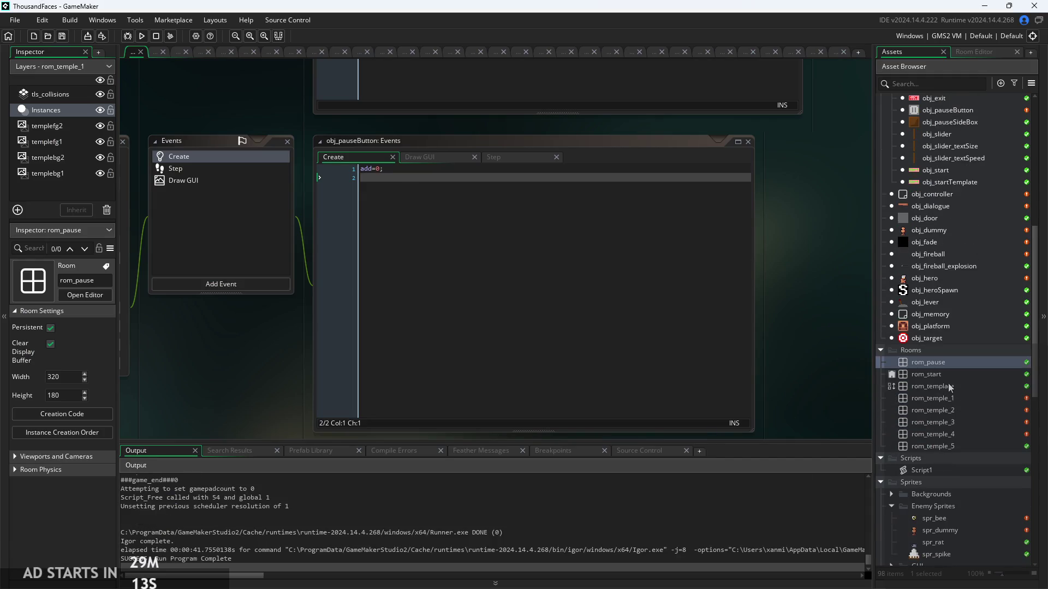
pyautogui.doubleClick(944, 404)
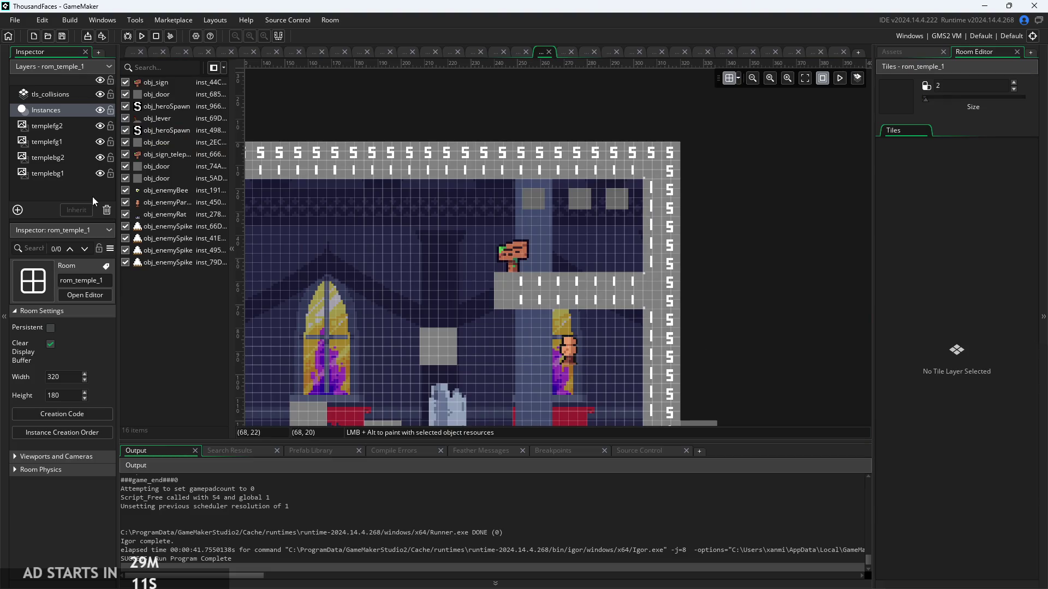
pyautogui.click(893, 51)
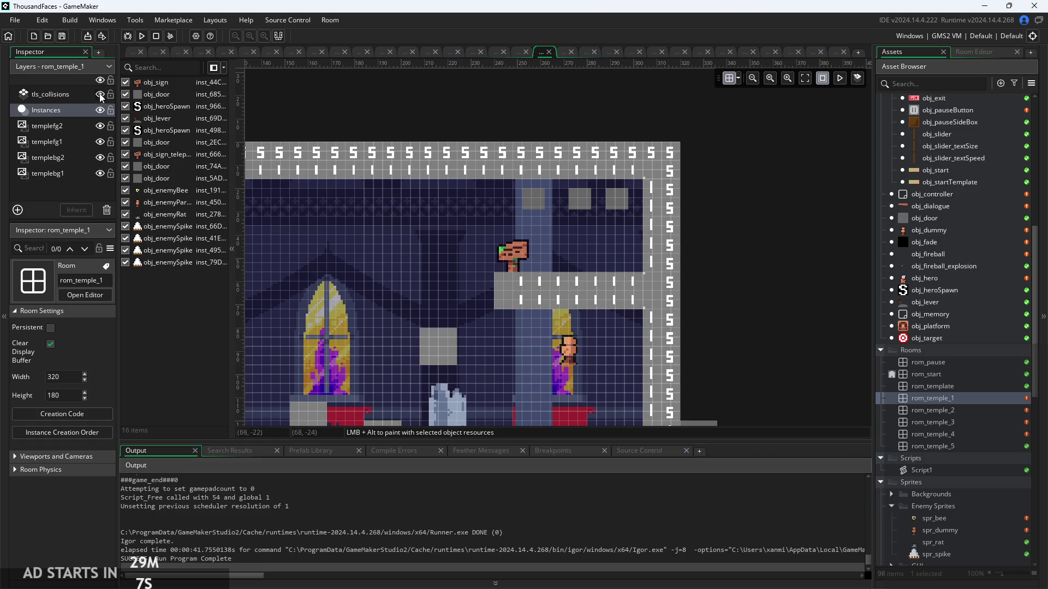
# Open rom_temple_2, move tls_collisions above Instances, and launch a new test run.
pyautogui.doubleClick(940, 413)
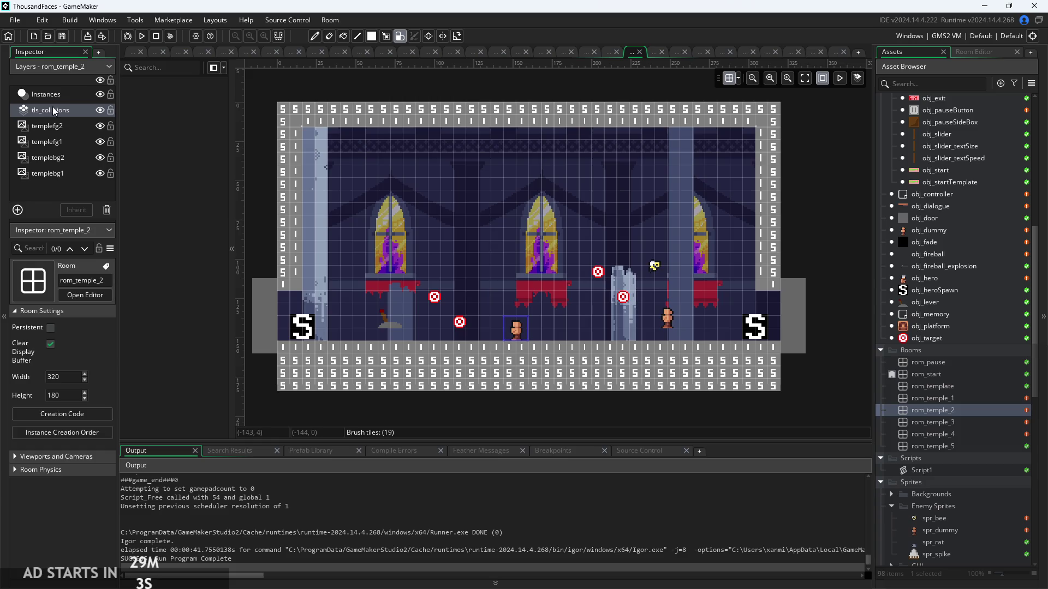
pyautogui.moveTo(53, 108); pyautogui.dragTo(48, 91)
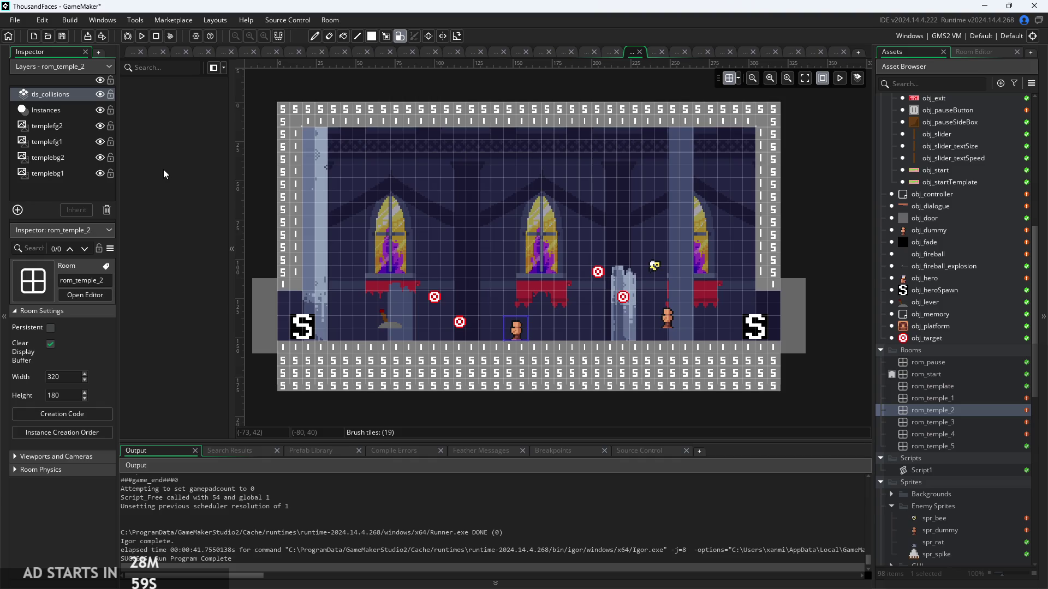
pyautogui.click(142, 36)
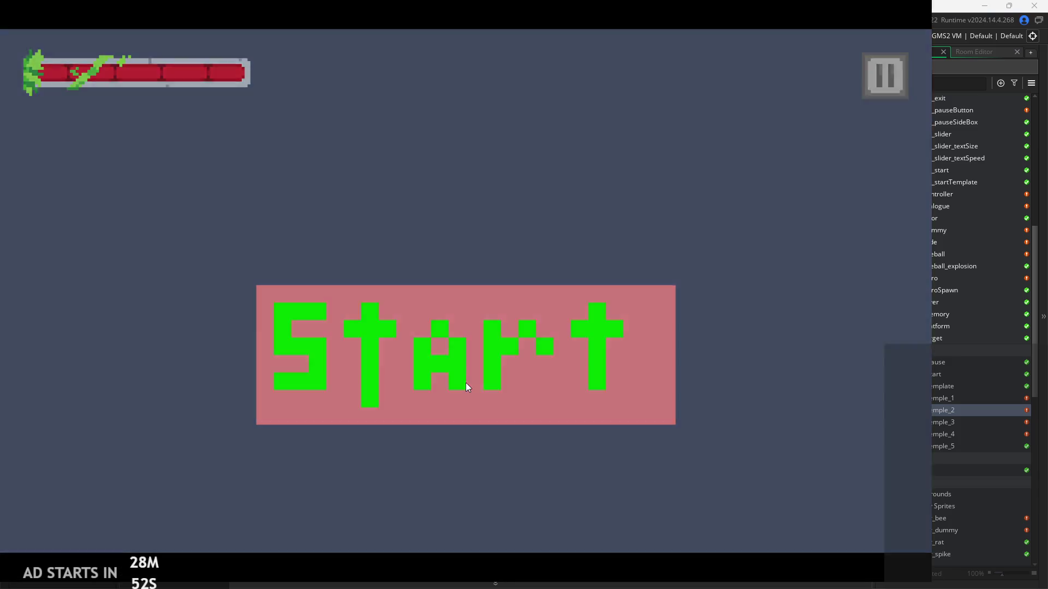
# Start the game, jump across platforms right into the next room, then pause and exit.
pyautogui.click(466, 381)
pyautogui.press('Right')
pyautogui.press('space')
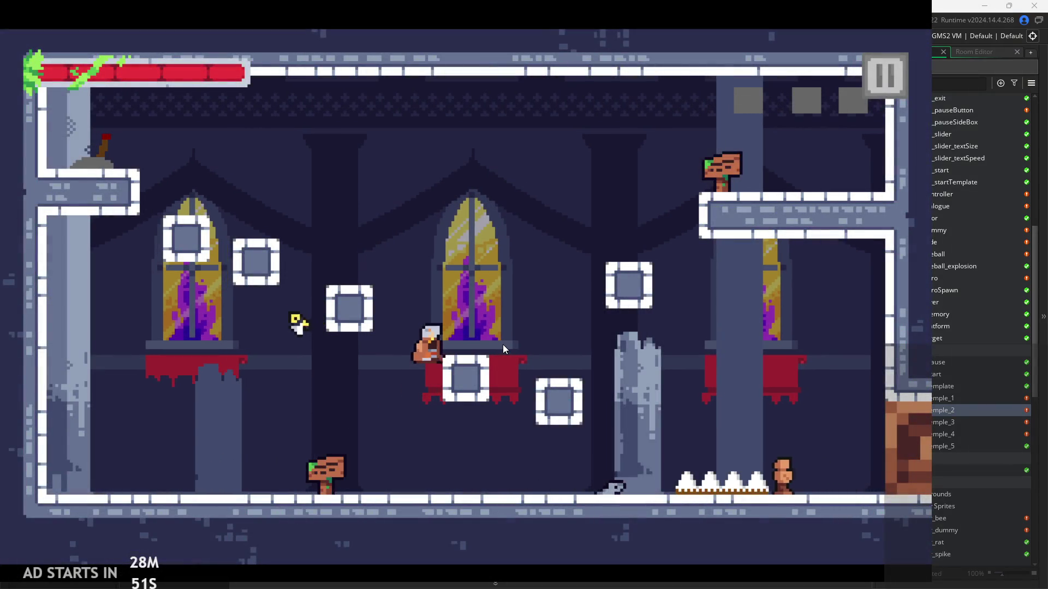
pyautogui.press('space')
pyautogui.press('space')
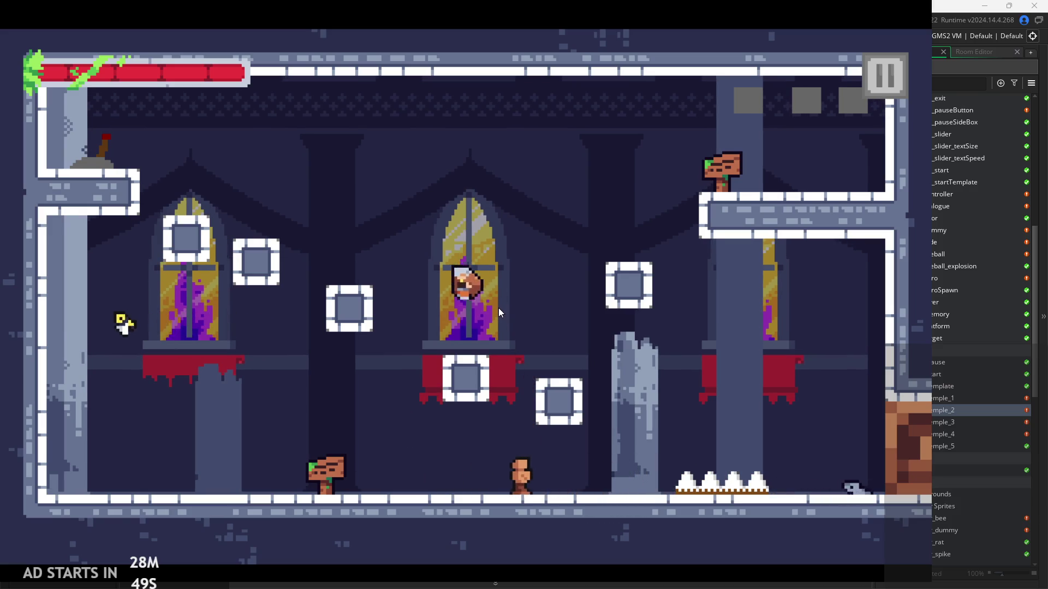
pyautogui.press('Right')
pyautogui.press('Right')
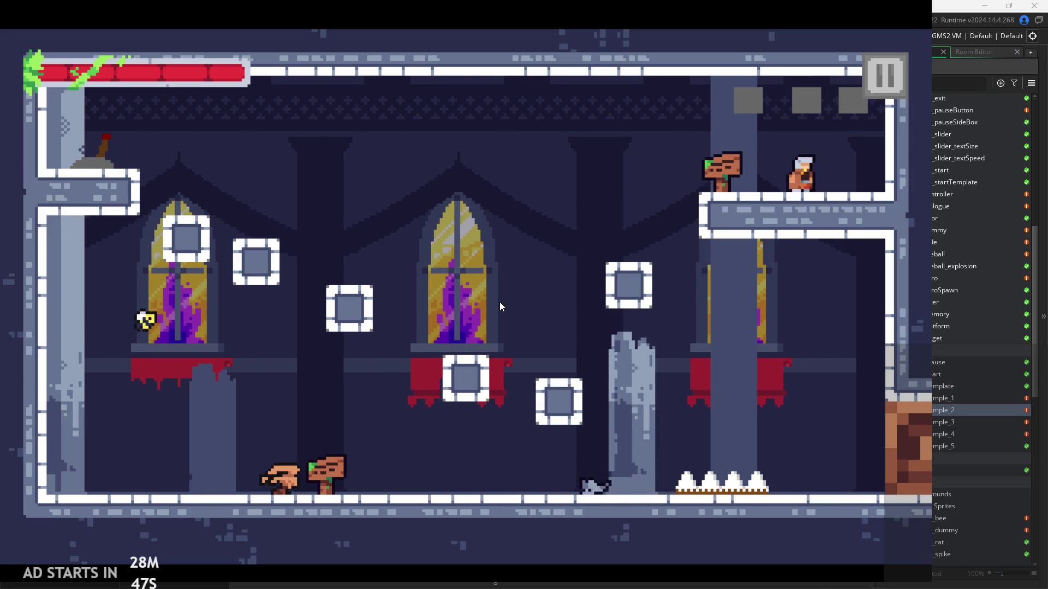
pyautogui.press('Right')
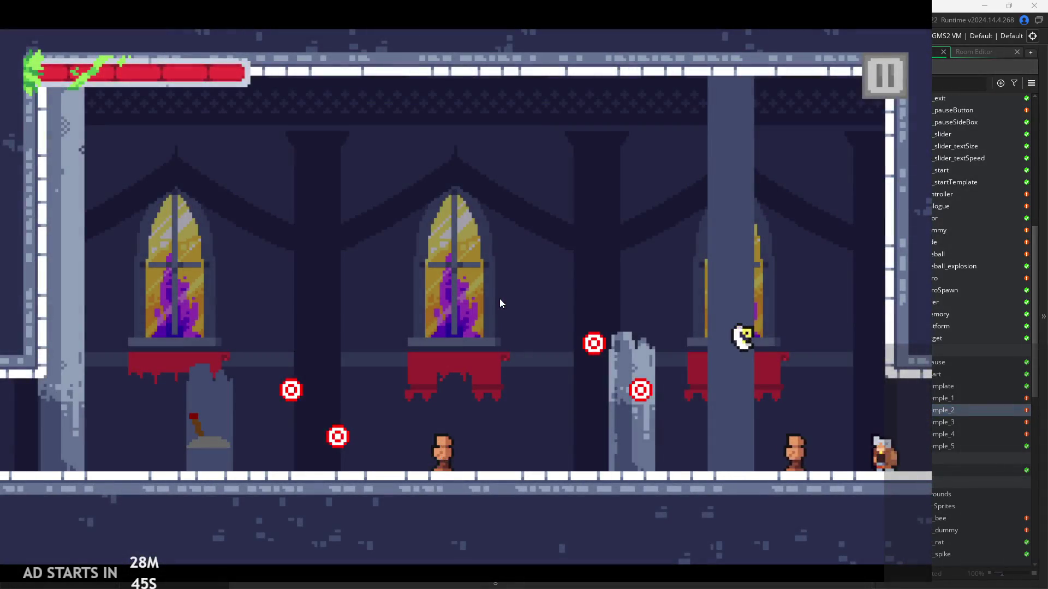
pyautogui.press('Left')
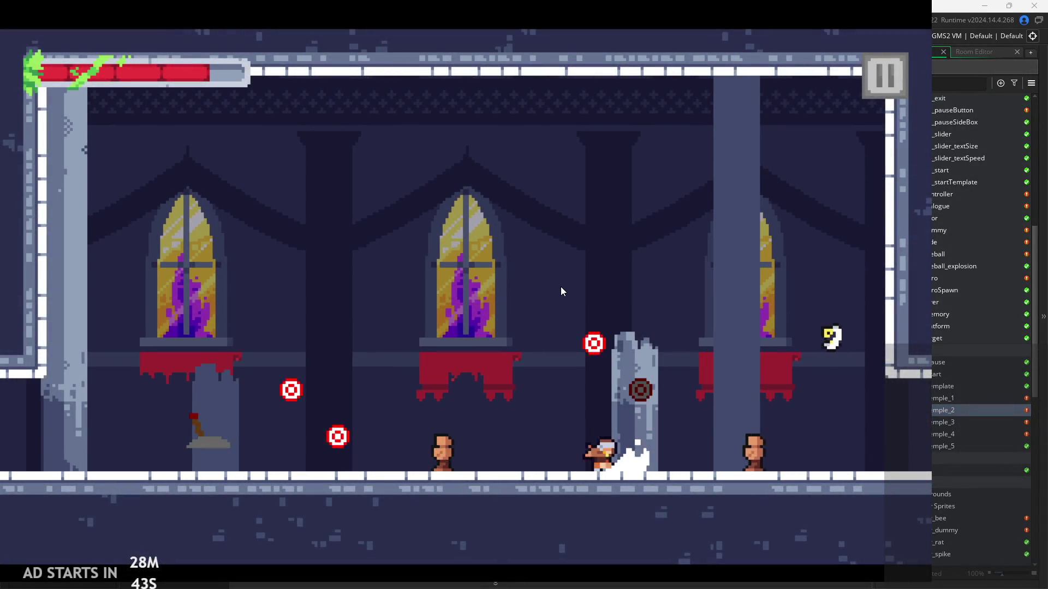
pyautogui.click(901, 64)
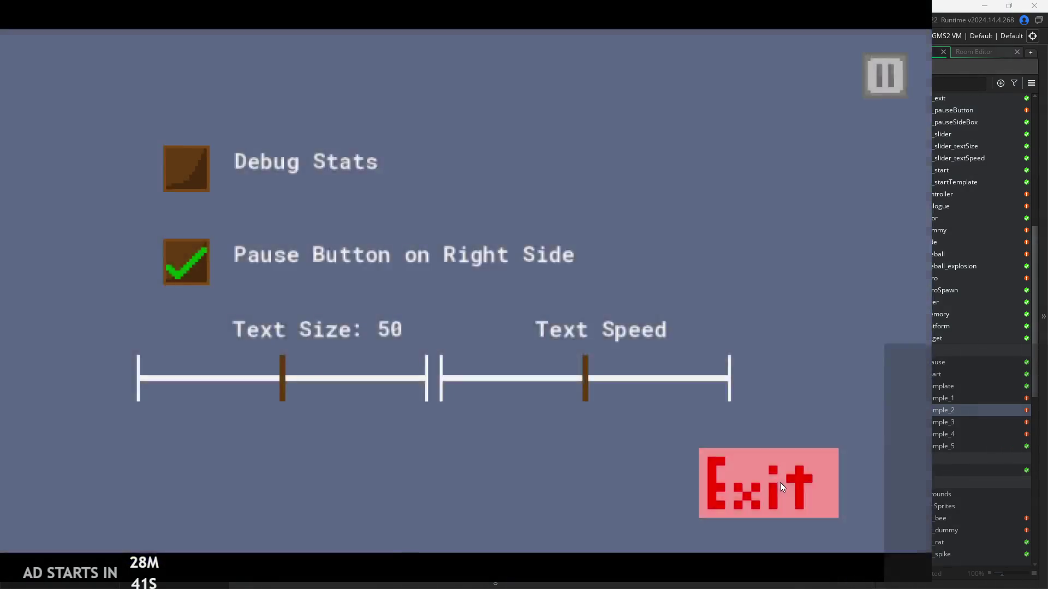
pyautogui.click(780, 482)
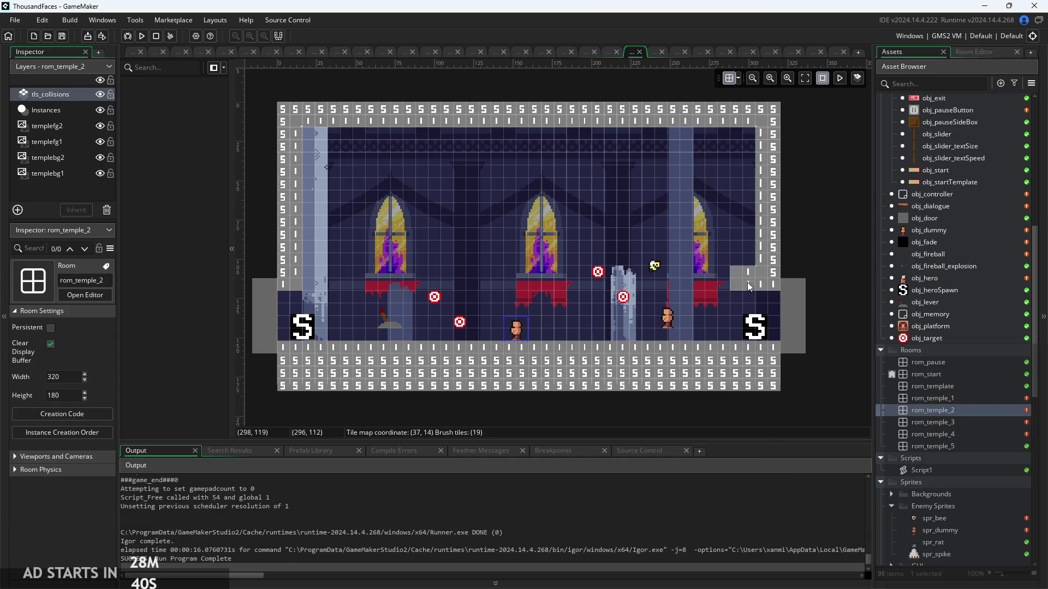
# Select tls_collisions to see its properties, return to the obj_pauseButton workspace, and run again.
pyautogui.click(59, 94)
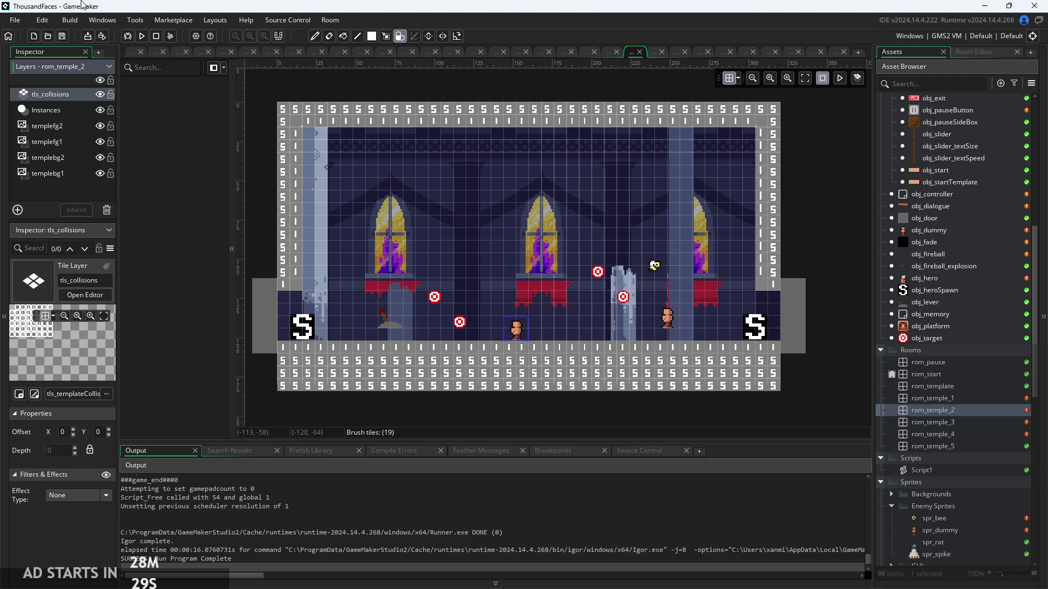
pyautogui.click(129, 50)
pyautogui.click(141, 36)
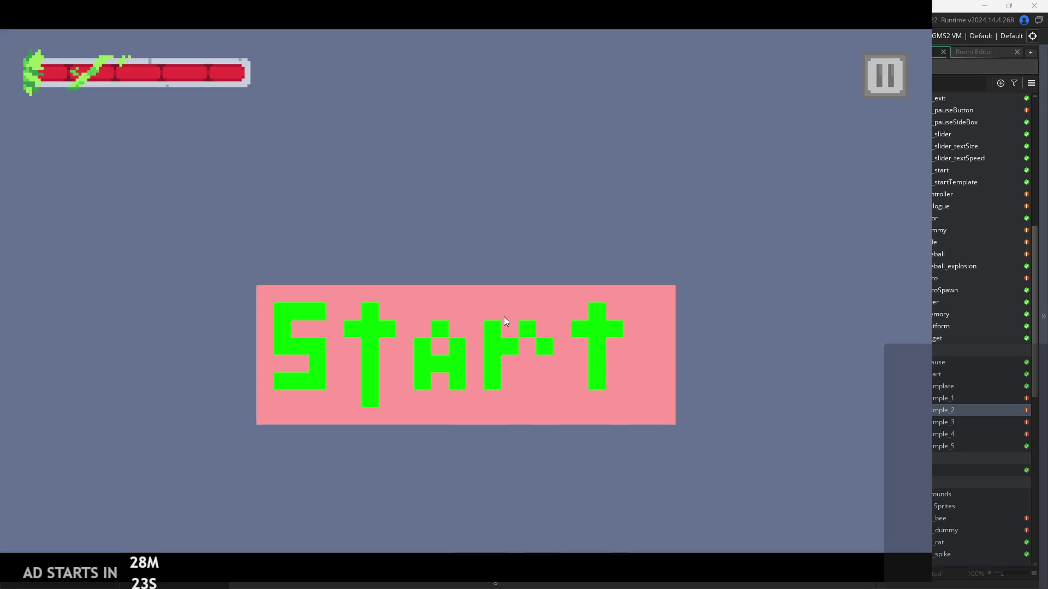
# Start the game, jump past the spikes, and land on the upper-right ledge.
pyautogui.click(504, 317)
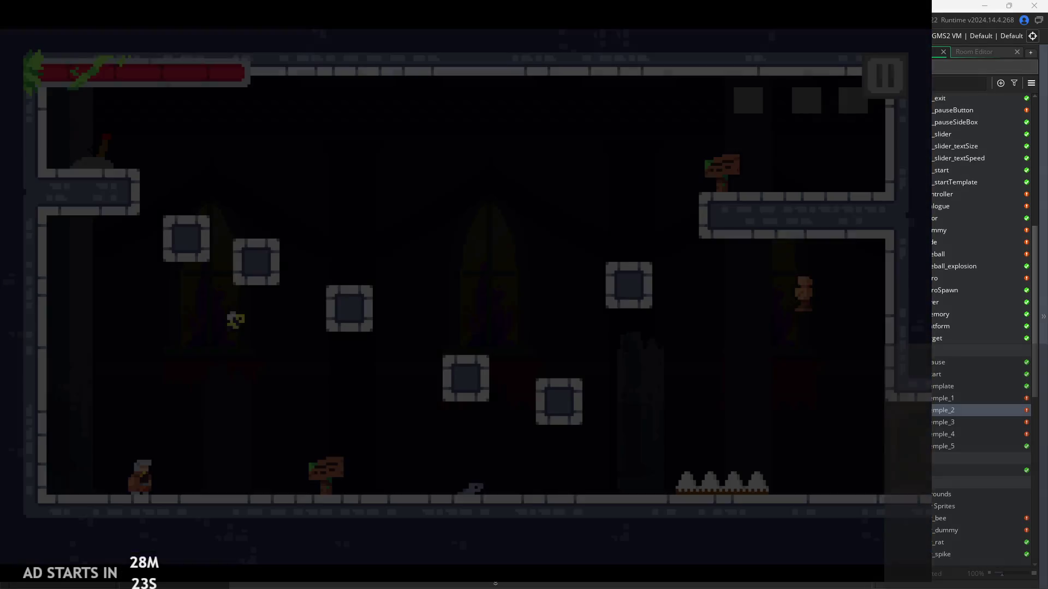
pyautogui.press('Right')
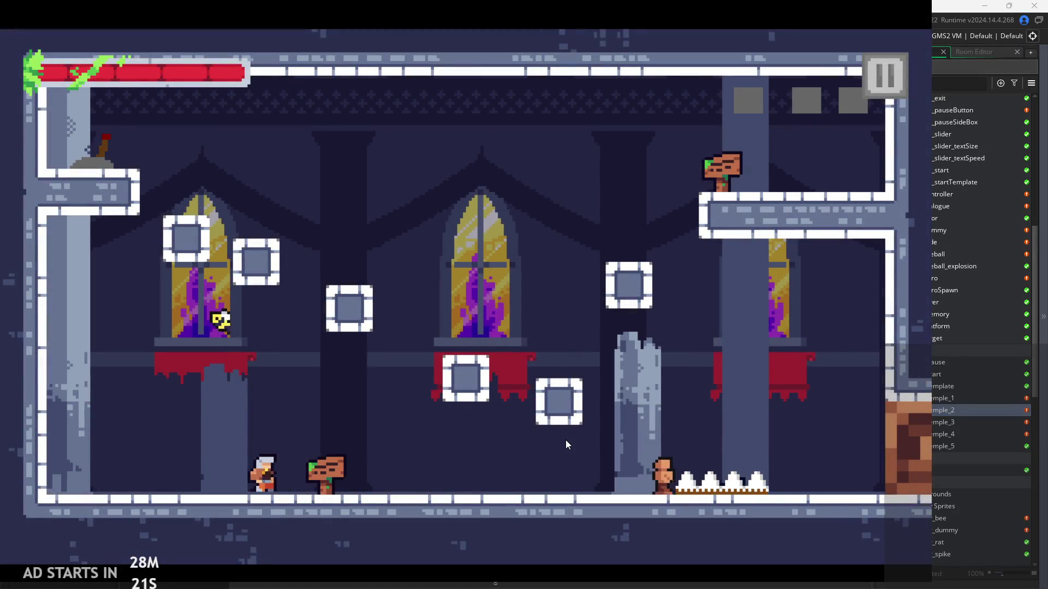
pyautogui.press('space')
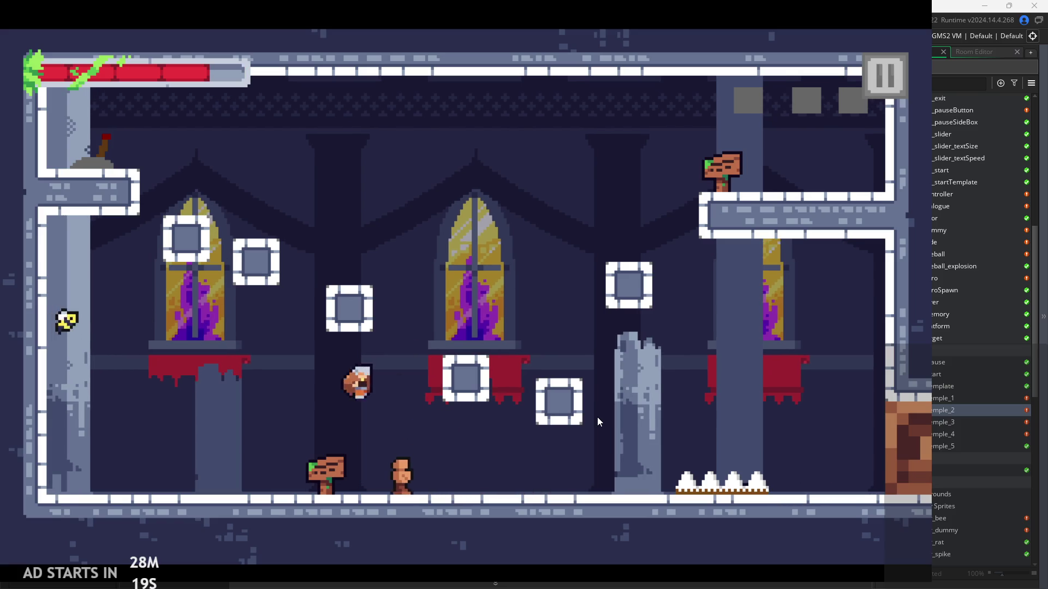
pyautogui.press('Right')
pyautogui.press('space')
pyautogui.press('Left')
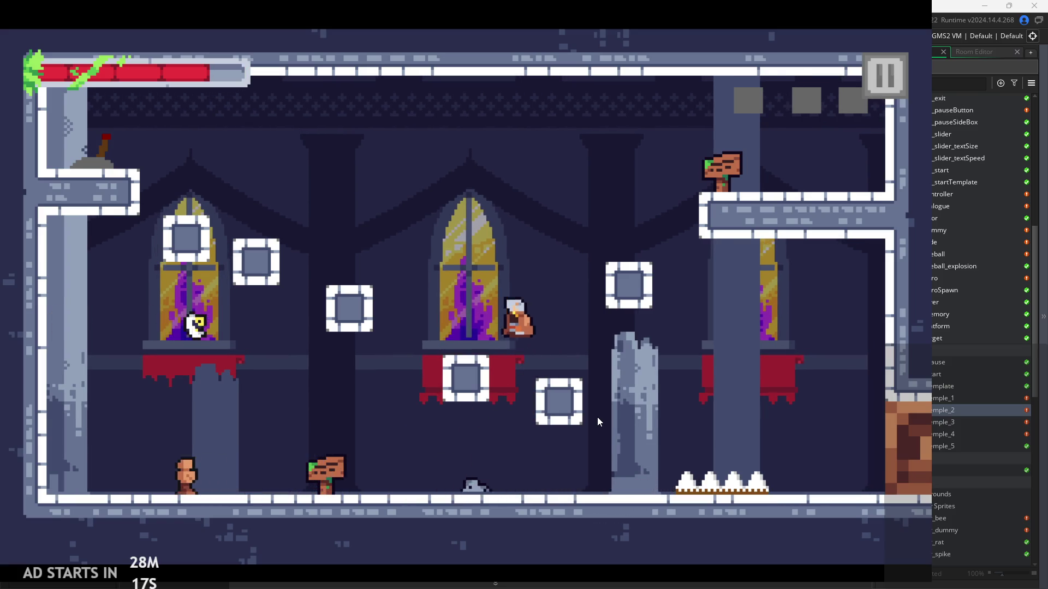
pyautogui.press('space')
pyautogui.press('Right')
pyautogui.press('Right')
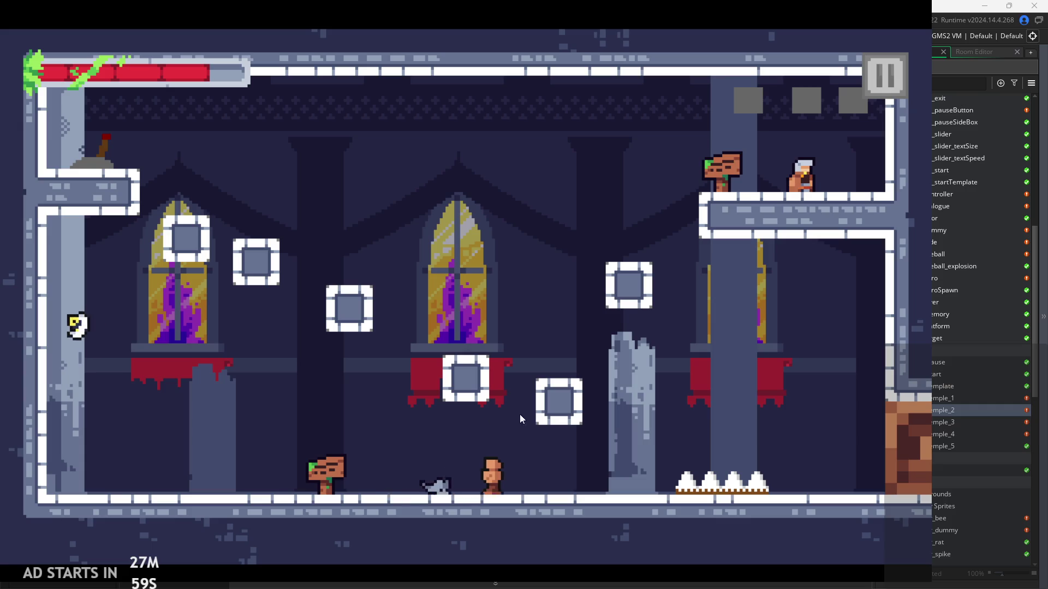
# Cross to the upper-left ledge, exit right into the next room, run past an enemy and the broken pillar.
pyautogui.press('Left')
pyautogui.press('space')
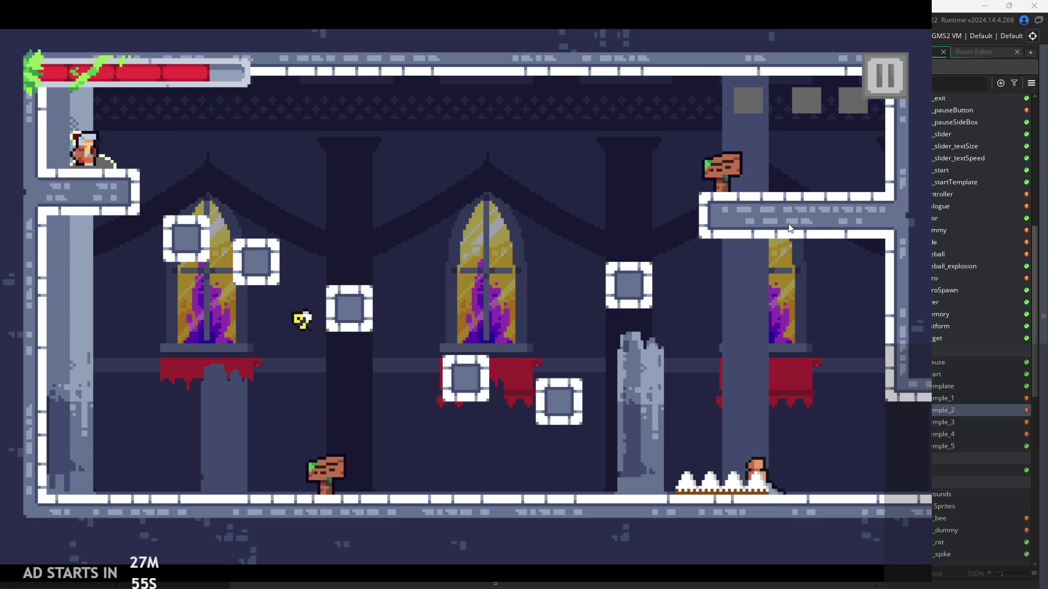
pyautogui.press('Right')
pyautogui.press('Right')
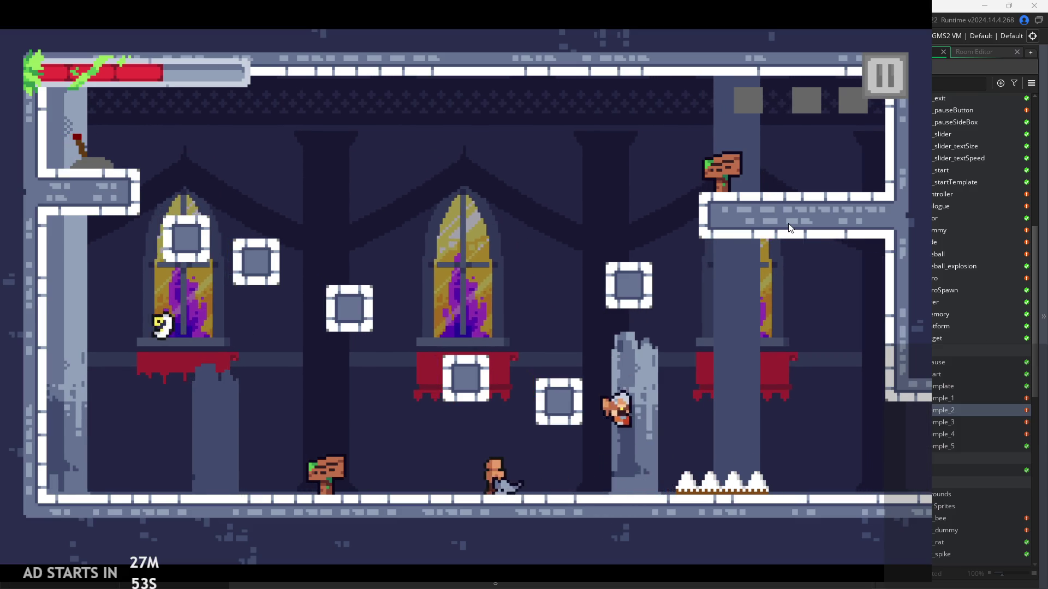
pyautogui.press('space')
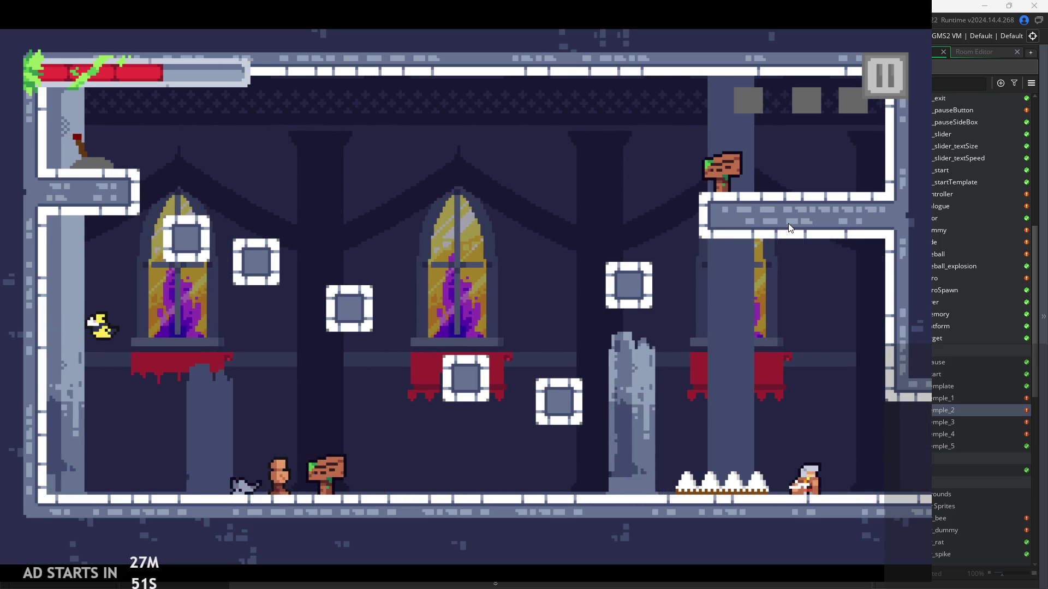
pyautogui.press('Right')
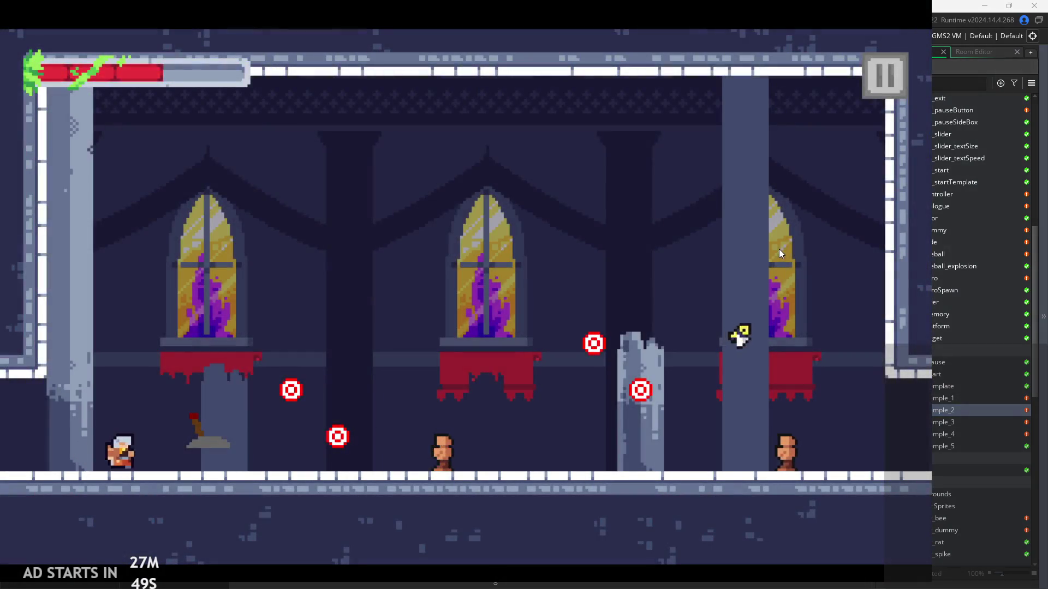
pyautogui.press('Right')
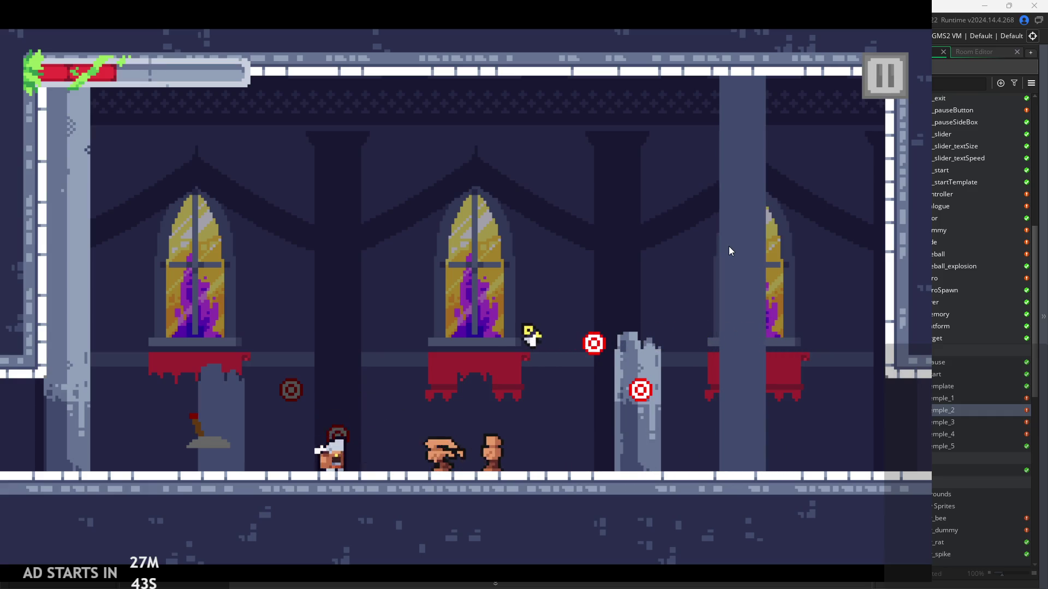
pyautogui.press('Right')
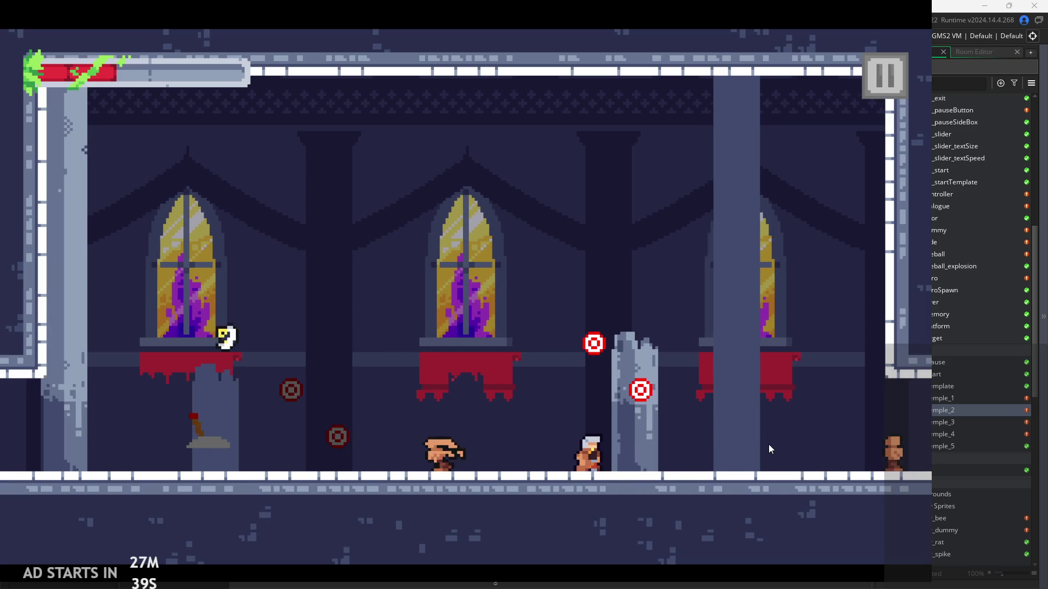
pyautogui.press('space')
pyautogui.press('Right')
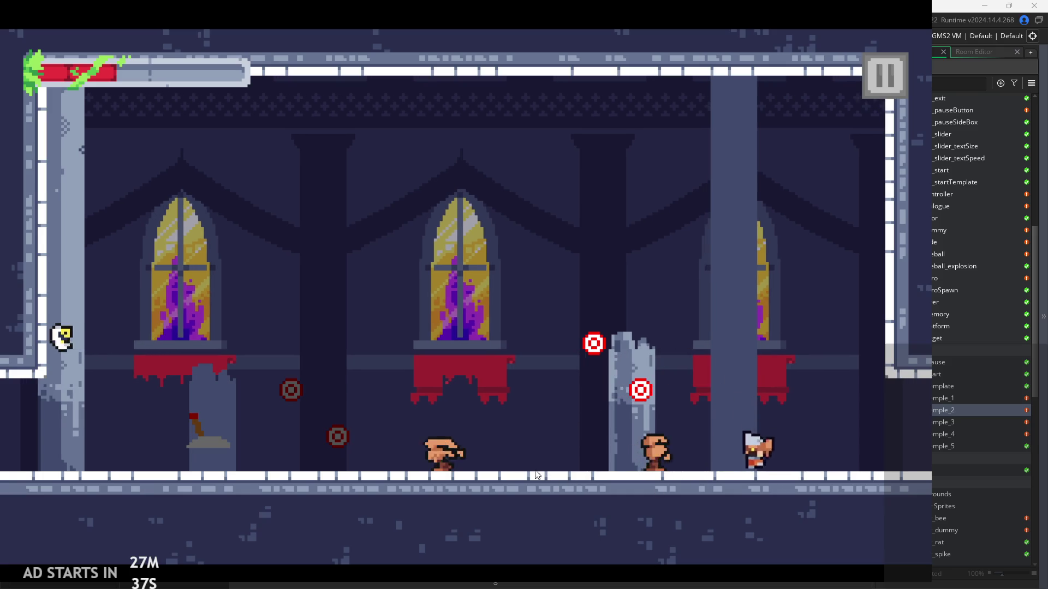
pyautogui.press('Left')
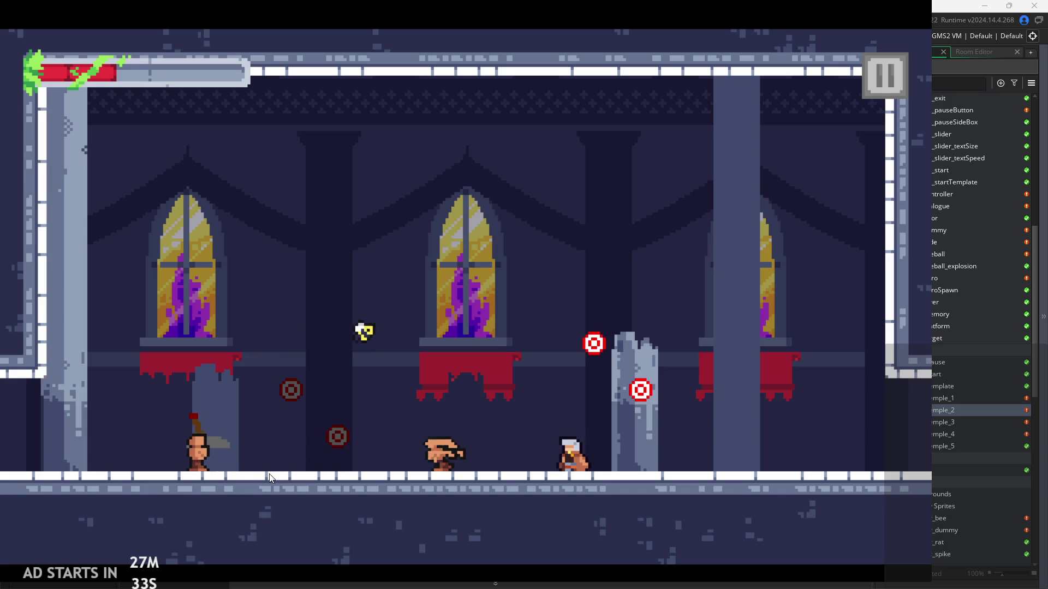
# Pause the game and exit back to the project editor.
pyautogui.click(884, 75)
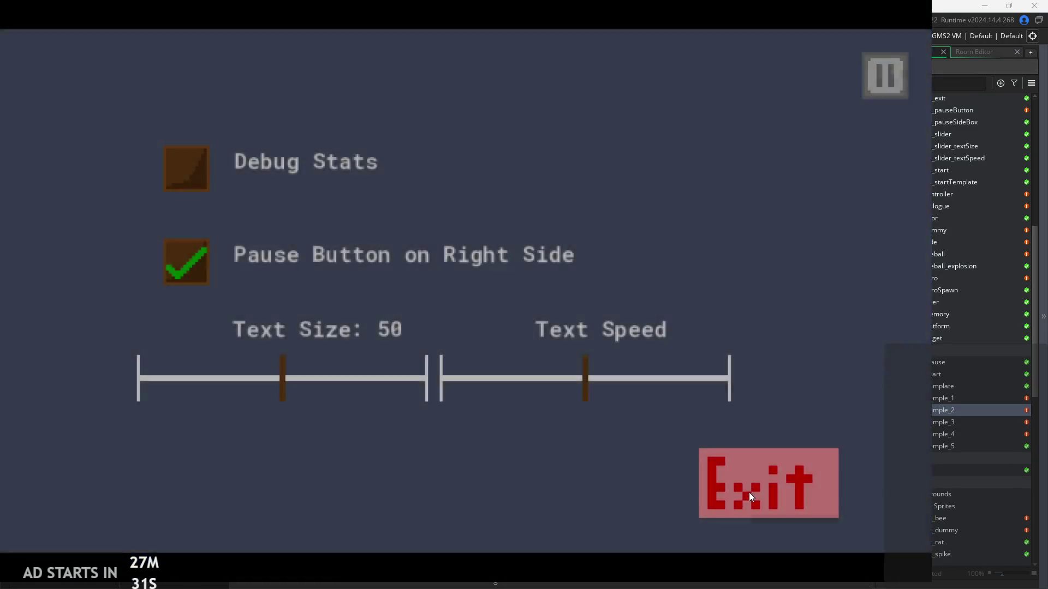
pyautogui.click(749, 492)
pyautogui.scroll(7, 939, 429)
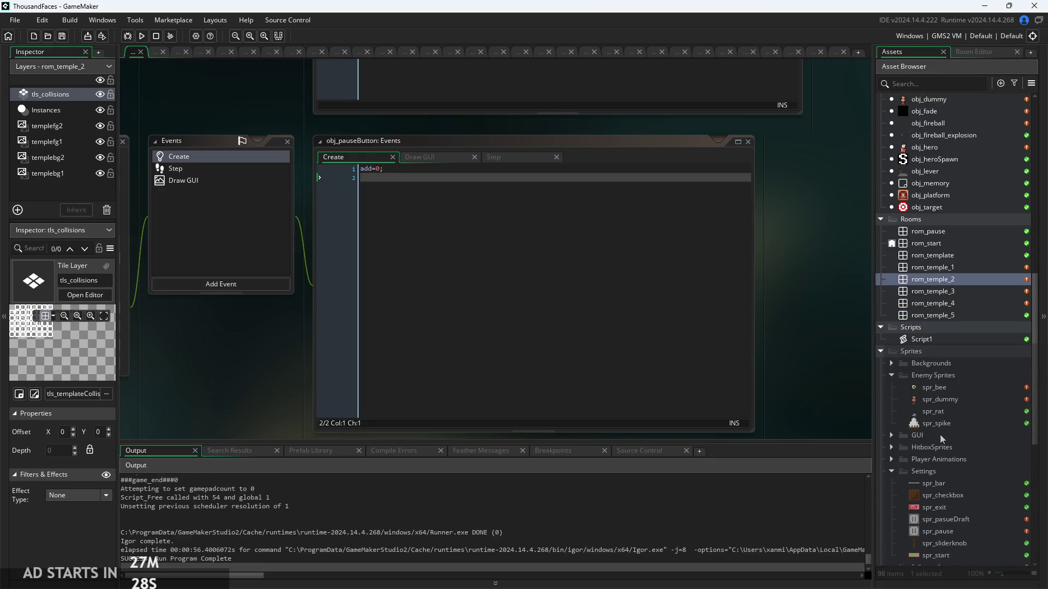
pyautogui.scroll(4, 929, 371)
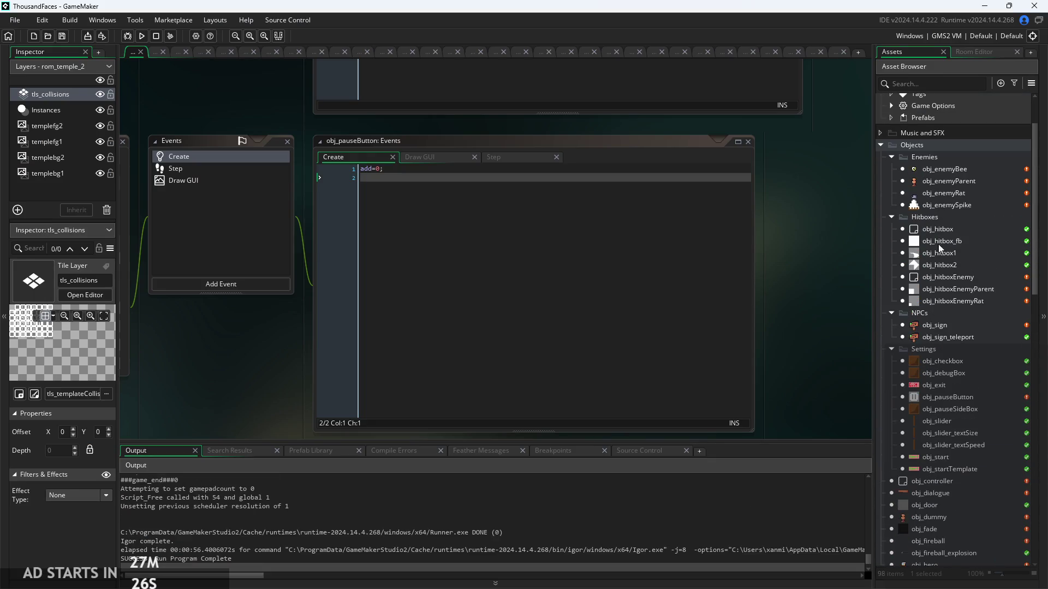
# Open obj_enemyParent and review the Create image_speed setting and the Step attack-end block.
pyautogui.doubleClick(953, 181)
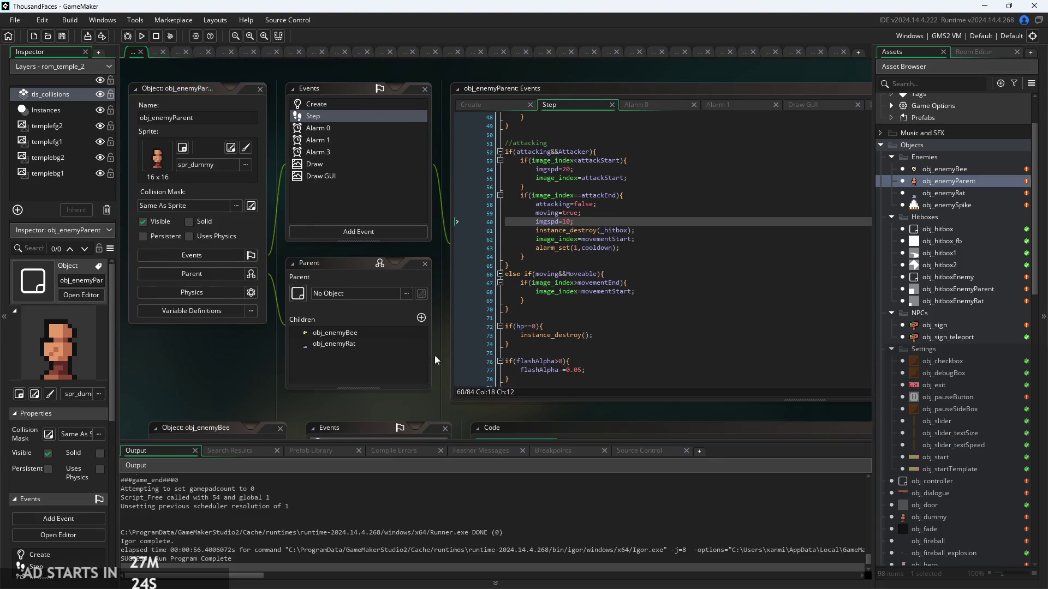
pyautogui.scroll(3, 435, 355)
pyautogui.scroll(-1, 560, 229)
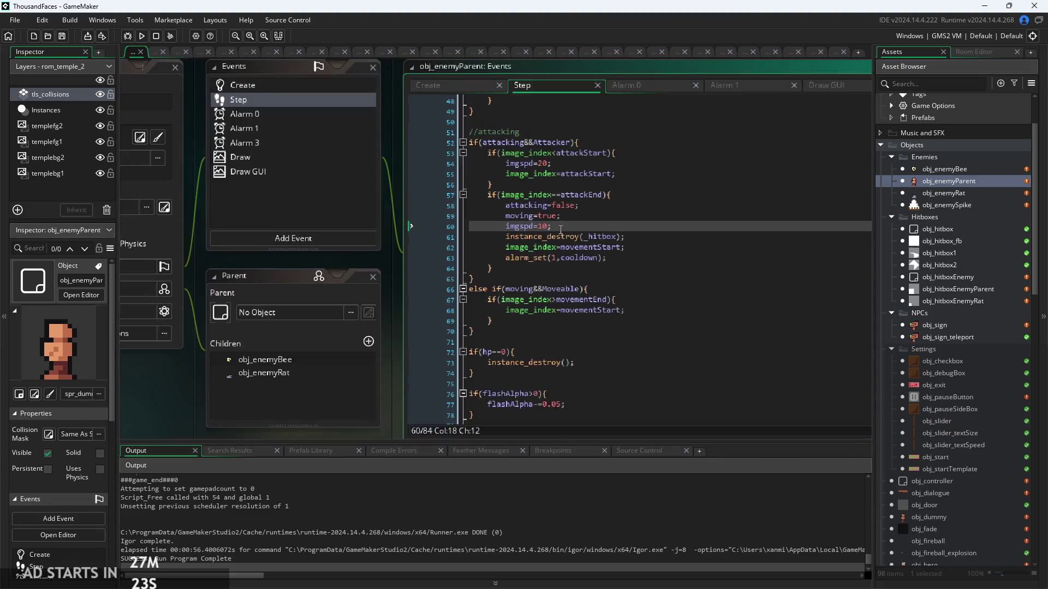
pyautogui.click(459, 85)
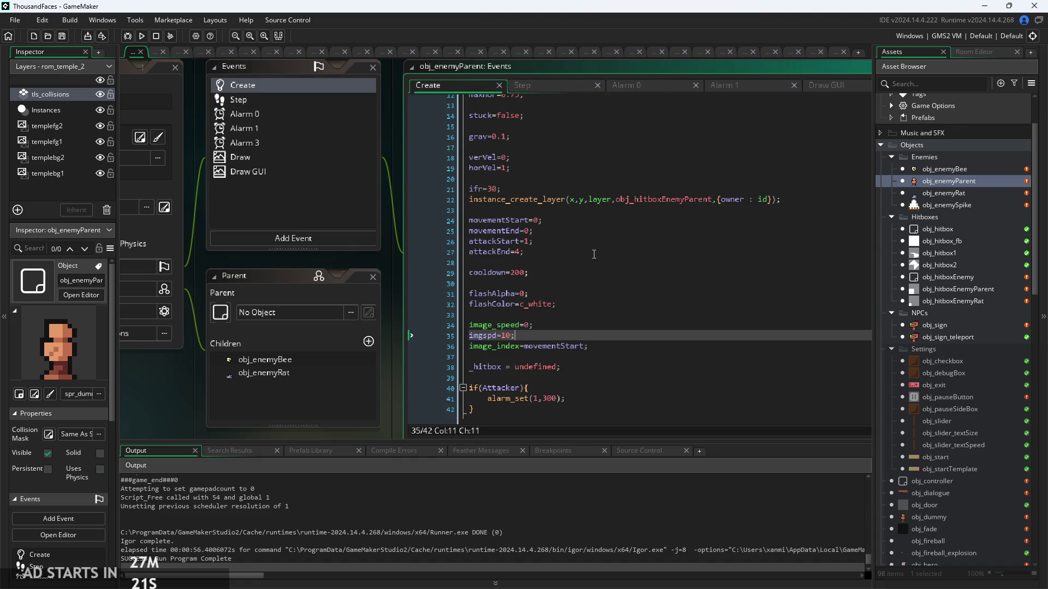
pyautogui.click(589, 324)
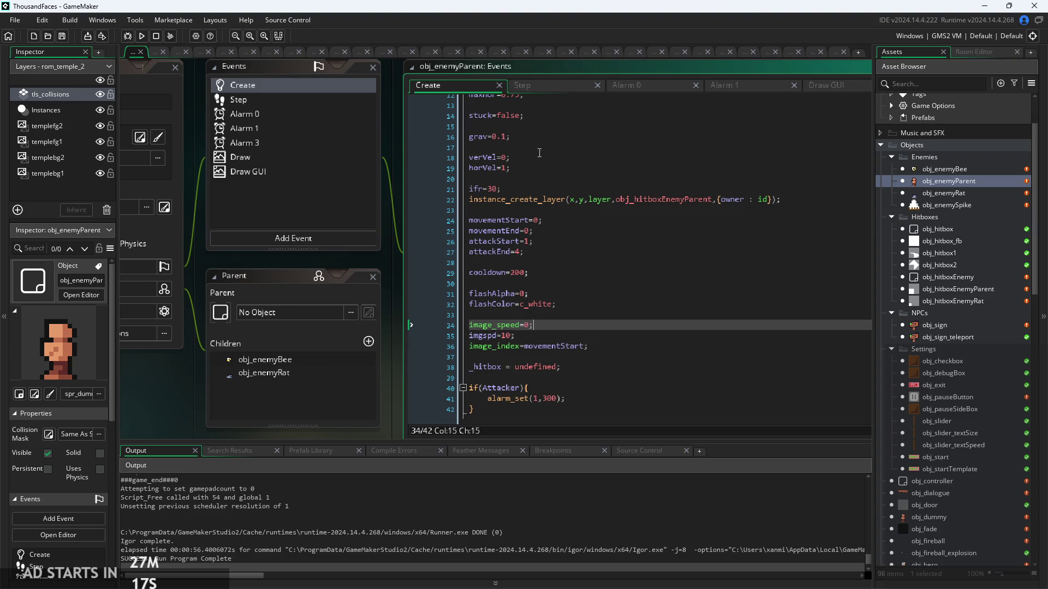
pyautogui.click(524, 89)
pyautogui.click(625, 236)
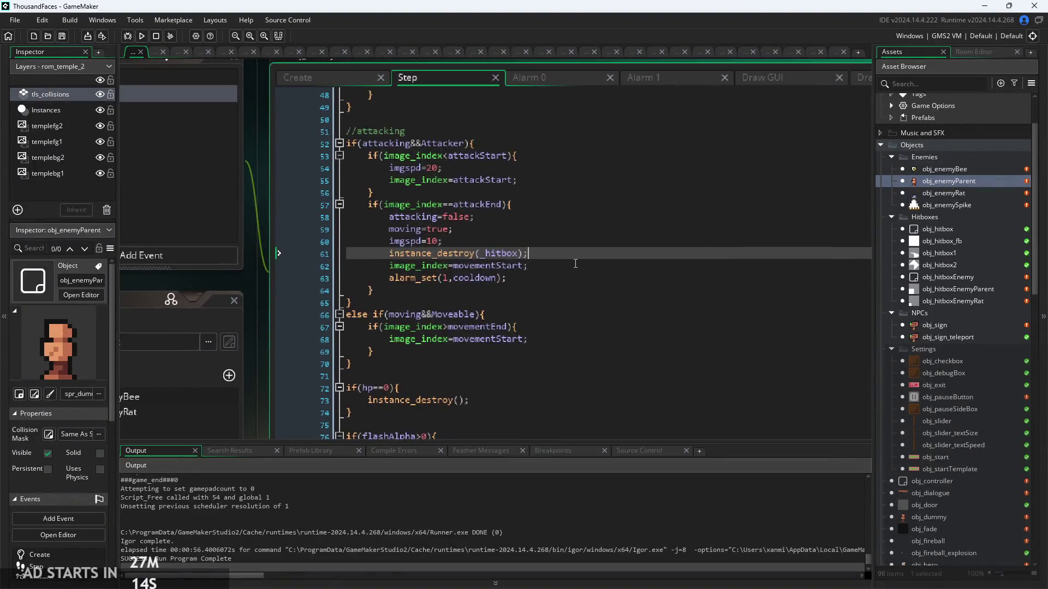
# Scroll through the Step event's attacking code to find the attack-start check.
pyautogui.scroll(2, 499, 241)
pyautogui.scroll(6, 499, 240)
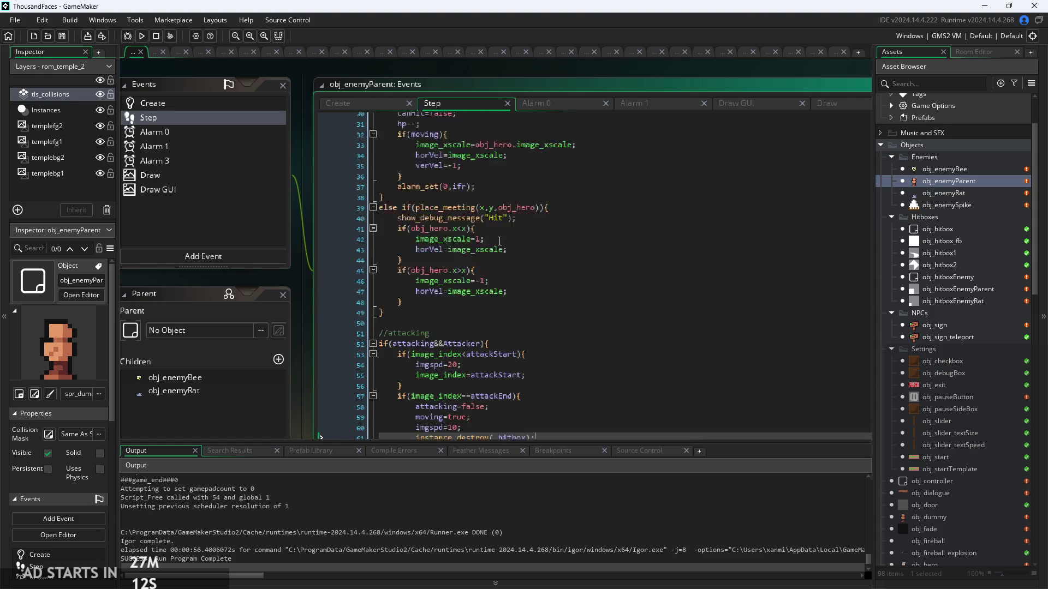
pyautogui.scroll(-5, 475, 317)
pyautogui.scroll(2, 480, 301)
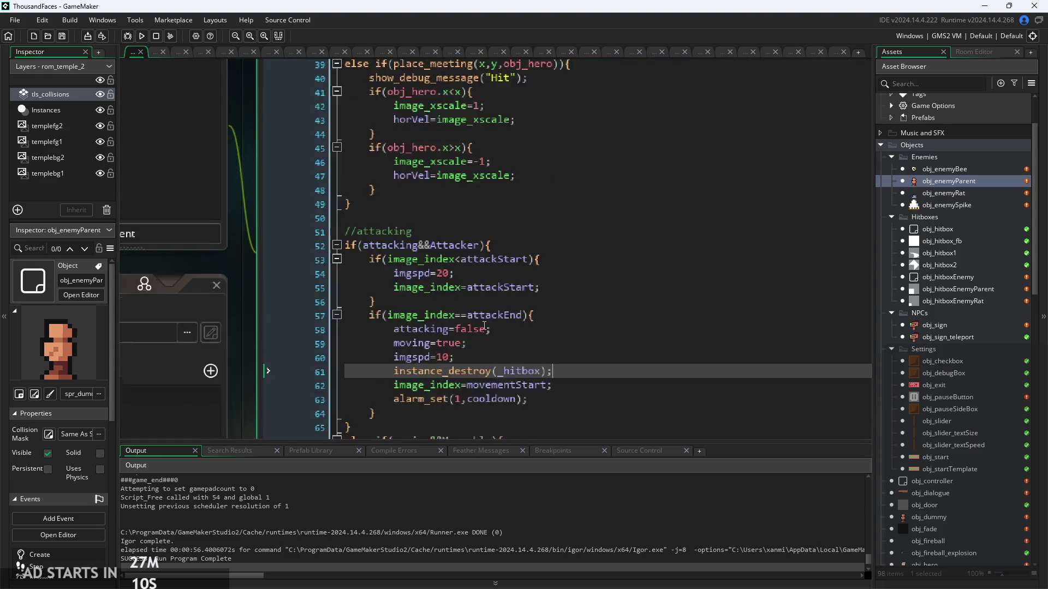
pyautogui.scroll(-2, 487, 283)
pyautogui.scroll(2, 487, 283)
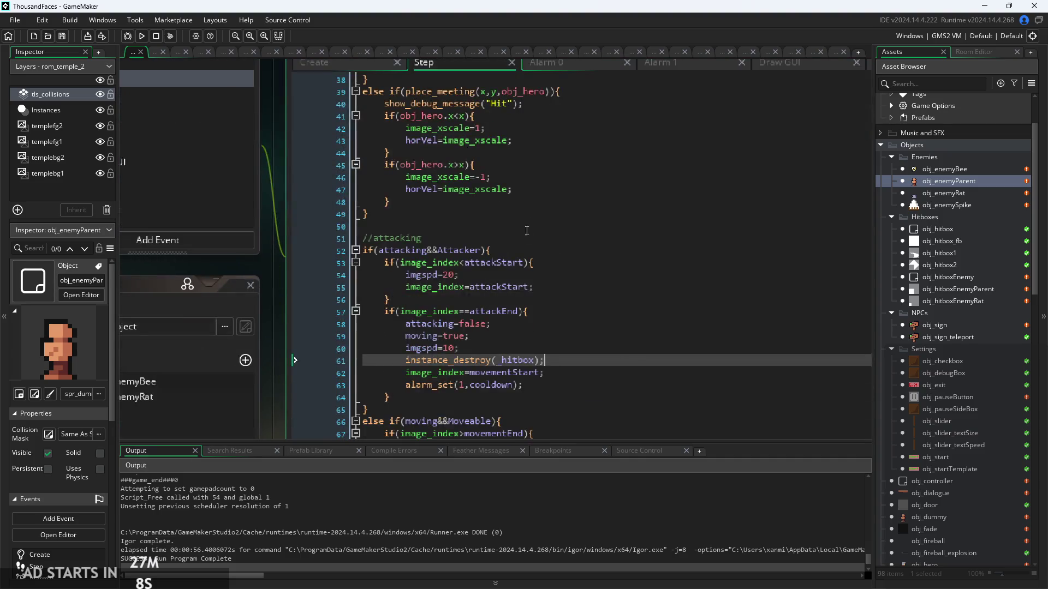
pyautogui.click(532, 223)
pyautogui.scroll(-1, 540, 257)
pyautogui.scroll(3, 546, 272)
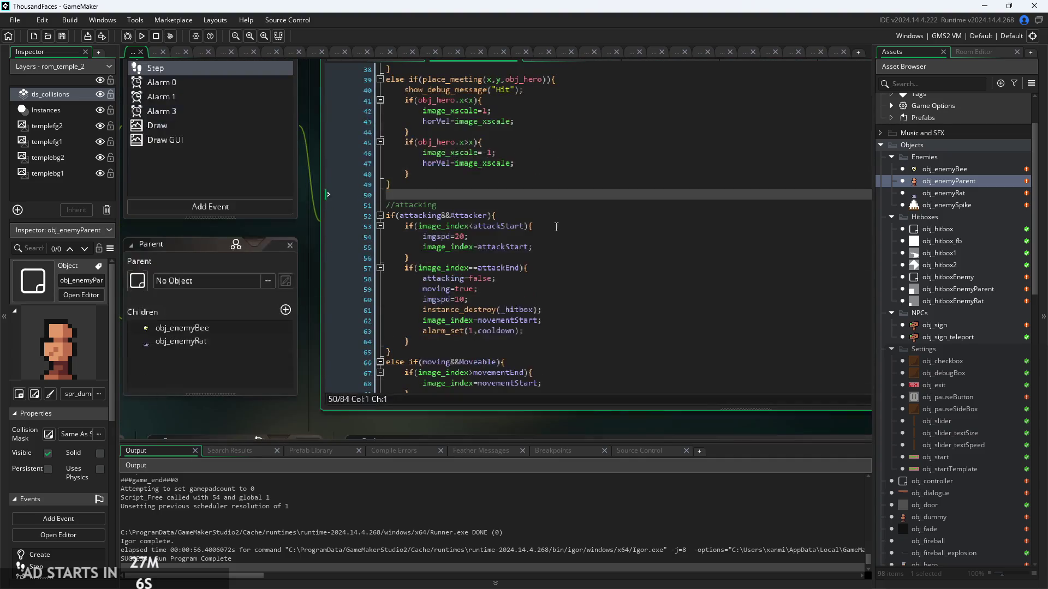
# Change the attack-start imgspd from 20 to 40, then run and start the game.
pyautogui.click(546, 226)
pyautogui.scroll(4, 573, 305)
pyautogui.scroll(-3, 596, 339)
pyautogui.scroll(3, 546, 306)
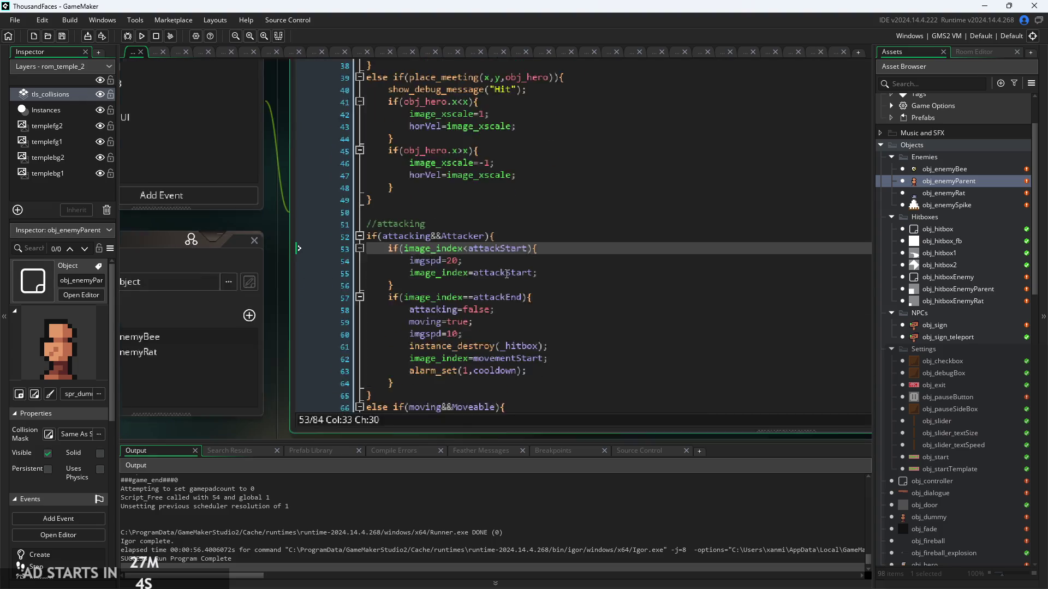
pyautogui.click(452, 259)
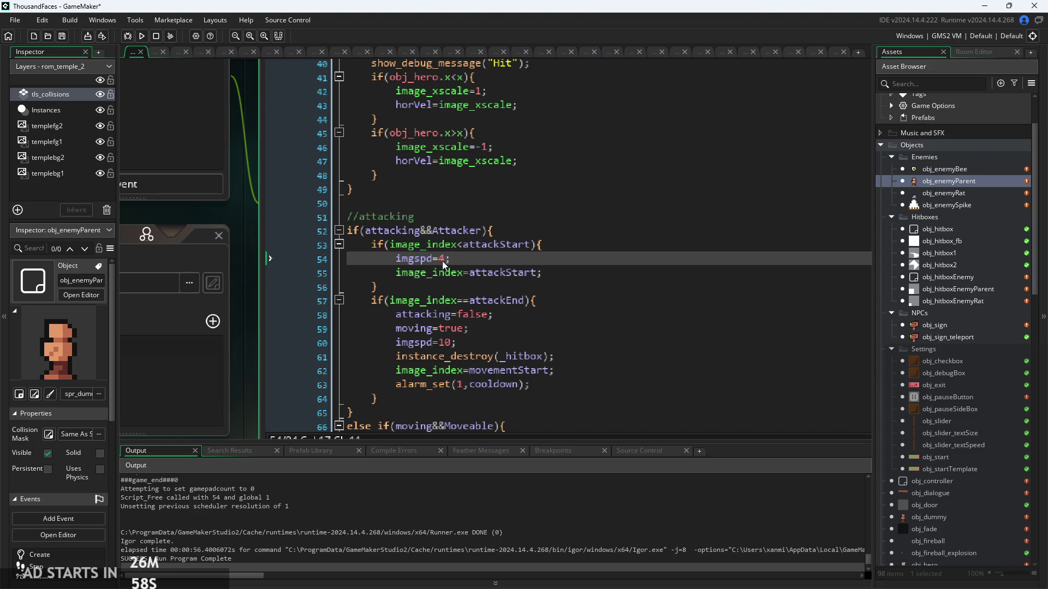
pyautogui.write('0')
pyautogui.click(148, 35)
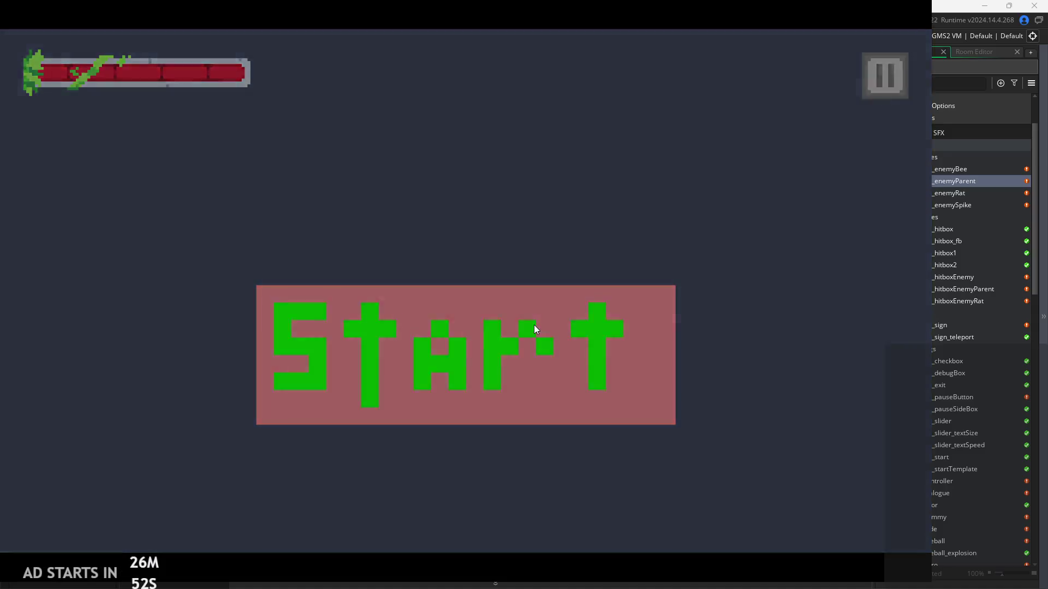
pyautogui.click(533, 325)
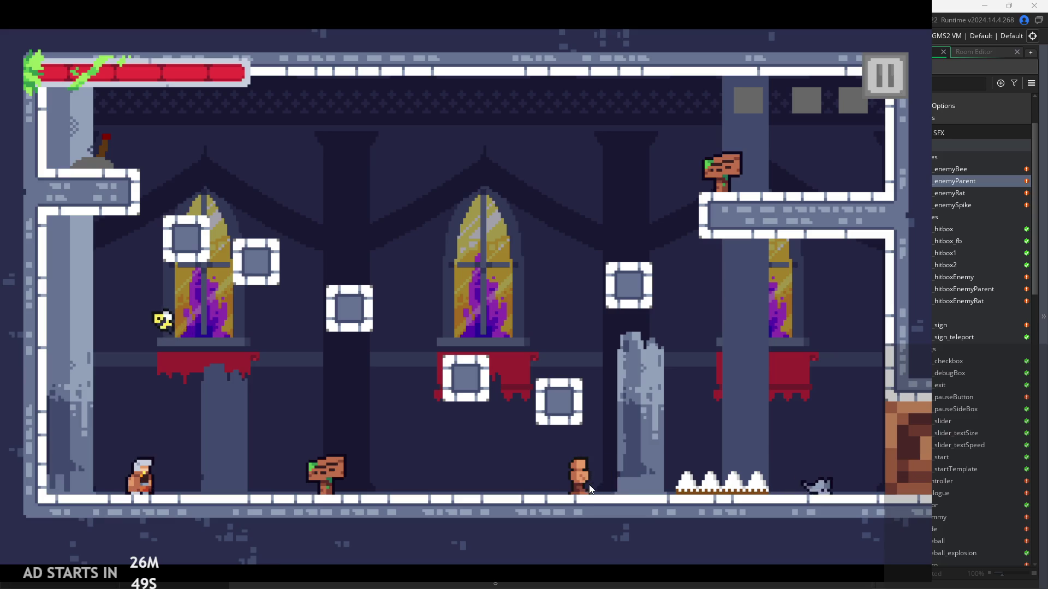
# Jump the player right a few times, then pause and exit back to the Step code.
pyautogui.press('Right')
pyautogui.press('space')
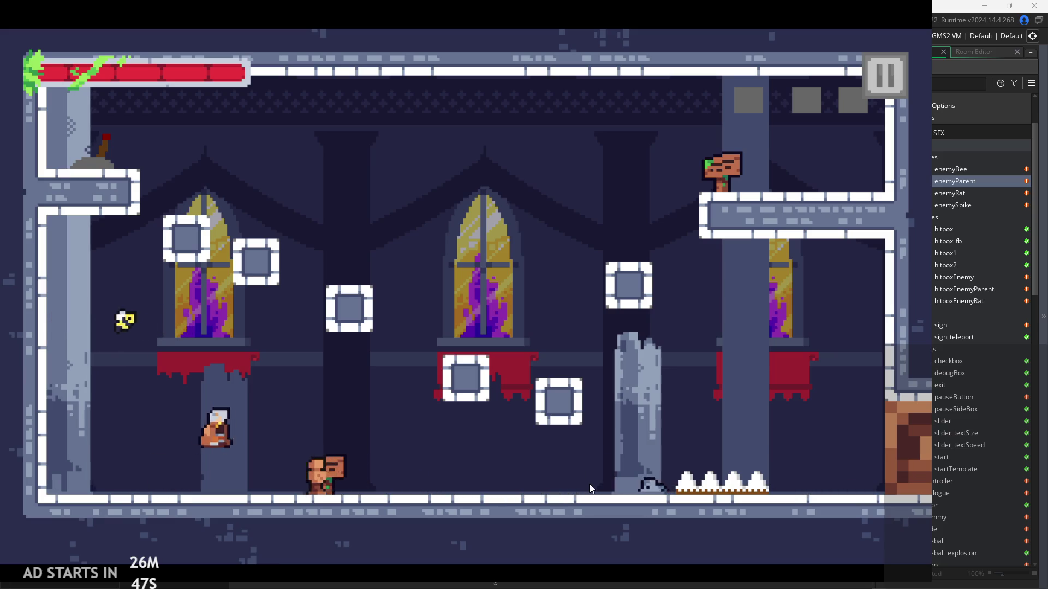
pyautogui.press('space')
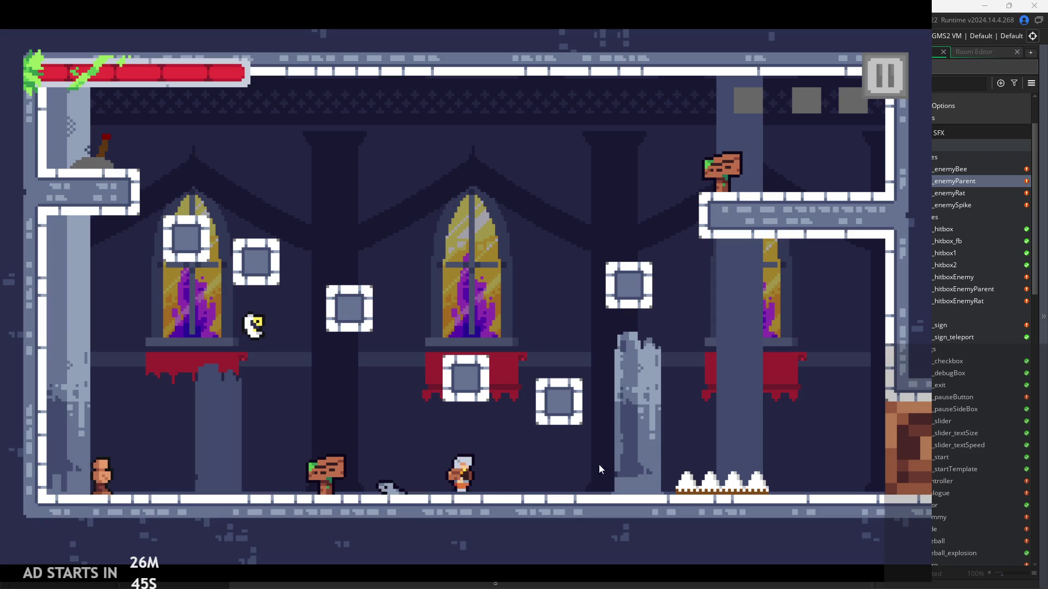
pyautogui.press('space')
pyautogui.click(884, 76)
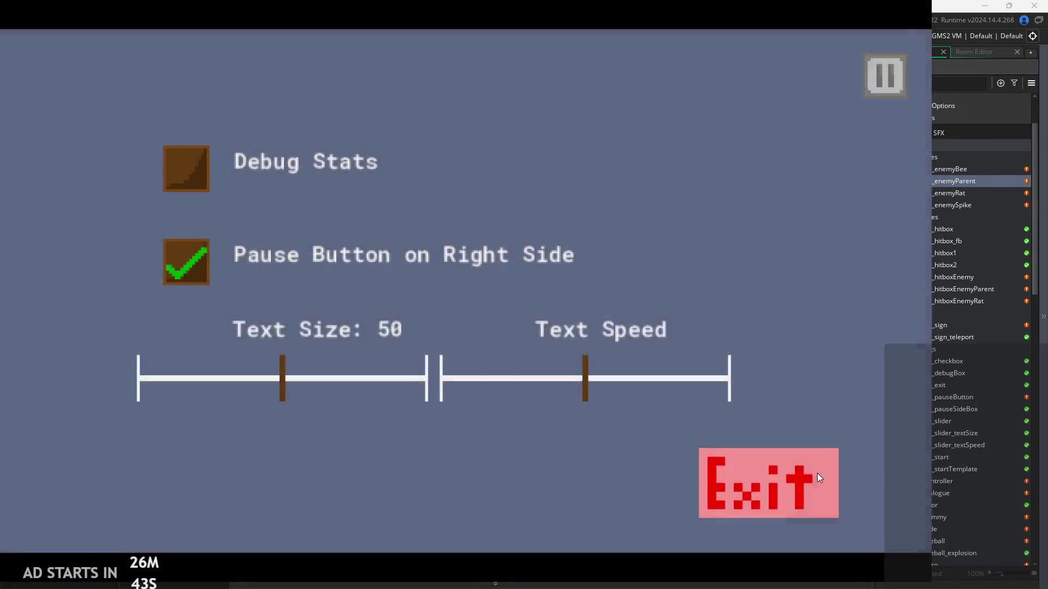
pyautogui.click(817, 475)
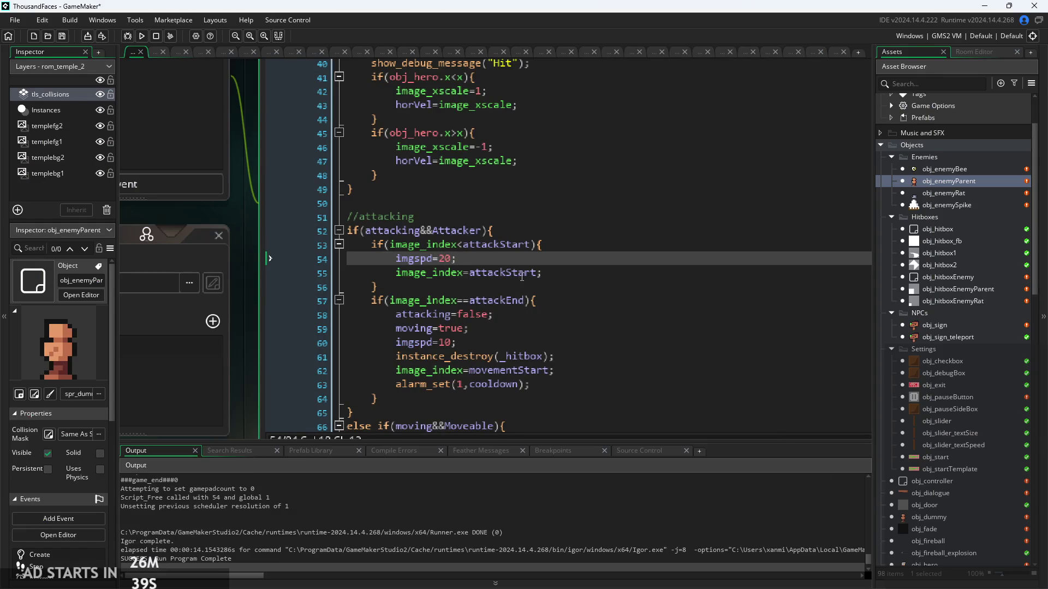
# Inspect the Step lines for alarm_set cooldown, moving=true and image_index=movementStart.
pyautogui.click(583, 379)
pyautogui.scroll(-3, 597, 357)
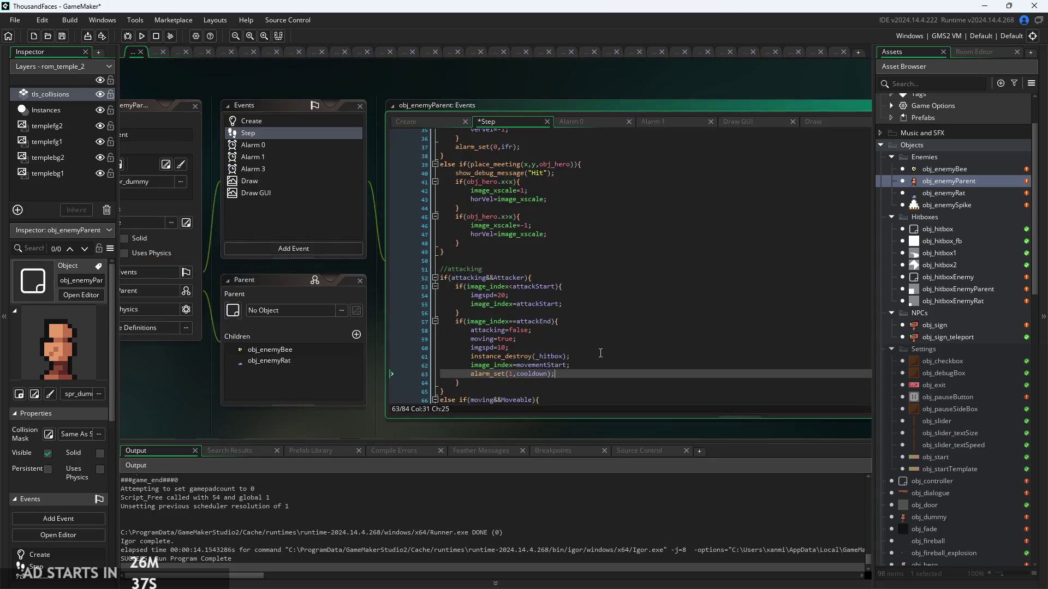
pyautogui.scroll(1, 551, 322)
pyautogui.click(514, 303)
pyautogui.scroll(-1, 515, 303)
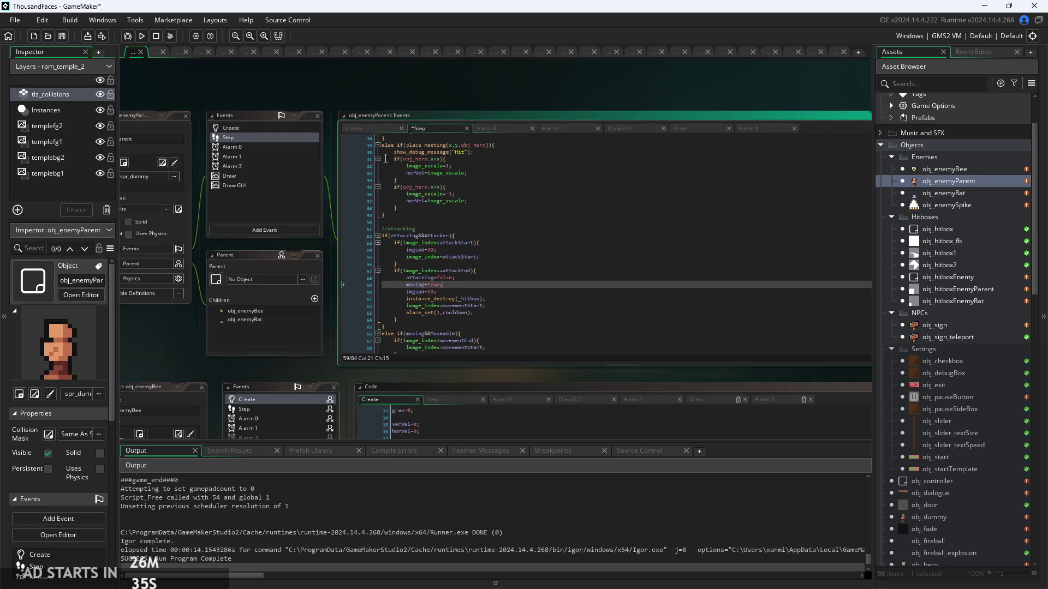
pyautogui.scroll(1, 356, 89)
pyautogui.click(521, 316)
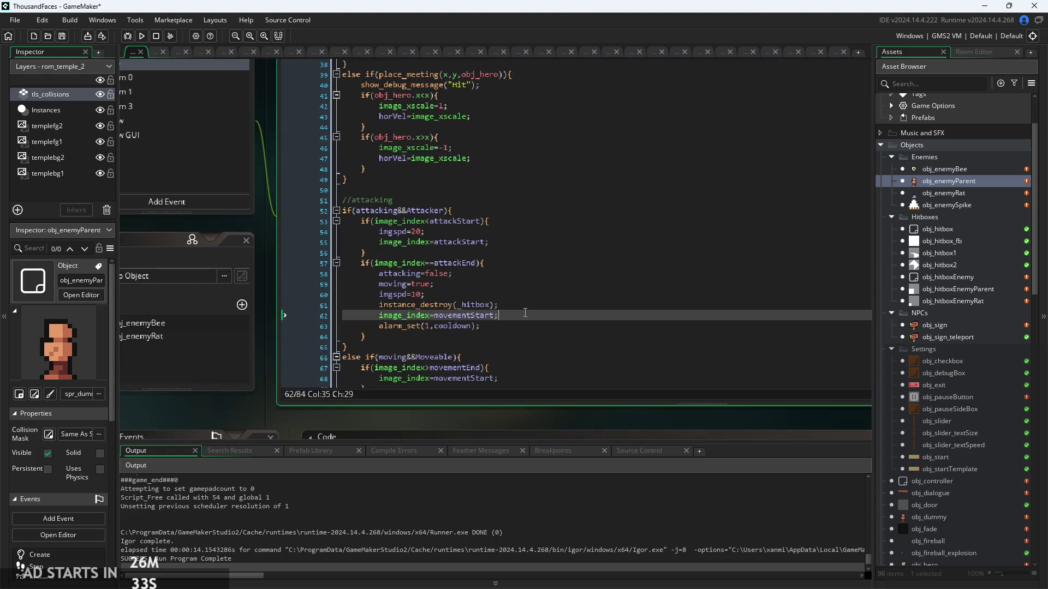
pyautogui.scroll(1, 393, 255)
# Change attackEnd=4 to attackEnd=5 in the Create event, save, and run the game from Step.
pyautogui.click(284, 64)
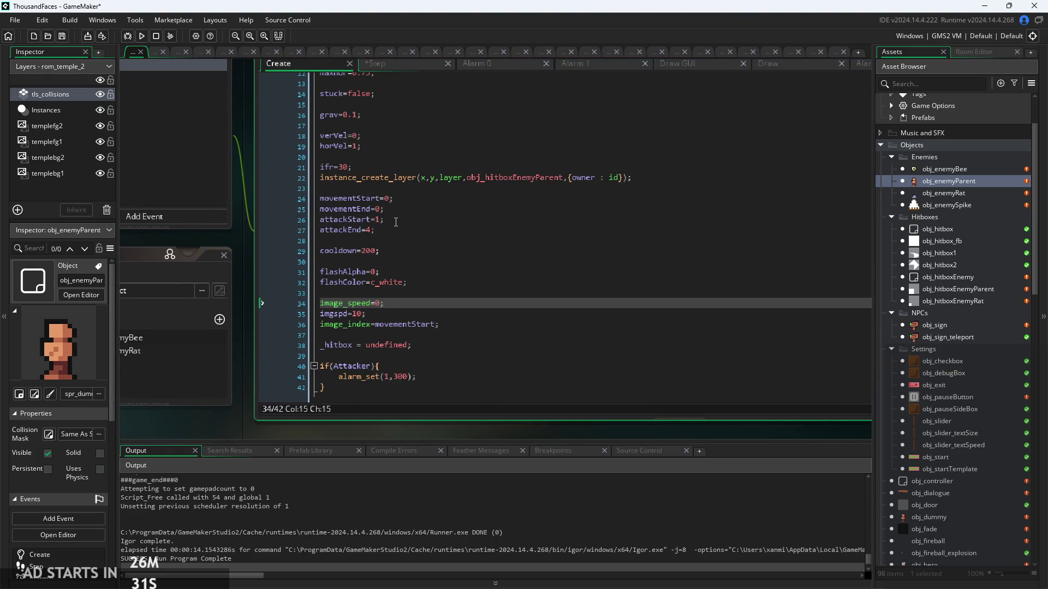
pyautogui.click(371, 231)
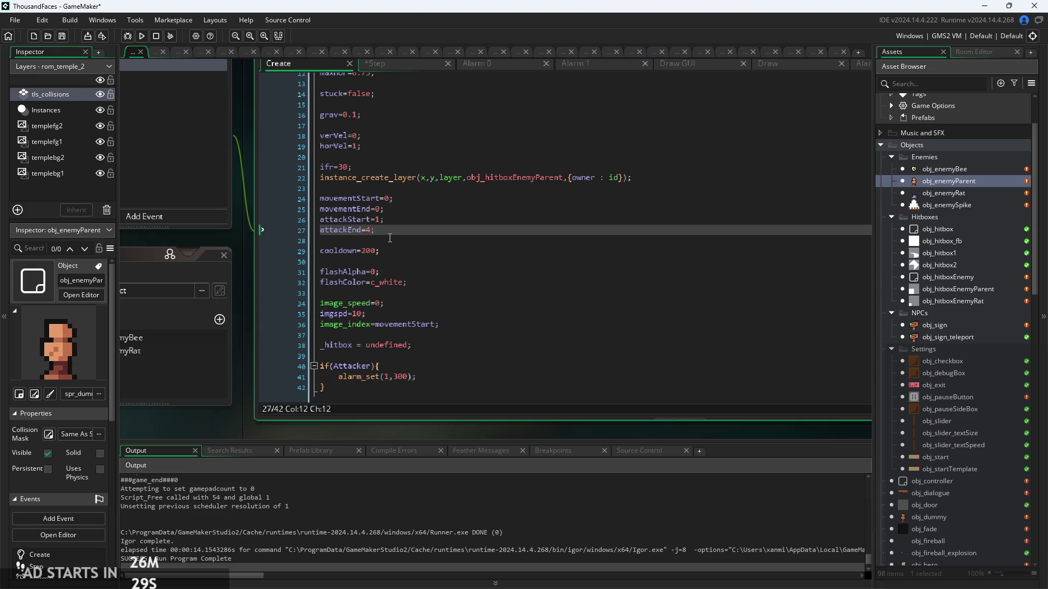
pyautogui.write('5')
pyautogui.hotkey('ctrl', 's')
pyautogui.click(396, 65)
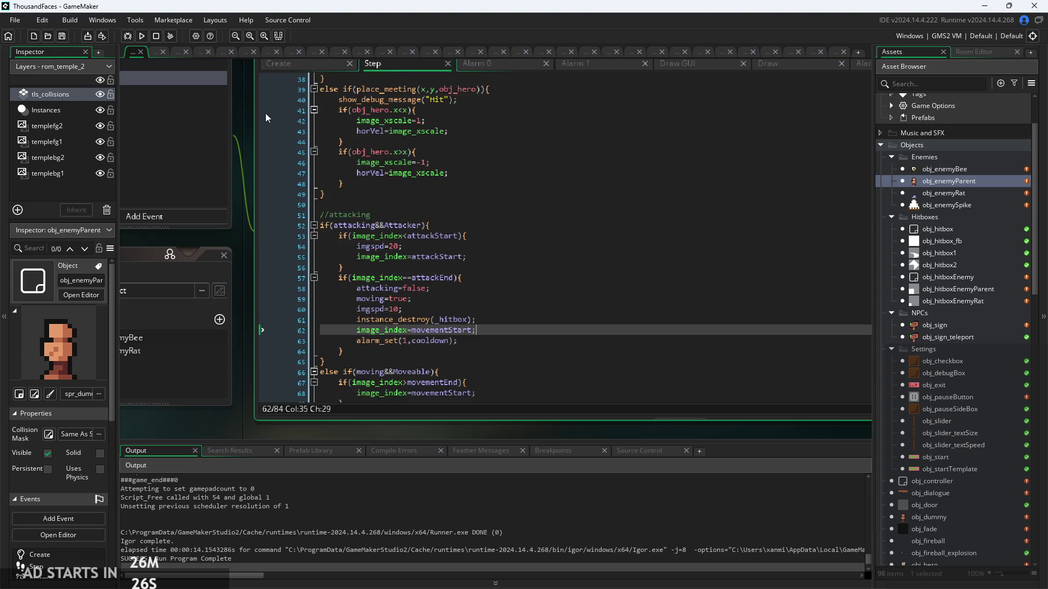
pyautogui.click(143, 35)
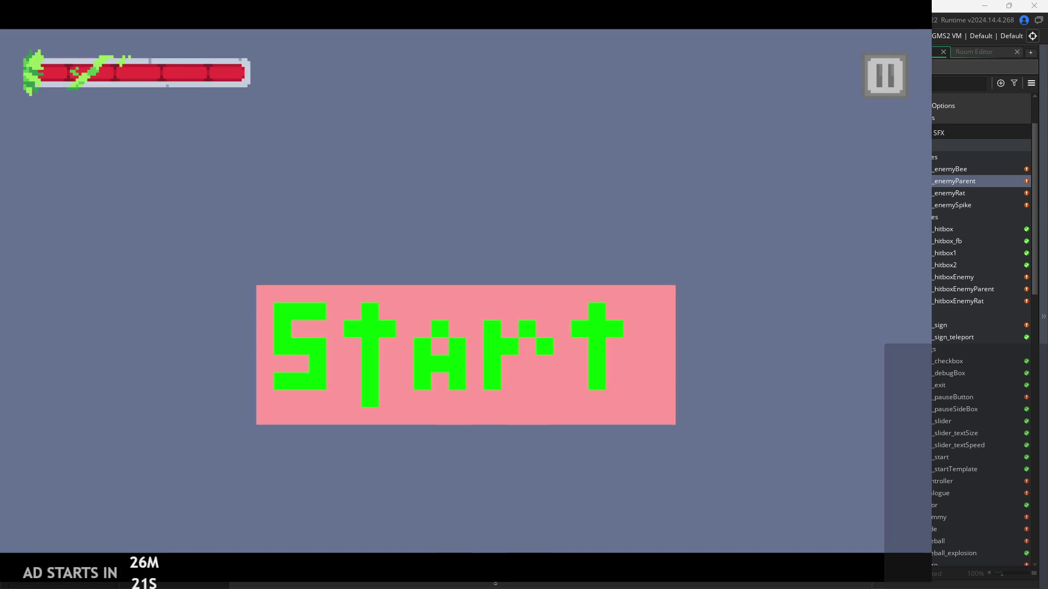
# Start the game, dodge the rat and bees while taking a hit, reach the stone block, and pause.
pyautogui.click(518, 418)
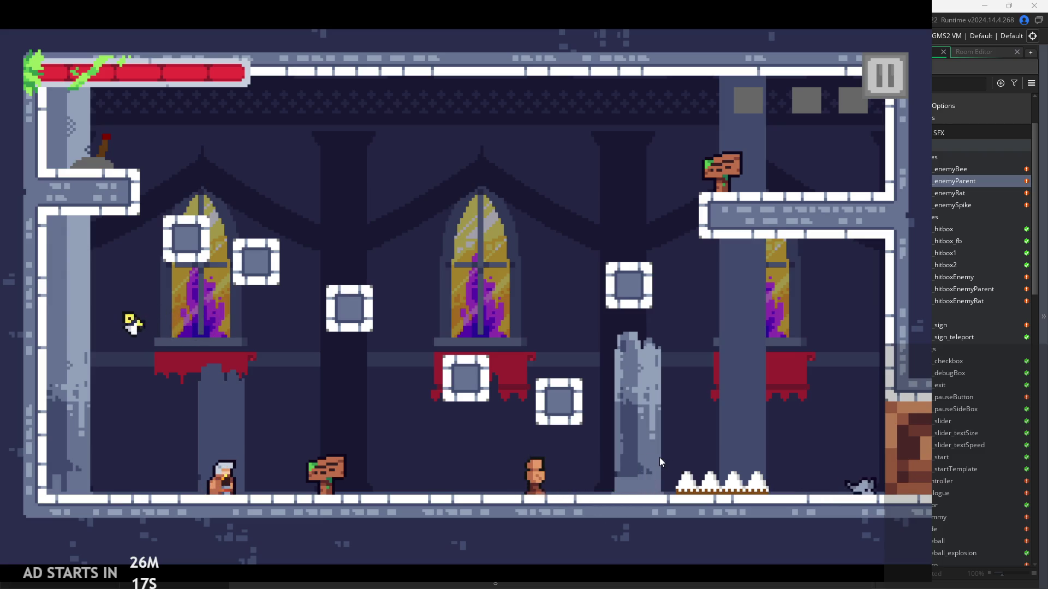
pyautogui.press('Right')
pyautogui.press('space')
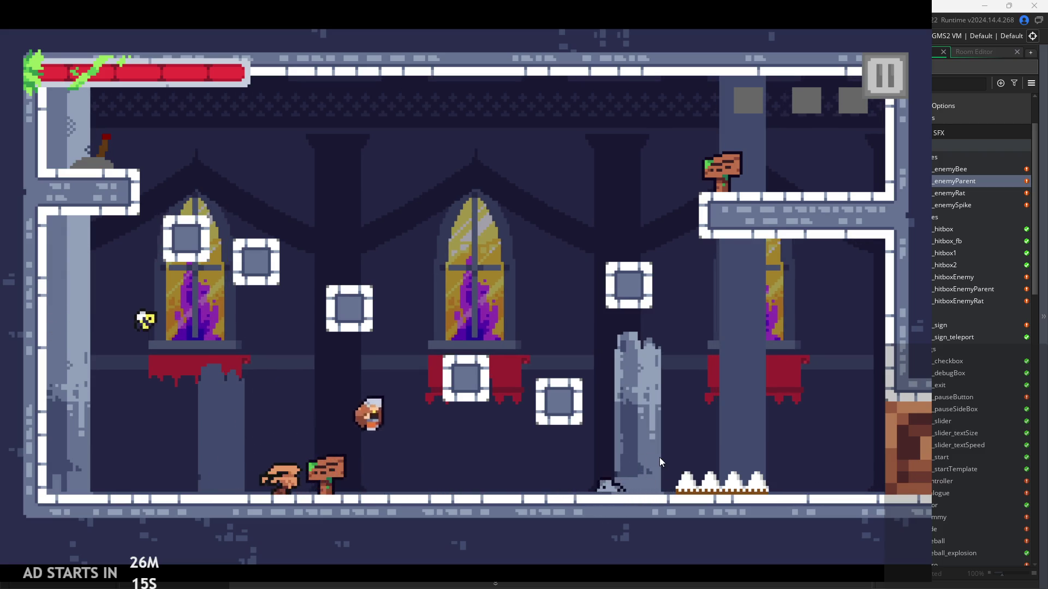
pyautogui.press('space')
pyautogui.press('Right')
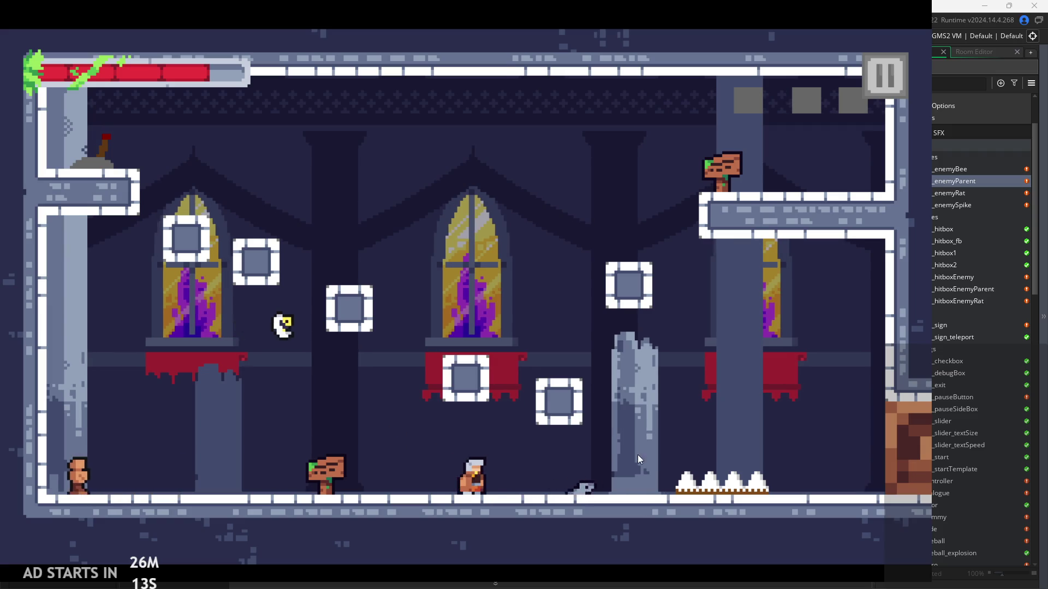
pyautogui.press('Right')
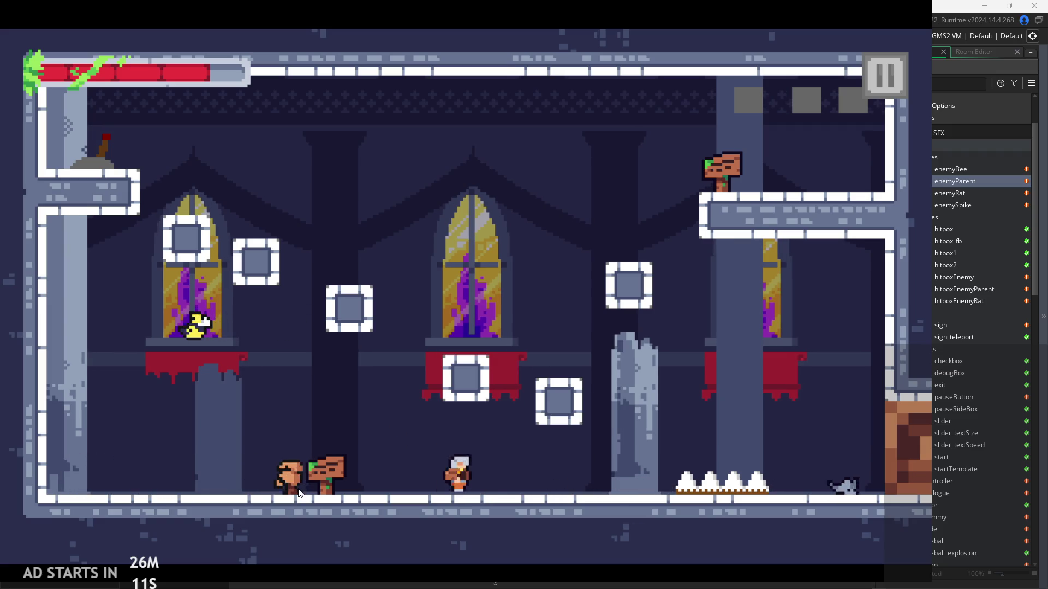
pyautogui.press('space')
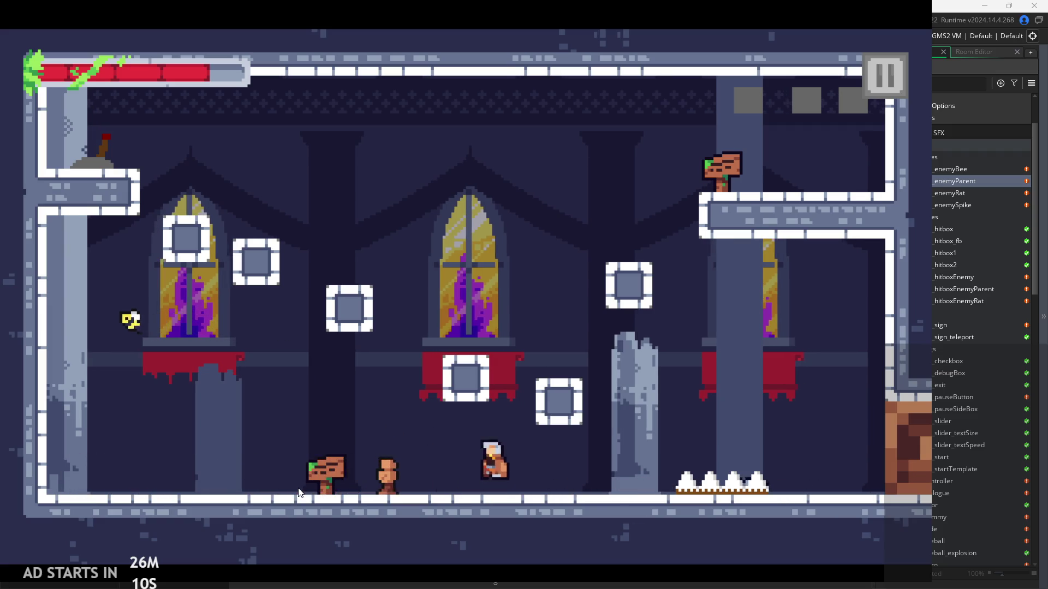
pyautogui.press('Left')
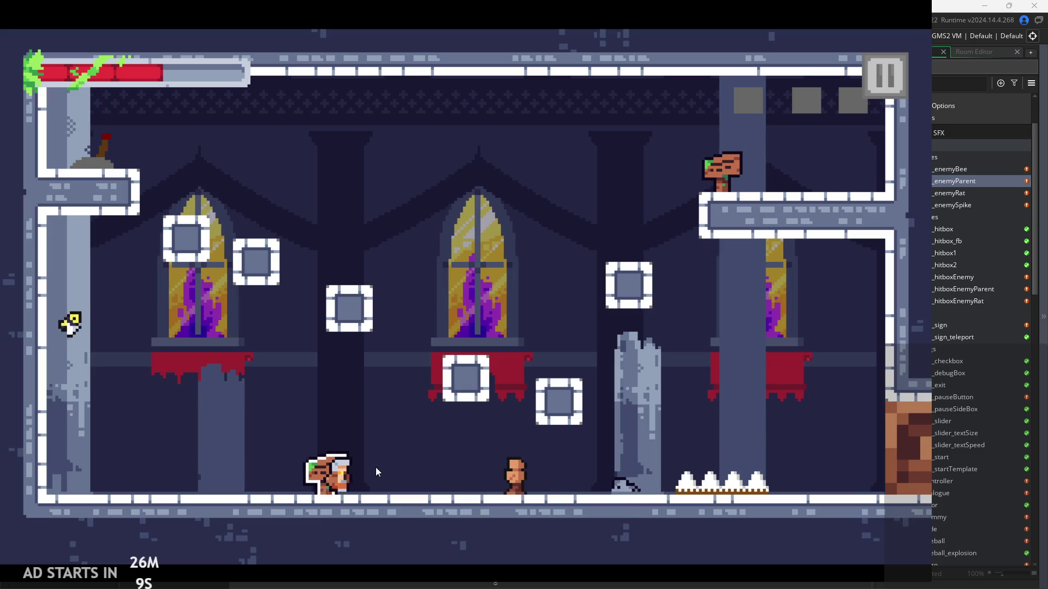
pyautogui.press('space')
pyautogui.press('Right')
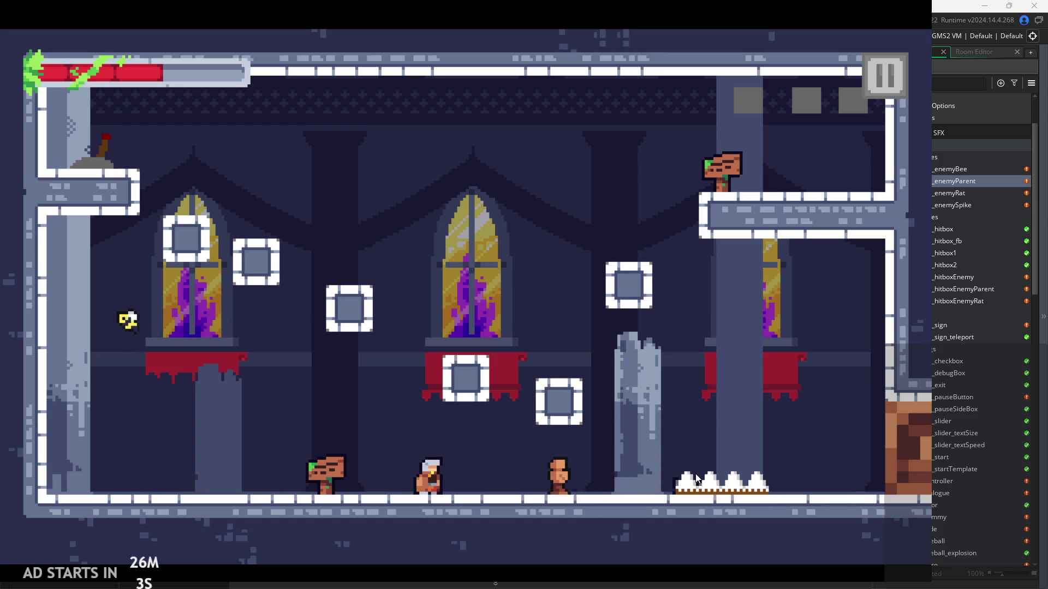
pyautogui.press('Right')
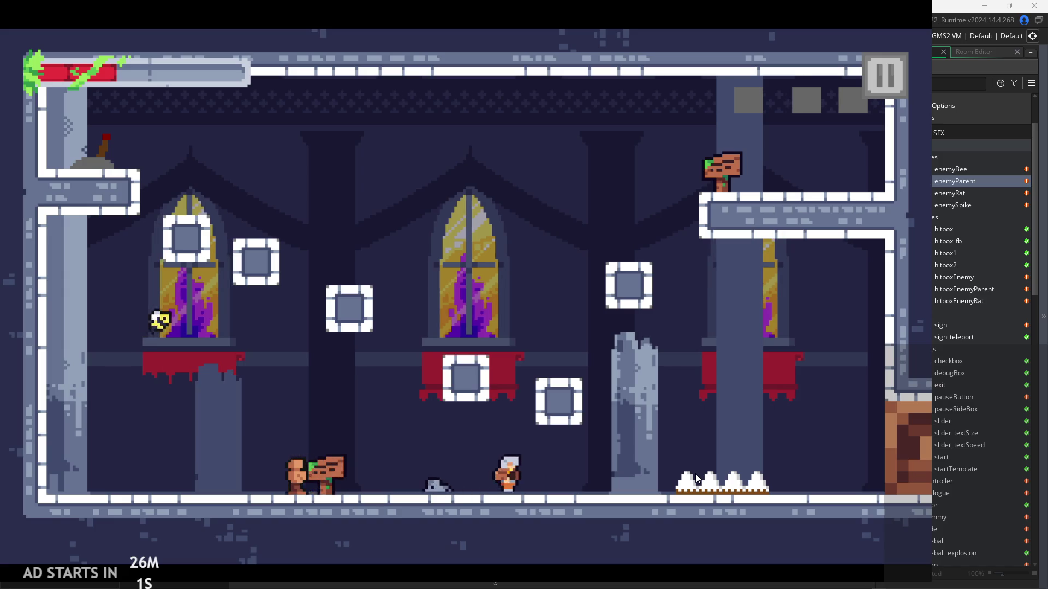
pyautogui.press('space')
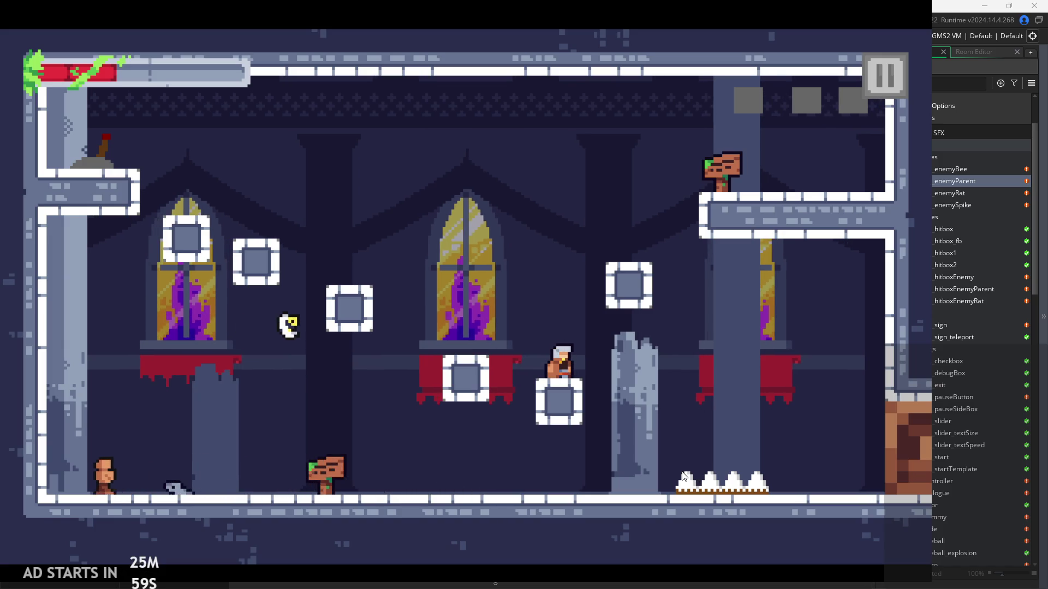
pyautogui.click(879, 86)
# Exit the game, review the attack-end lines imgspd=10 and alarm_set cooldown, and open the Windows menu.
pyautogui.click(833, 478)
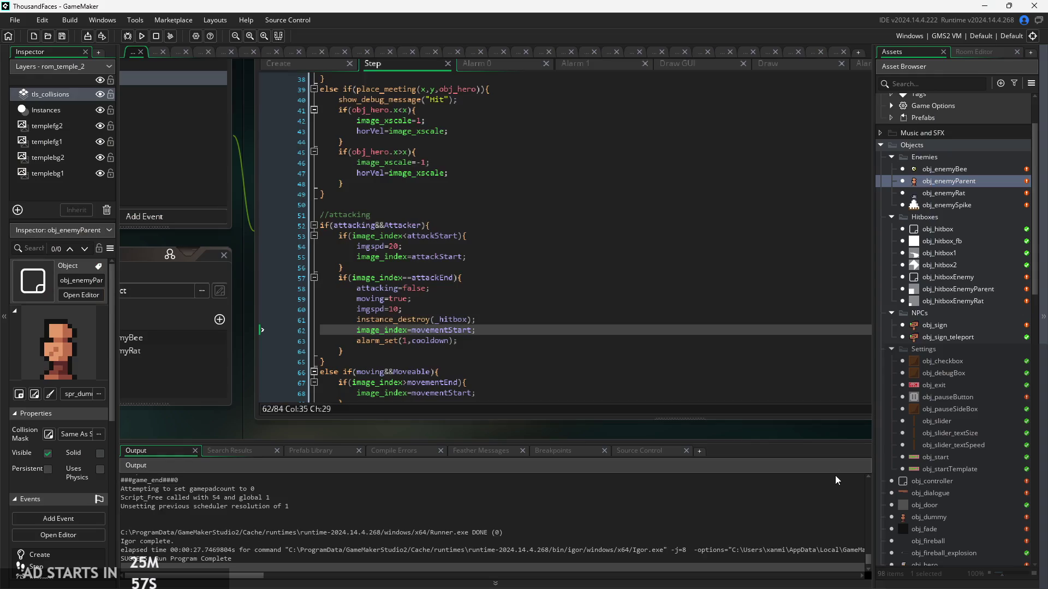
pyautogui.scroll(2, 464, 310)
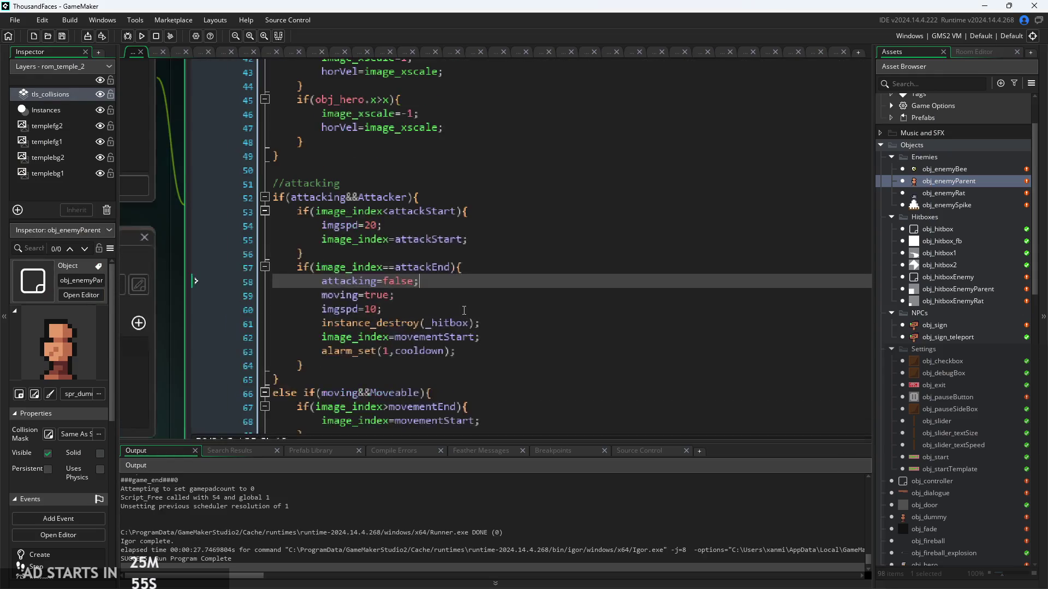
pyautogui.click(534, 296)
pyautogui.click(574, 346)
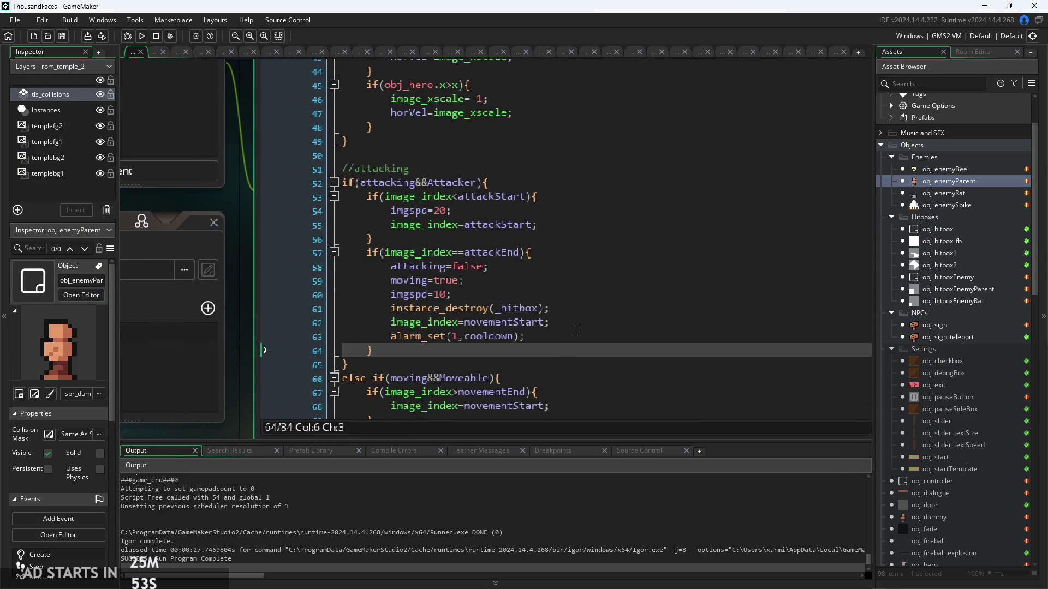
pyautogui.click(580, 338)
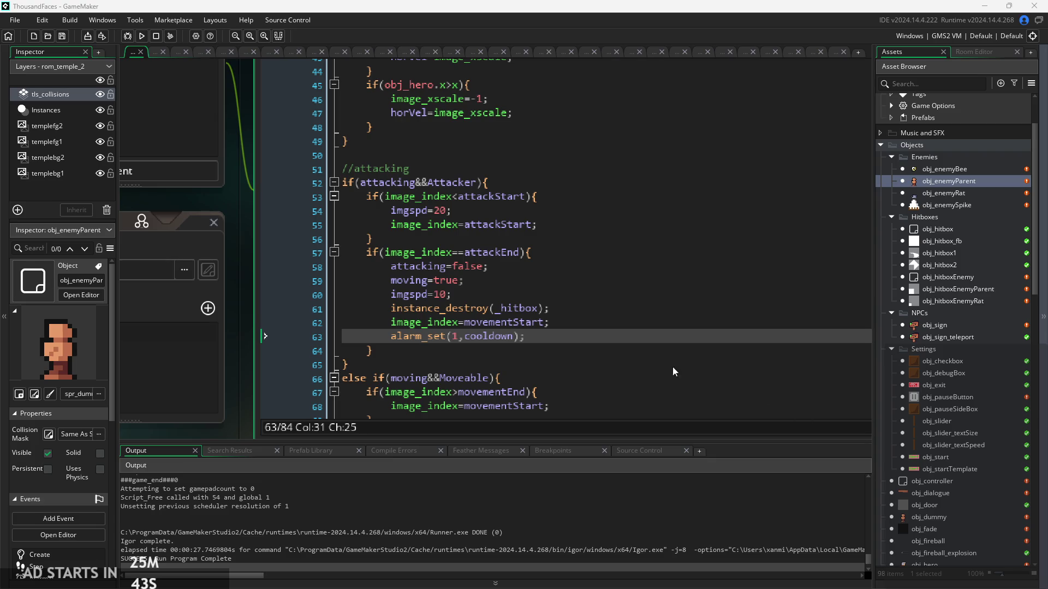
pyautogui.scroll(-1, 239, 145)
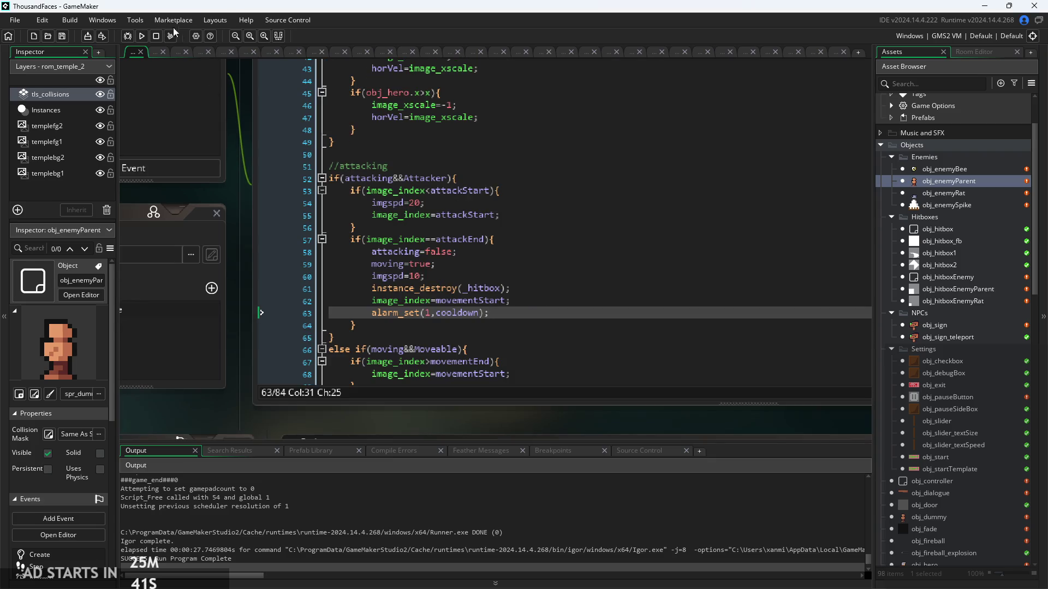
pyautogui.click(113, 22)
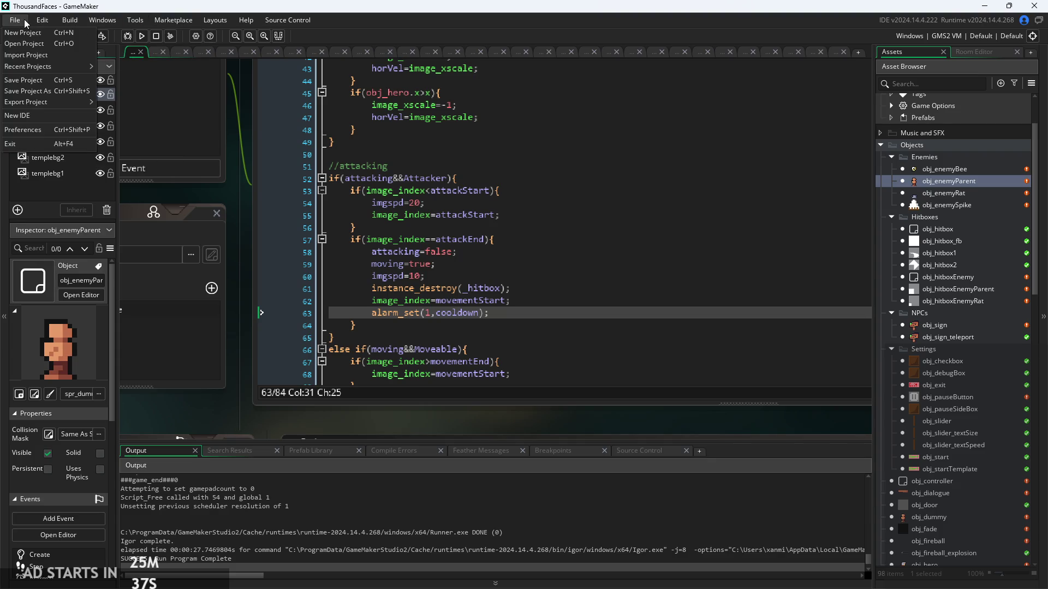
# Start creating an executable of the game as a Compressed Application Zip.
pyautogui.click(243, 221)
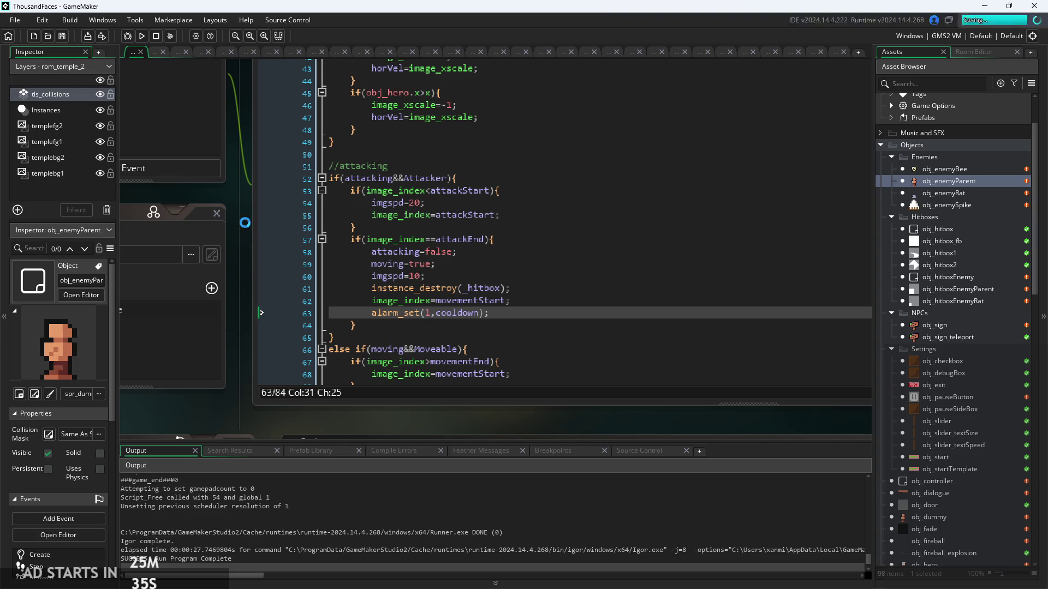
pyautogui.click(15, 22)
pyautogui.moveTo(34, 100)
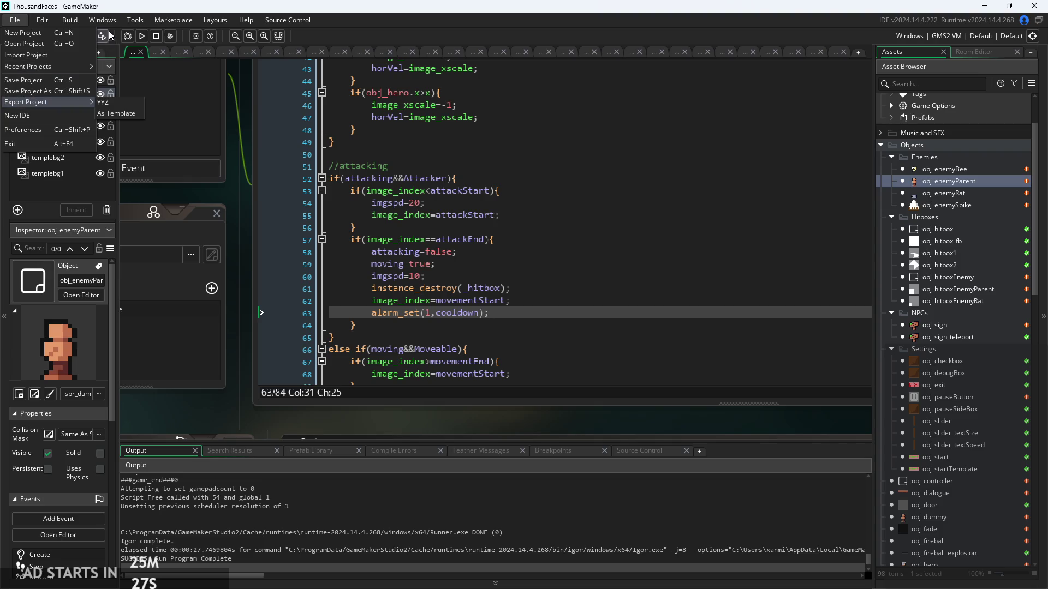
pyautogui.moveTo(70, 21)
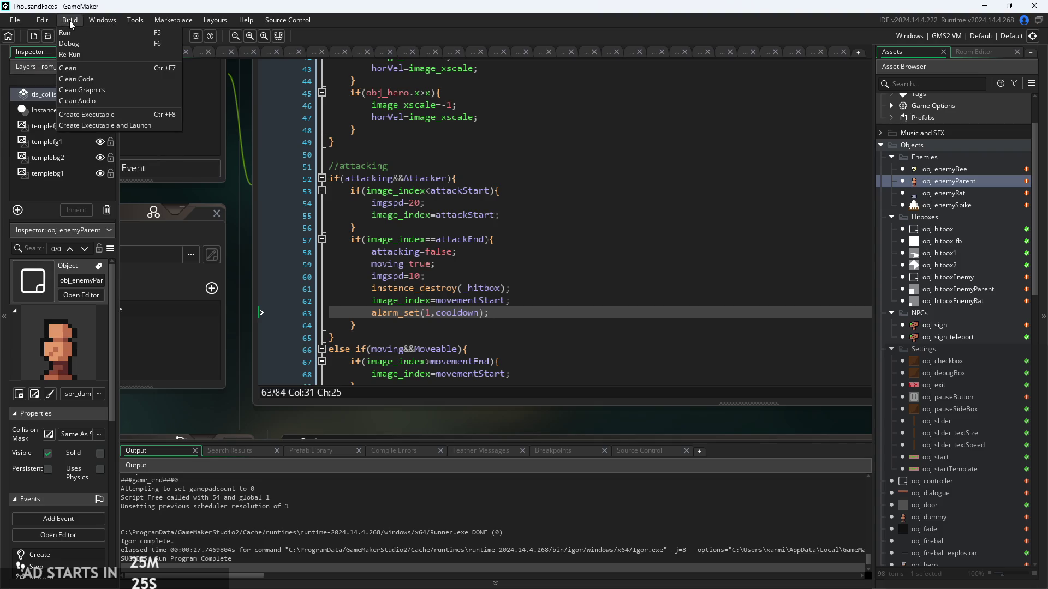
pyautogui.click(118, 113)
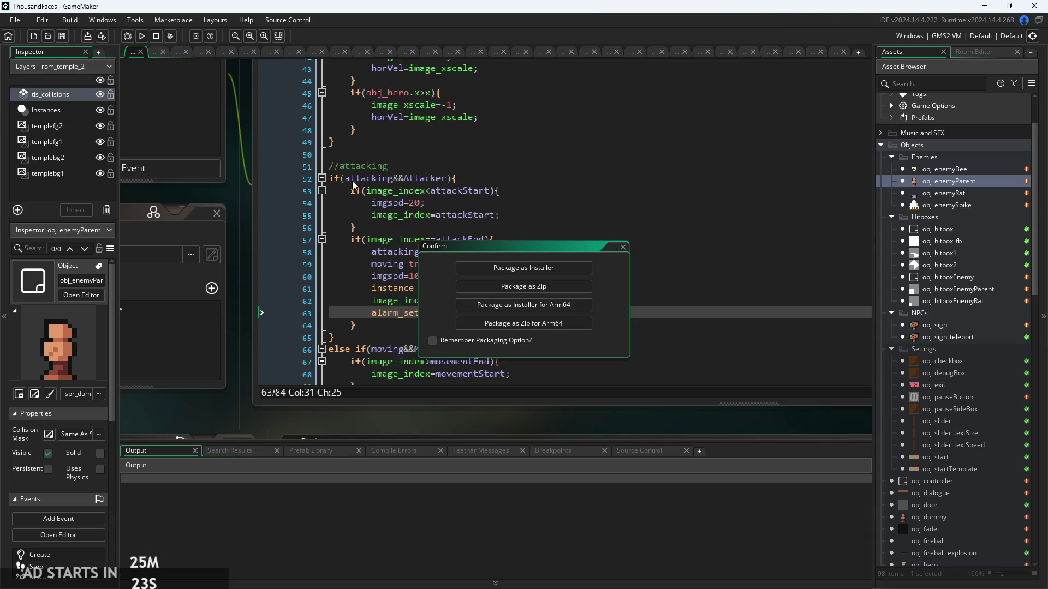
pyautogui.click(523, 285)
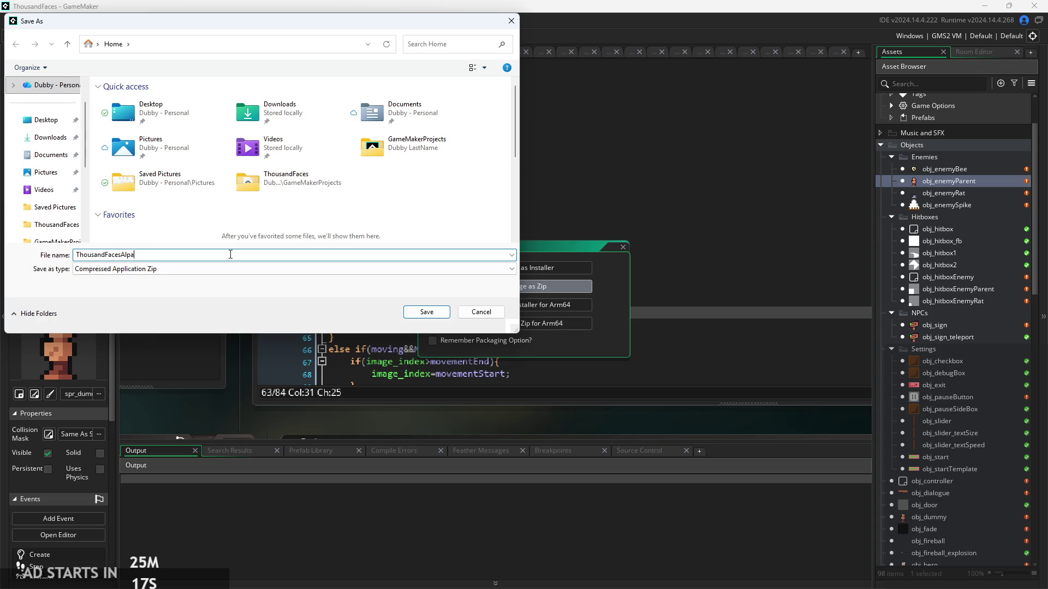
# Choose Downloads as the save folder and name the file ThousandFacesAlpha5.
pyautogui.scroll(-5, 257, 229)
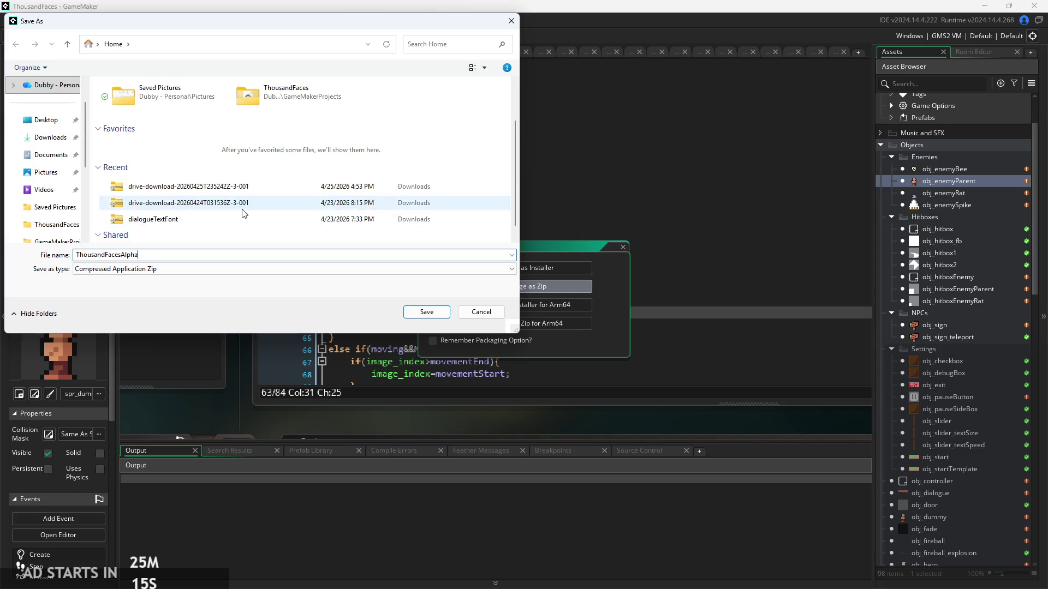
pyautogui.click(45, 136)
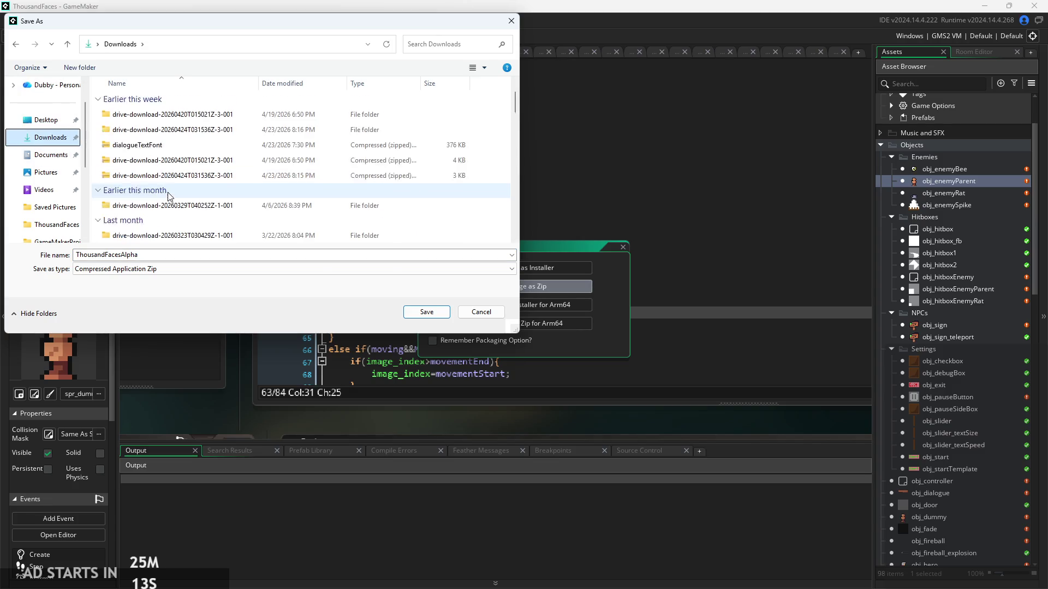
pyautogui.scroll(-5, 166, 190)
pyautogui.scroll(-2, 167, 190)
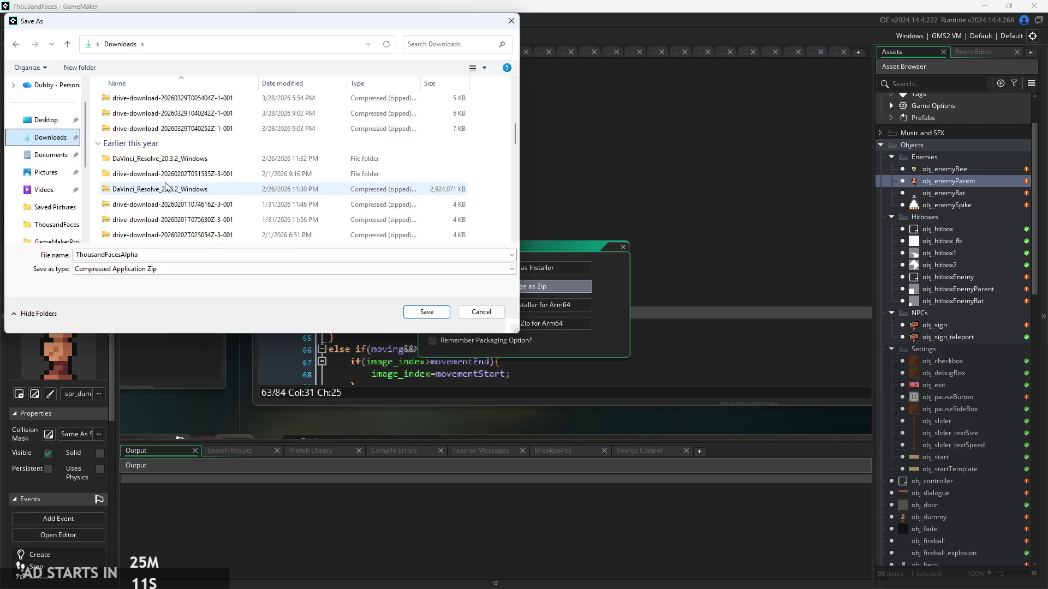
pyautogui.scroll(-2, 167, 189)
pyautogui.scroll(-3, 166, 188)
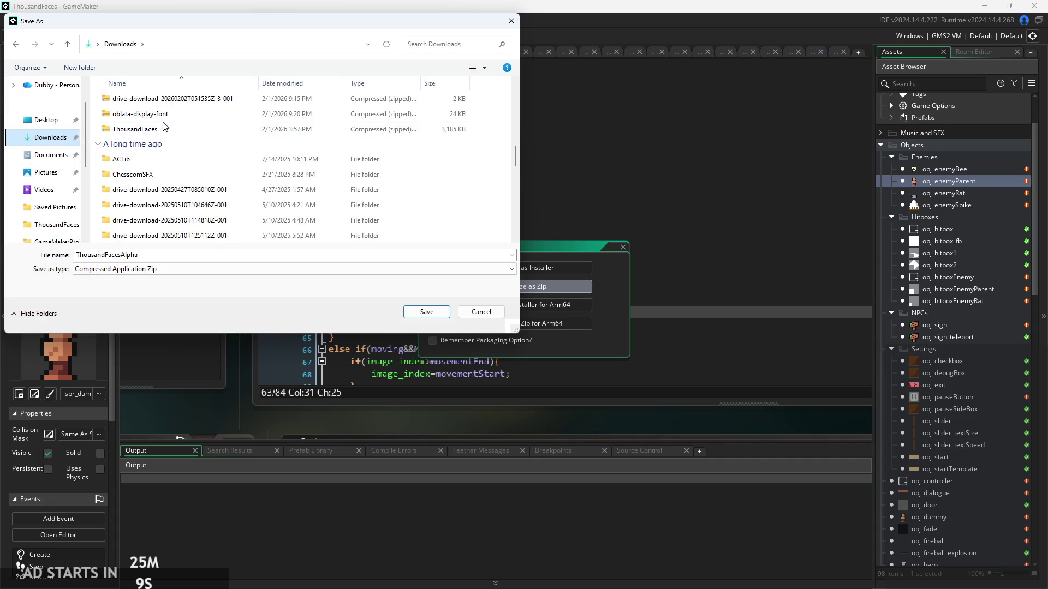
pyautogui.scroll(-8, 164, 141)
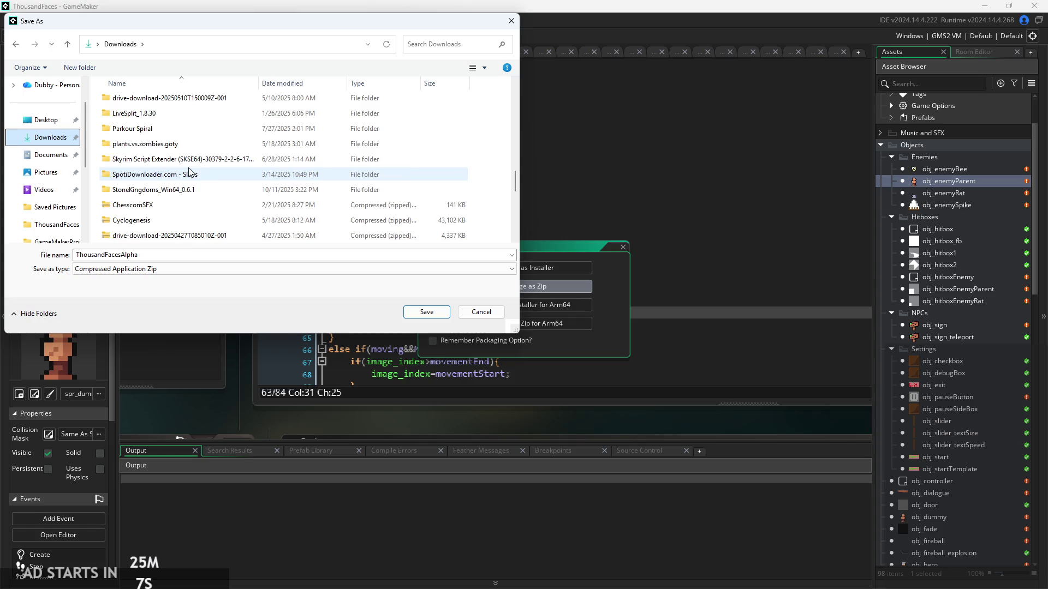
pyautogui.scroll(-4, 230, 197)
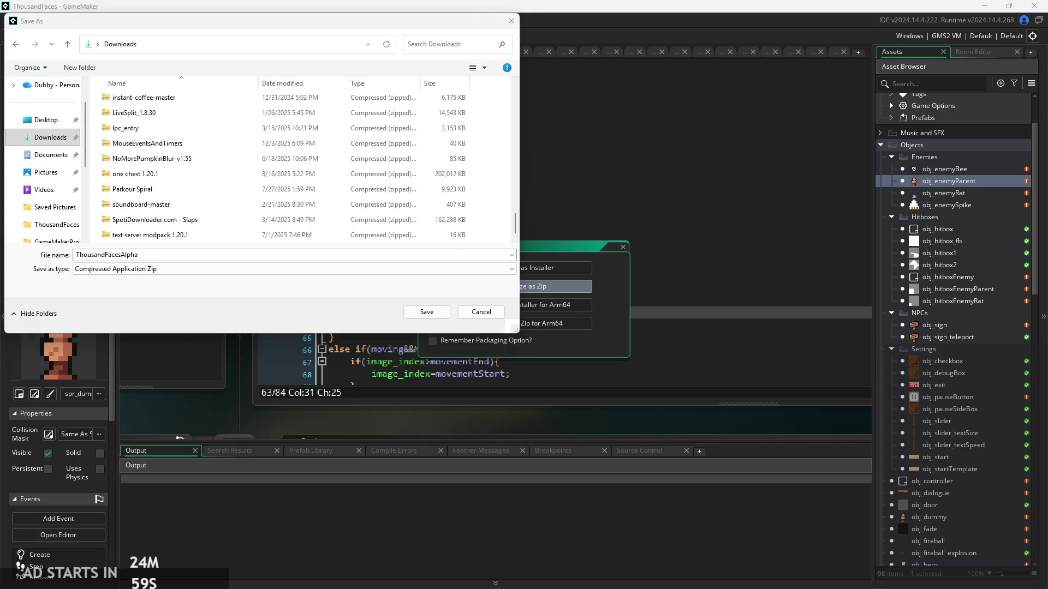
pyautogui.click(241, 256)
pyautogui.write('5')
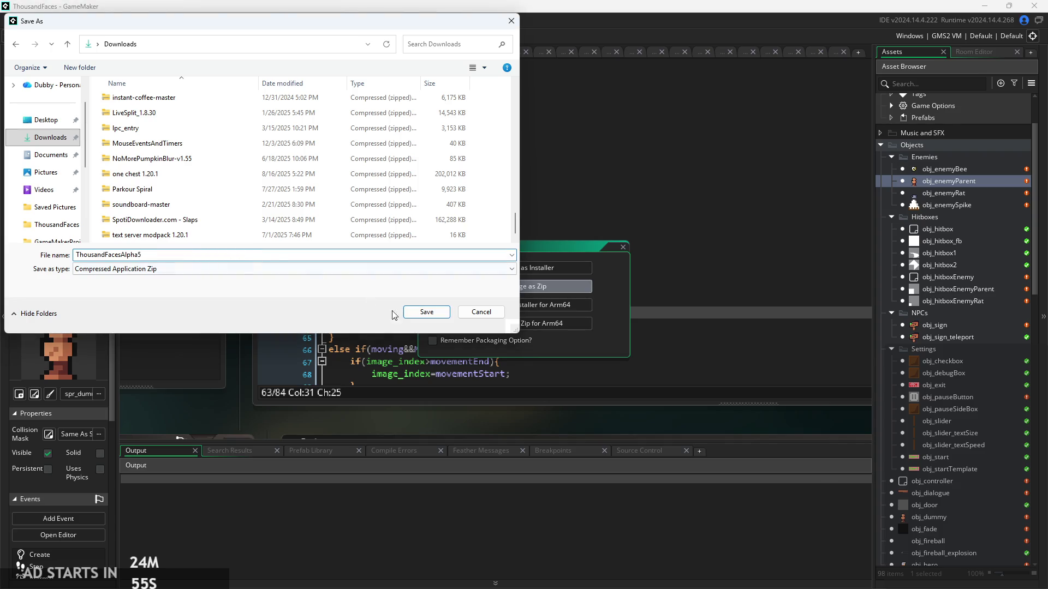
# Save the ThousandFacesAlpha5 zip, let packaging finish, and return to obj_enemyParent's Step code.
pyautogui.click(424, 312)
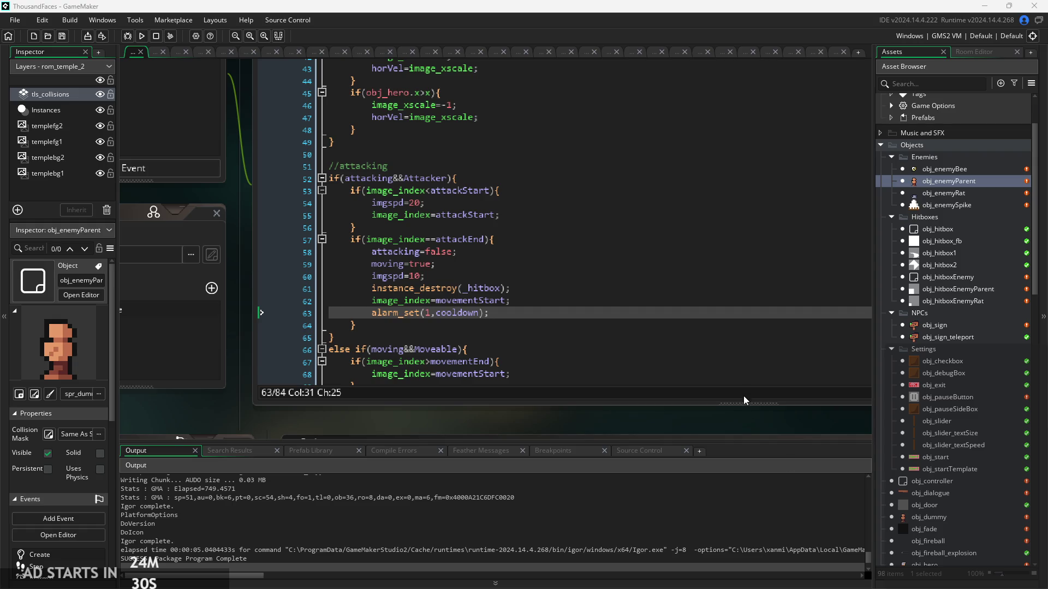
pyautogui.click(628, 361)
pyautogui.moveTo(558, 412); pyautogui.dragTo(509, 417)
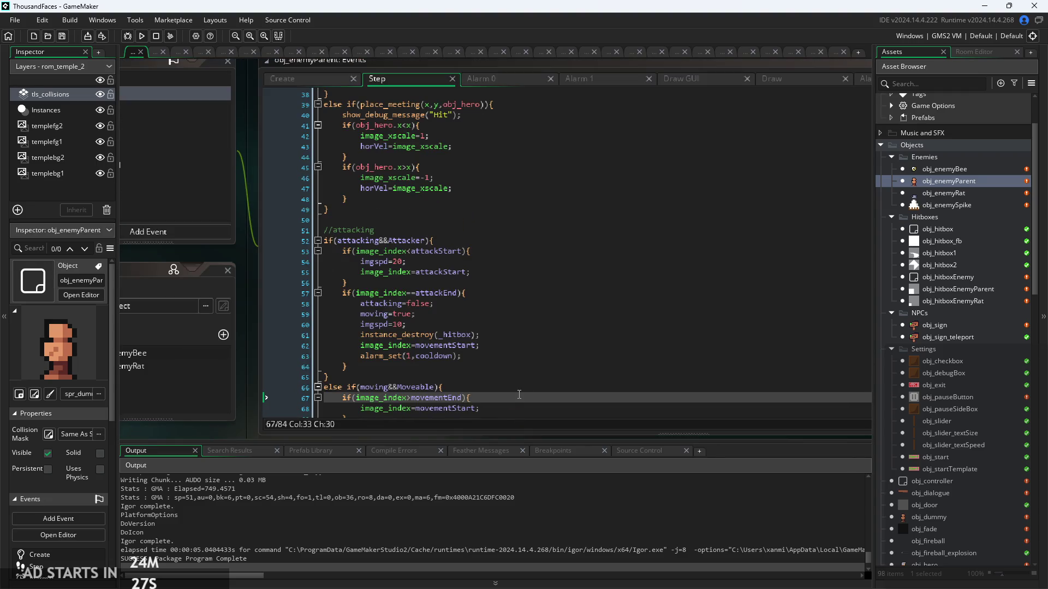
pyautogui.click(491, 357)
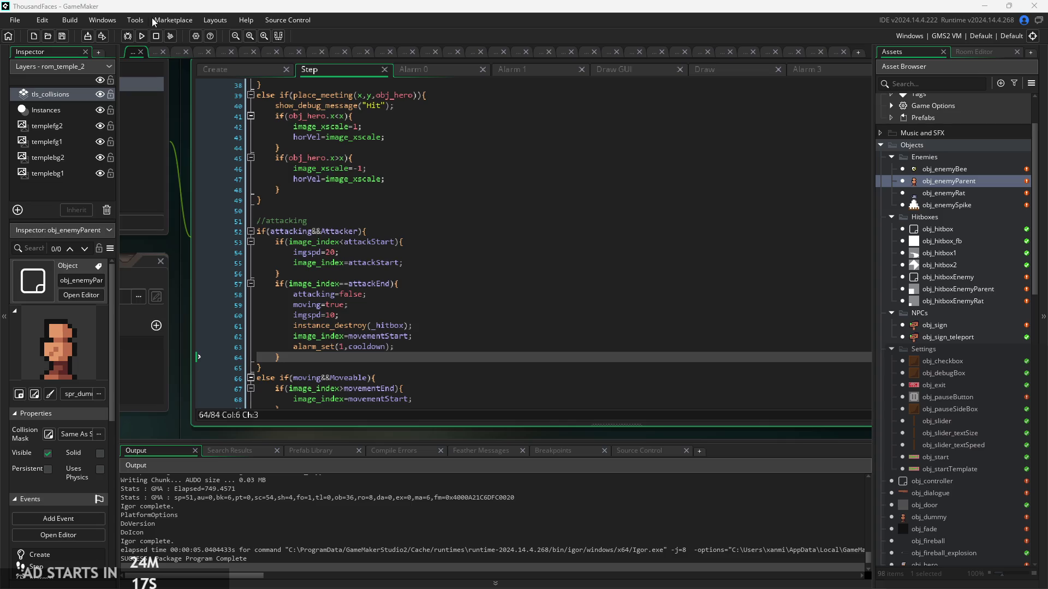
# Restart the game run, stopping the previous one, and start from the title screen.
pyautogui.click(140, 36)
pyautogui.click(140, 36)
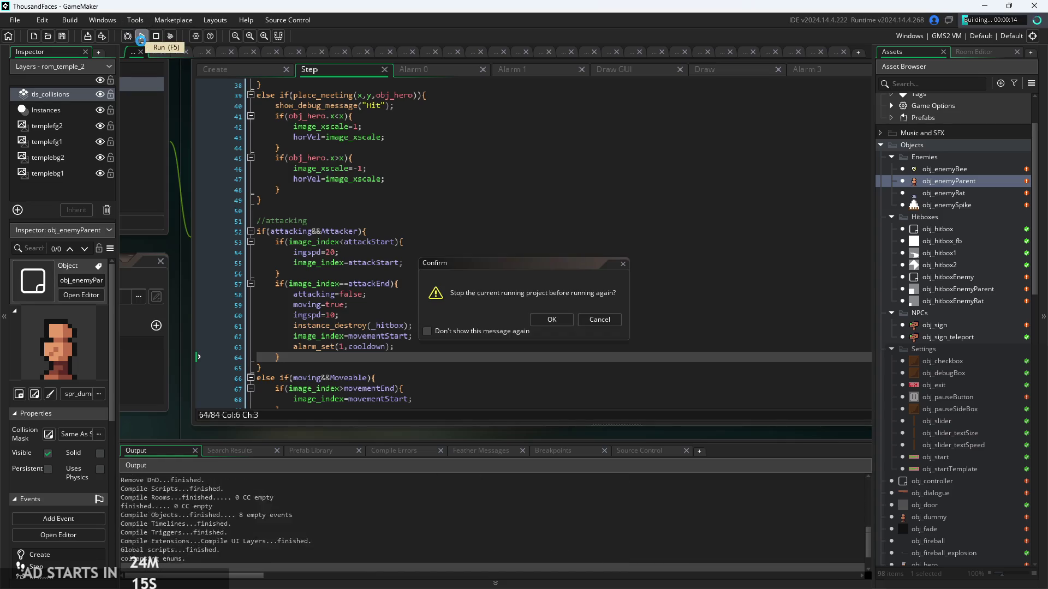
pyautogui.press('Return')
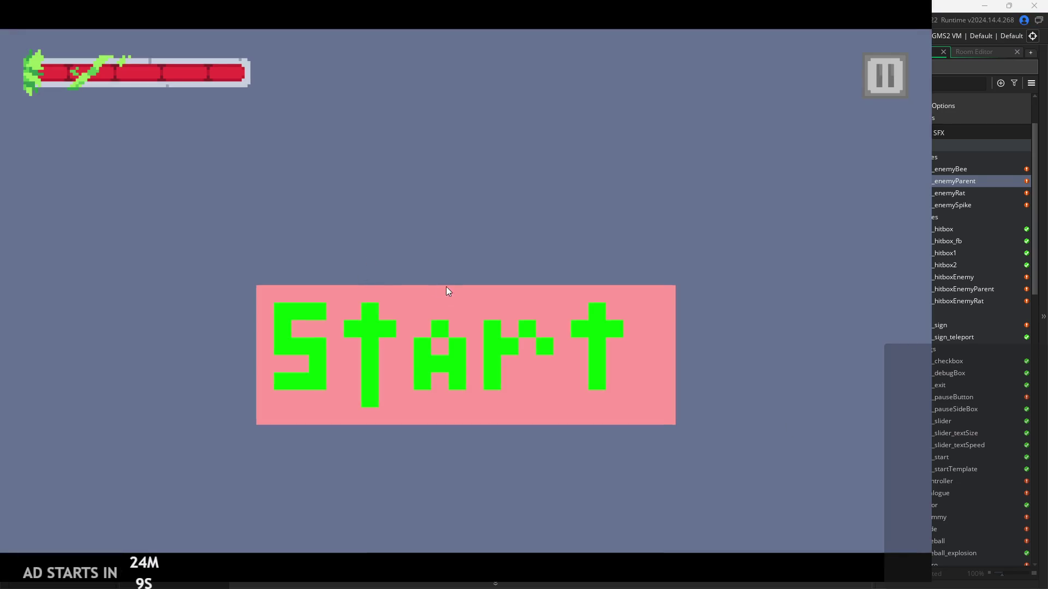
pyautogui.click(498, 304)
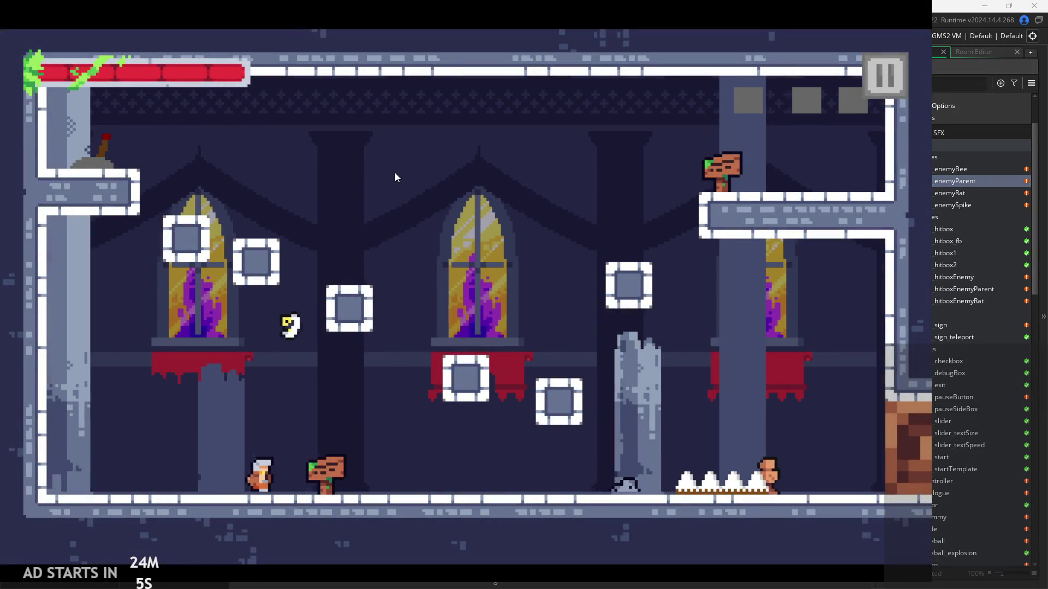
# Jump the knight around the temple room between ledges, taking an enemy hit.
pyautogui.press('Right')
pyautogui.press('space')
pyautogui.press('space')
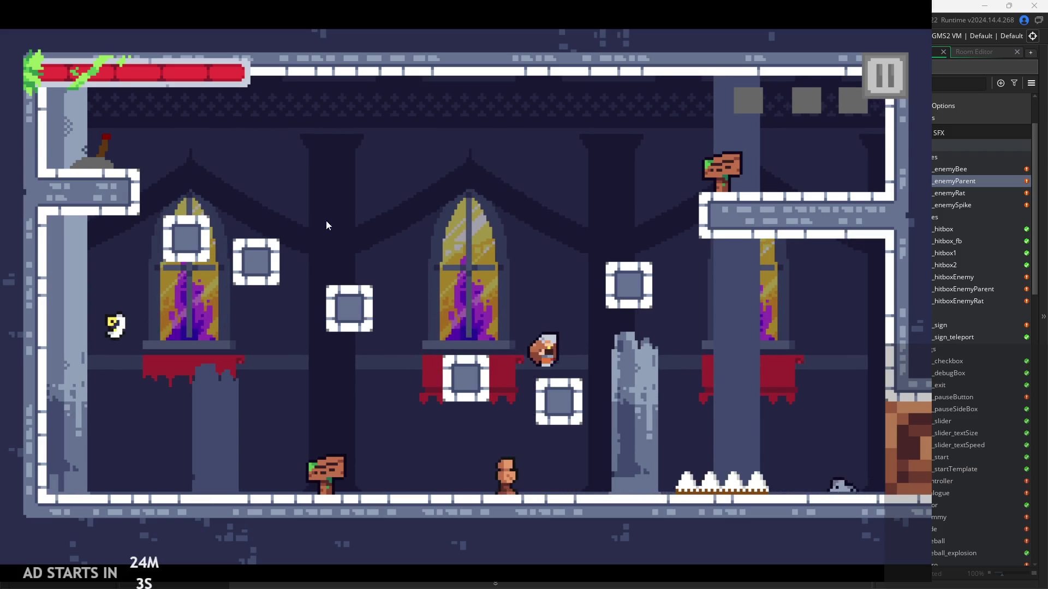
pyautogui.press('Left')
pyautogui.press('space')
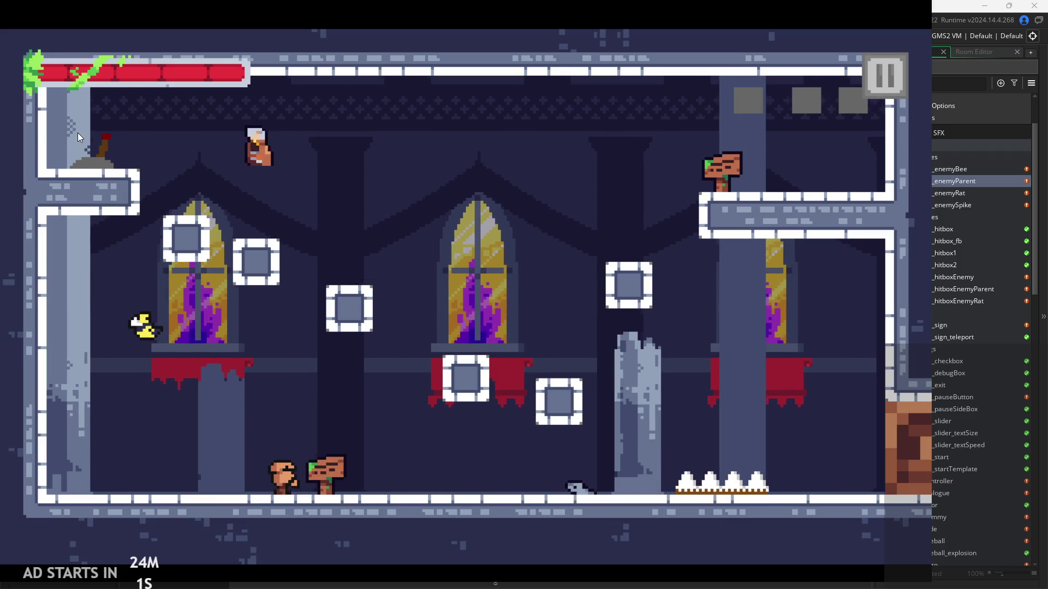
pyautogui.press('Left')
pyautogui.press('Right')
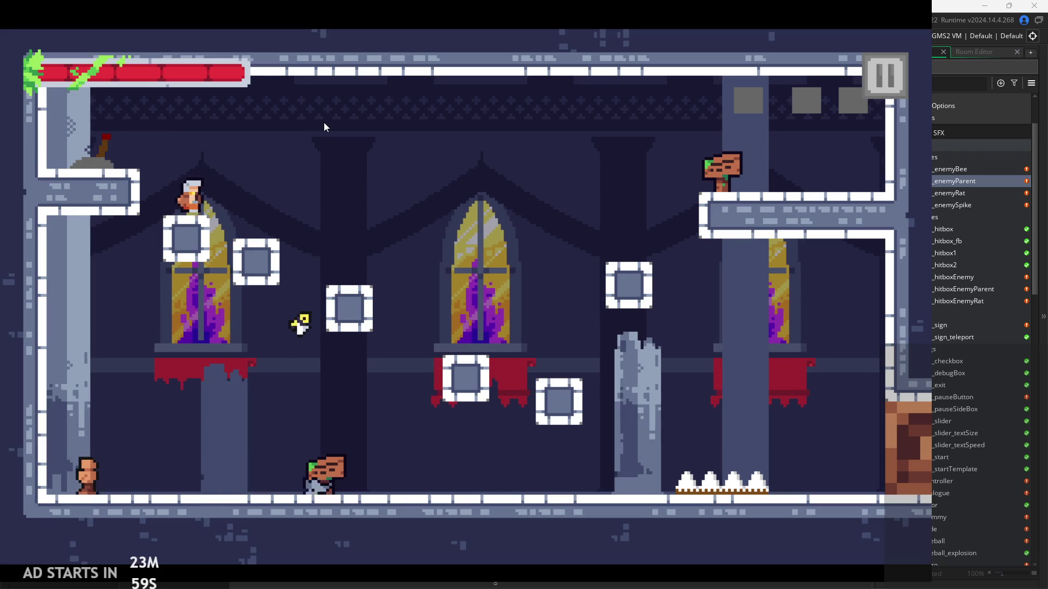
pyautogui.press('Right')
pyautogui.press('space')
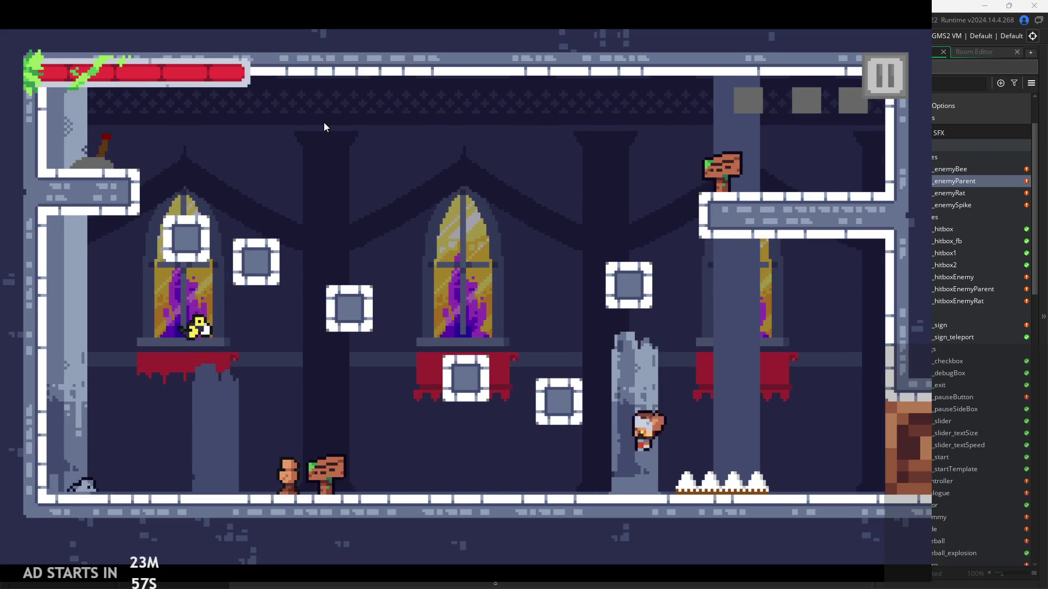
pyautogui.press('Left')
pyautogui.press('space')
pyautogui.press('Right')
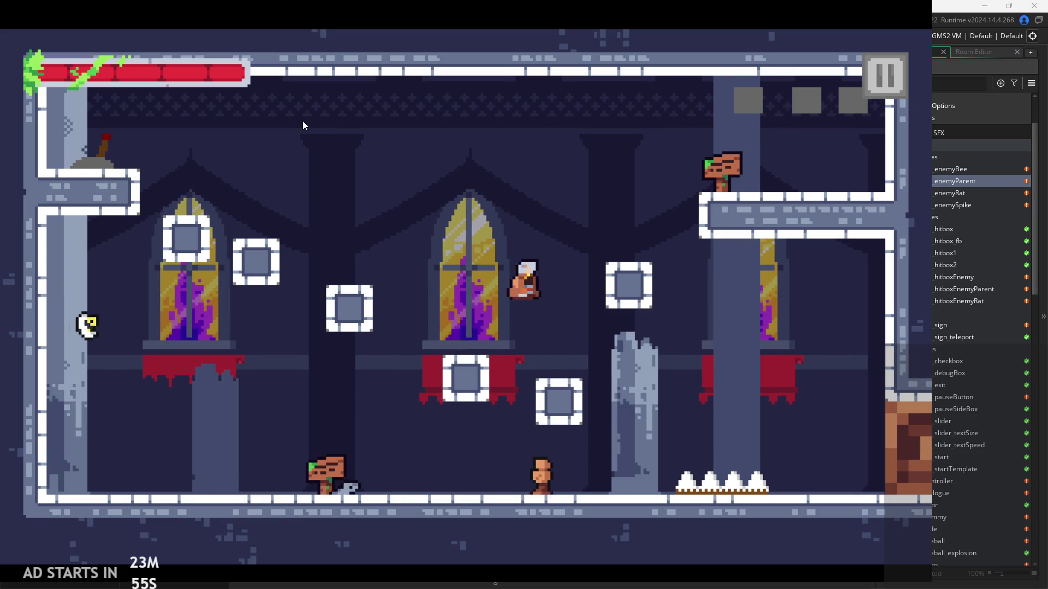
pyautogui.press('Right')
pyautogui.press('space')
pyautogui.press('Left')
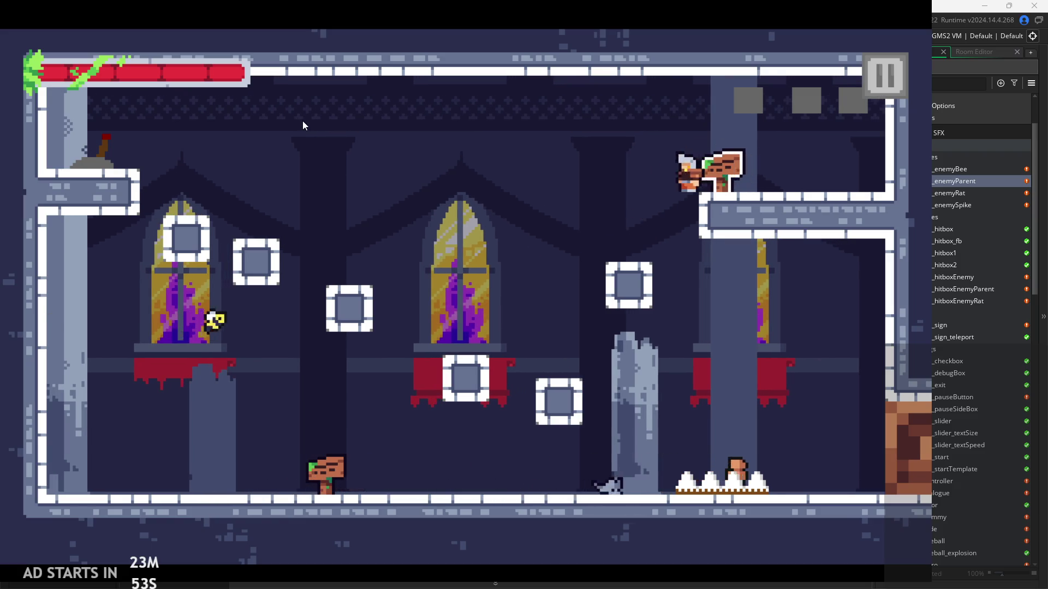
pyautogui.press('Left')
pyautogui.press('space')
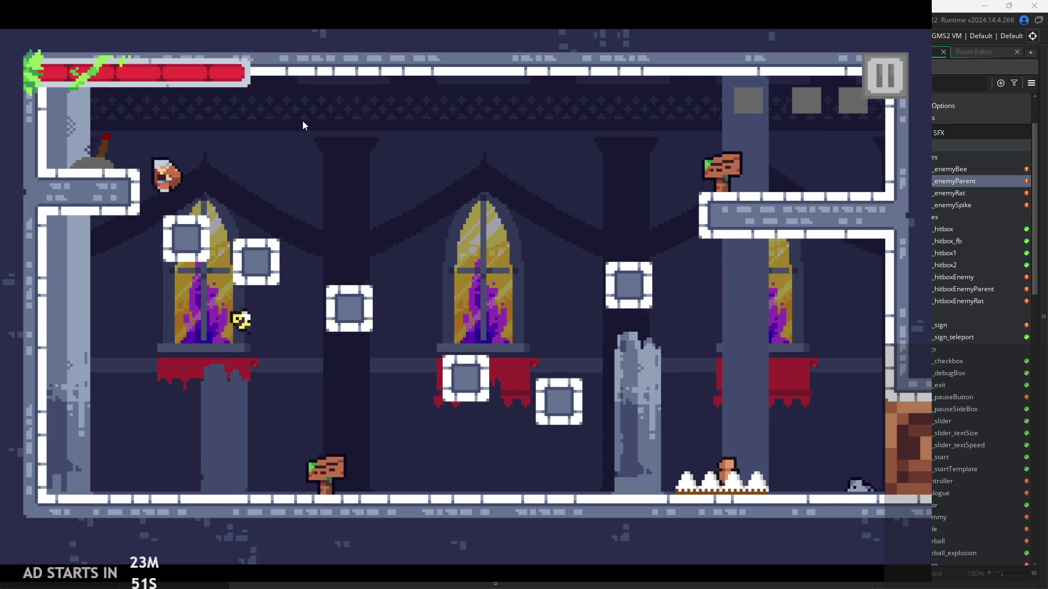
pyautogui.press('Left')
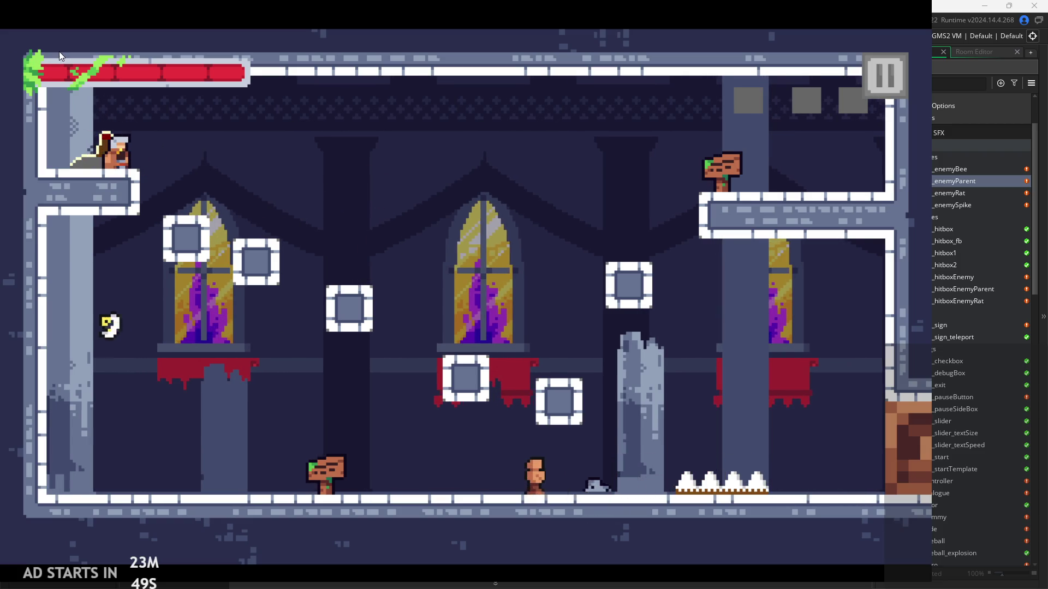
pyautogui.press('space')
pyautogui.press('Right')
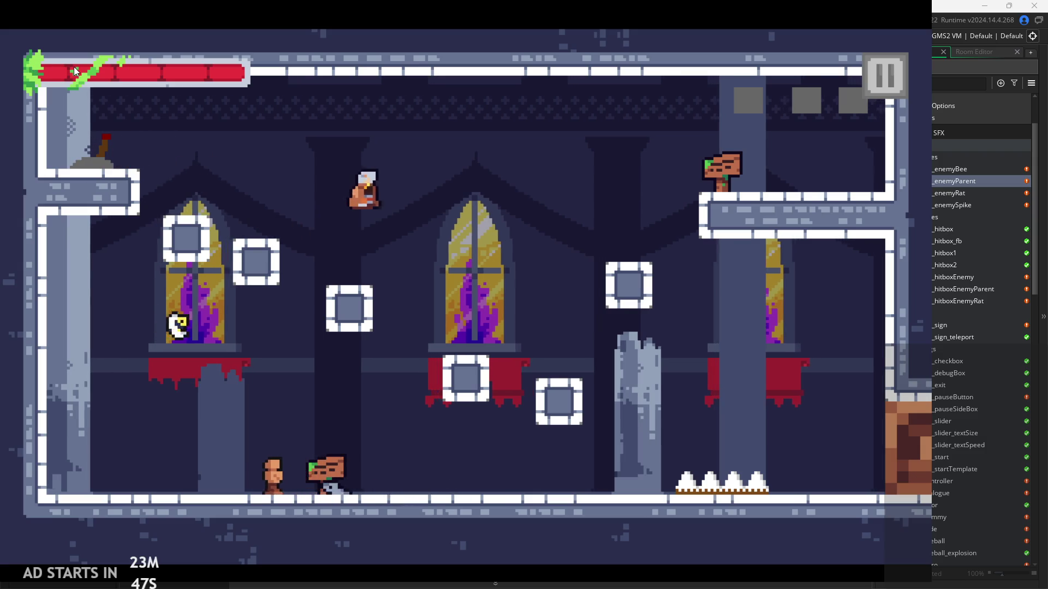
pyautogui.press('Right')
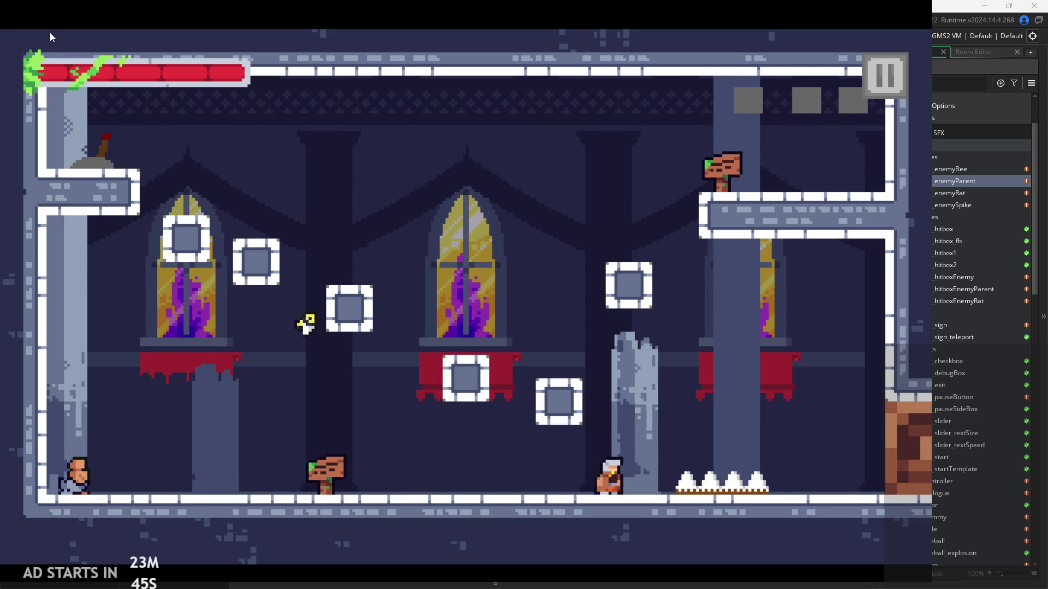
pyautogui.press('space')
pyautogui.press('Left')
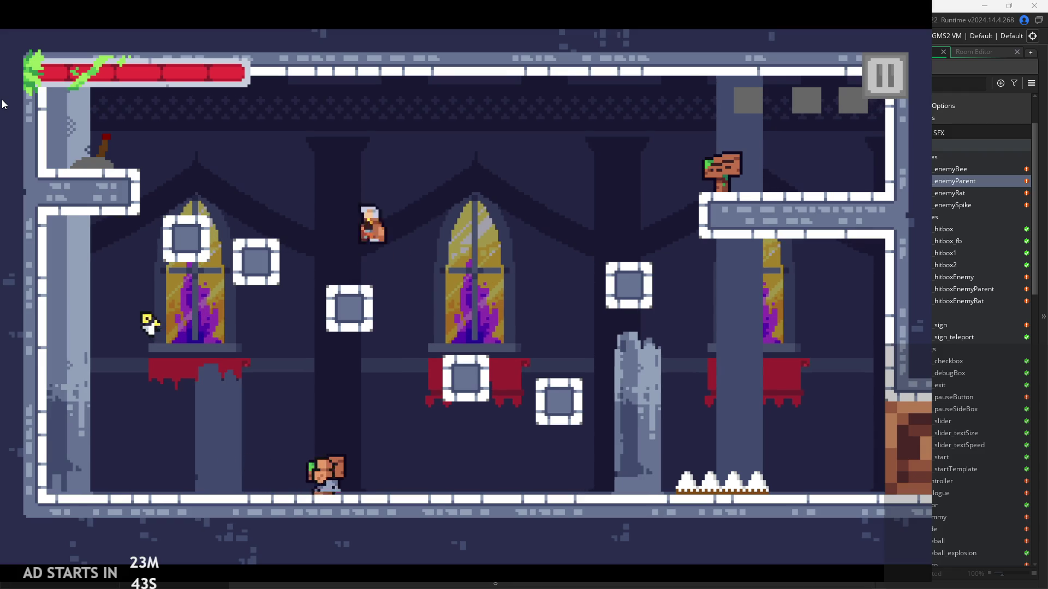
pyautogui.press('Right')
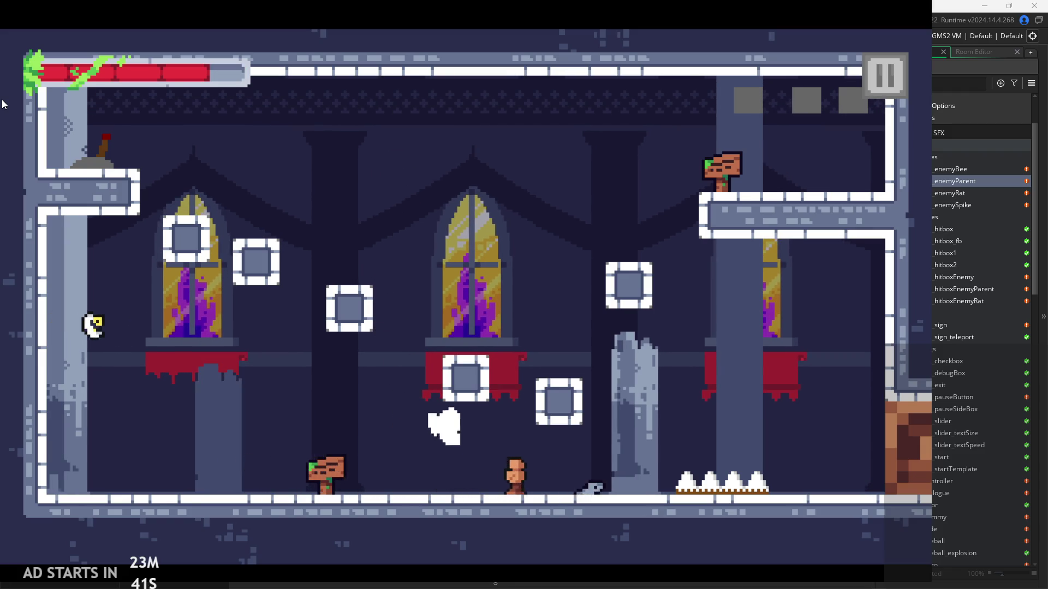
pyautogui.press('Right')
pyautogui.press('space')
pyautogui.press('Left')
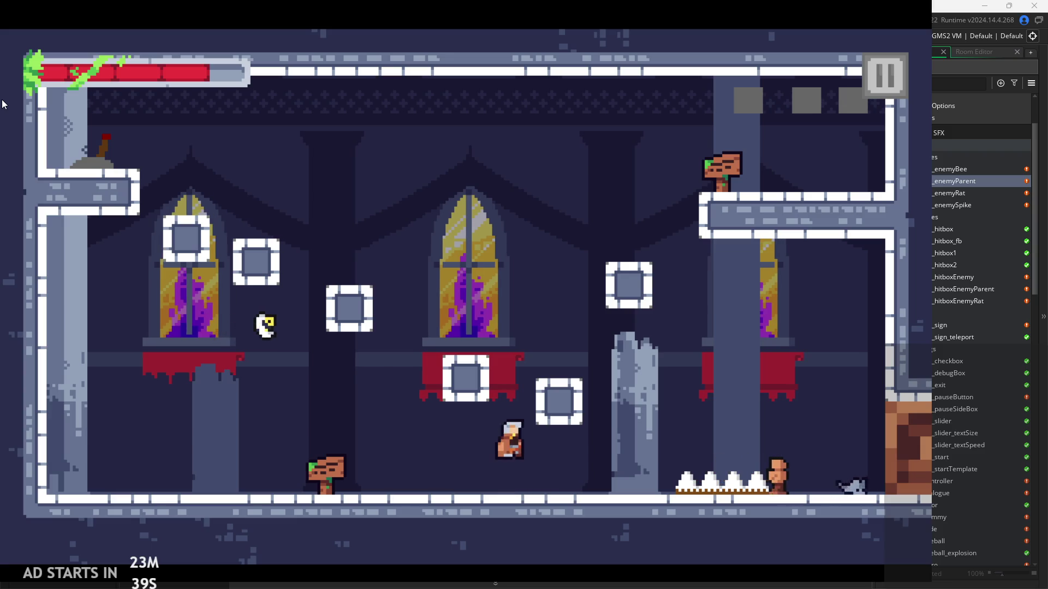
pyautogui.press('Left')
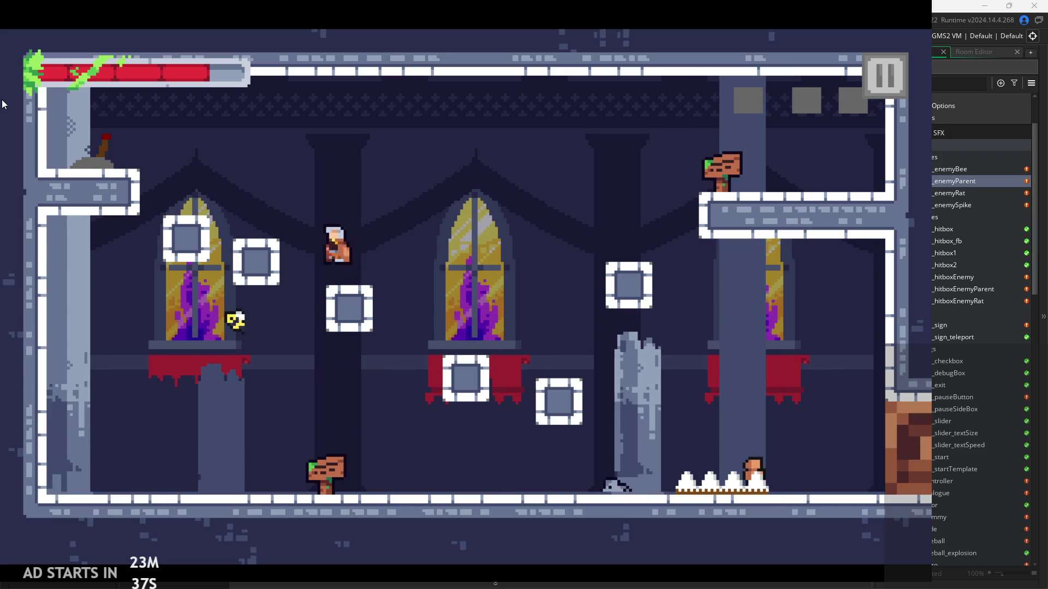
pyautogui.press('Left')
pyautogui.press('Right')
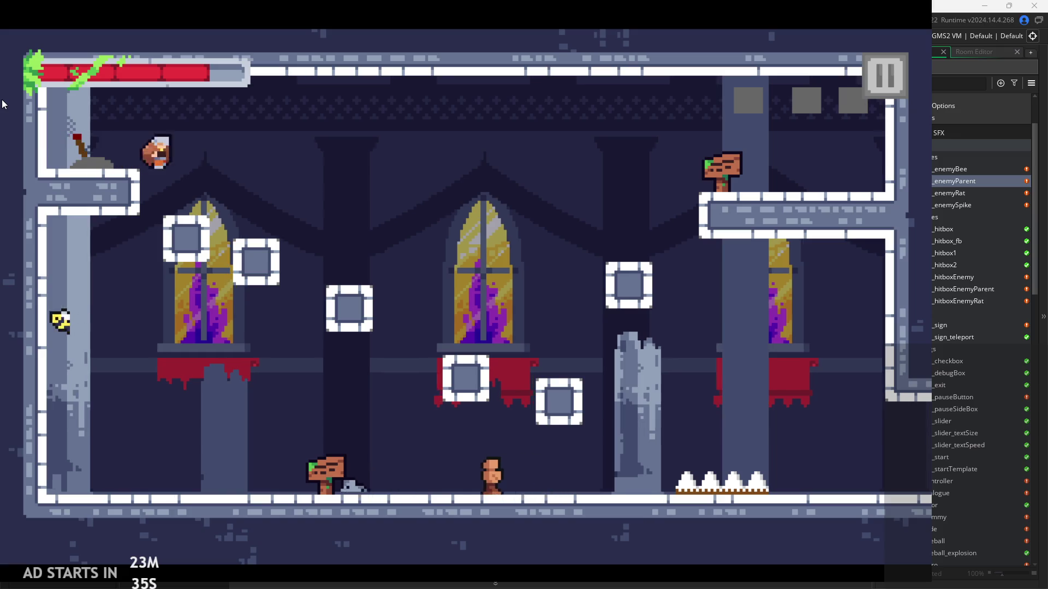
pyautogui.press('Right')
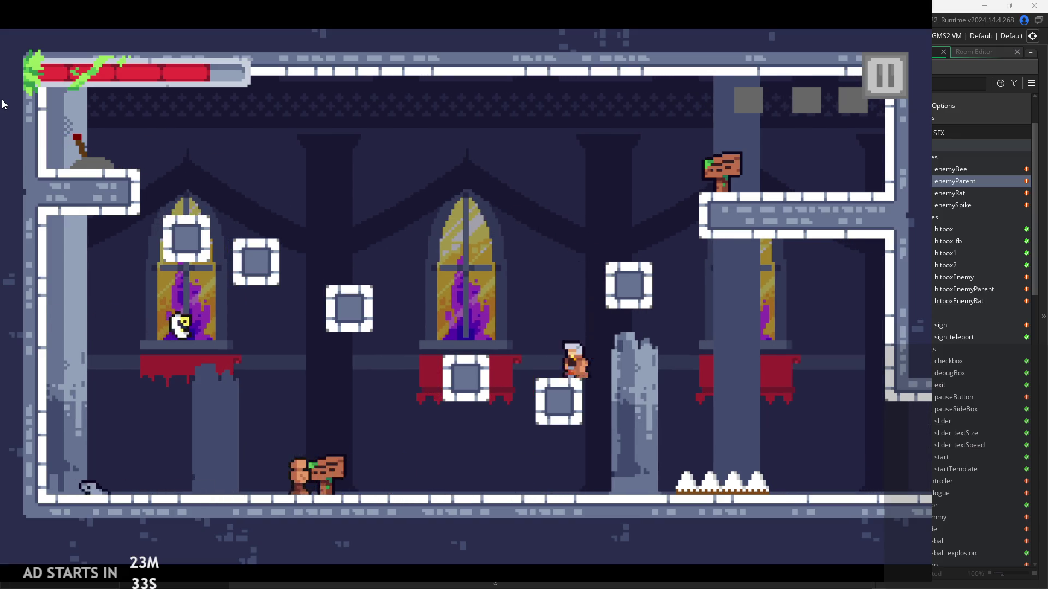
pyautogui.press('Right')
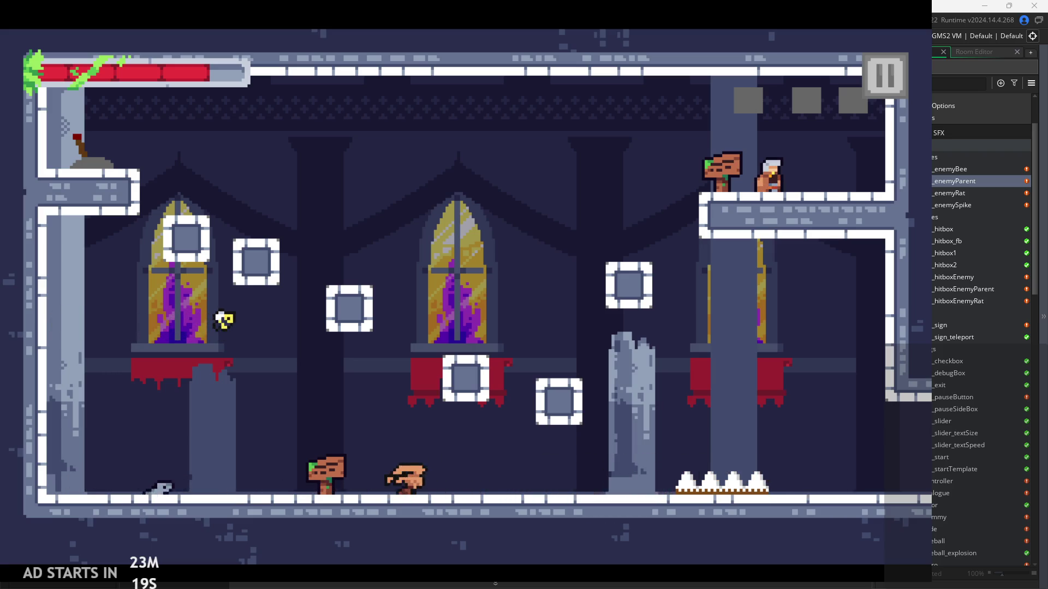
# Walk the player left and right along the floor, crossing the floor spikes.
pyautogui.press('Left')
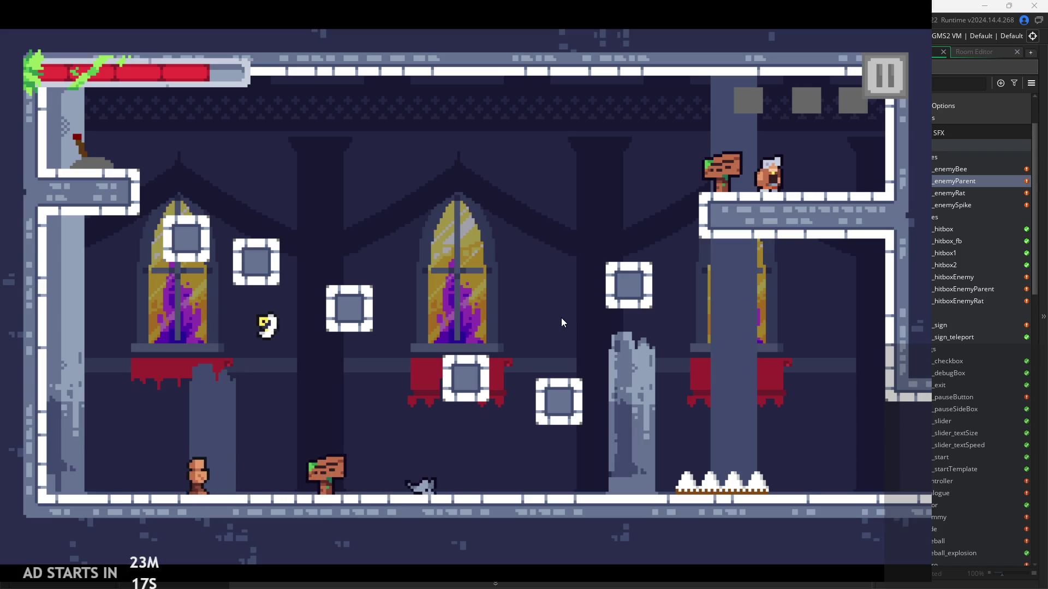
pyautogui.press('Right')
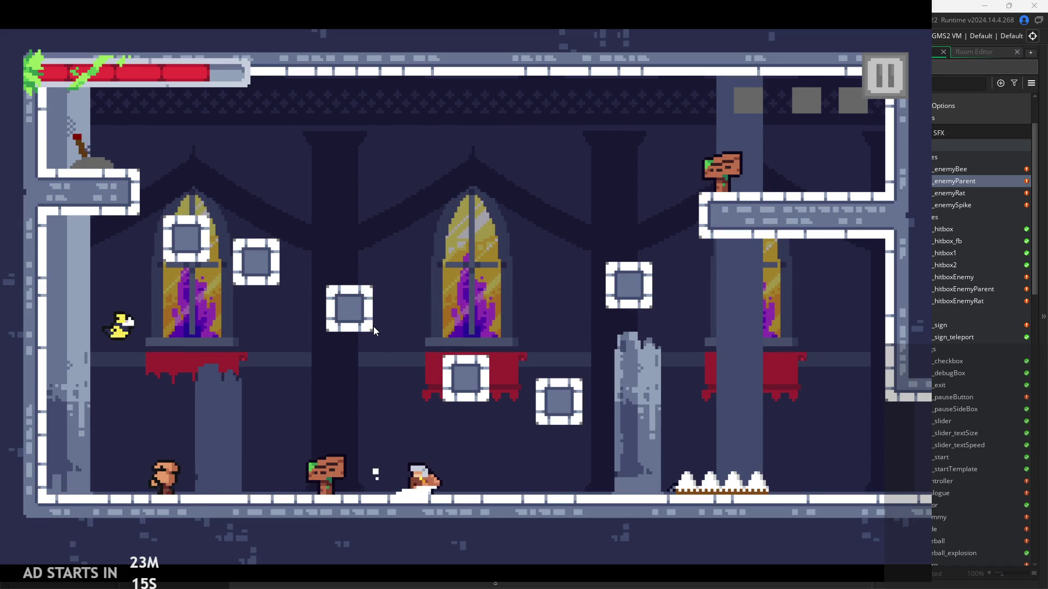
pyautogui.press('Right')
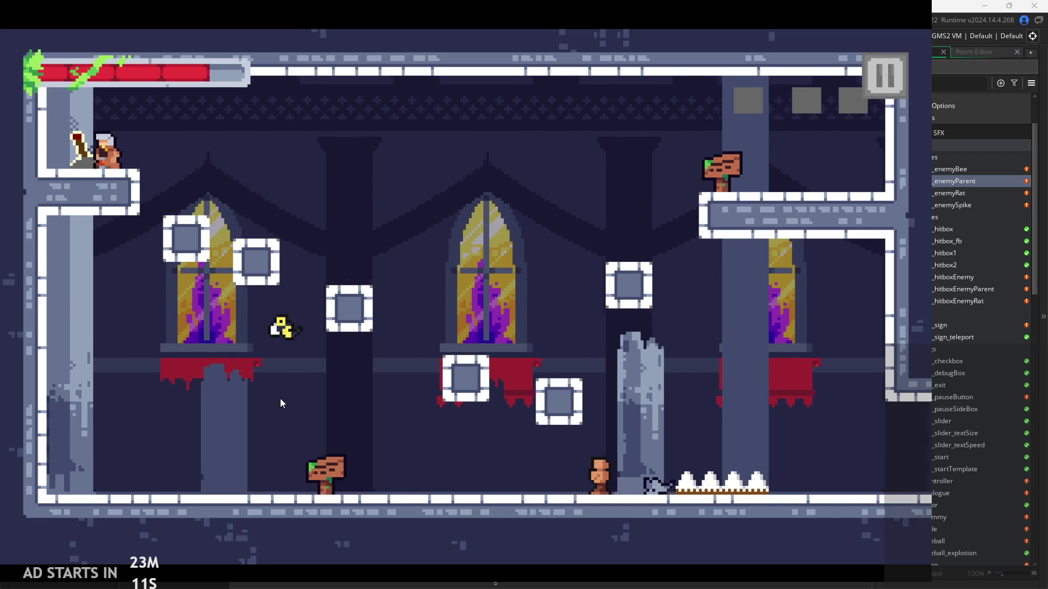
pyautogui.press('Right')
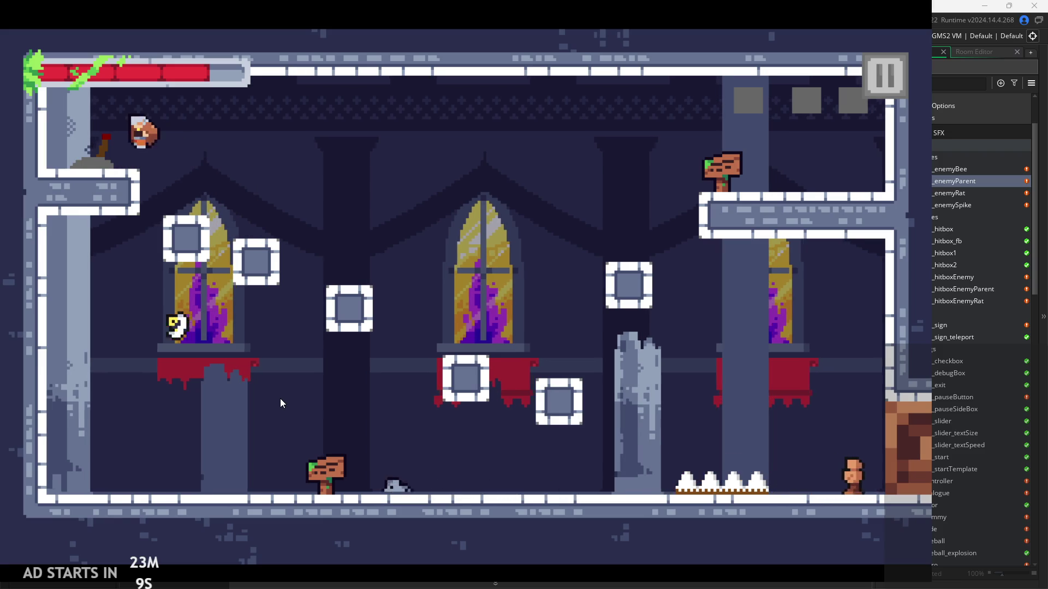
pyautogui.press('Left')
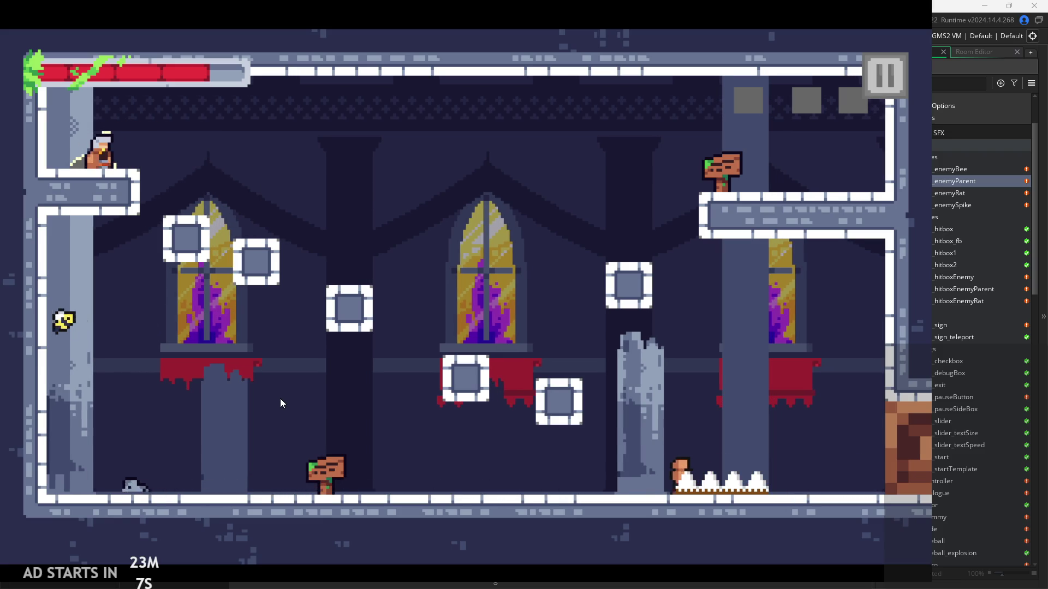
pyautogui.press('Left')
pyautogui.press('Left')
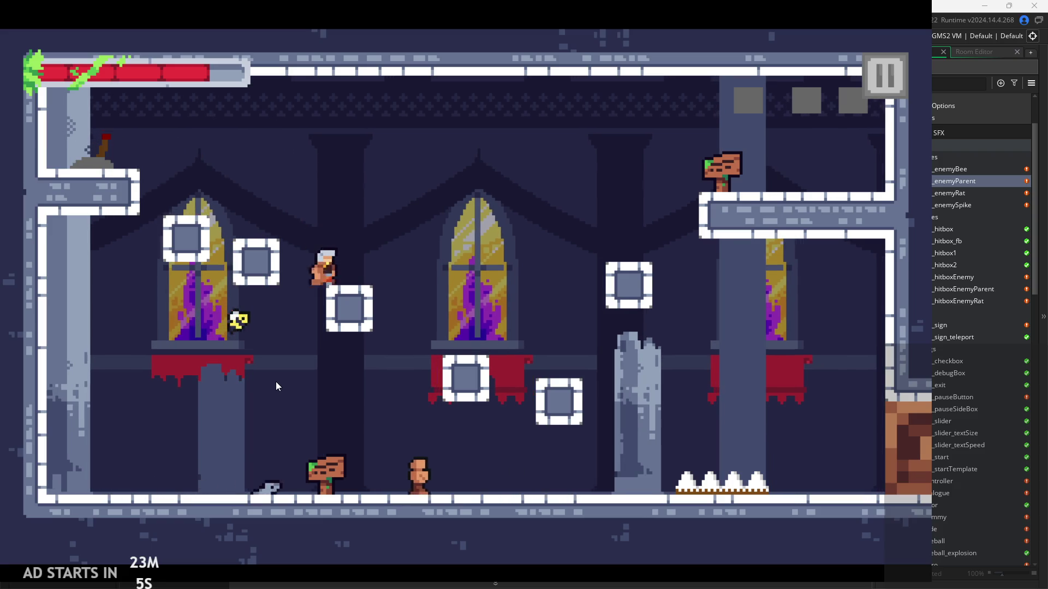
pyautogui.press('Left')
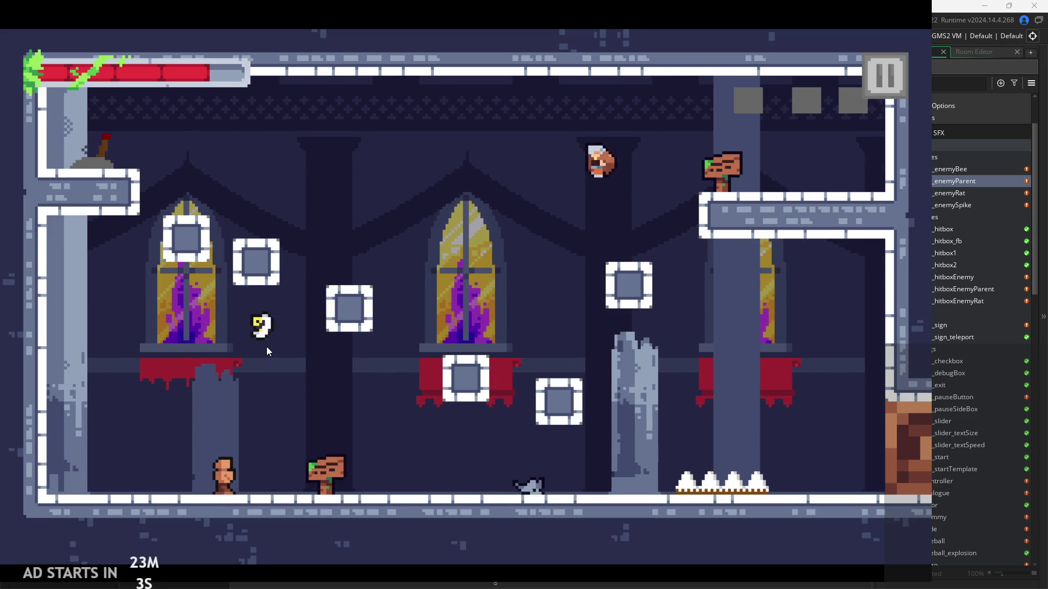
pyautogui.press('Right')
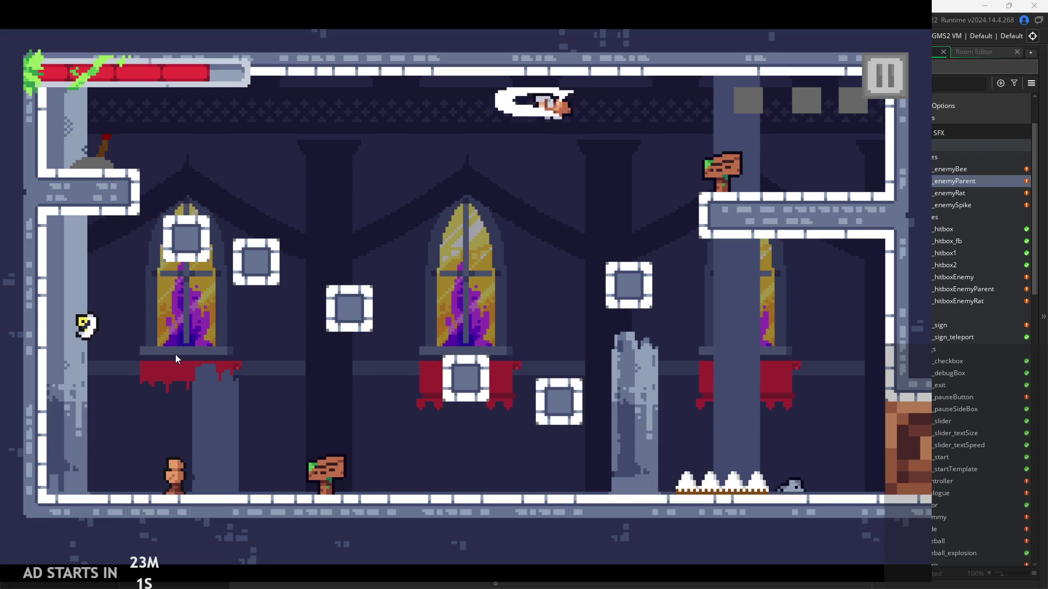
pyautogui.press('Right')
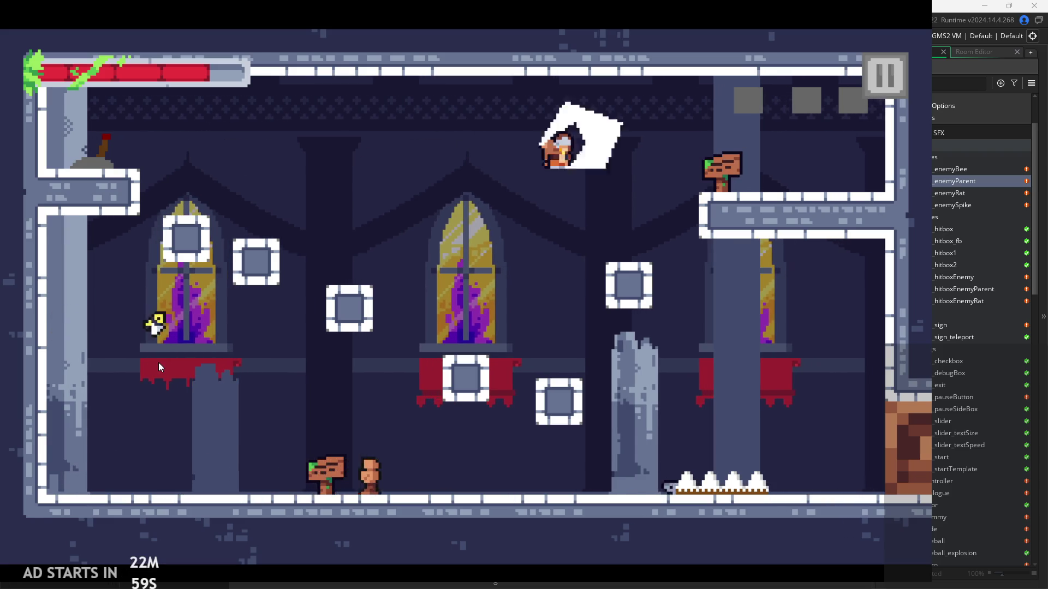
pyautogui.press('Right')
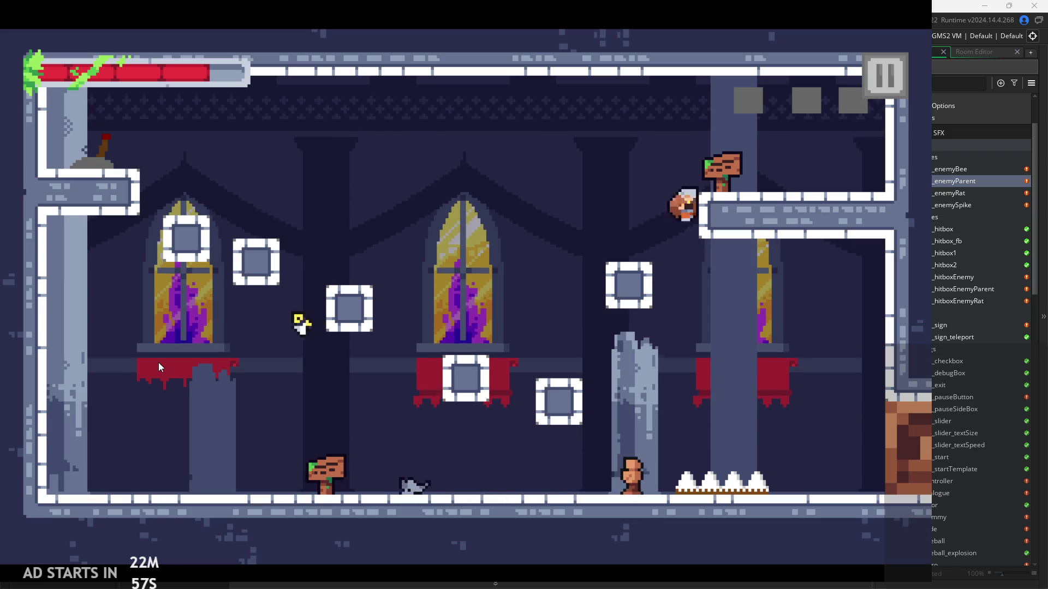
pyautogui.press('Right')
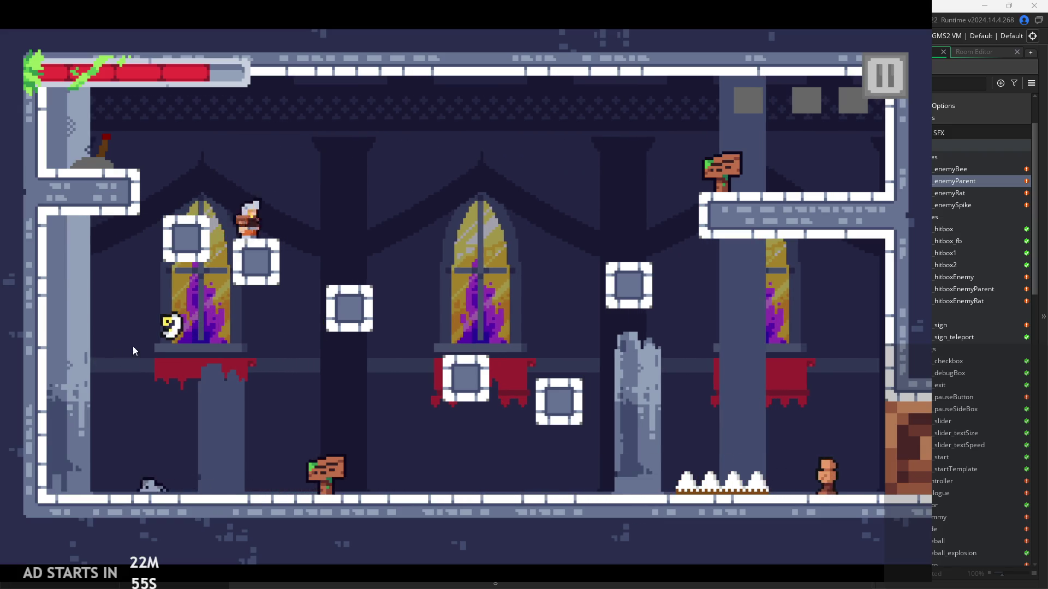
pyautogui.press('Left')
pyautogui.press('Left')
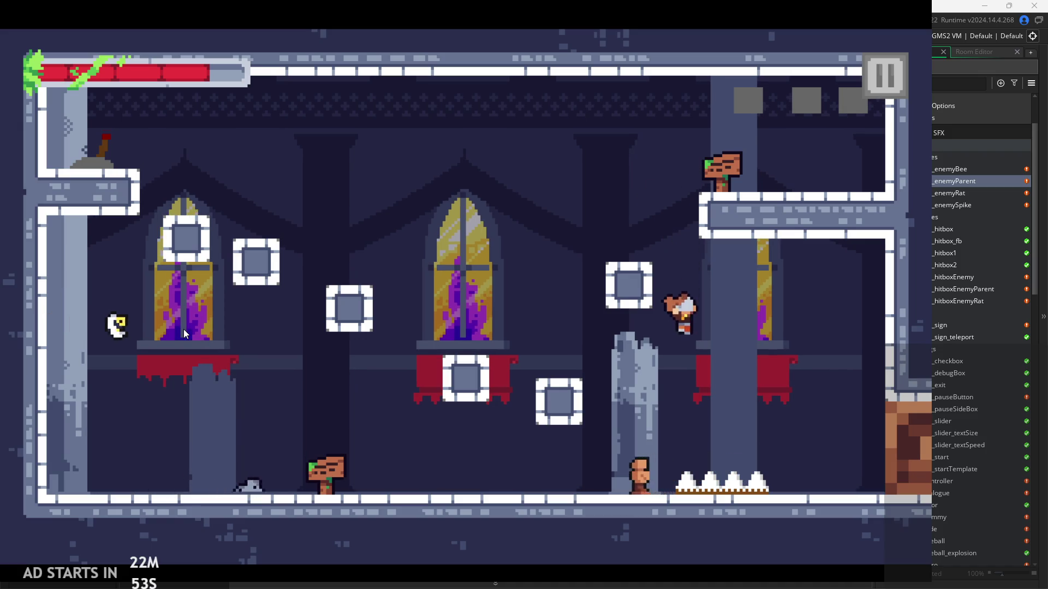
pyautogui.press('Left')
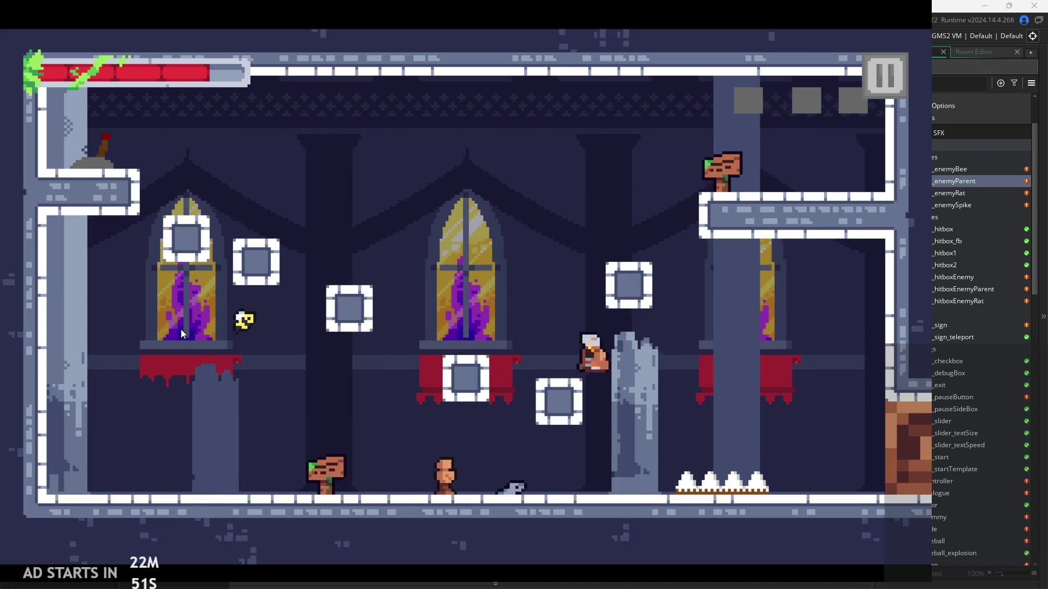
pyautogui.press('Left')
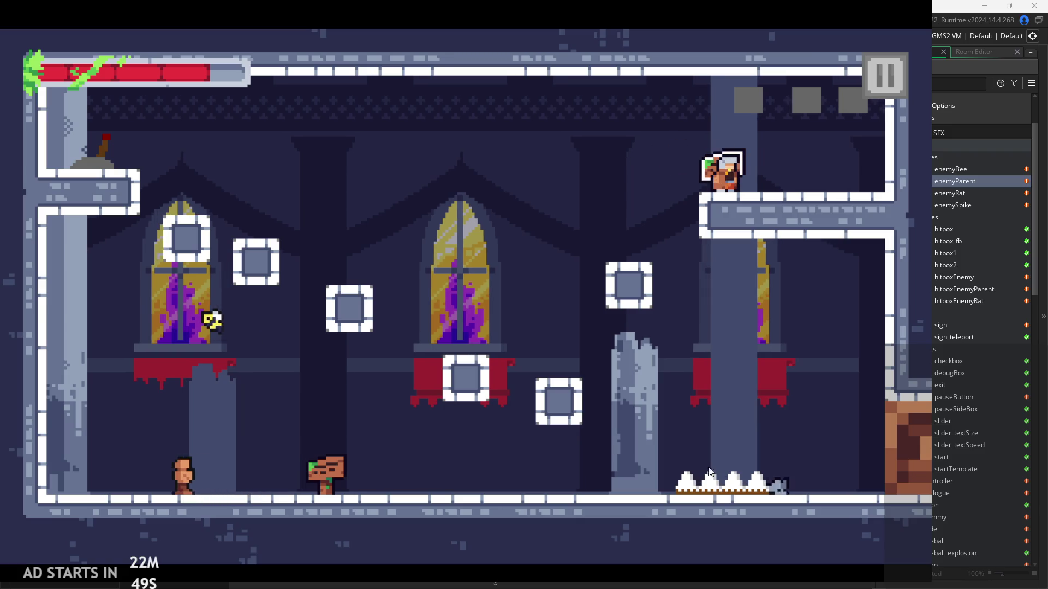
pyautogui.press('Right')
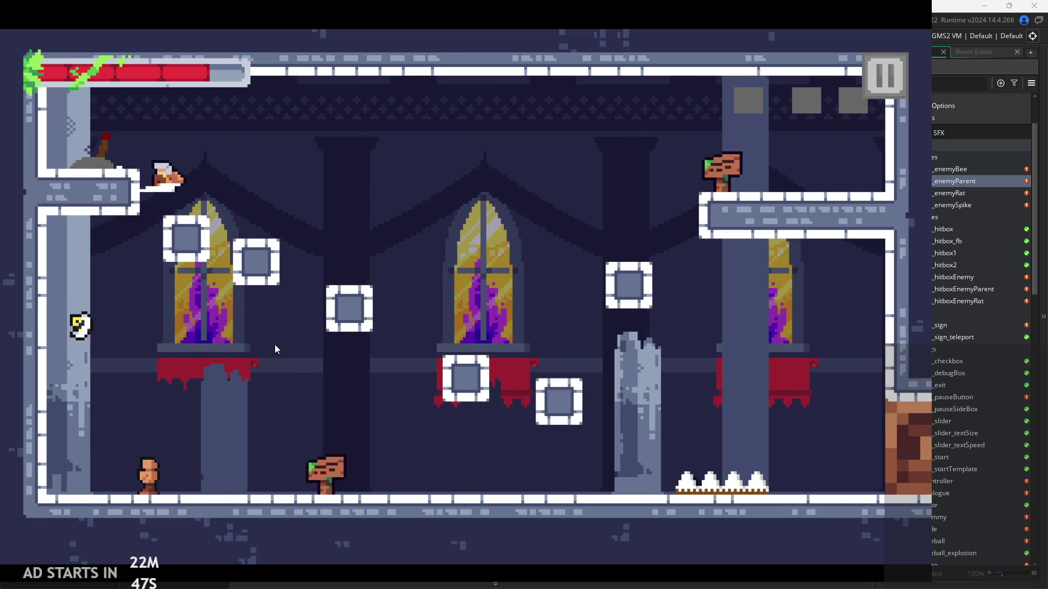
pyautogui.press('Right')
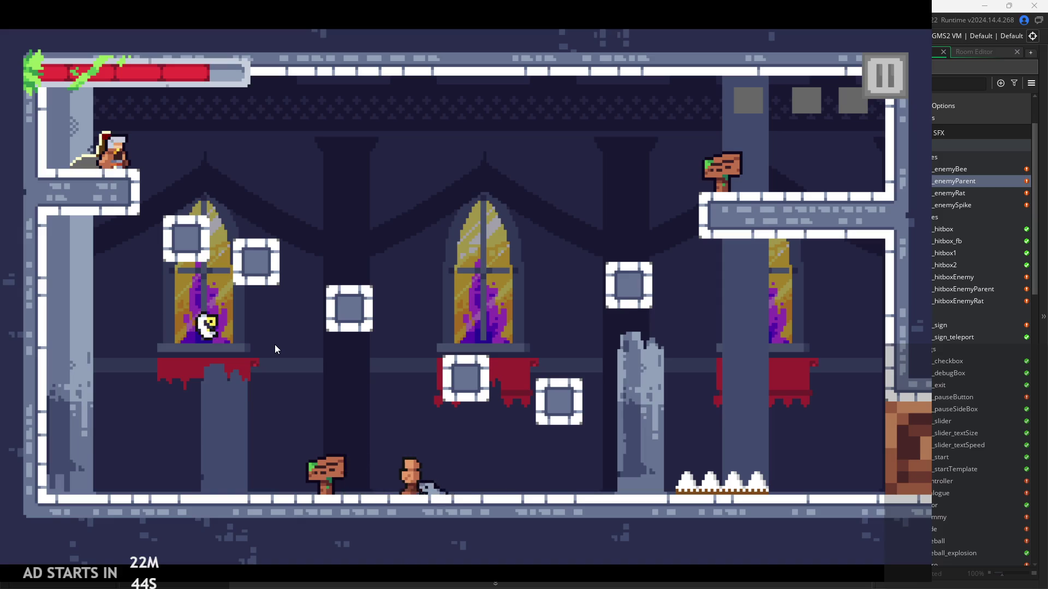
pyautogui.press('Right')
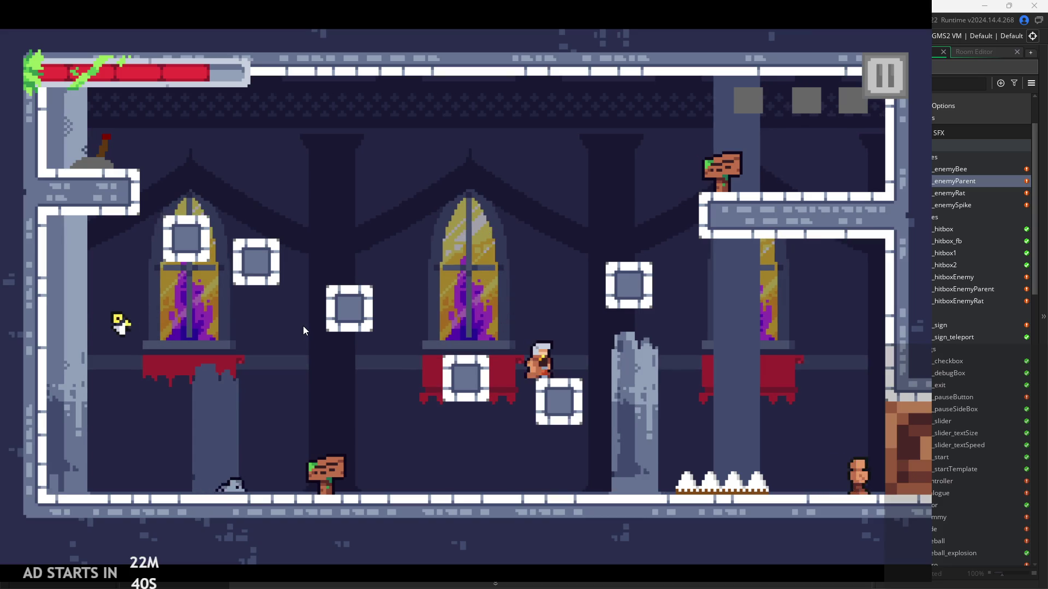
pyautogui.press('Left')
pyautogui.press('Left')
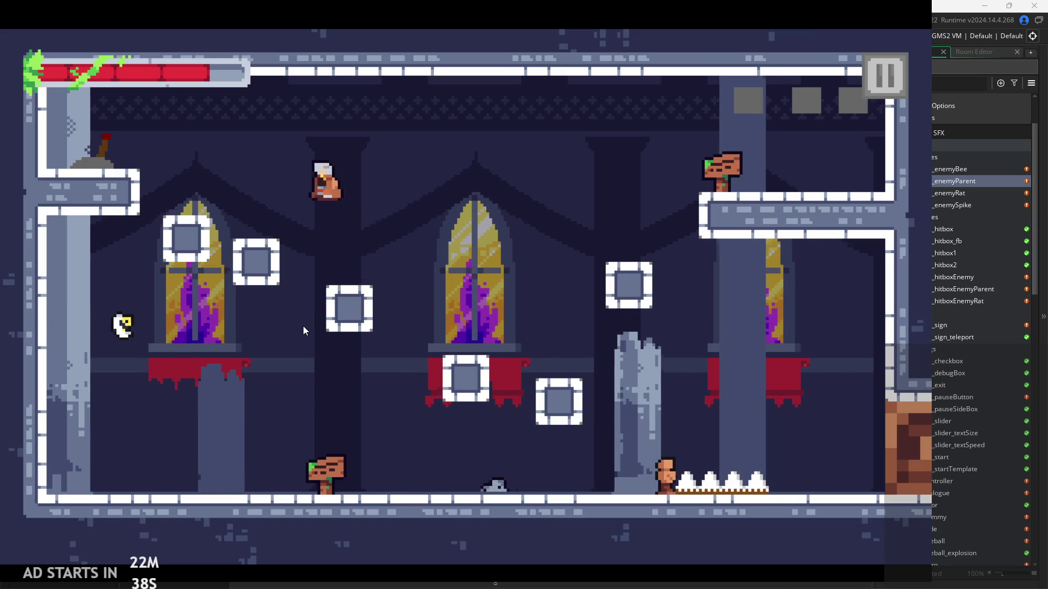
pyautogui.press('Left')
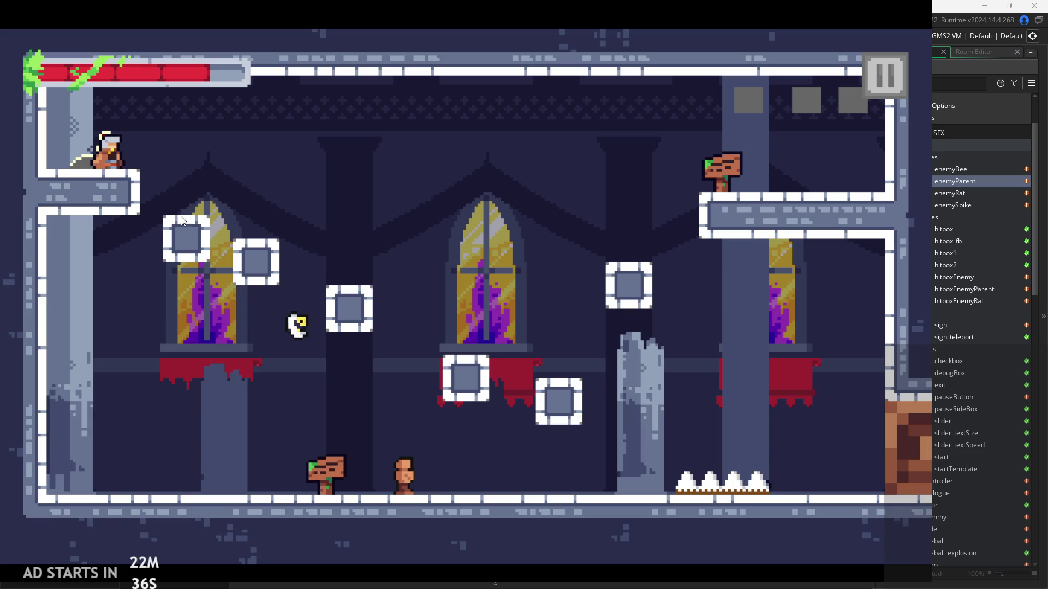
pyautogui.press('Left')
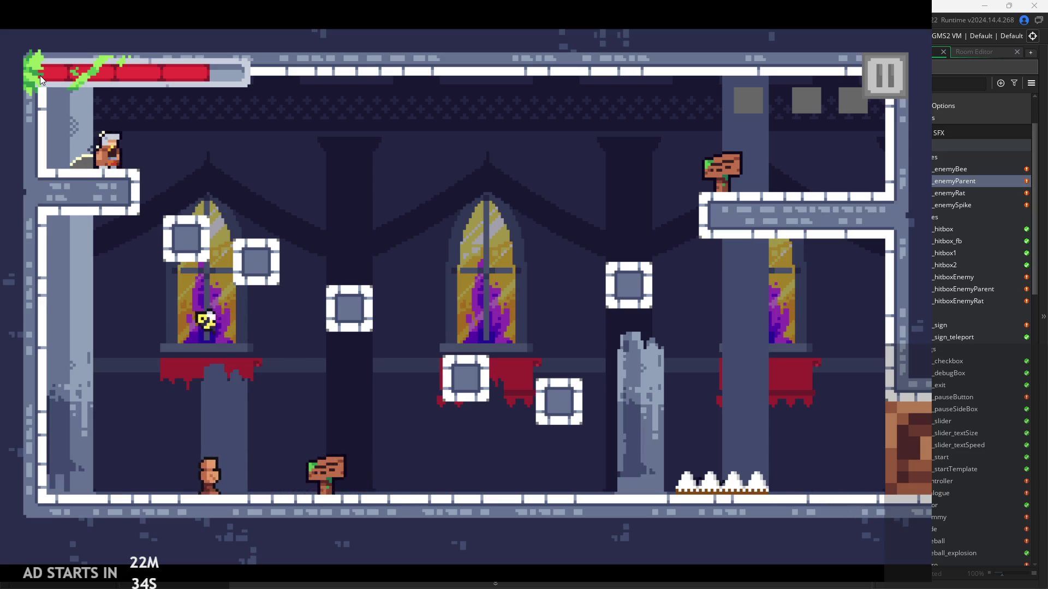
# Keep pacing the player back and forth over the spikes, ending at the left wall.
pyautogui.press('Right')
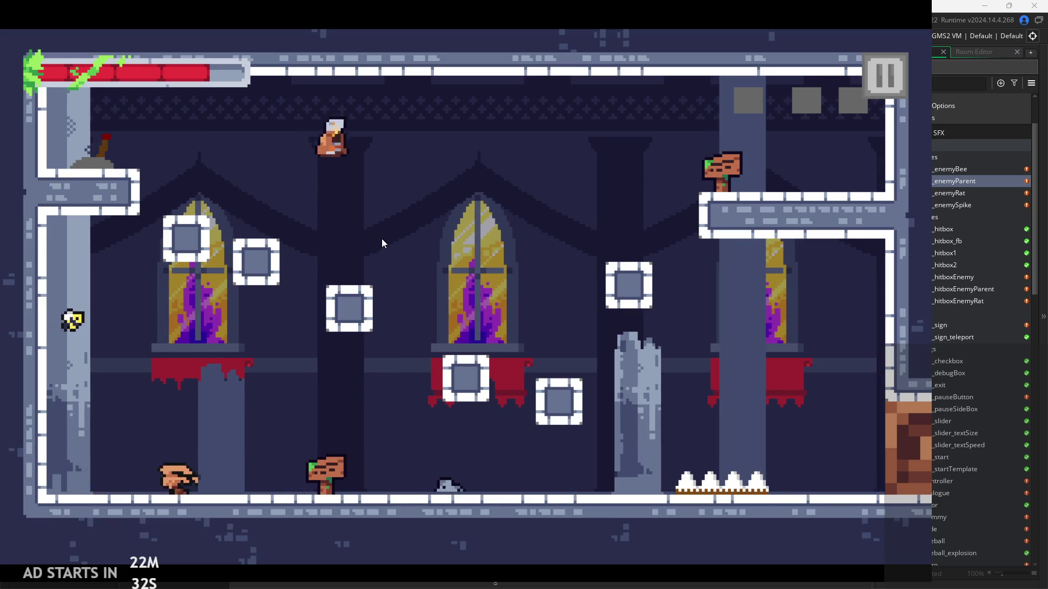
pyautogui.press('Right')
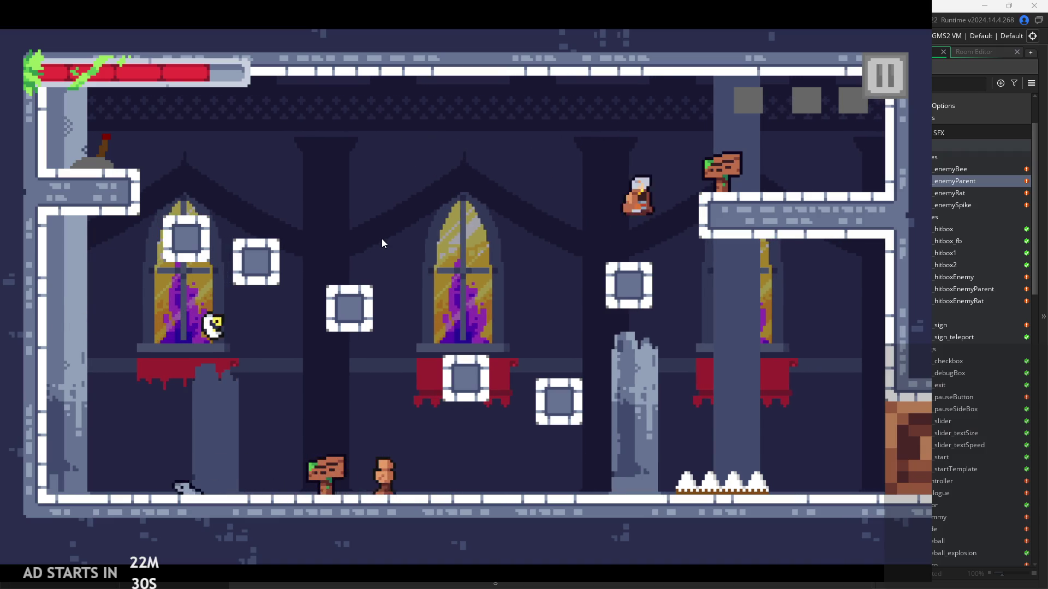
pyautogui.press('Right')
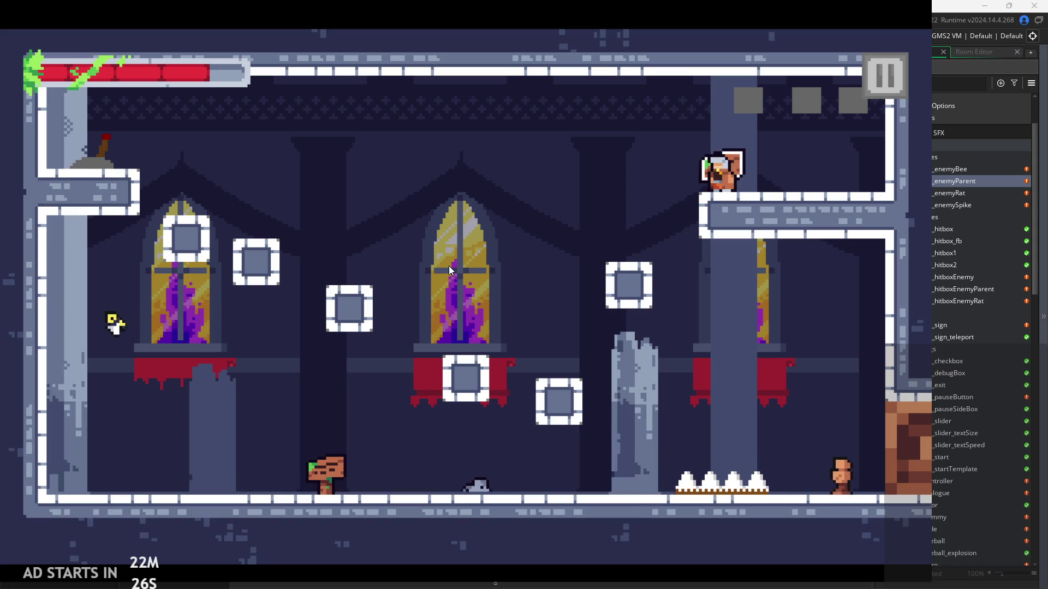
pyautogui.press('Left')
pyautogui.press('Left')
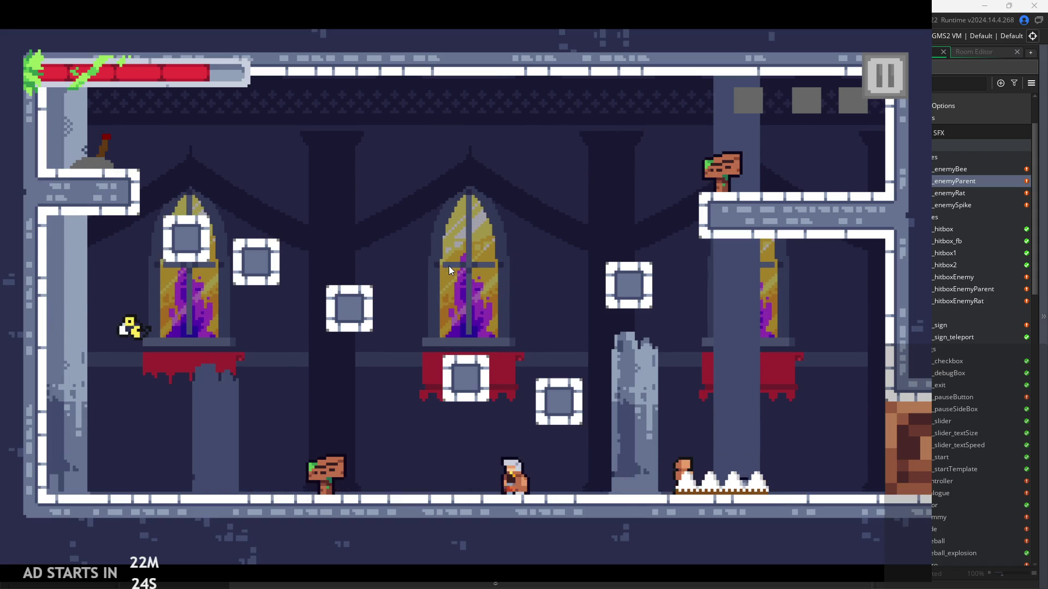
pyautogui.press('Left')
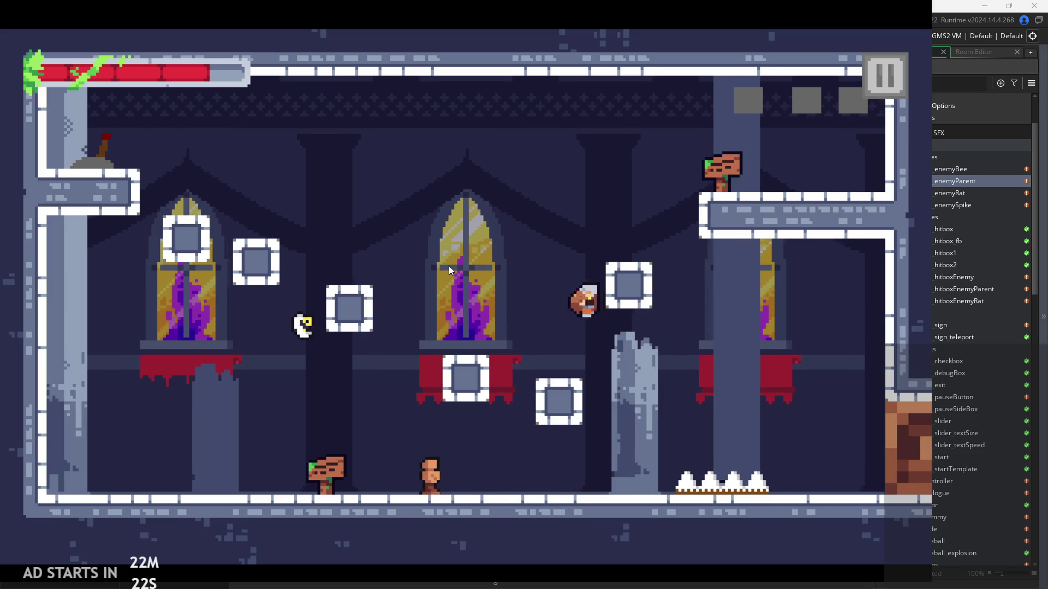
pyautogui.press('Left')
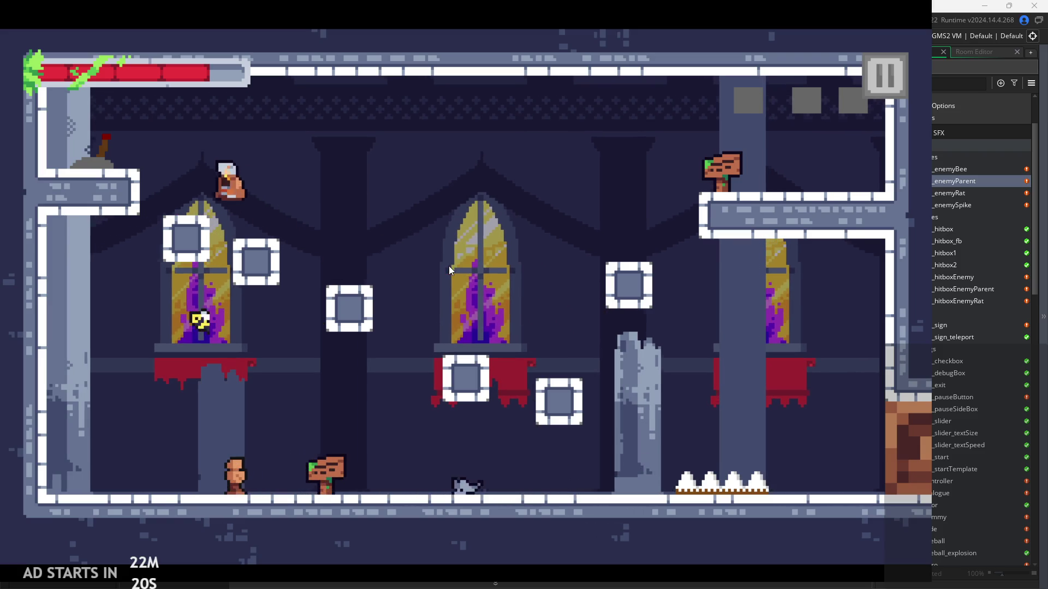
pyautogui.press('Right')
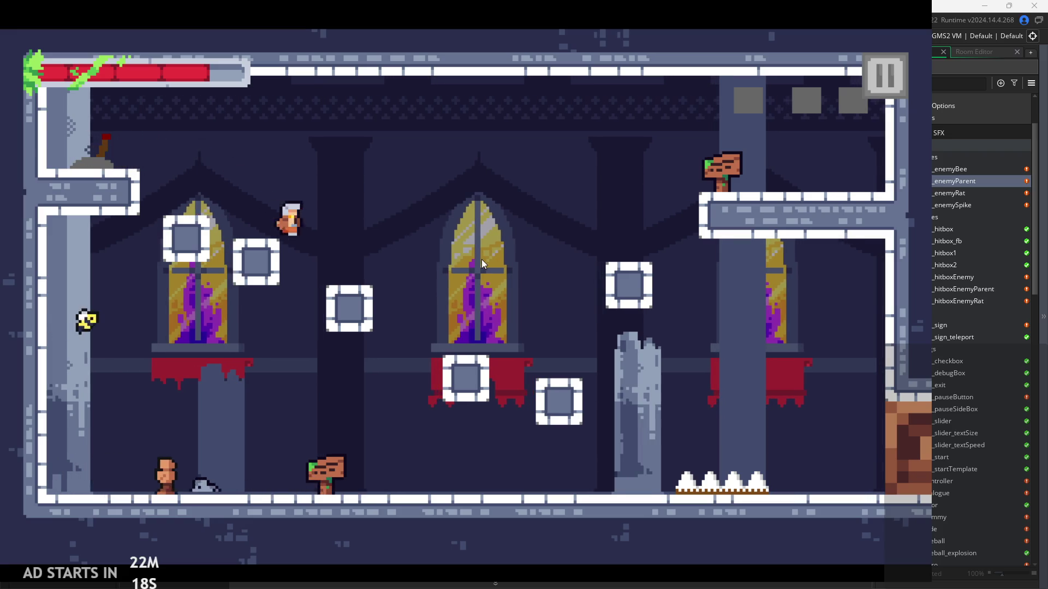
pyautogui.press('Right')
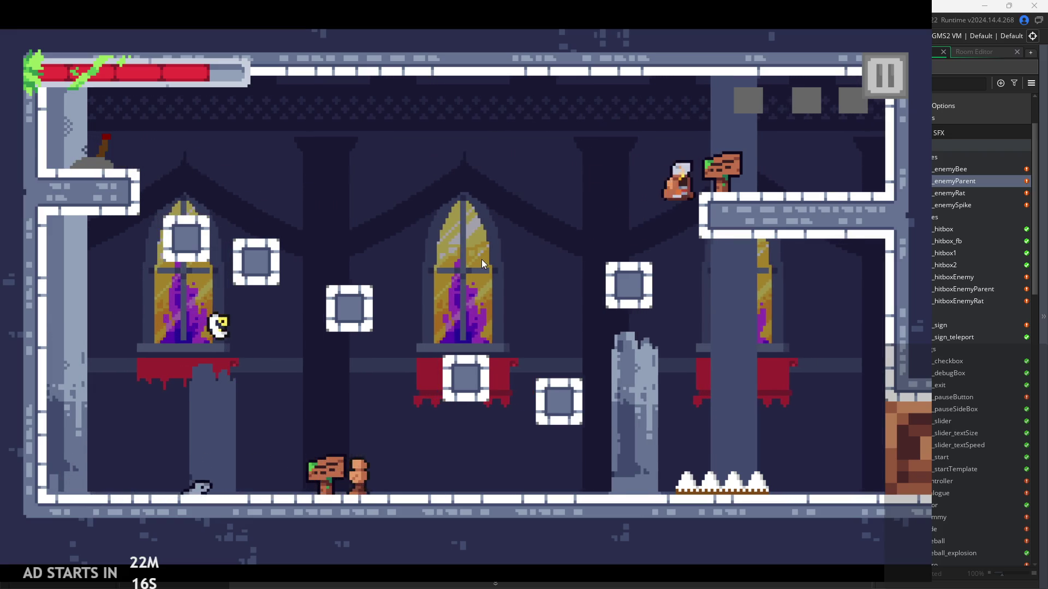
pyautogui.press('Right')
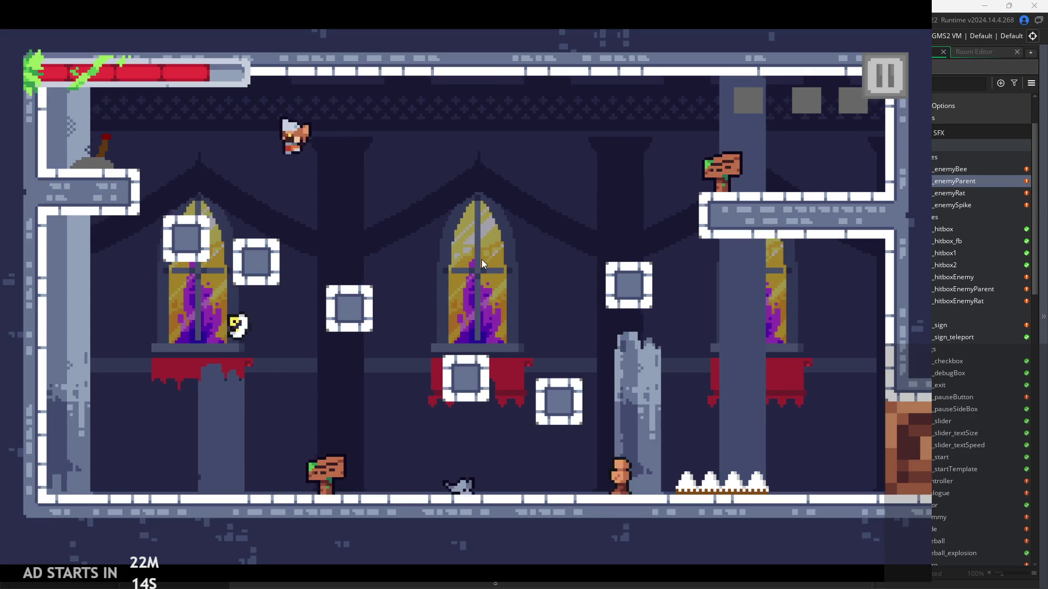
pyautogui.press('Right')
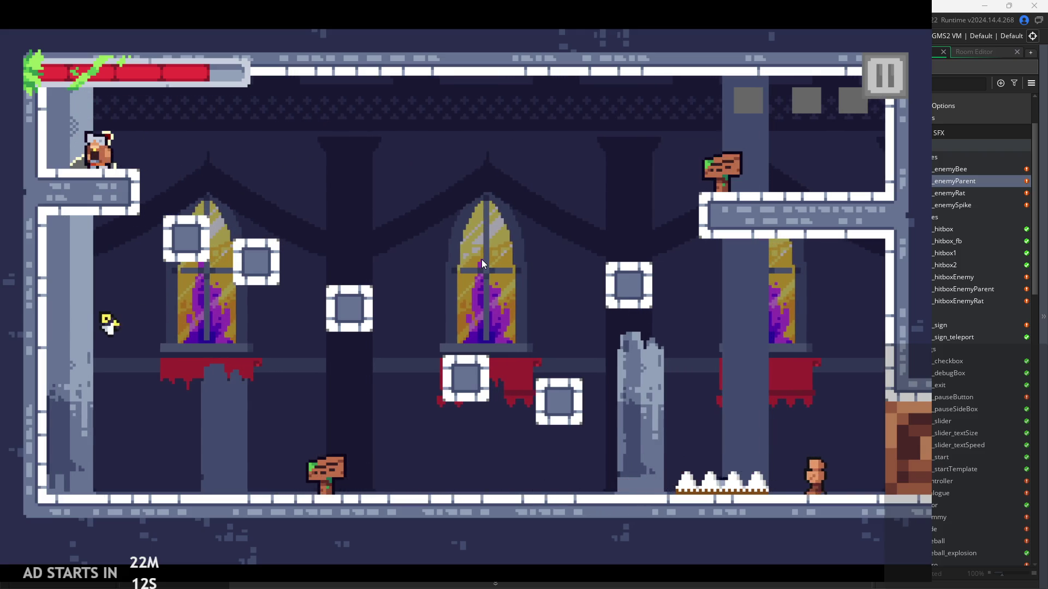
pyautogui.press('Left')
pyautogui.press('Left')
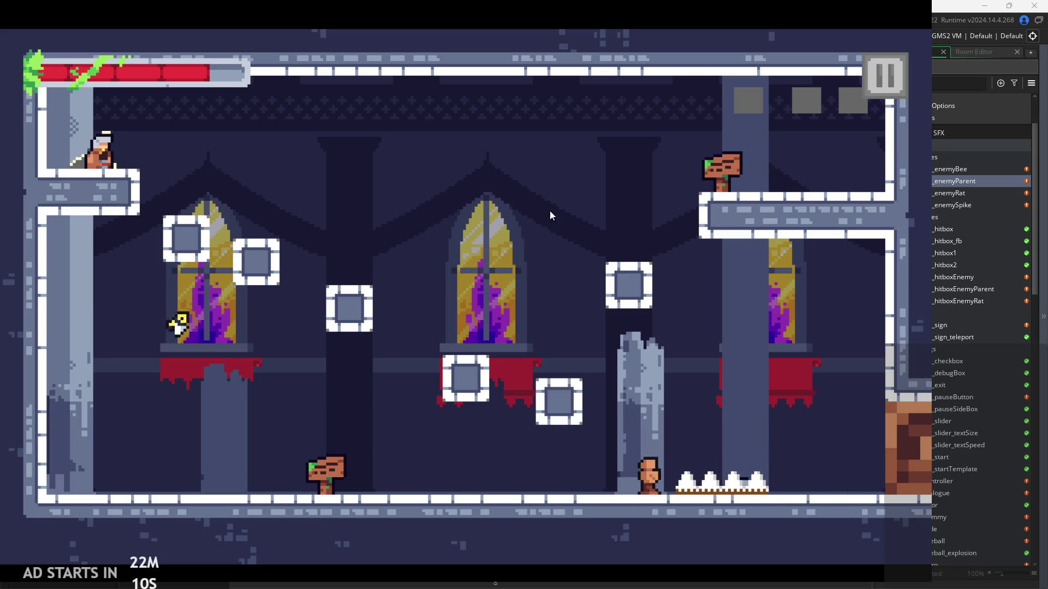
pyautogui.press('Left')
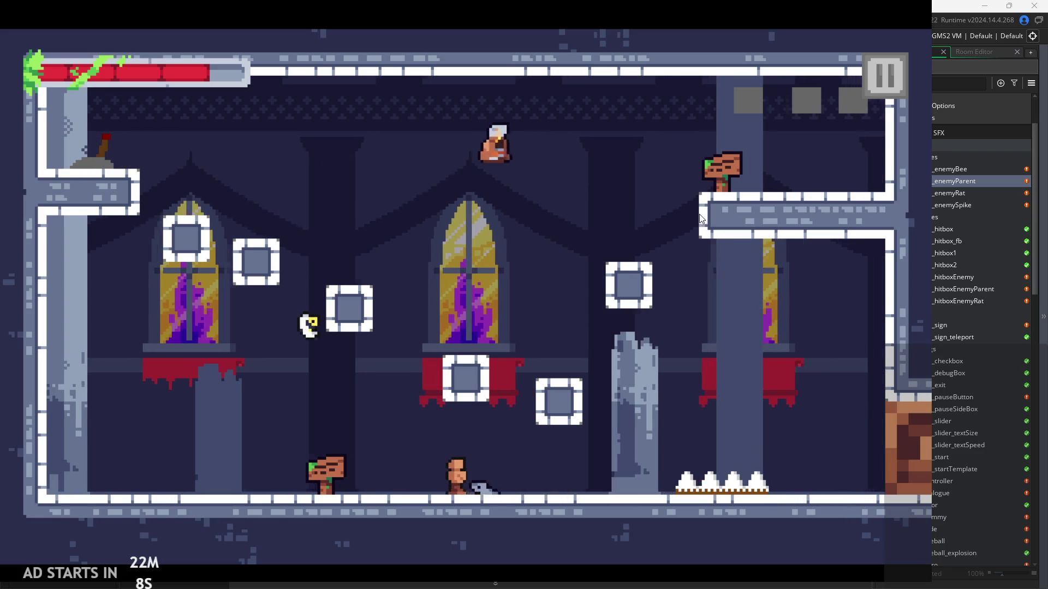
pyautogui.press('Left')
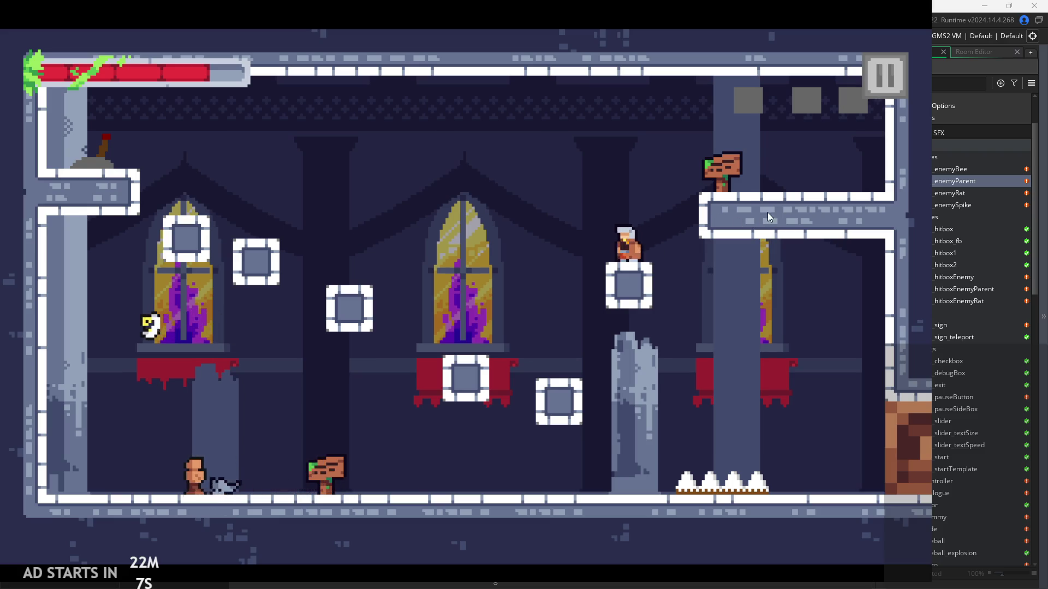
pyautogui.press('Right')
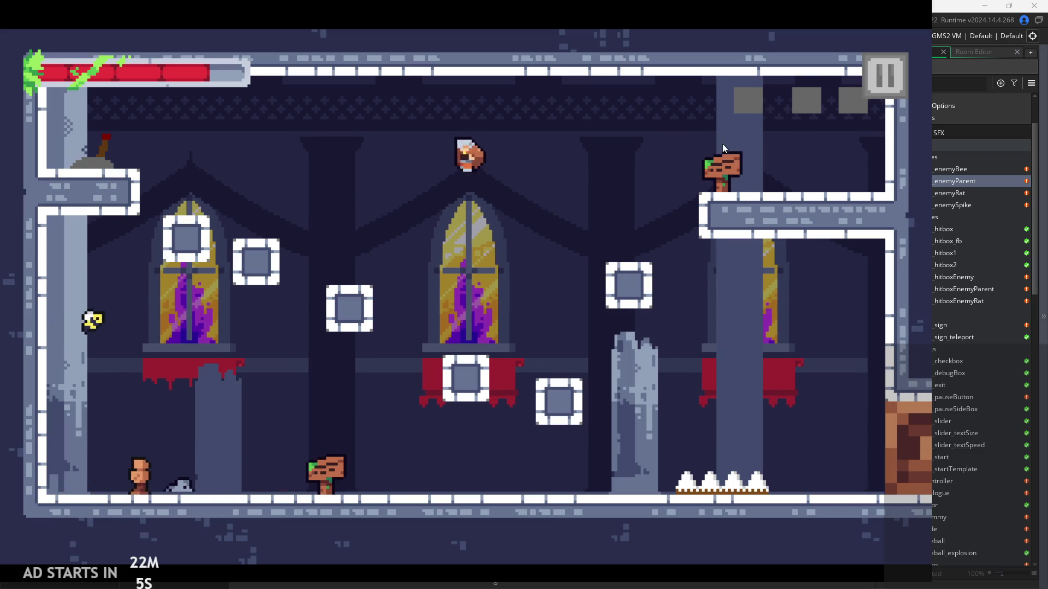
pyautogui.press('Right')
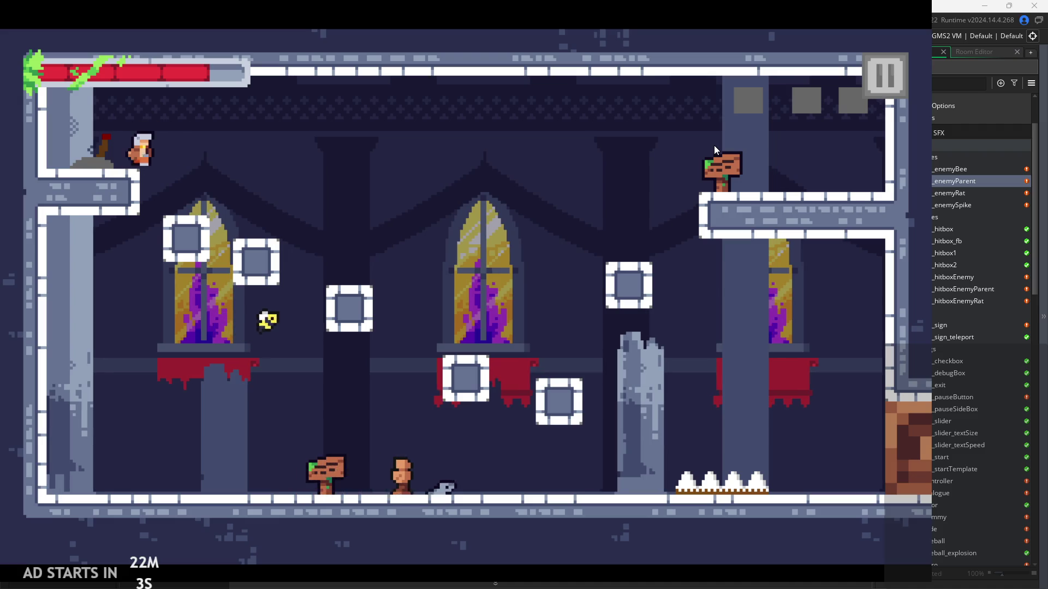
pyautogui.press('Right')
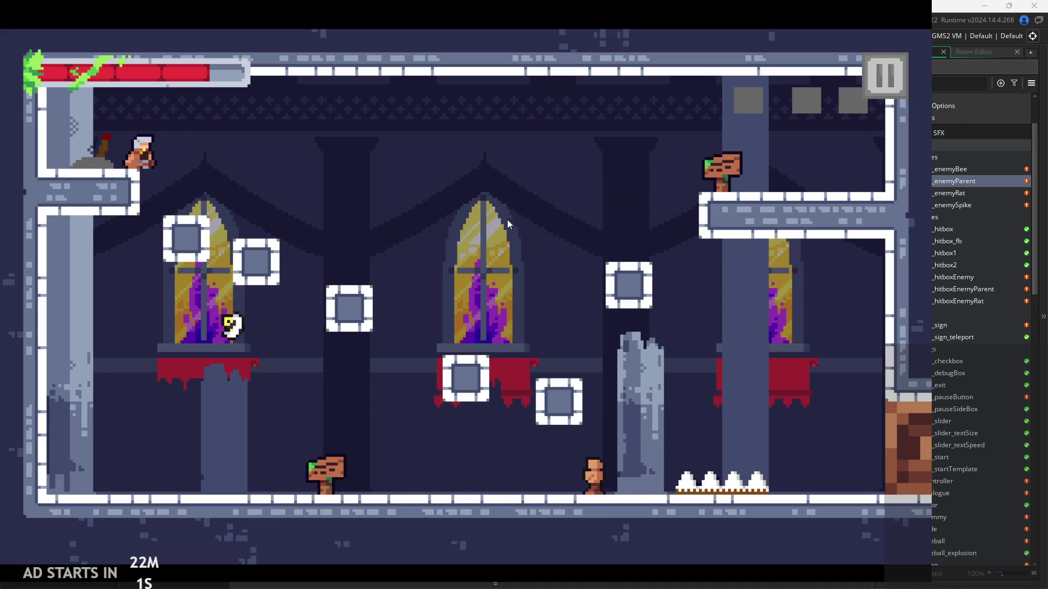
pyautogui.press('Left')
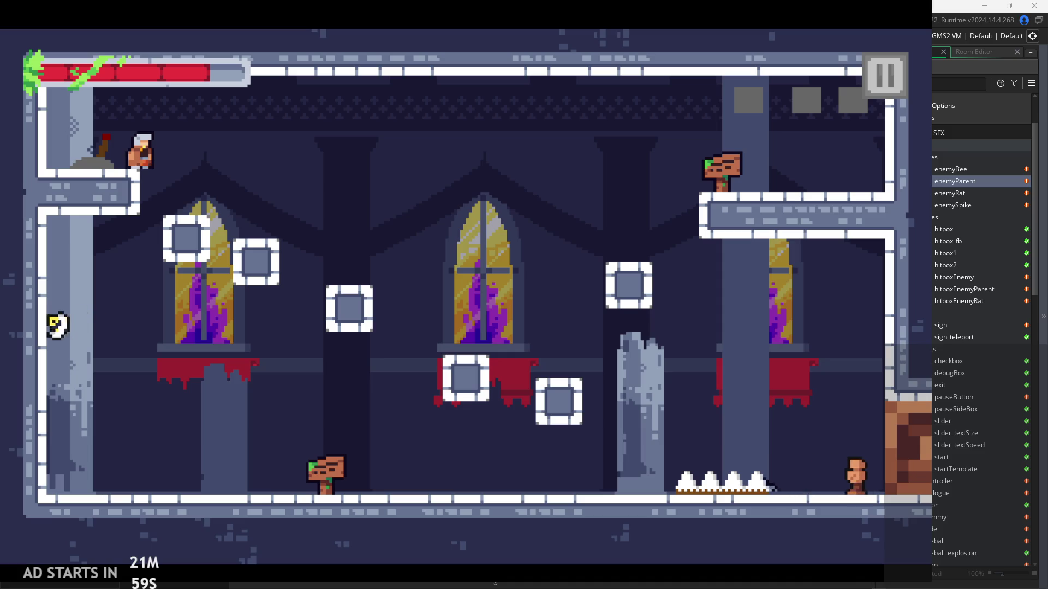
pyautogui.press('Left')
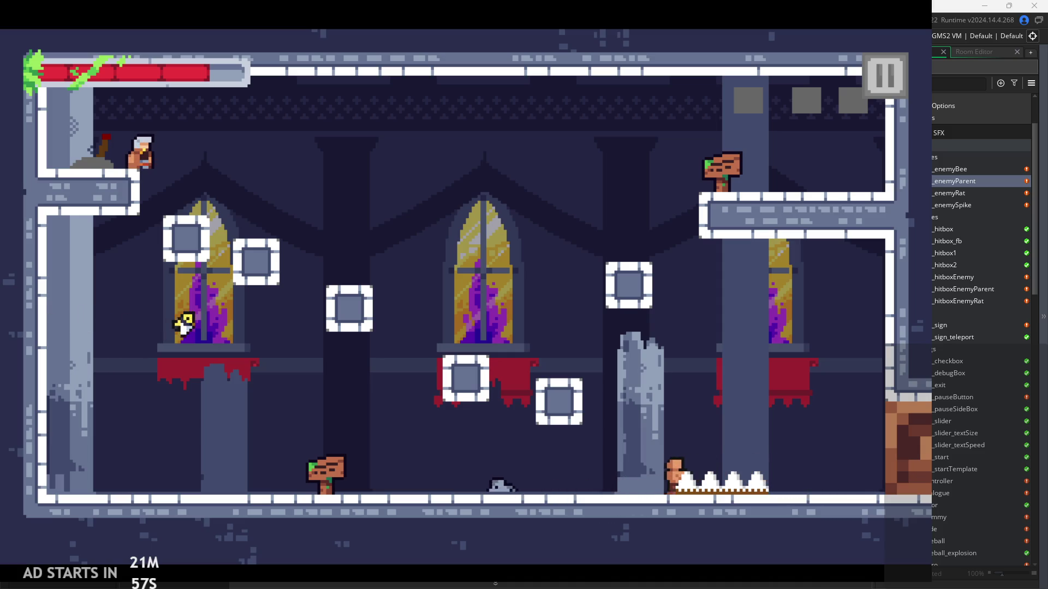
pyautogui.press('Left')
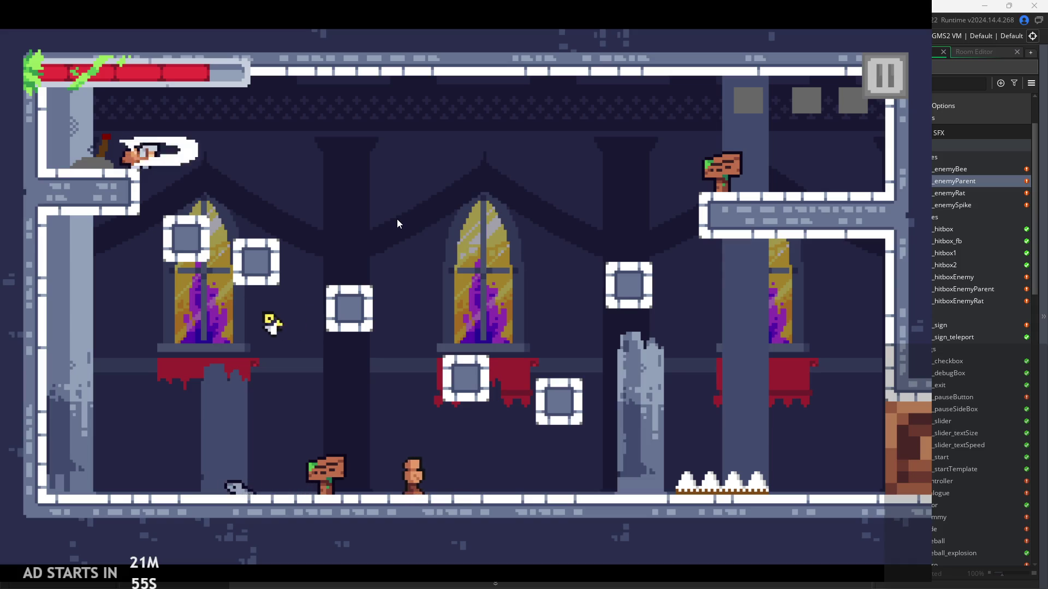
pyautogui.press('Left')
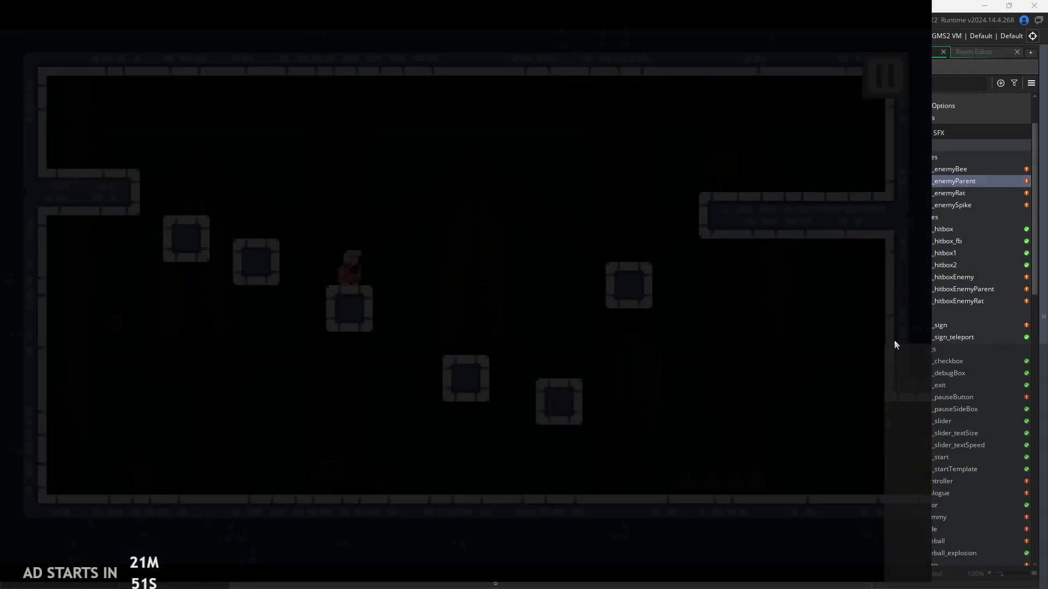
# Scroll the Asset Browser to Sprites and Tilesets and select stoney_ground_tileset.
pyautogui.scroll(-6, 955, 448)
pyautogui.scroll(-10, 954, 451)
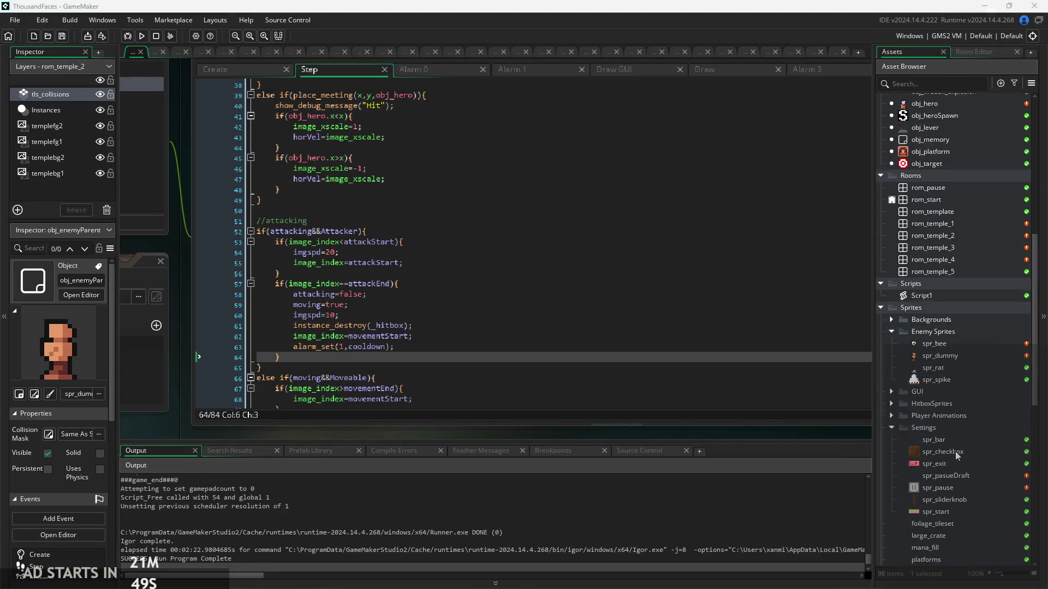
pyautogui.scroll(1, 955, 451)
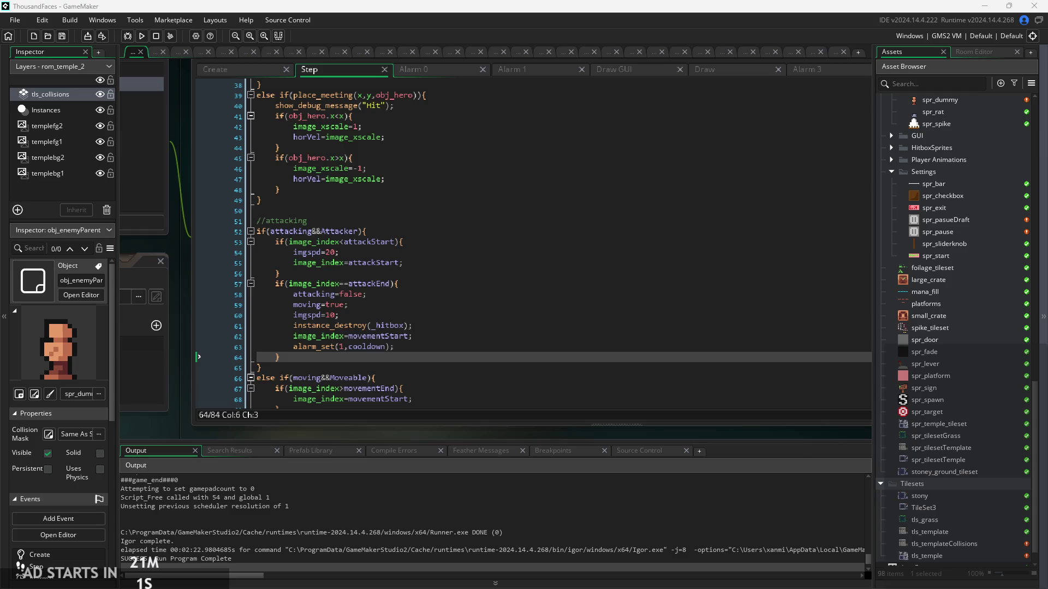
pyautogui.click(957, 474)
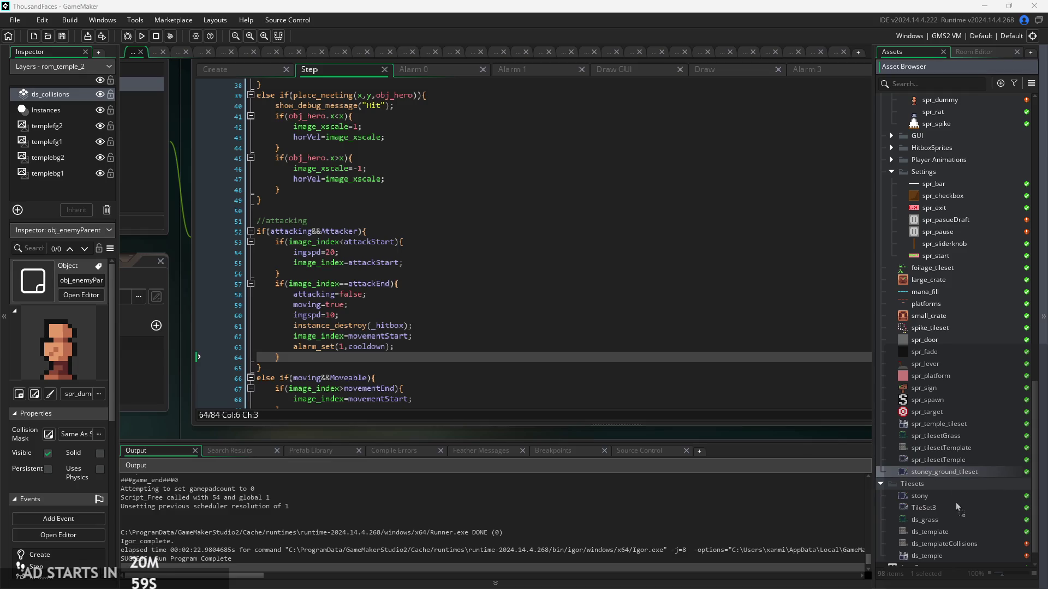
# Import the new bar PNGs, including health_white_fill, and view the red health_fill sprite.
pyautogui.moveTo(955, 507)
pyautogui.mouseDown()
pyautogui.moveTo(957, 518)
pyautogui.moveTo(964, 427)
pyautogui.mouseUp()
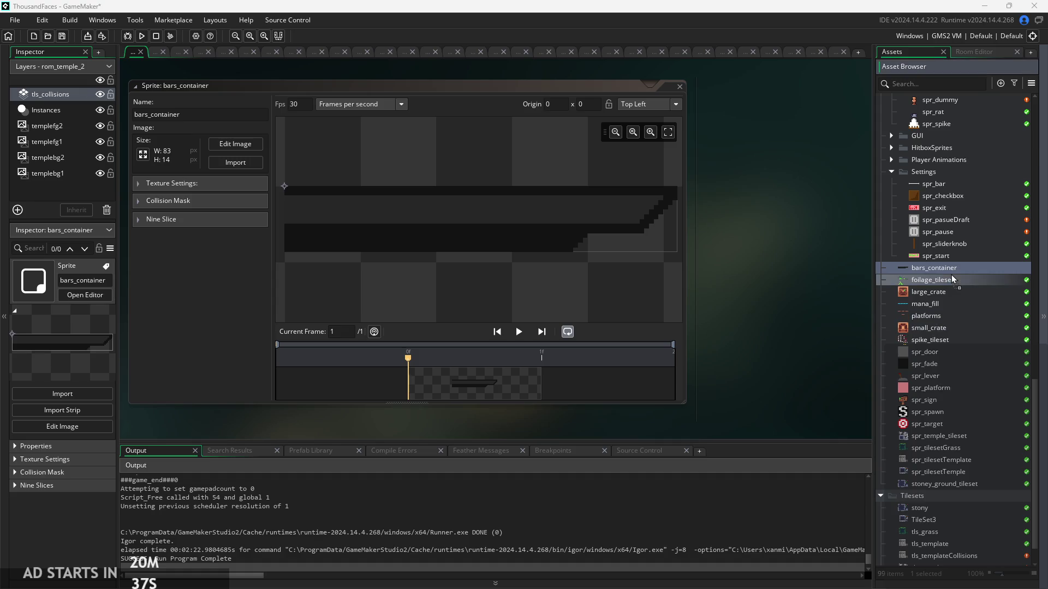
pyautogui.doubleClick(952, 292)
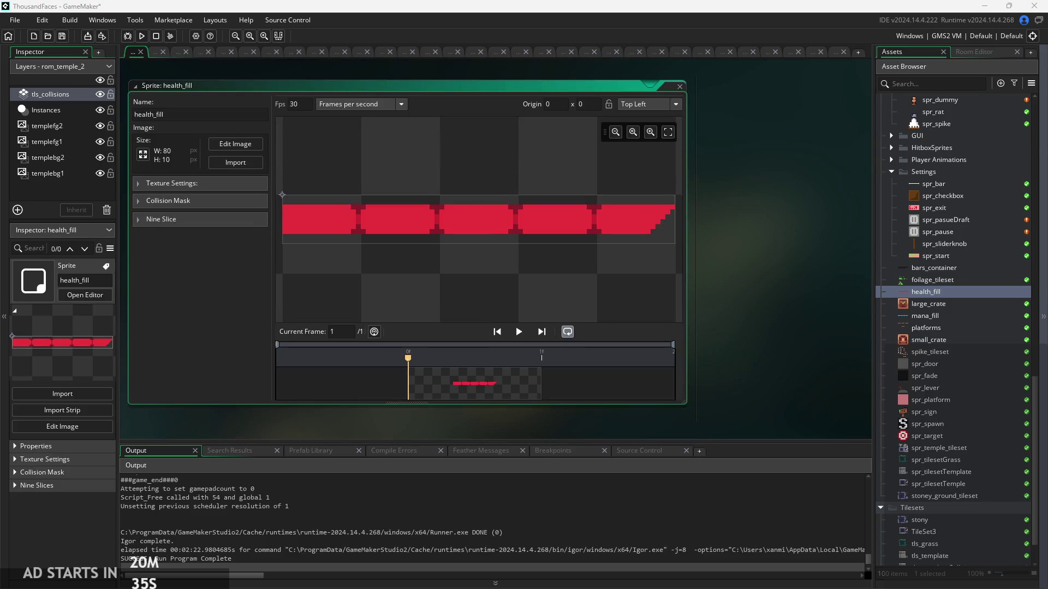
pyautogui.moveTo(991, 355); pyautogui.dragTo(959, 286)
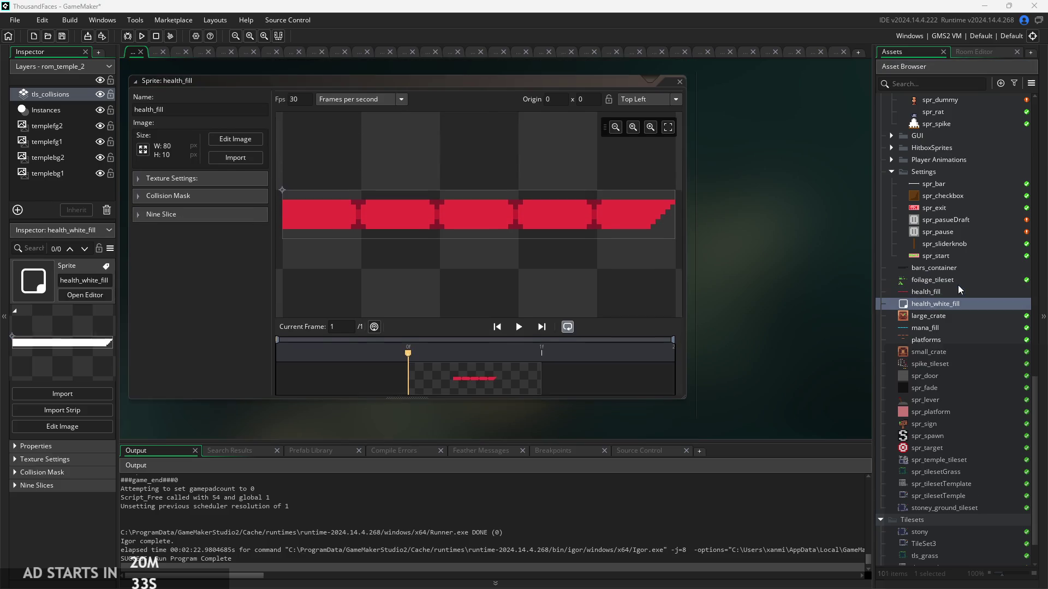
pyautogui.doubleClick(953, 291)
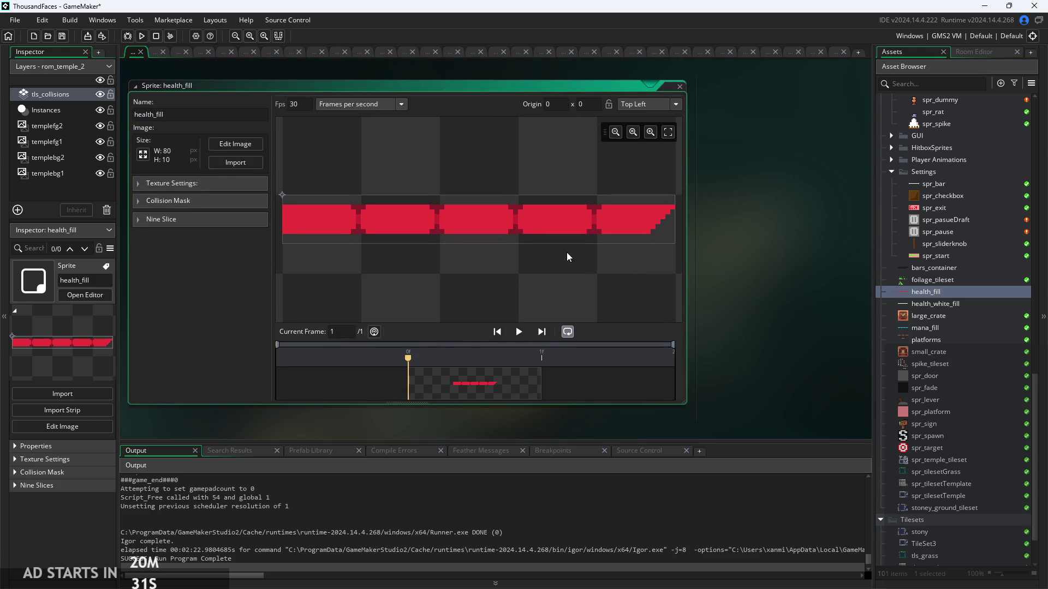
# Inspect the 83×14 bars_container sprite in the Sprite Editor.
pyautogui.scroll(-1, 532, 276)
pyautogui.doubleClick(947, 269)
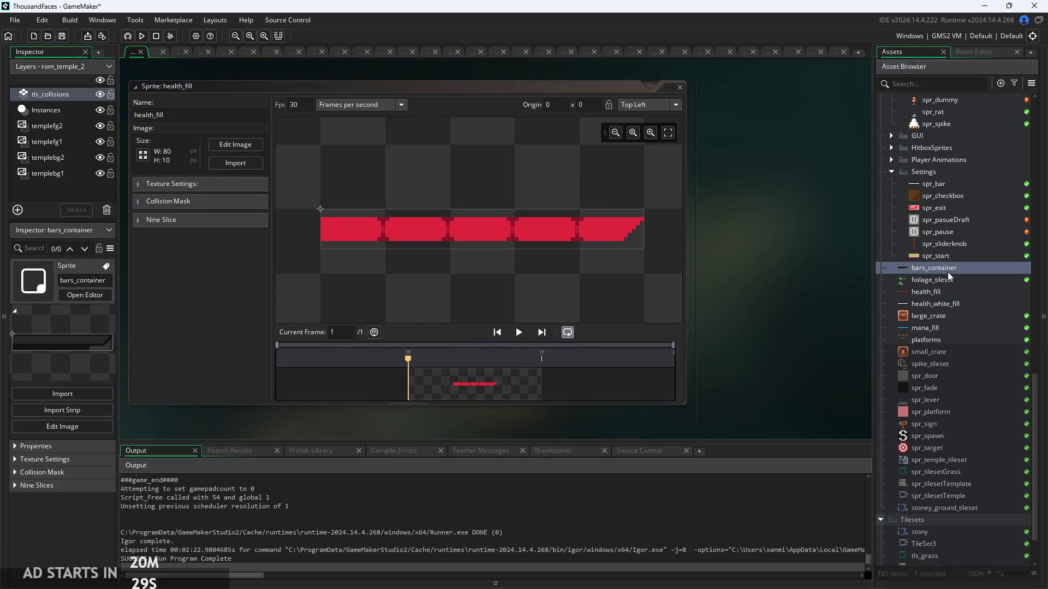
pyautogui.scroll(-1, 560, 286)
pyautogui.moveTo(560, 286)
pyautogui.mouseDown()
pyautogui.moveTo(576, 283)
pyautogui.moveTo(564, 283)
pyautogui.mouseUp()
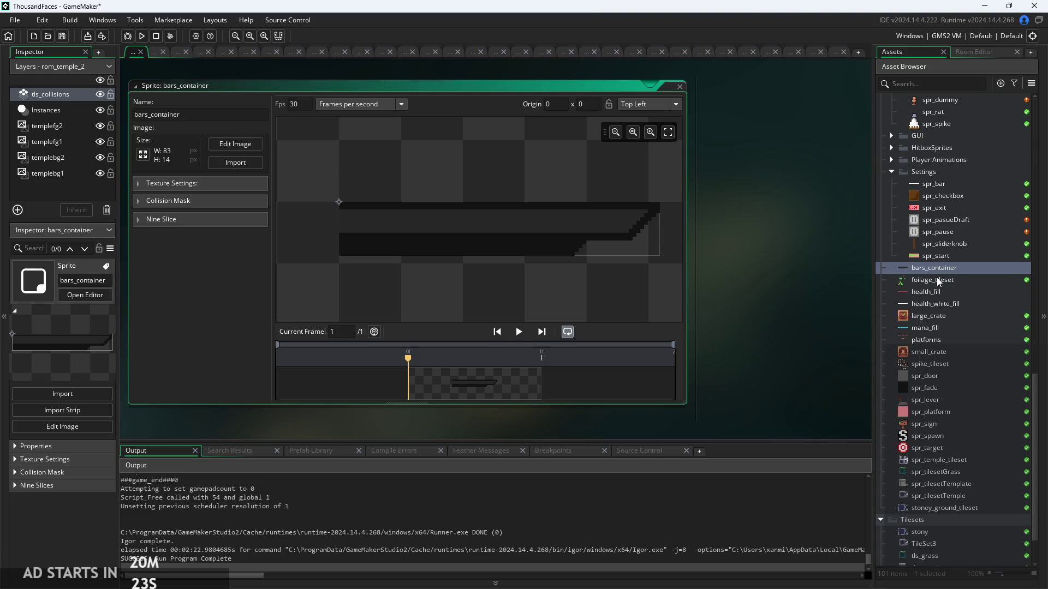
pyautogui.scroll(2, 948, 386)
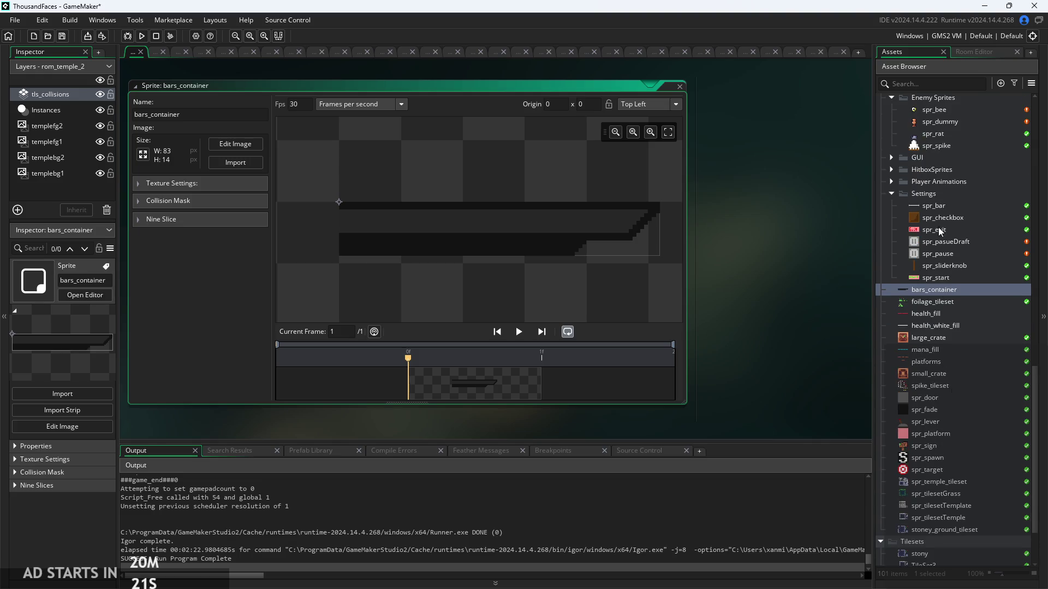
pyautogui.scroll(9, 938, 227)
# Expand Sprites > GUI and view spr_health_bar_container, spr_health_bar_fill and spr_health_bar_overlay.
pyautogui.click(891, 267)
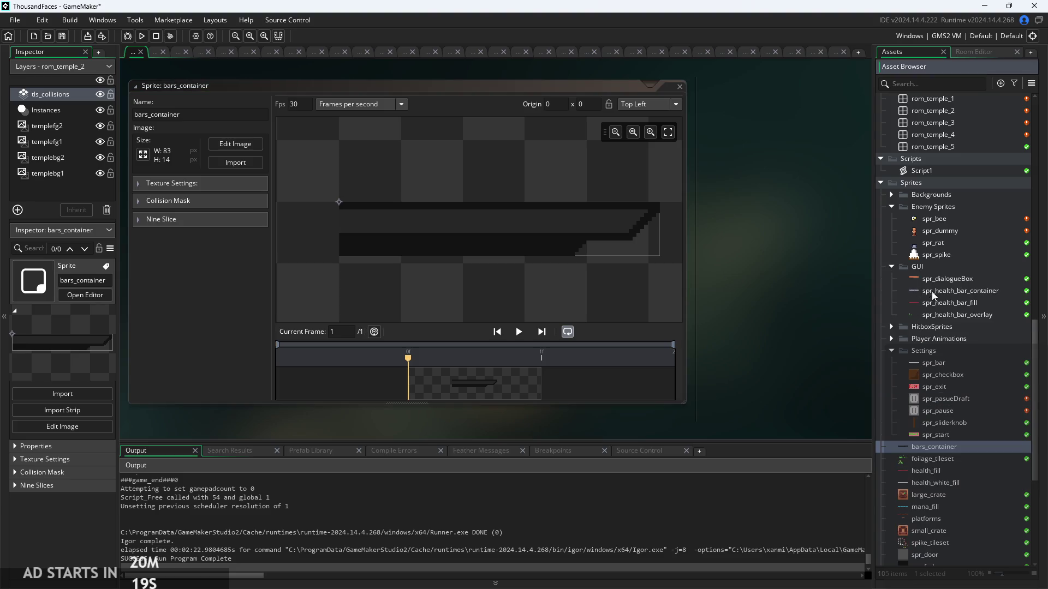
pyautogui.doubleClick(942, 293)
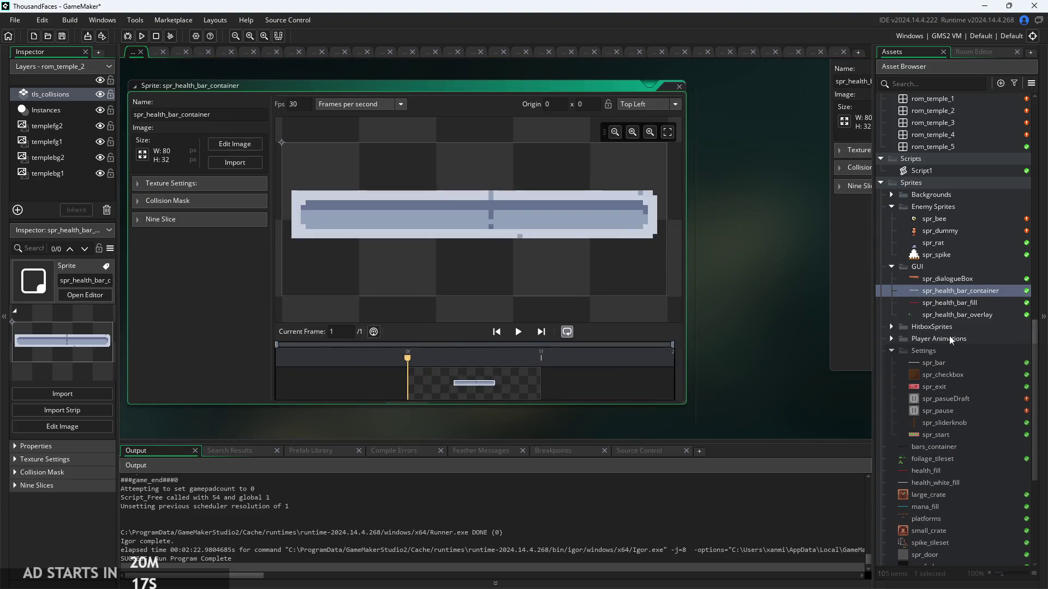
pyautogui.doubleClick(938, 304)
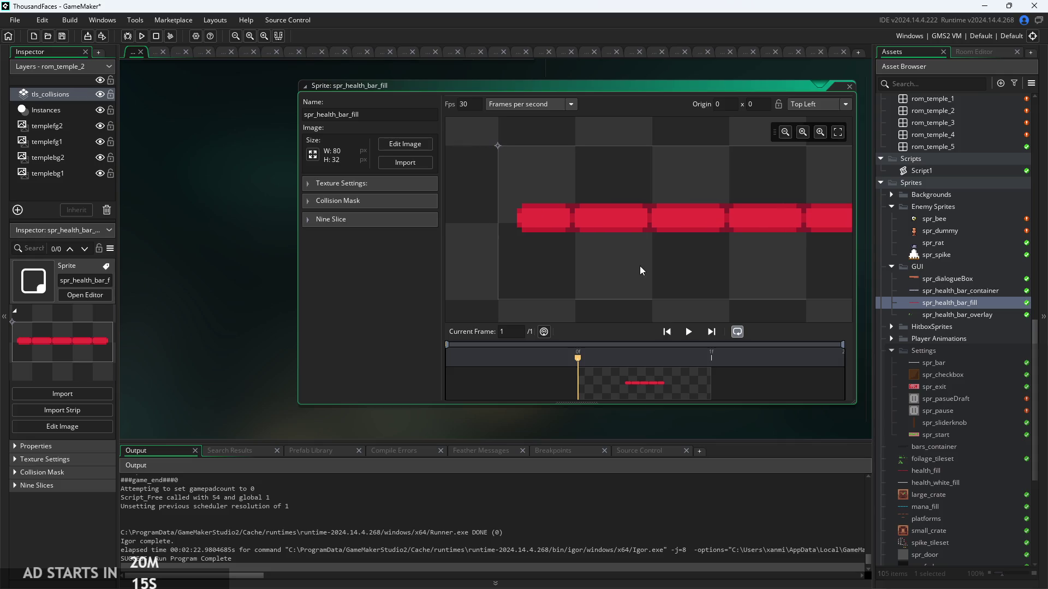
pyautogui.doubleClick(940, 314)
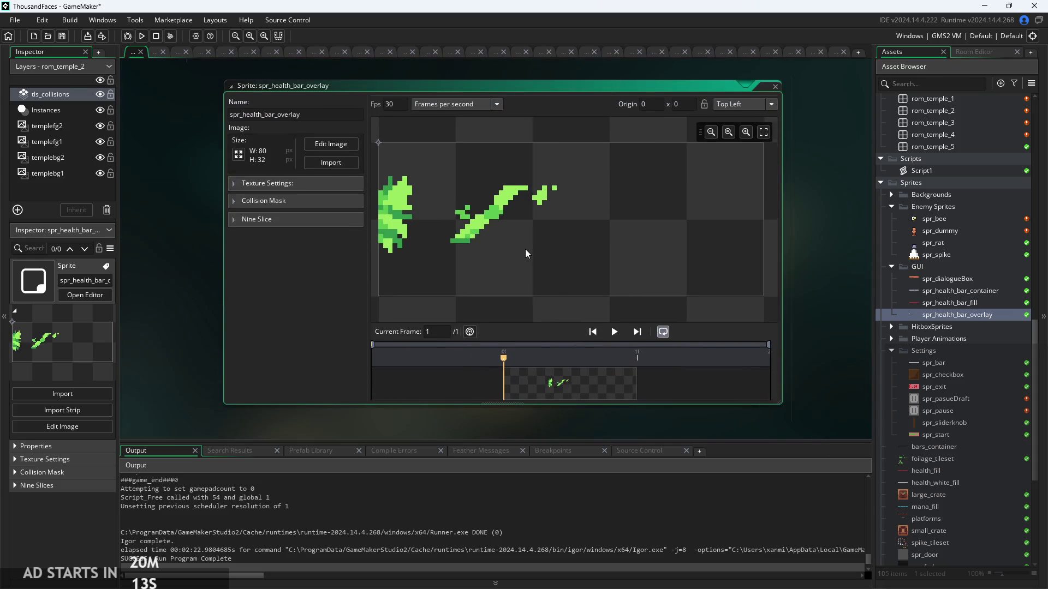
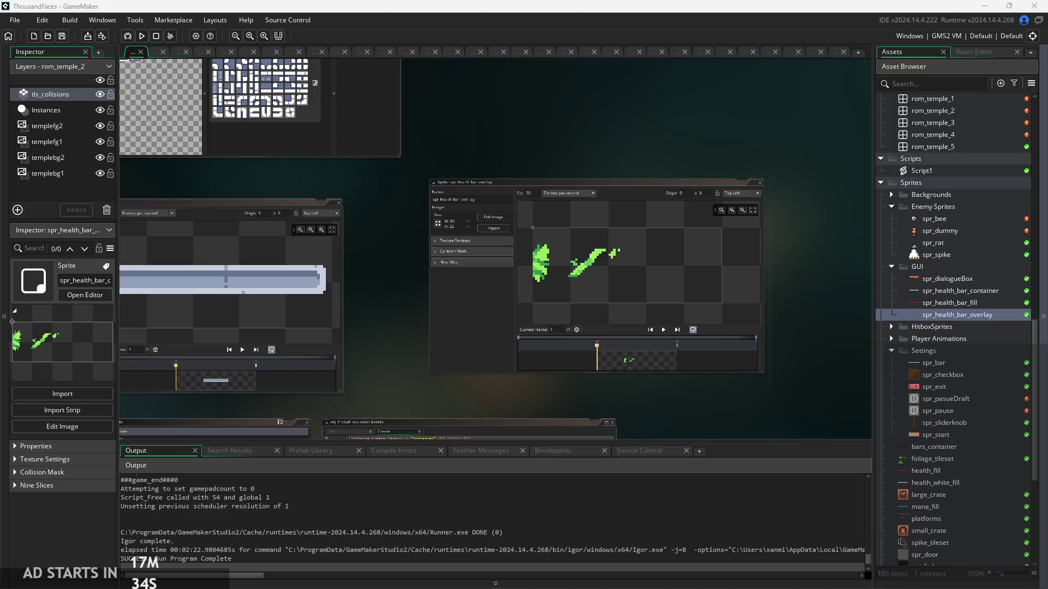
# Find bars_container in the Asset Browser and open its 83×14 health bar sprite.
pyautogui.scroll(-3, 712, 393)
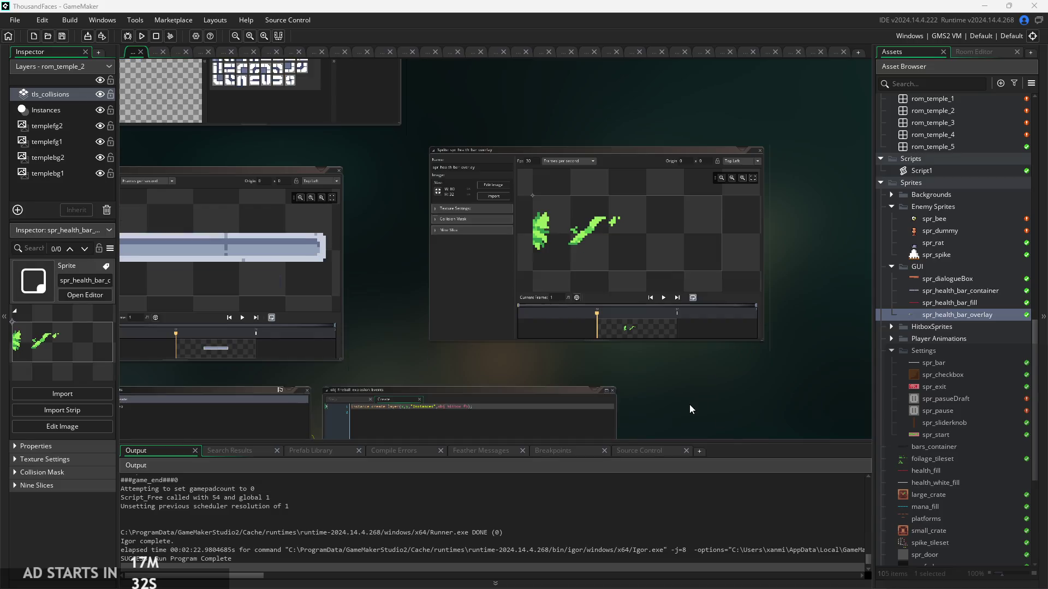
pyautogui.hscroll(-3, 689, 404)
pyautogui.scroll(5, 708, 388)
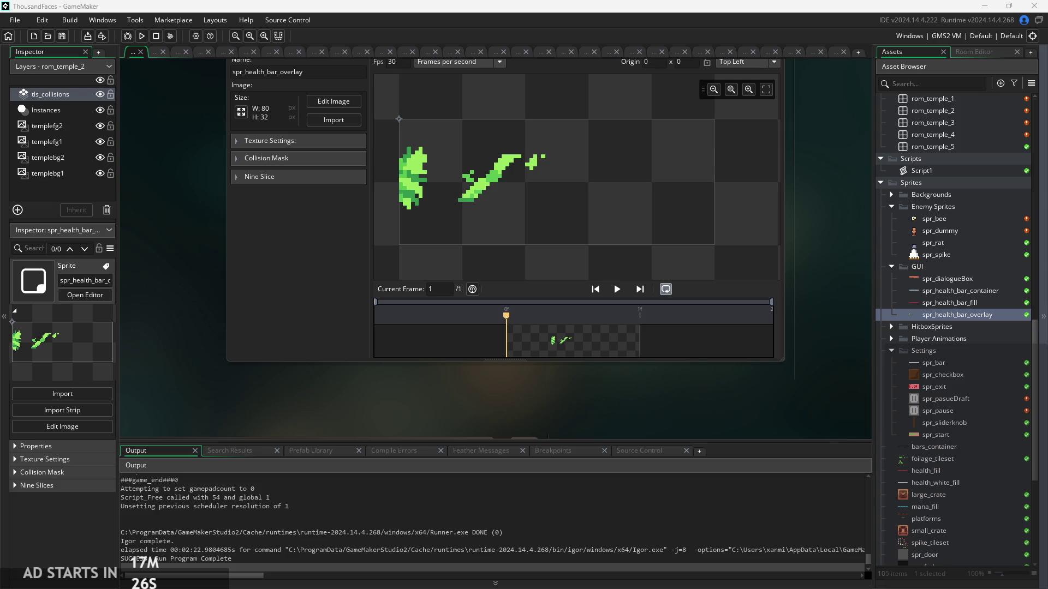
pyautogui.scroll(-4, 715, 420)
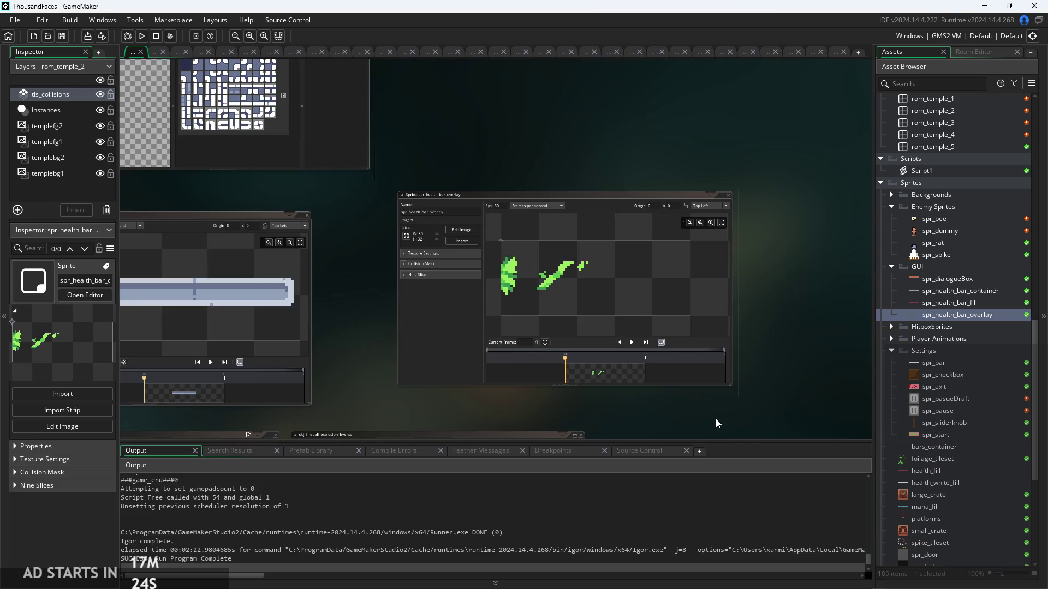
pyautogui.scroll(-3, 816, 412)
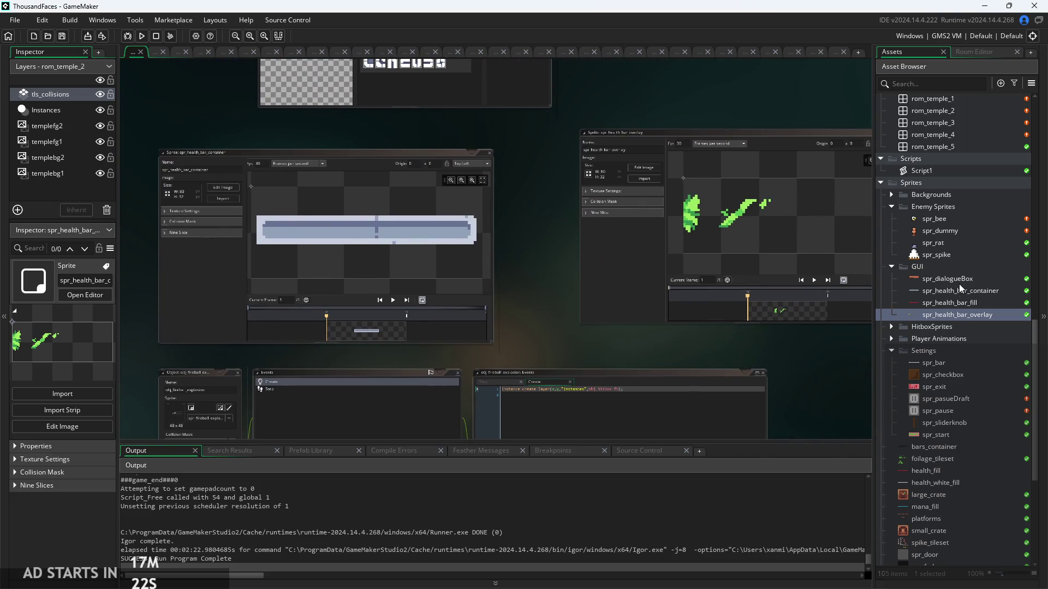
pyautogui.doubleClick(934, 447)
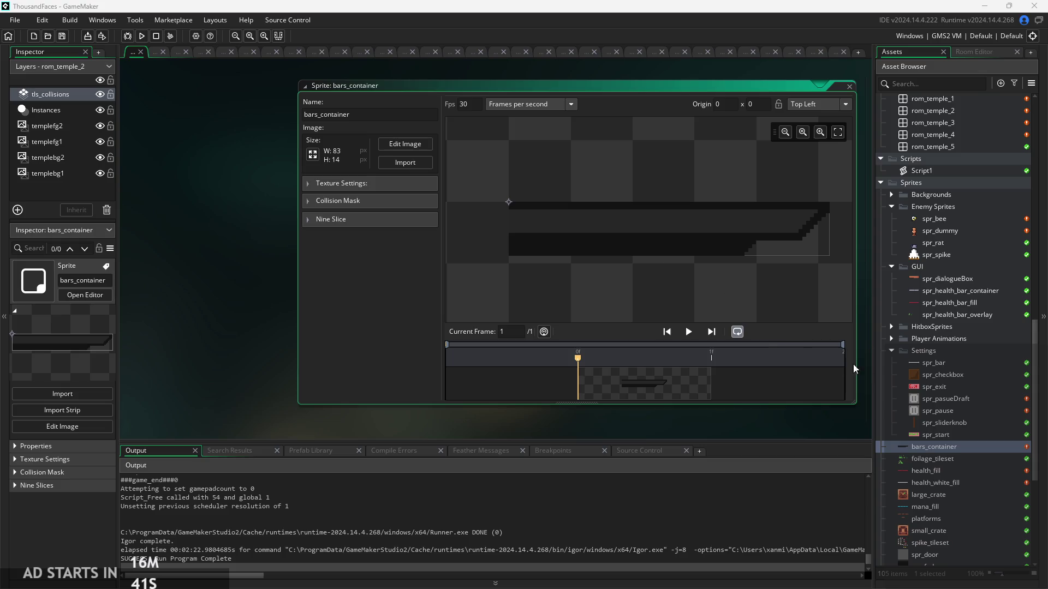
# Open the tls_grass tile set from the Tilesets folder.
pyautogui.scroll(-3, 967, 515)
pyautogui.scroll(-4, 966, 516)
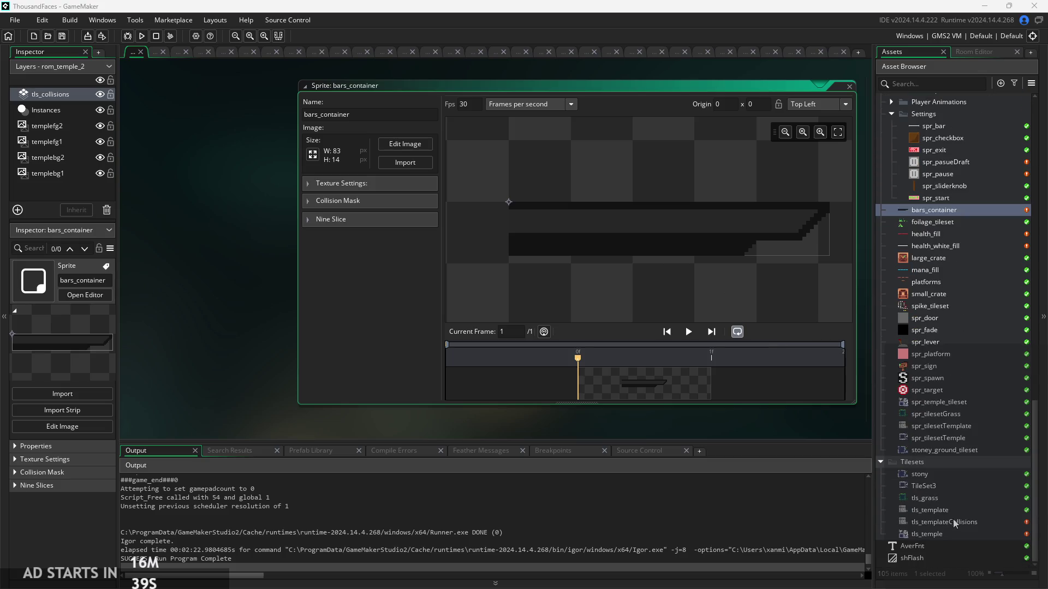
pyautogui.doubleClick(945, 511)
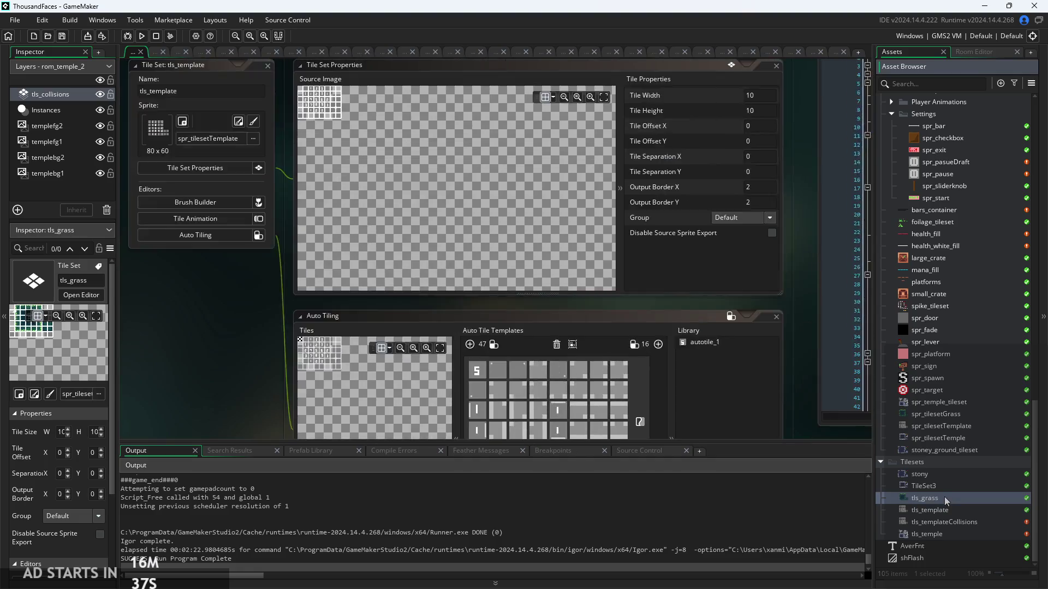
pyautogui.doubleClick(943, 498)
# Zoom in on the grass Source Image, then build and run the game.
pyautogui.scroll(5, 326, 216)
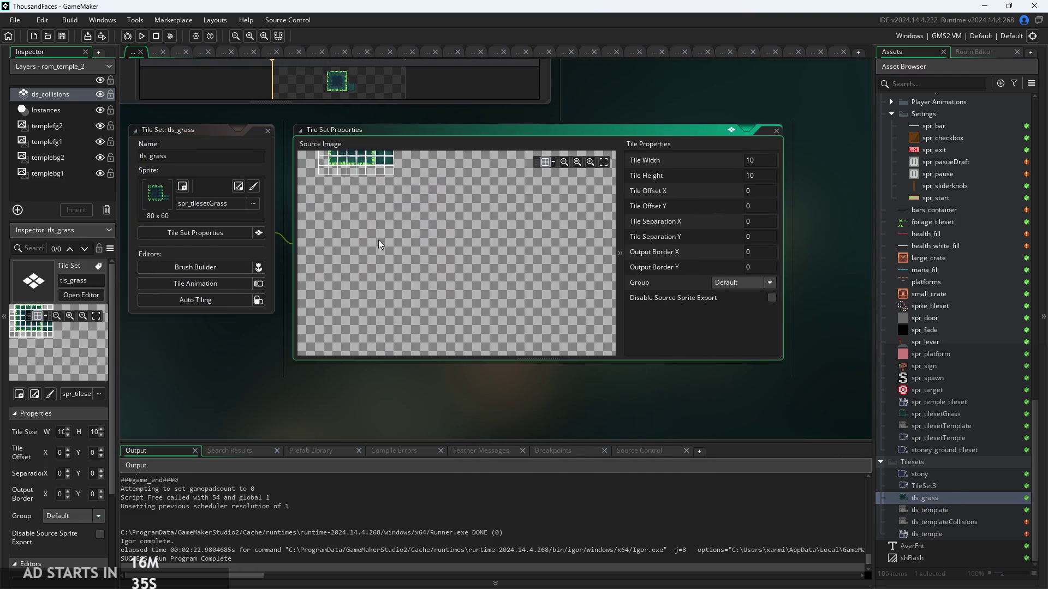
pyautogui.scroll(2, 417, 214)
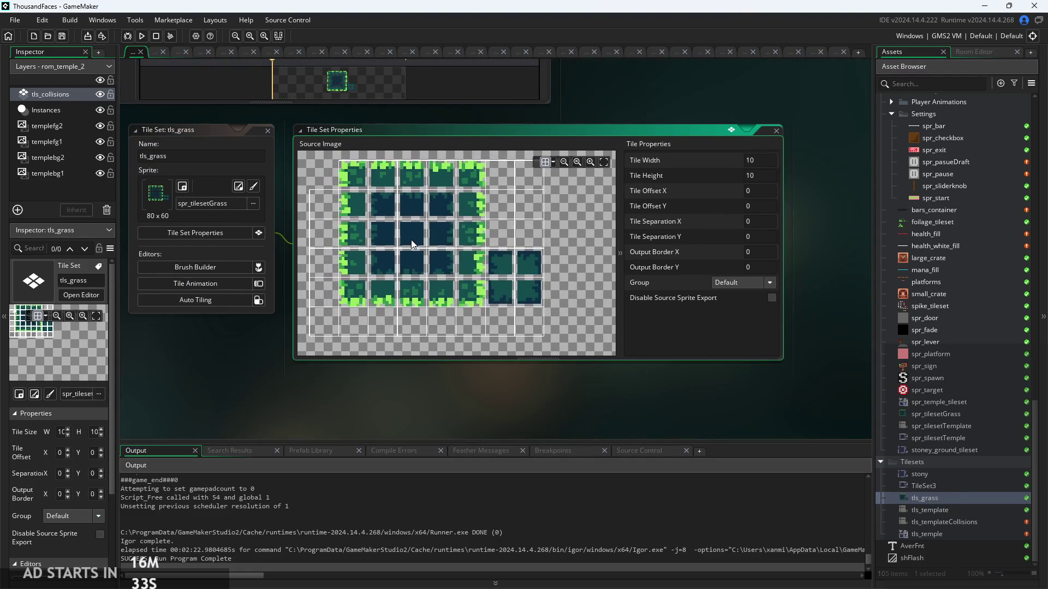
pyautogui.scroll(3, 441, 234)
pyautogui.scroll(-4, 475, 257)
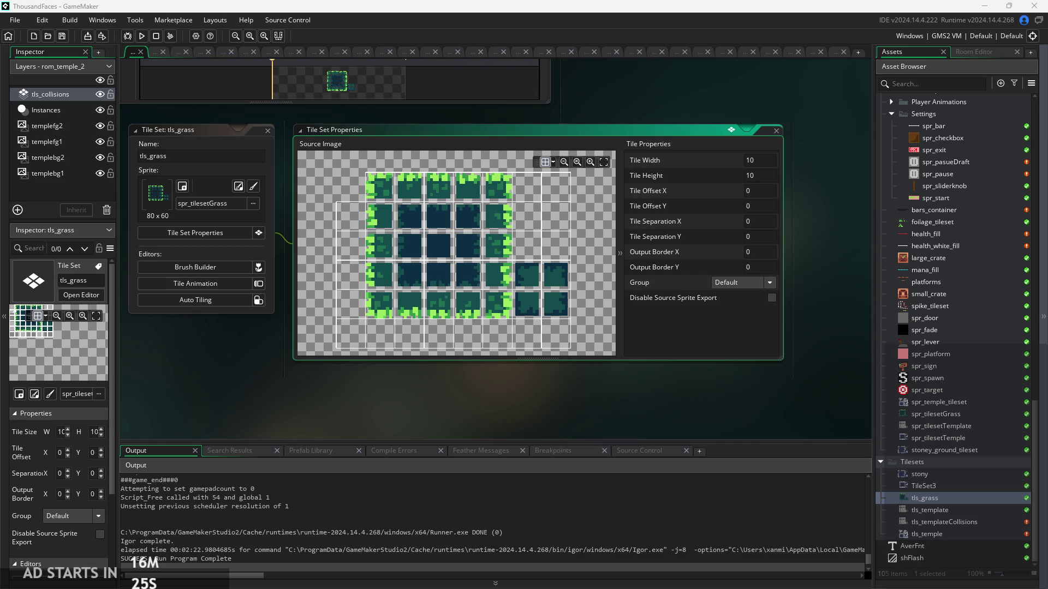
pyautogui.scroll(2, 470, 318)
pyautogui.scroll(-1, 470, 319)
pyautogui.click(141, 36)
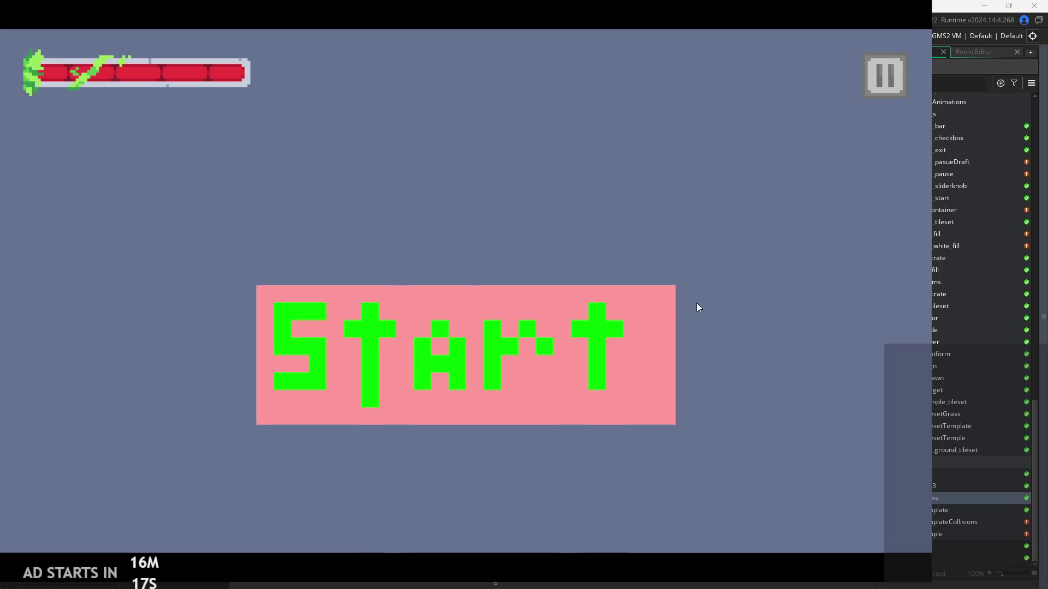
# Start the game, run and jump the player through the level, then close the game.
pyautogui.click(624, 289)
pyautogui.press('Right')
pyautogui.press('space')
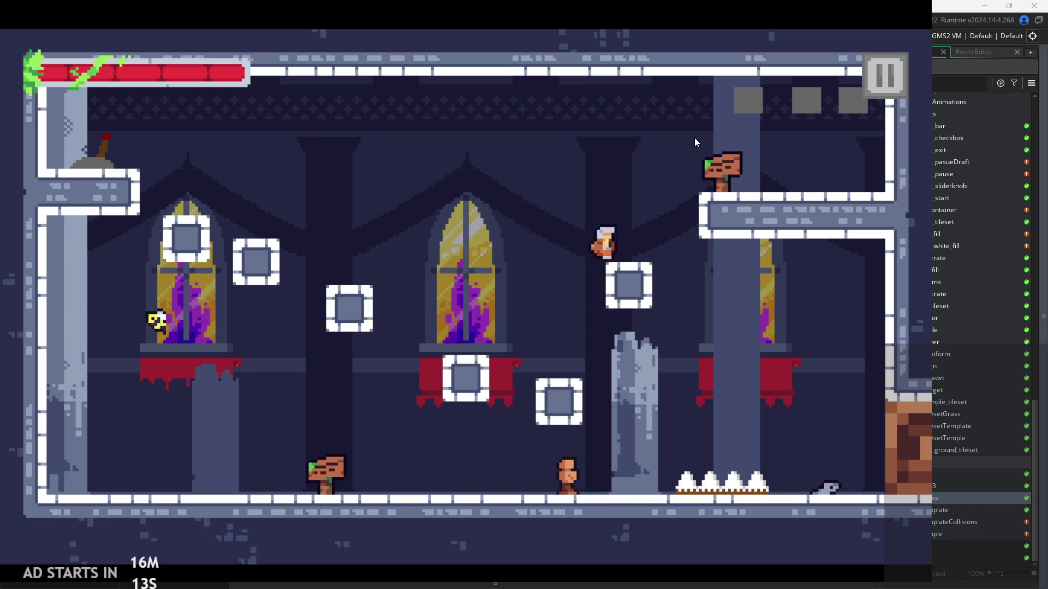
pyautogui.press('Right')
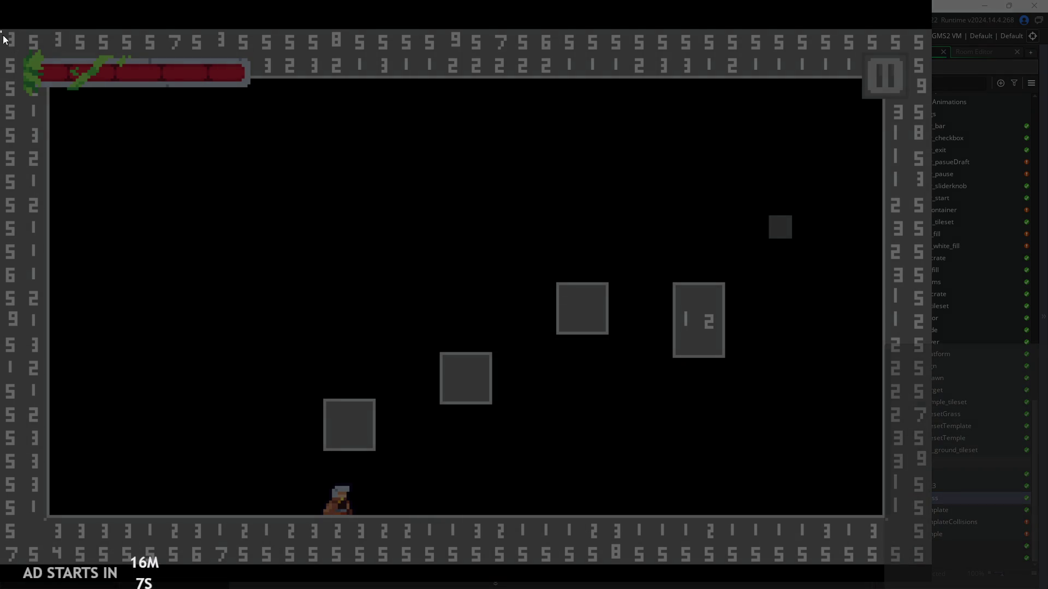
pyautogui.moveTo(2, 30)
pyautogui.mouseDown()
pyautogui.moveTo(740, 588)
pyautogui.moveTo(949, 588)
pyautogui.moveTo(933, 588)
pyautogui.moveTo(934, 565)
pyautogui.mouseUp()
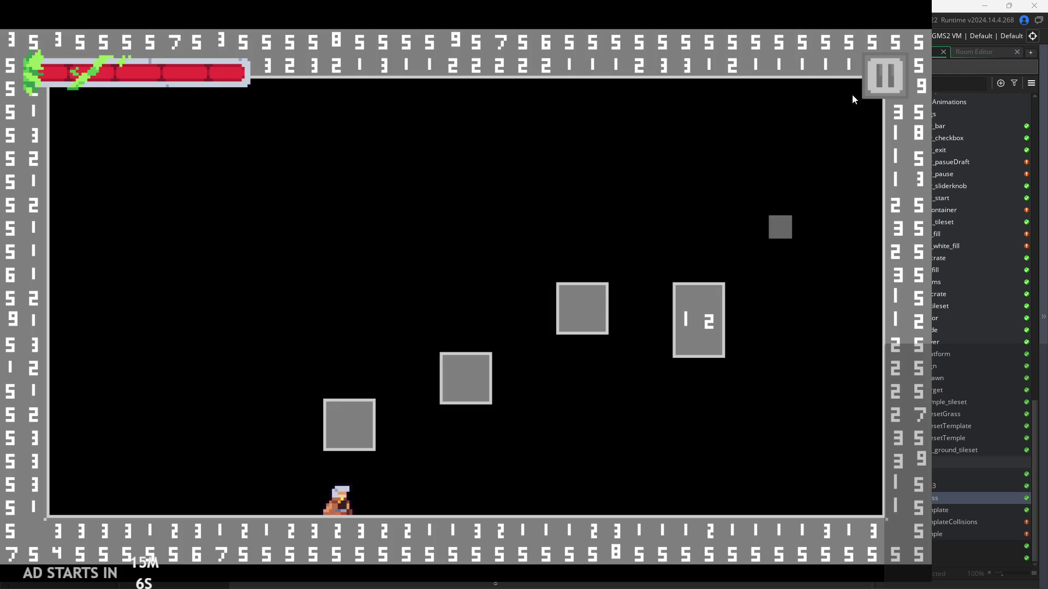
pyautogui.press('Escape')
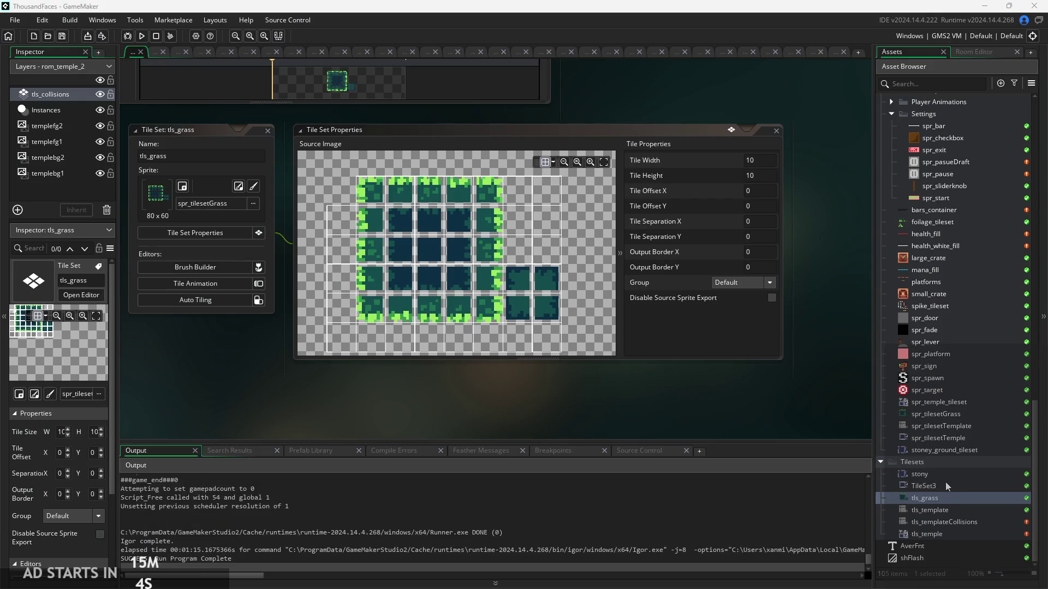
# Open Script1 in the code editor from the Asset Browser.
pyautogui.scroll(5, 963, 217)
pyautogui.scroll(3, 961, 199)
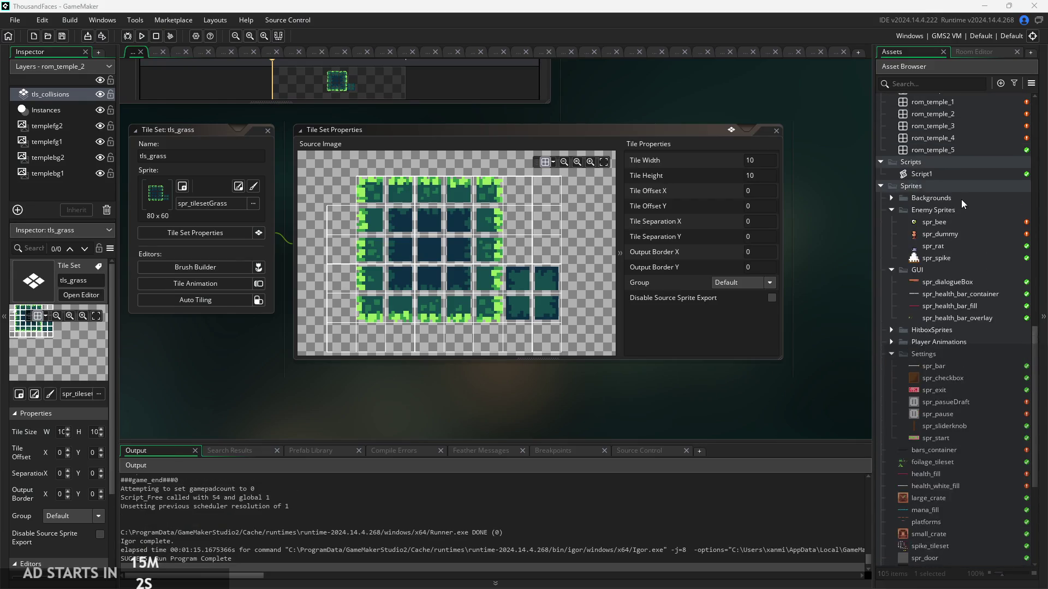
pyautogui.doubleClick(953, 195)
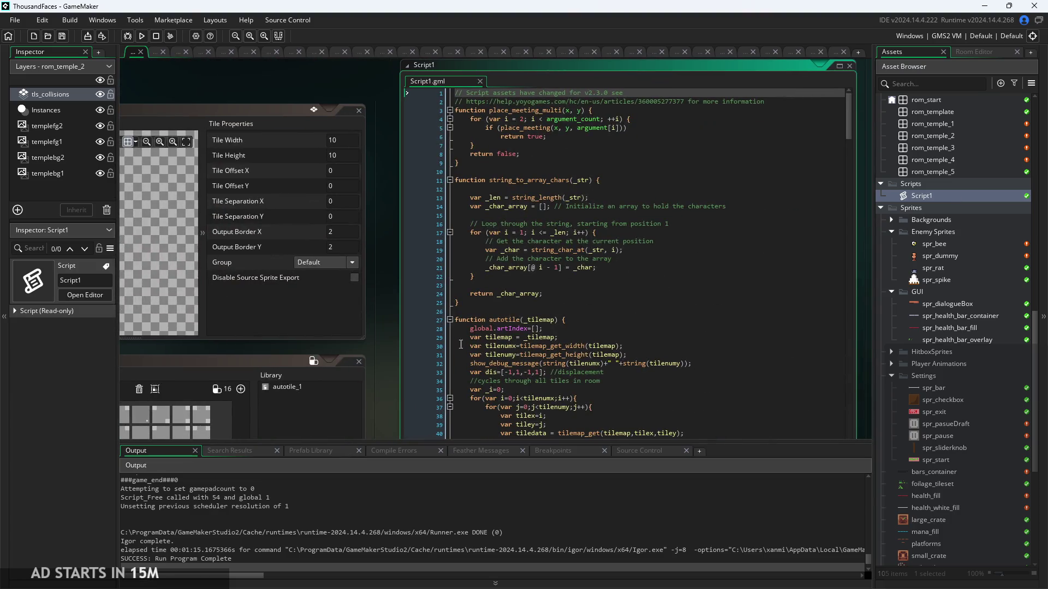
pyautogui.scroll(-3, 535, 271)
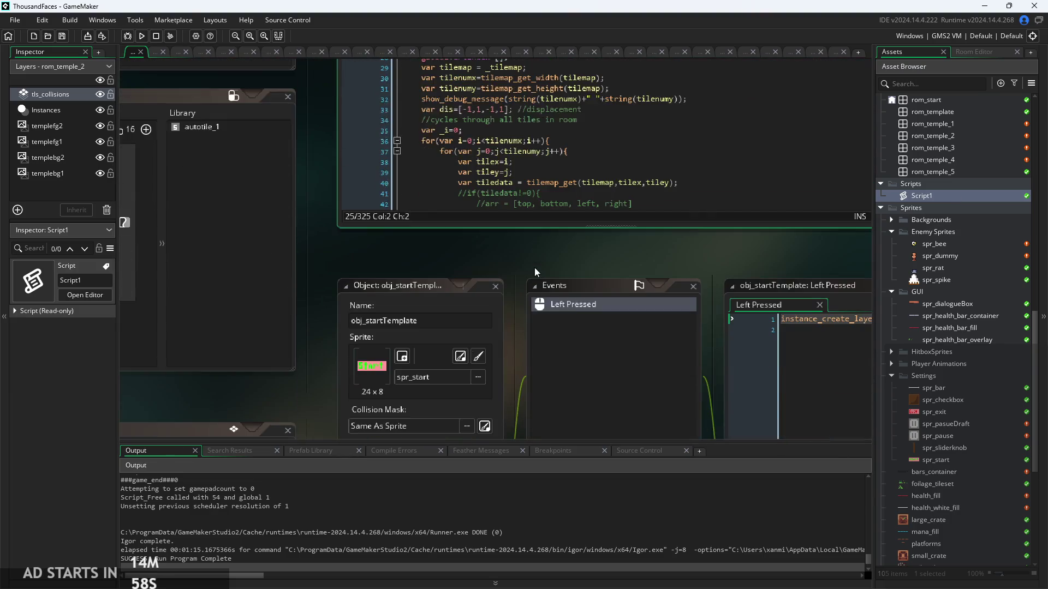
pyautogui.scroll(3, 507, 259)
pyautogui.keyDown('ctrl'); pyautogui.scroll(-2, 622, 218); pyautogui.keyUp('ctrl')
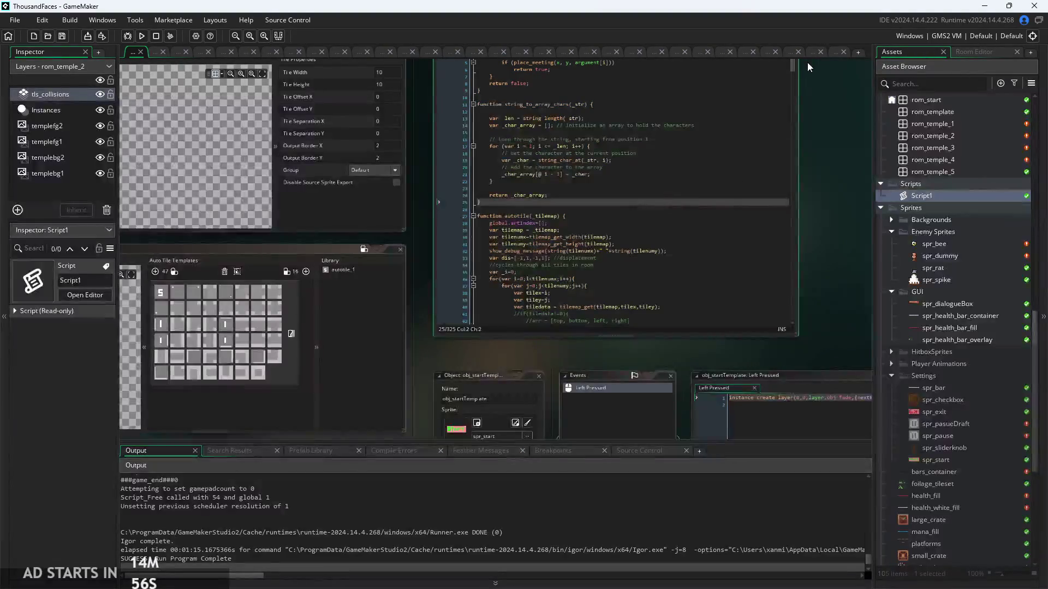
pyautogui.scroll(-15, 796, 181)
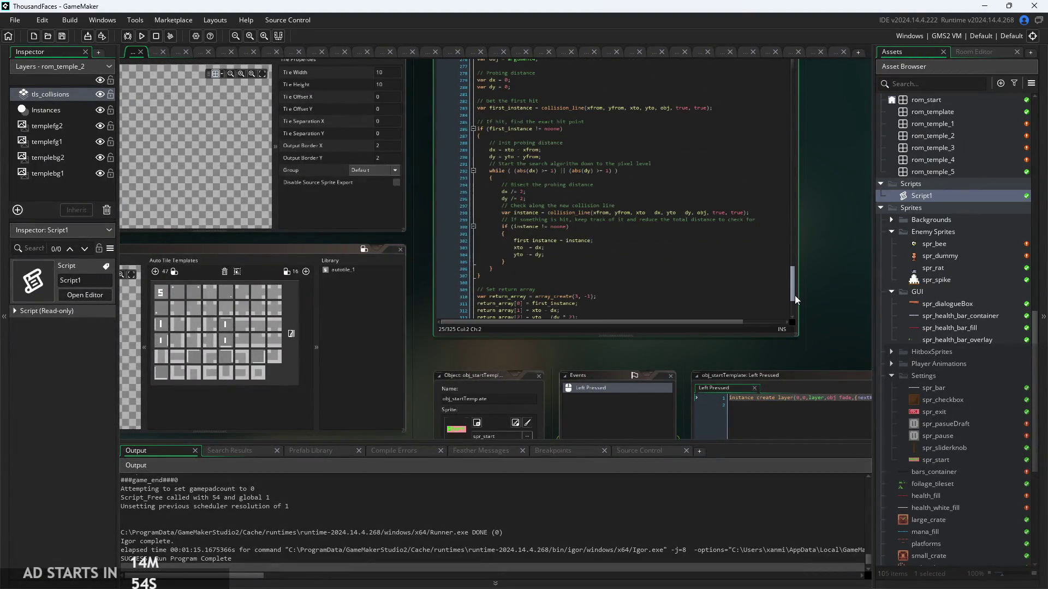
pyautogui.keyDown('ctrl'); pyautogui.scroll(2, 627, 229); pyautogui.keyUp('ctrl')
# Go to the 'all 4 corners' comment and select the random filled-tile block, lines 261–264.
pyautogui.click(617, 238)
pyautogui.keyDown('ctrl'); pyautogui.scroll(-2, 626, 297); pyautogui.keyUp('ctrl')
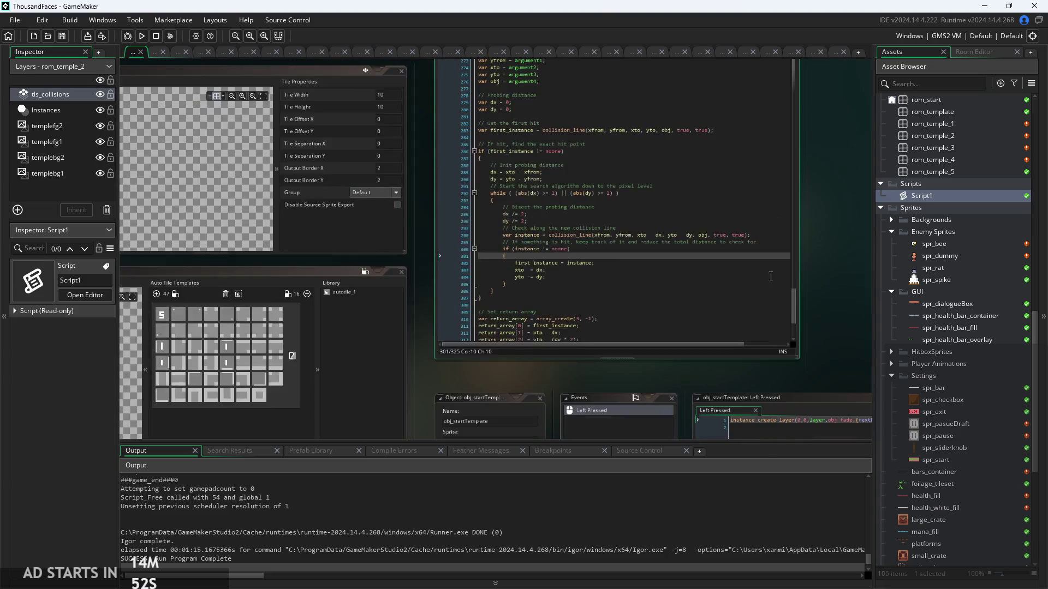
pyautogui.scroll(5, 793, 296)
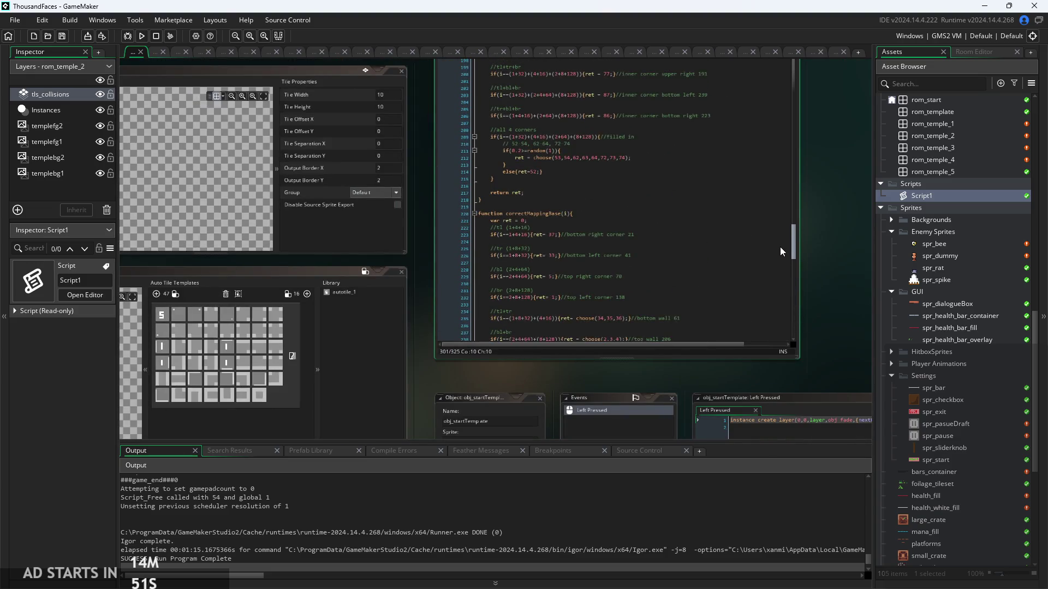
pyautogui.click(787, 280)
pyautogui.keyDown('ctrl'); pyautogui.scroll(2, 686, 260); pyautogui.keyUp('ctrl')
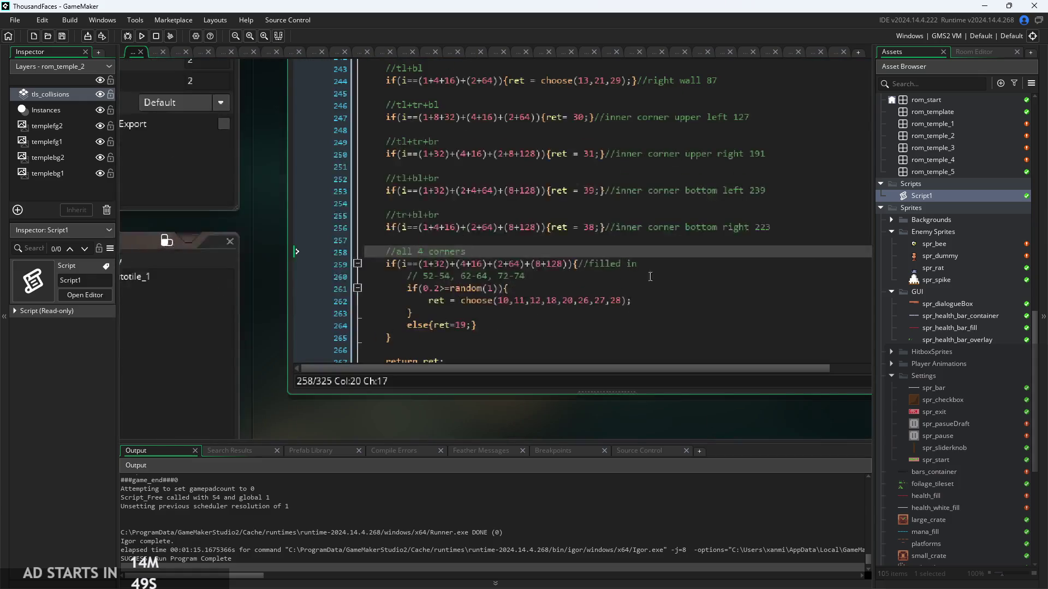
pyautogui.click(523, 325)
pyautogui.keyDown('ctrl'); pyautogui.scroll(2, 529, 279); pyautogui.keyUp('ctrl')
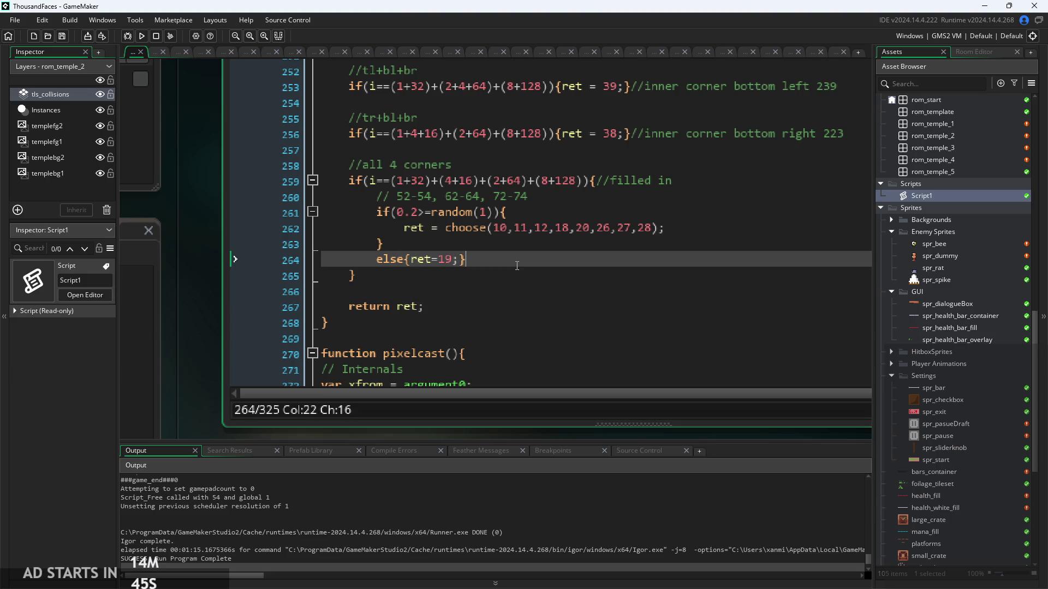
pyautogui.moveTo(502, 261); pyautogui.dragTo(376, 212)
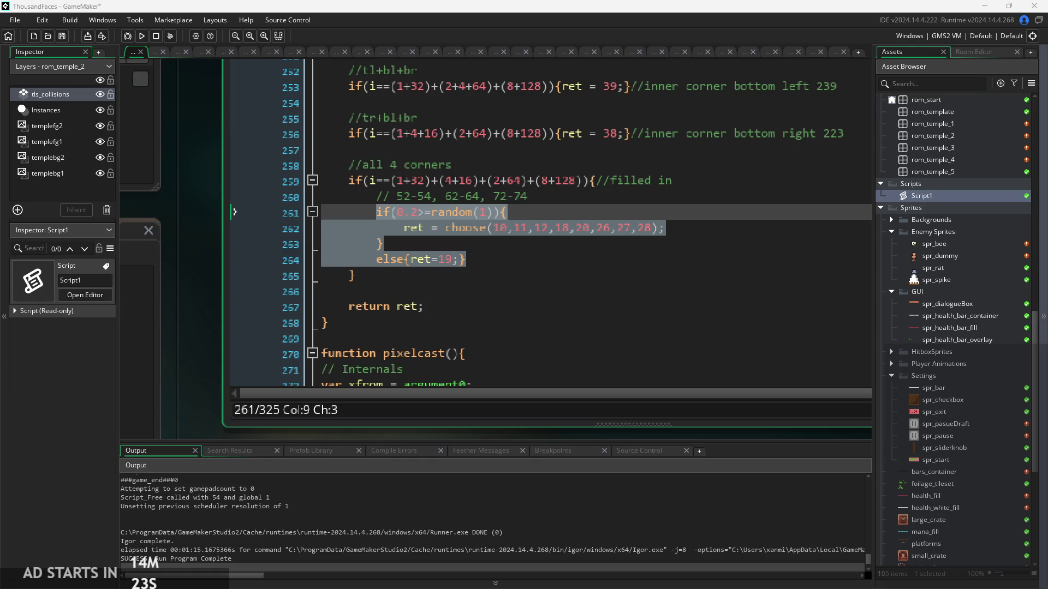
pyautogui.click(488, 166)
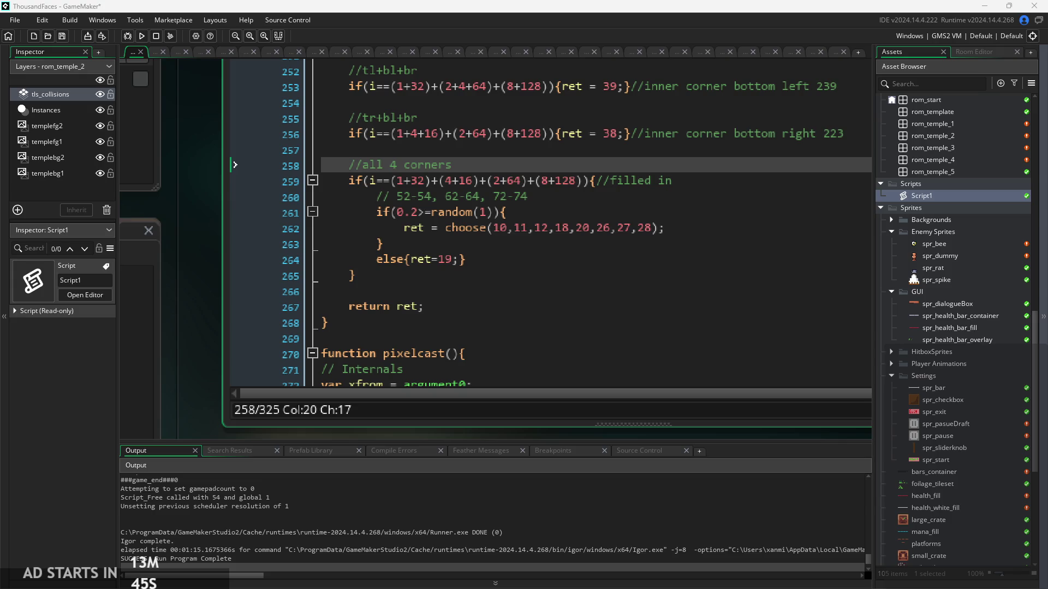
pyautogui.click(599, 370)
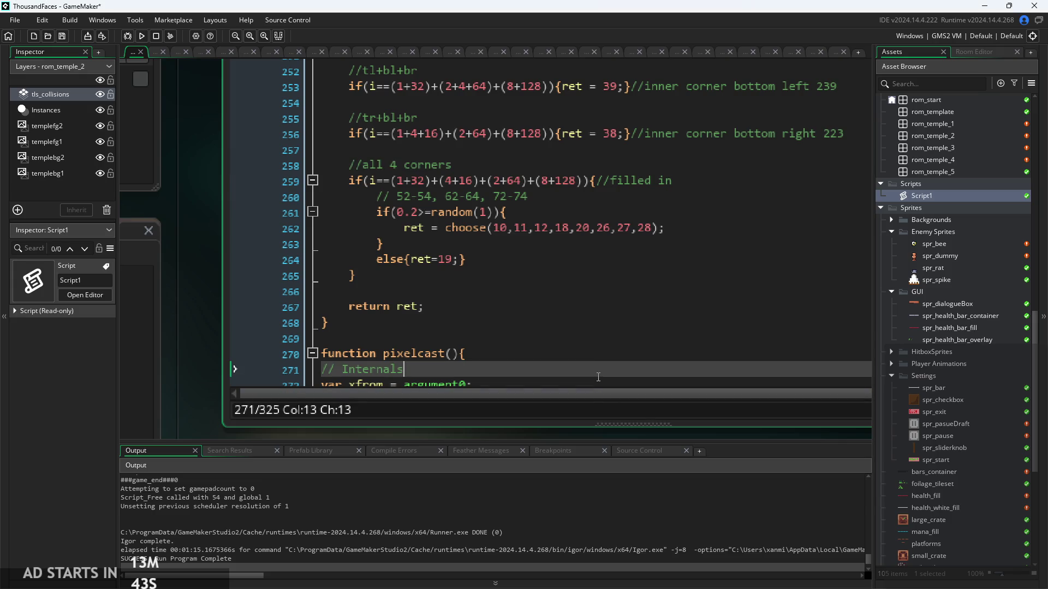
pyautogui.scroll(-1, 581, 366)
pyautogui.hscroll(-3, 271, 271)
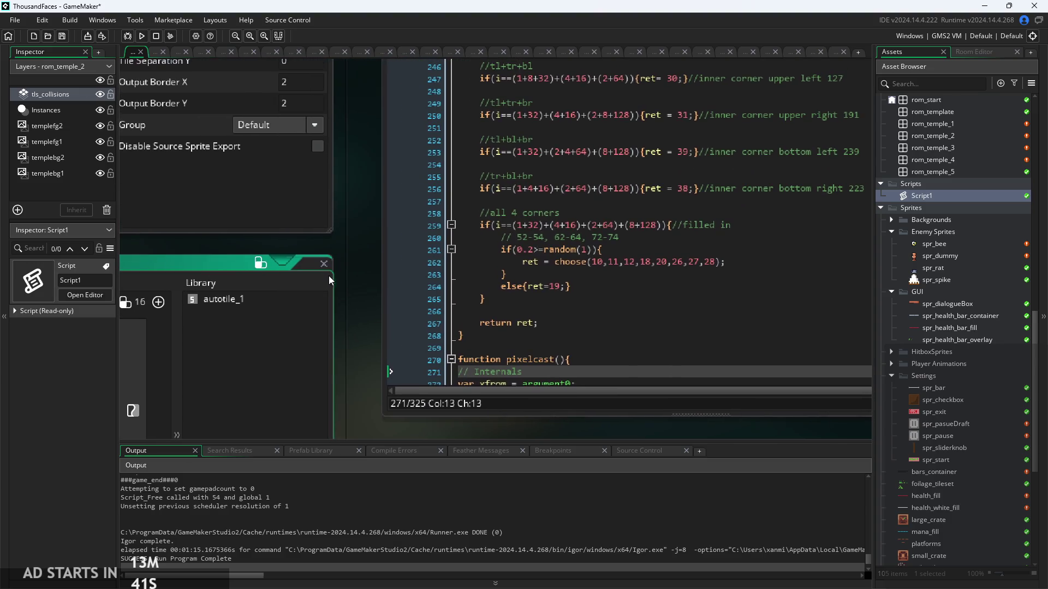
pyautogui.scroll(-3, 345, 267)
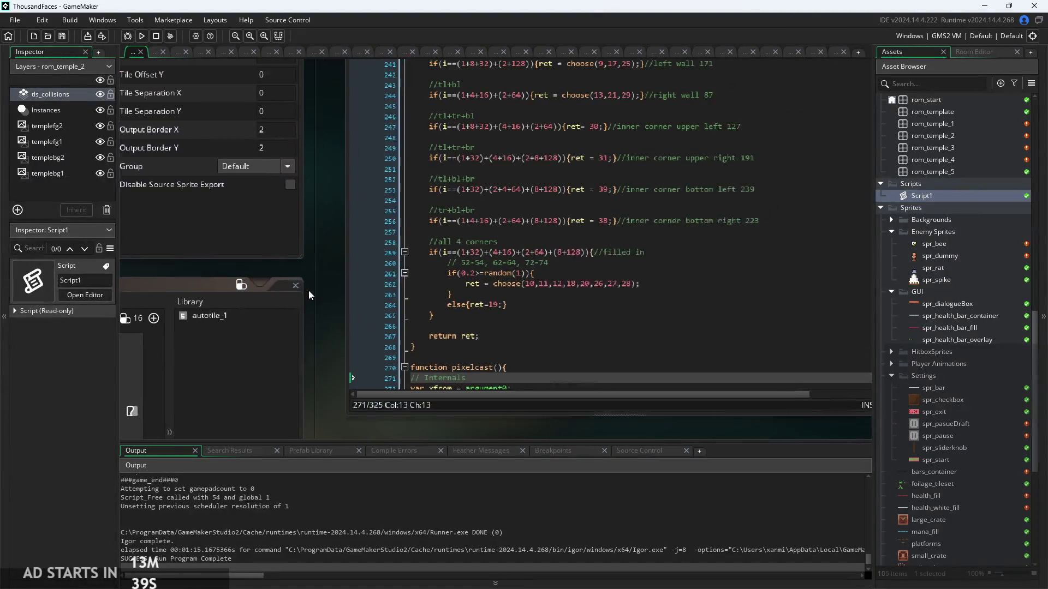
pyautogui.scroll(-2, 330, 280)
pyautogui.scroll(-3, 715, 281)
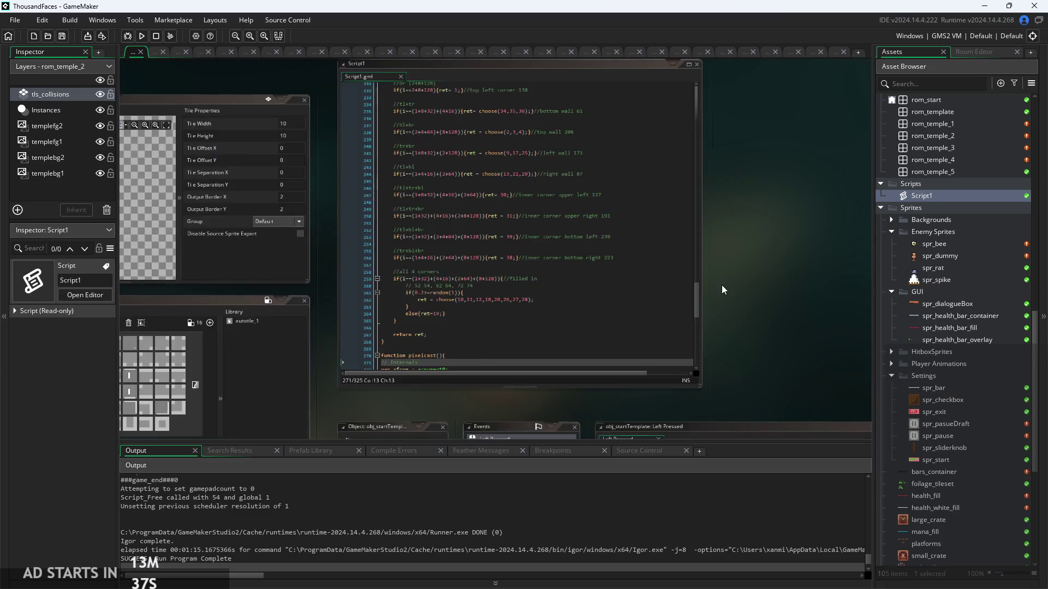
pyautogui.scroll(4, 712, 315)
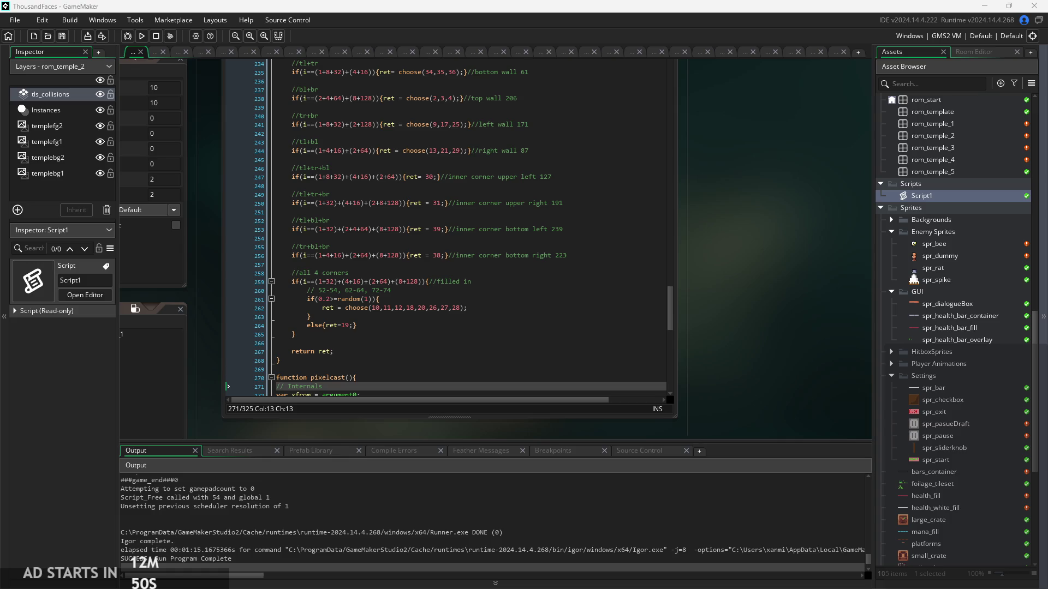
pyautogui.moveTo(690, 357)
pyautogui.mouseDown()
pyautogui.moveTo(771, 358)
pyautogui.moveTo(797, 371)
pyautogui.mouseUp()
pyautogui.scroll(1, 796, 371)
pyautogui.scroll(1, 795, 371)
pyautogui.scroll(-1, 794, 343)
pyautogui.scroll(1, 821, 338)
pyautogui.scroll(1, 820, 338)
pyautogui.scroll(-1, 821, 337)
pyautogui.scroll(-1, 821, 337)
# Run the game, start it from the title screen, and capture a screenshot of the game area.
pyautogui.click(141, 36)
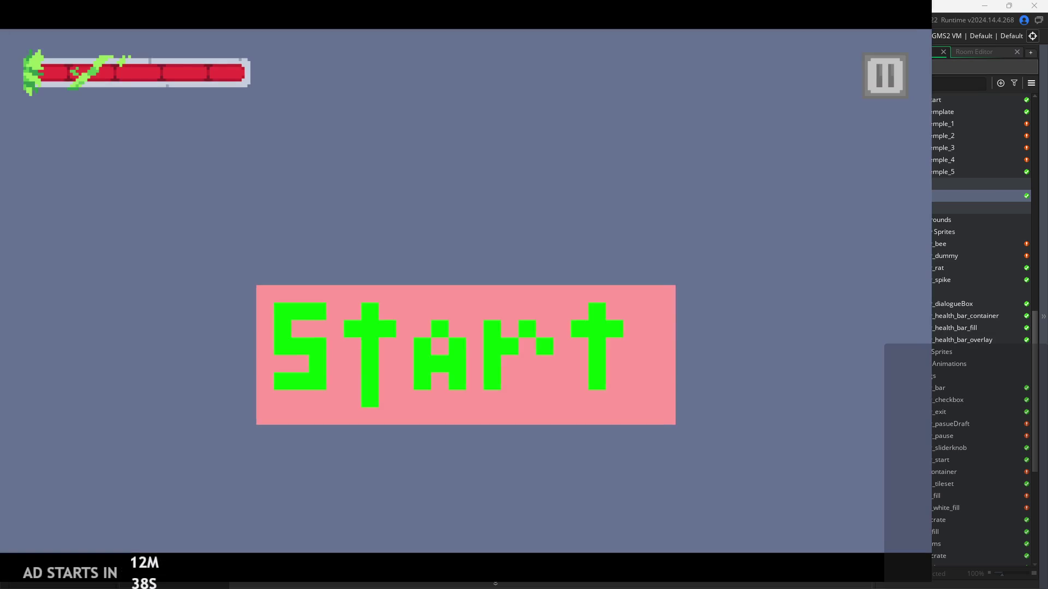
pyautogui.click(538, 329)
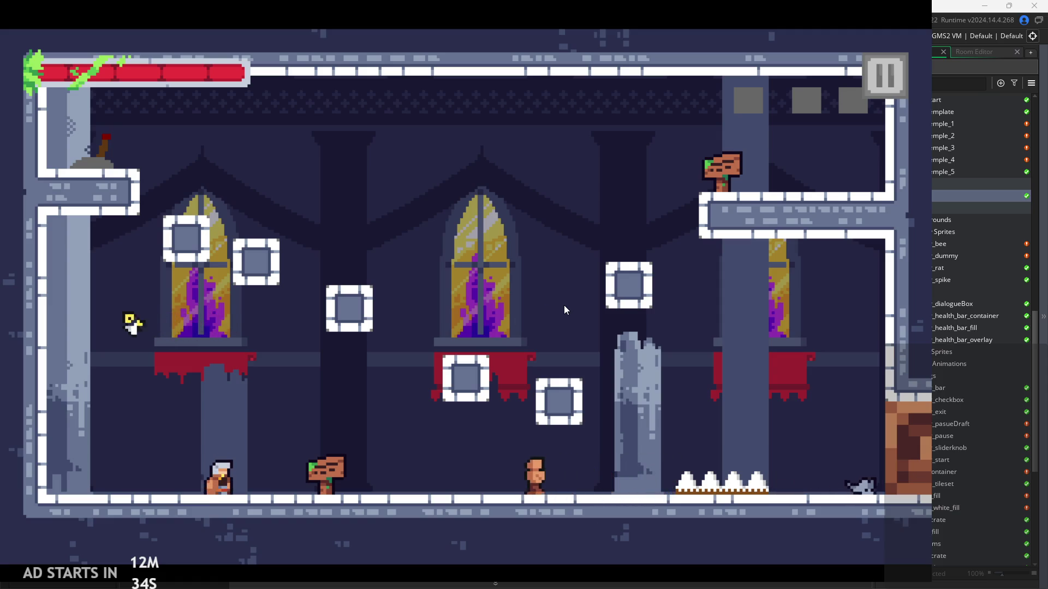
pyautogui.press('Right')
pyautogui.press('space')
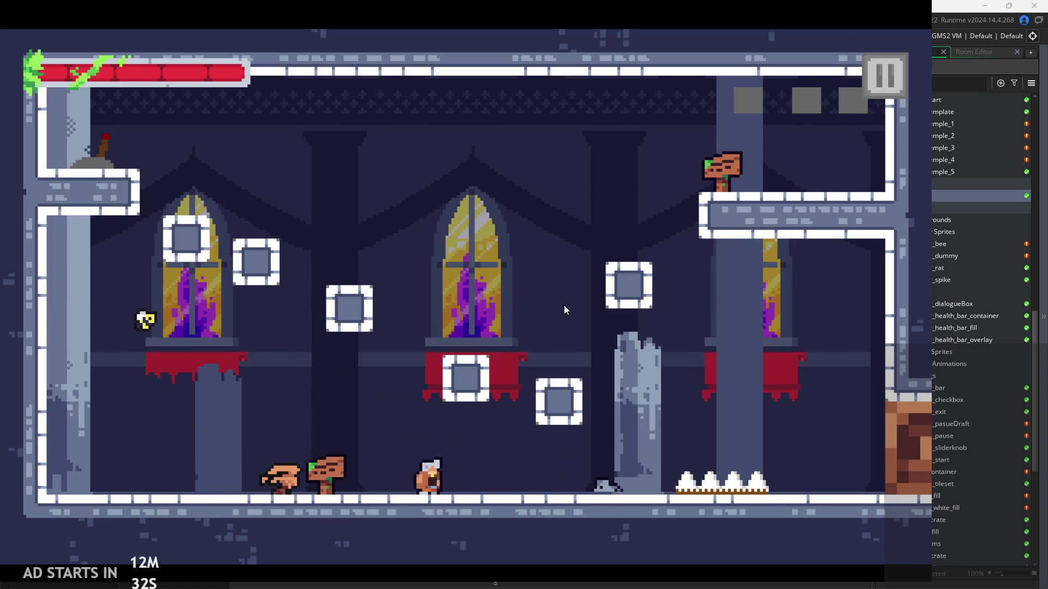
pyautogui.press('Escape')
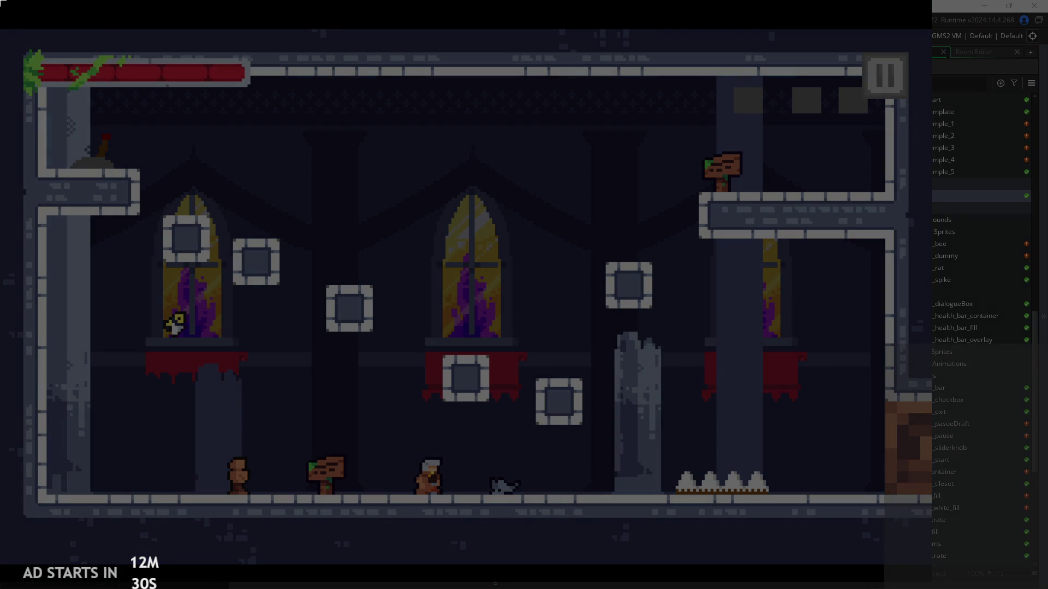
pyautogui.moveTo(1, 28)
pyautogui.mouseDown()
pyautogui.moveTo(748, 560)
pyautogui.moveTo(930, 587)
pyautogui.moveTo(933, 568)
pyautogui.mouseUp()
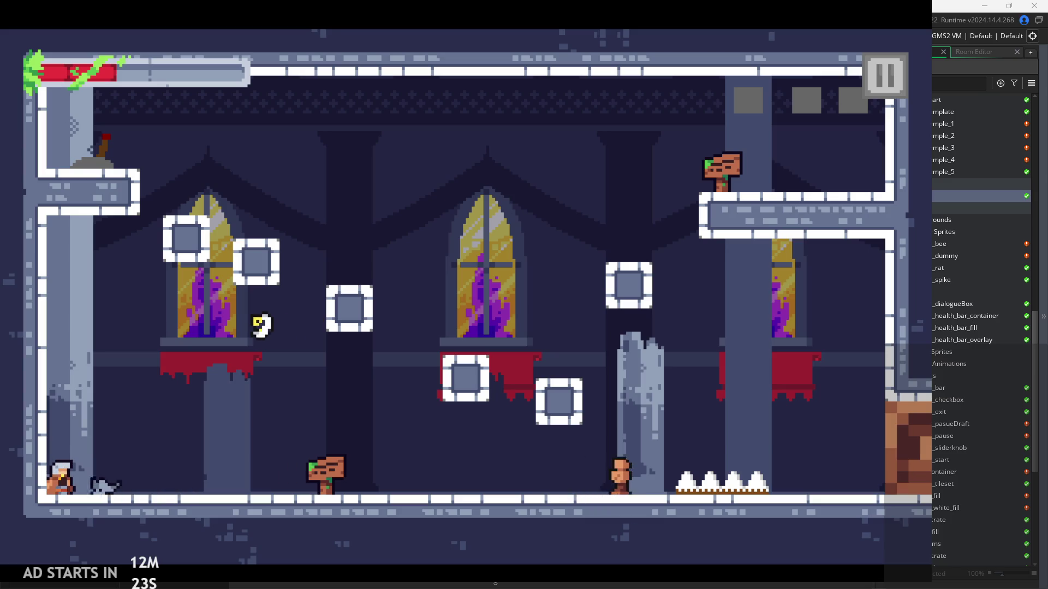
# Play through the temple rooms, jumping between pillar and ledges to test collisions.
pyautogui.press('space')
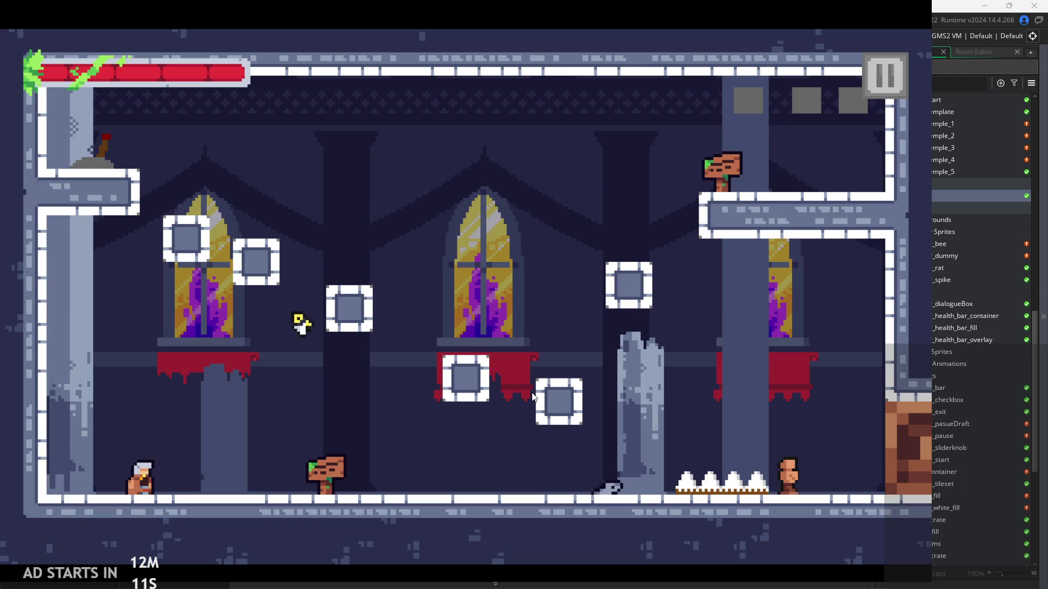
pyautogui.press('Right')
pyautogui.press('Right')
pyautogui.press('x')
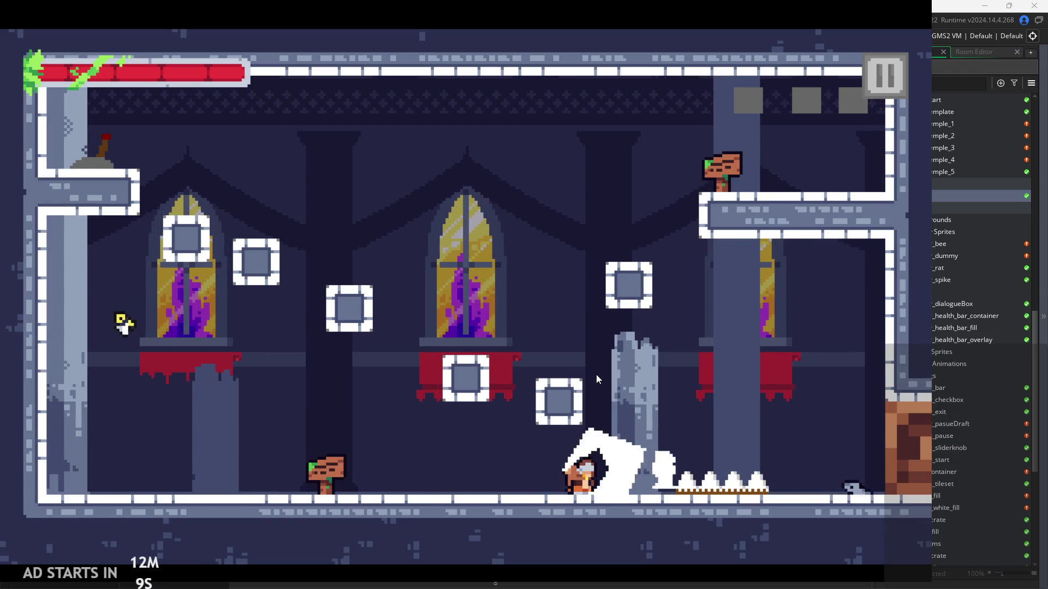
pyautogui.press('z')
pyautogui.press('Left')
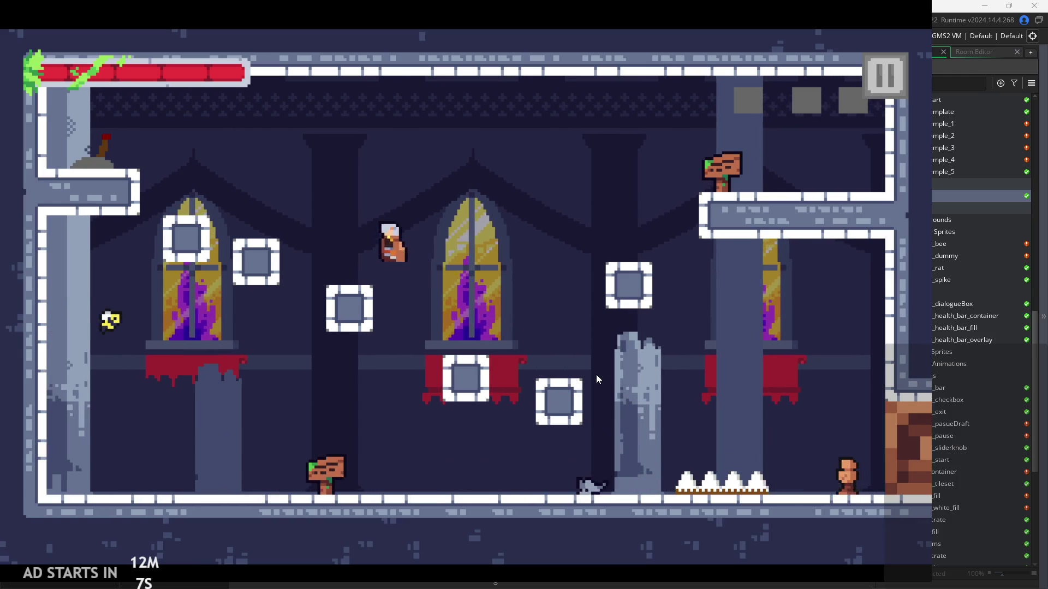
pyautogui.press('Right')
pyautogui.press('z')
pyautogui.press('z')
pyautogui.press('Left')
pyautogui.press('z')
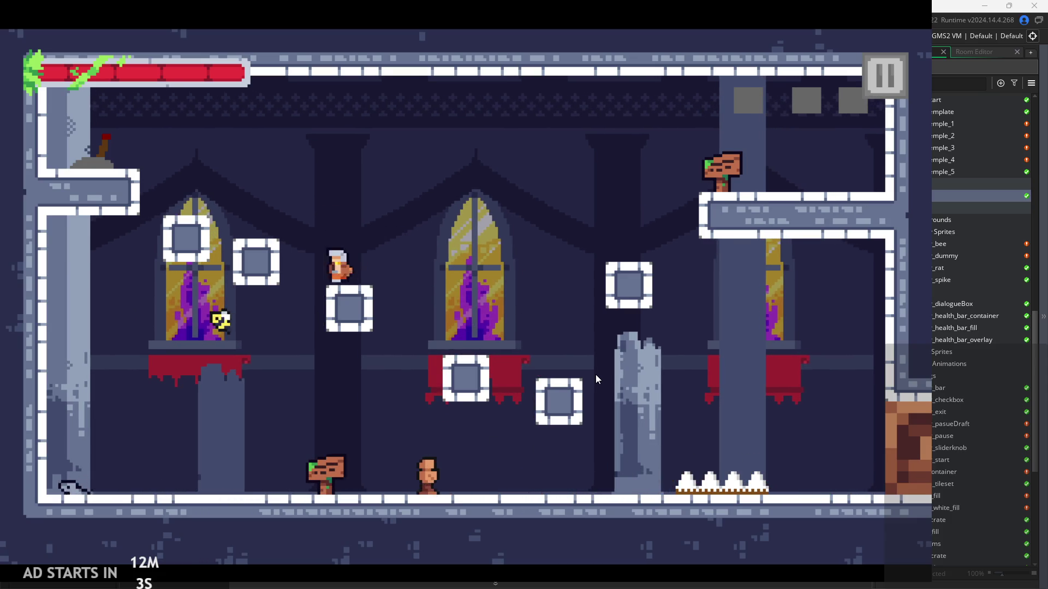
pyautogui.press('Left')
pyautogui.press('z')
pyautogui.press('Right')
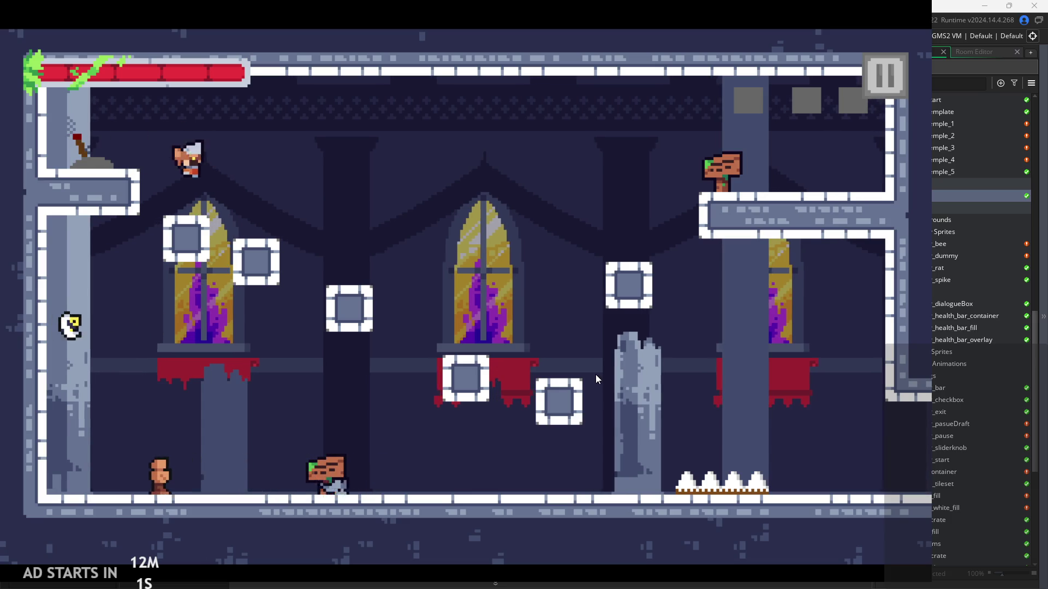
pyautogui.press('Right')
pyautogui.press('z')
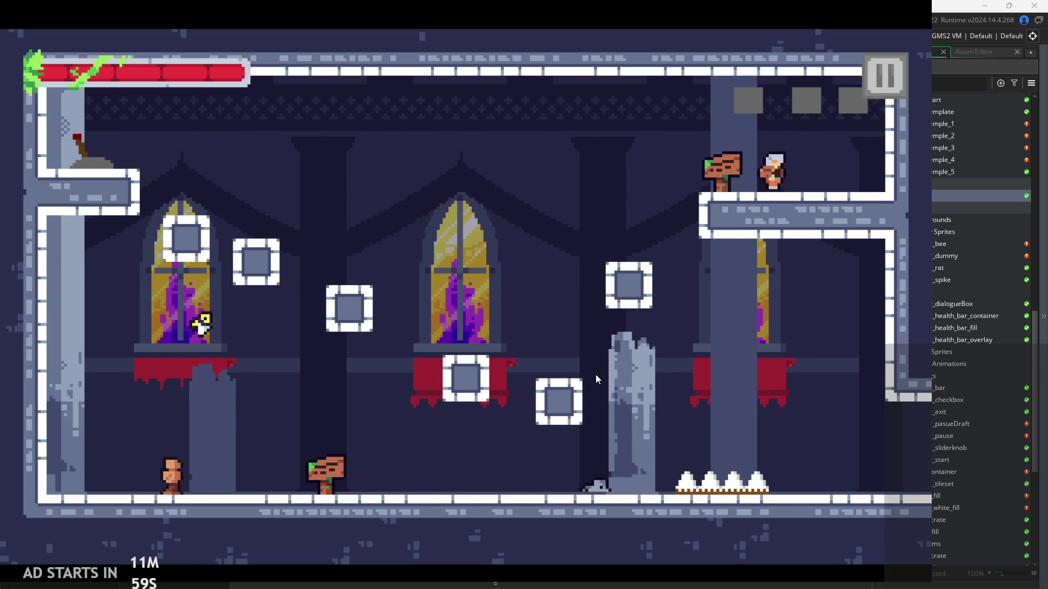
pyautogui.press('Right')
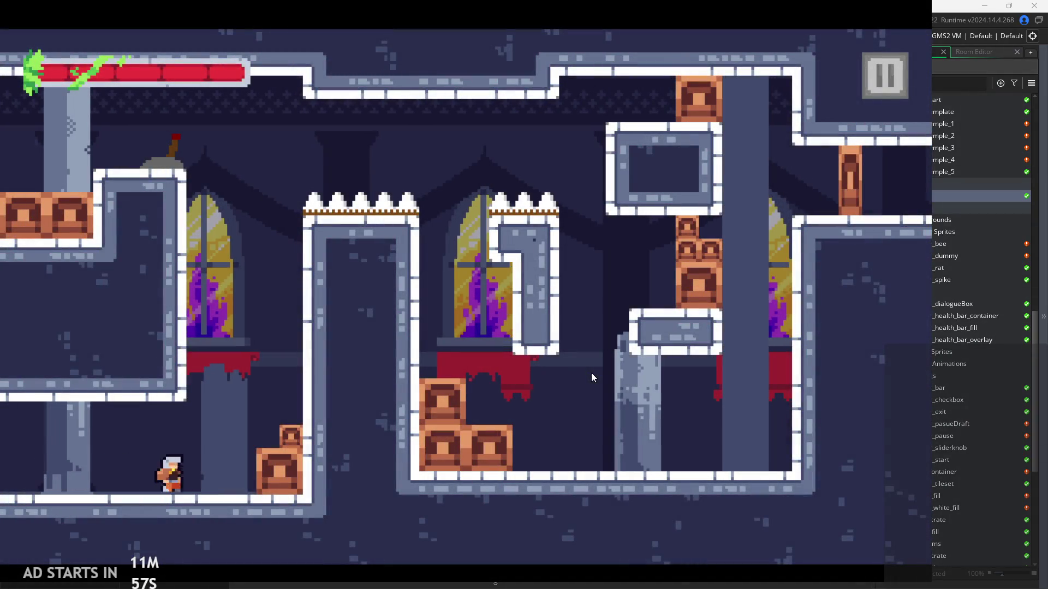
pyautogui.press('z')
# Exit the game from the pause menu and open the rom_temple_5 room.
pyautogui.click(886, 89)
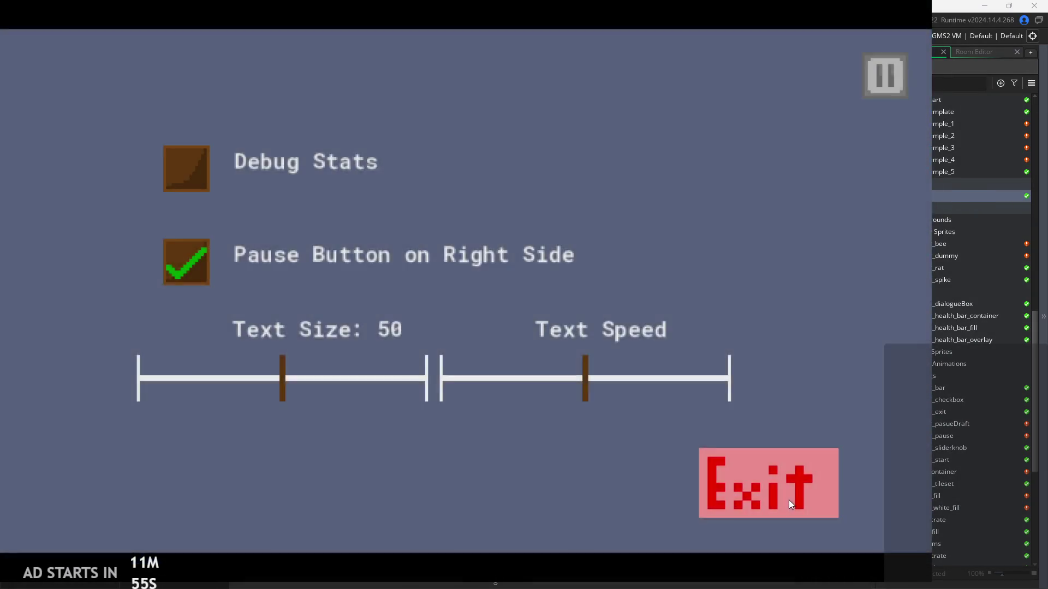
pyautogui.click(787, 500)
pyautogui.scroll(2, 966, 235)
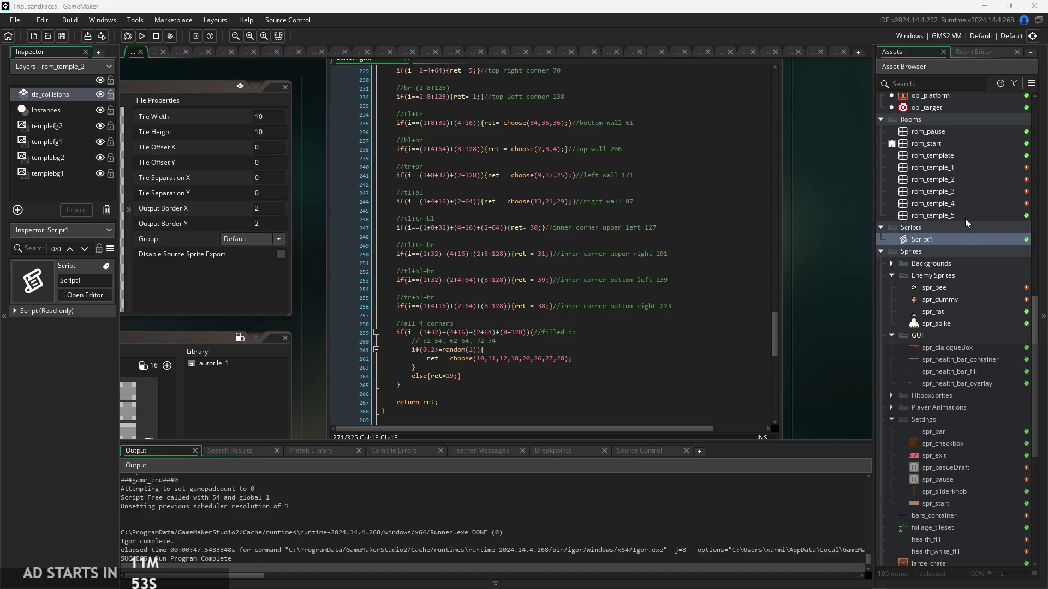
pyautogui.doubleClick(964, 215)
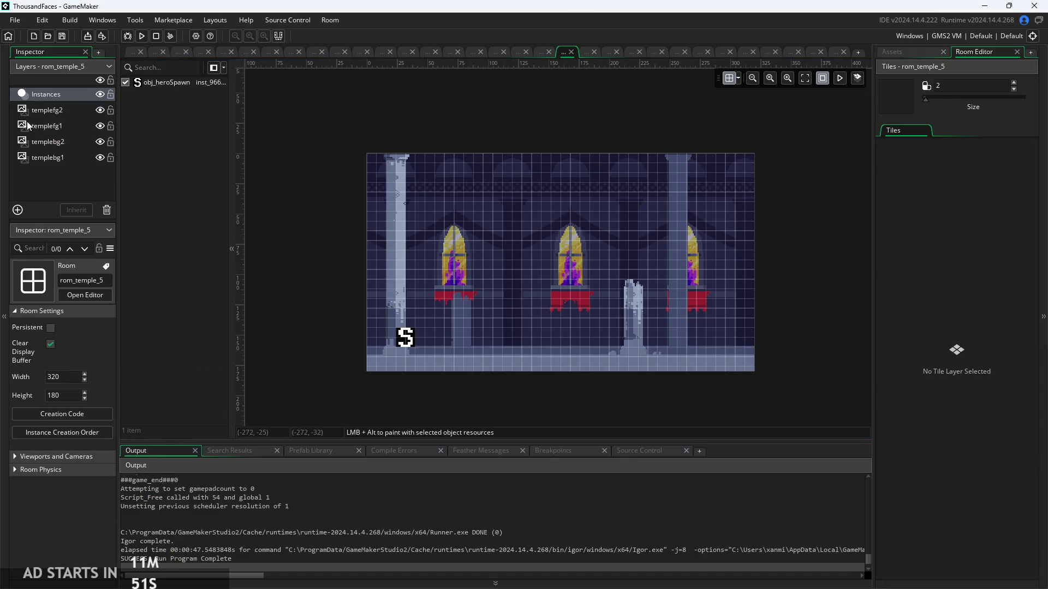
# In the Assets tab, rename rom_temple_5 to rom_grass_1.
pyautogui.click(895, 51)
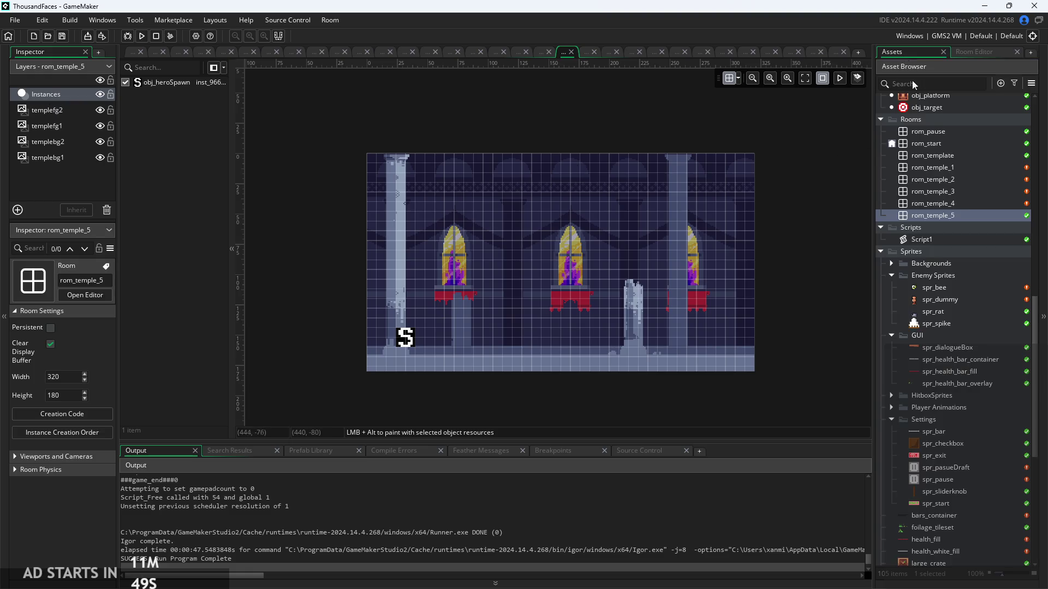
pyautogui.rightClick(952, 215)
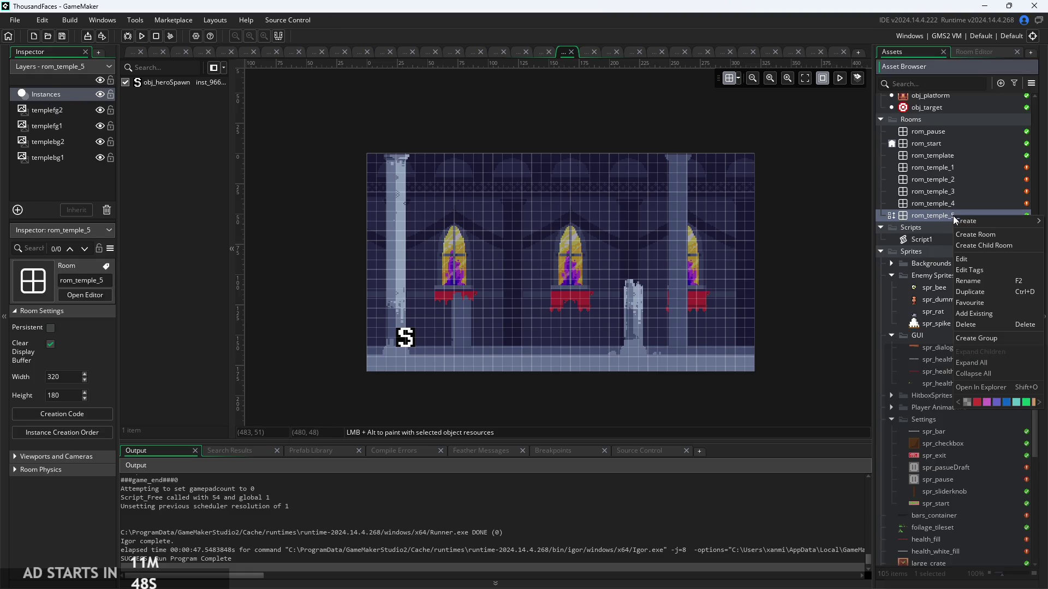
pyautogui.click(991, 283)
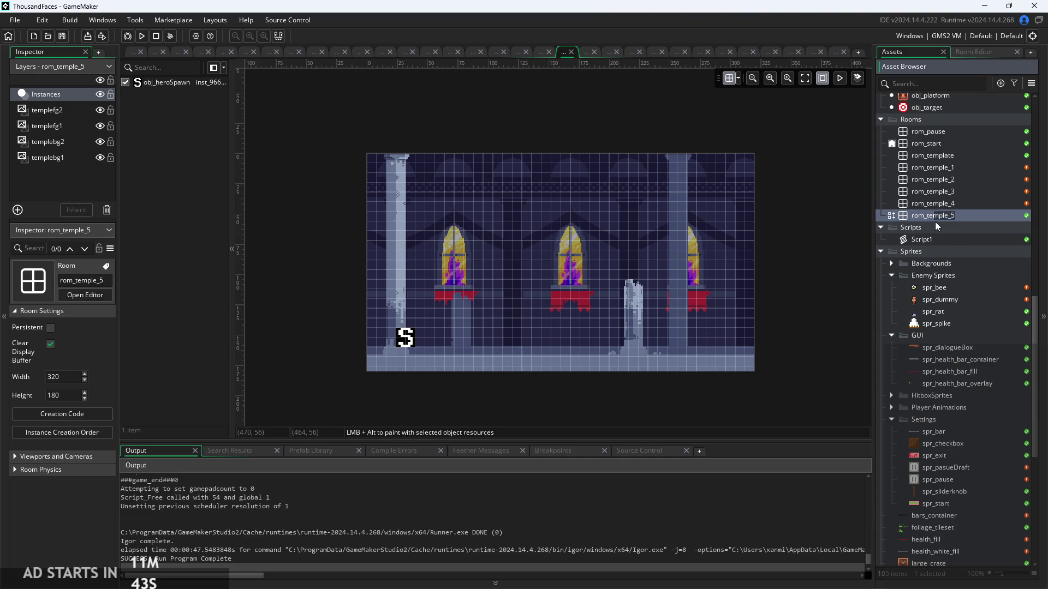
pyautogui.press('BackSpace')
pyautogui.press('BackSpace')
pyautogui.press('BackSpace')
pyautogui.write('ss_1')
pyautogui.press('Return')
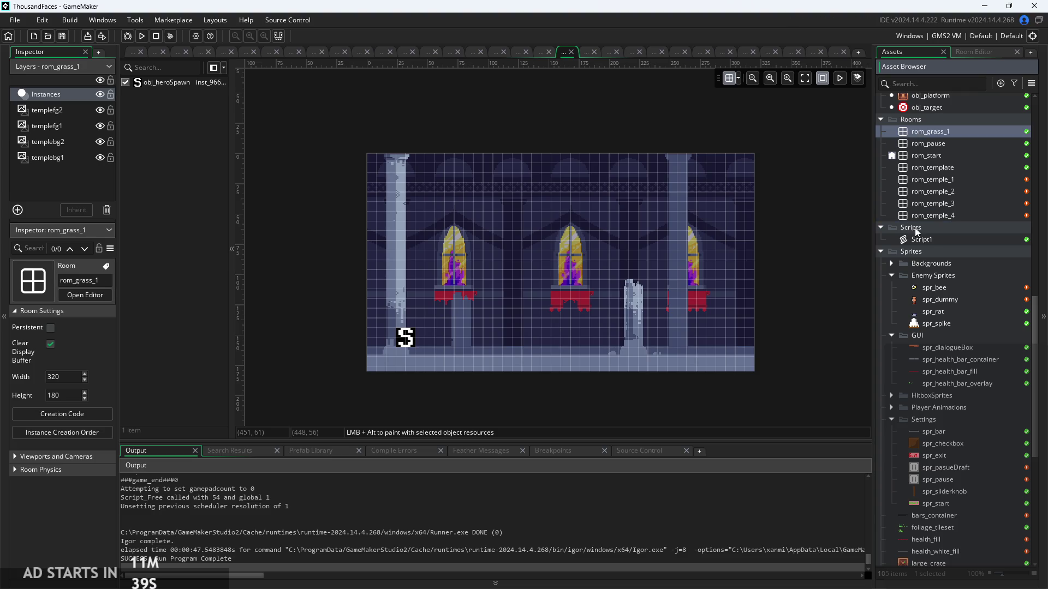
pyautogui.click(71, 112)
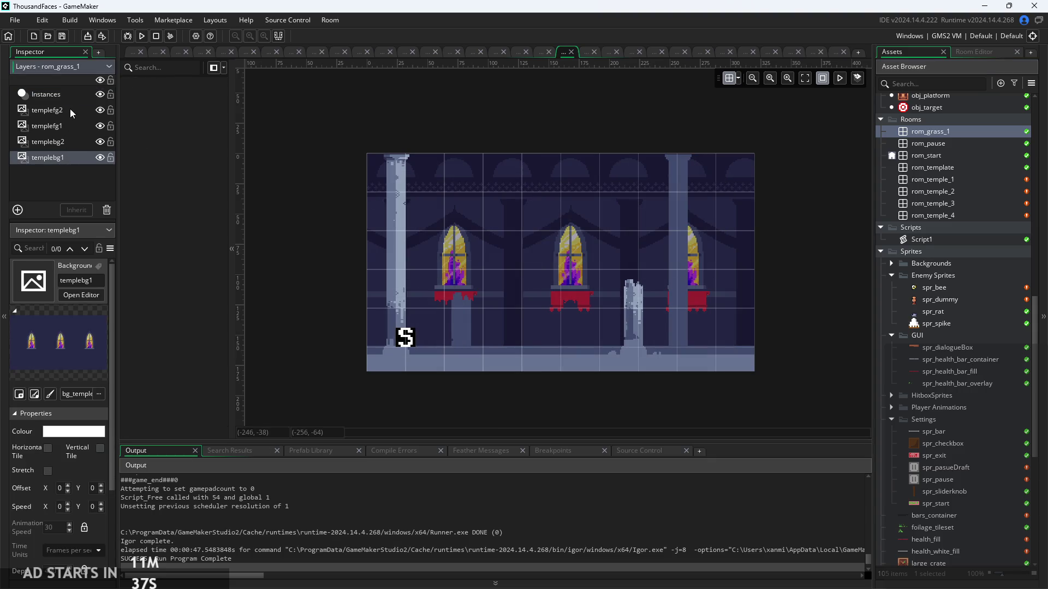
# Select templefg2, templefg1 and the other temple layers and delete them.
pyautogui.rightClick(71, 113)
pyautogui.click(52, 158)
pyautogui.keyDown('ctrl'); pyautogui.click(64, 142); pyautogui.keyUp('ctrl')
pyautogui.keyDown('ctrl'); pyautogui.click(57, 112); pyautogui.keyUp('ctrl')
pyautogui.rightClick(58, 112)
pyautogui.press('Escape')
pyautogui.keyDown('ctrl'); pyautogui.click(42, 126); pyautogui.keyUp('ctrl')
pyautogui.rightClick(50, 123)
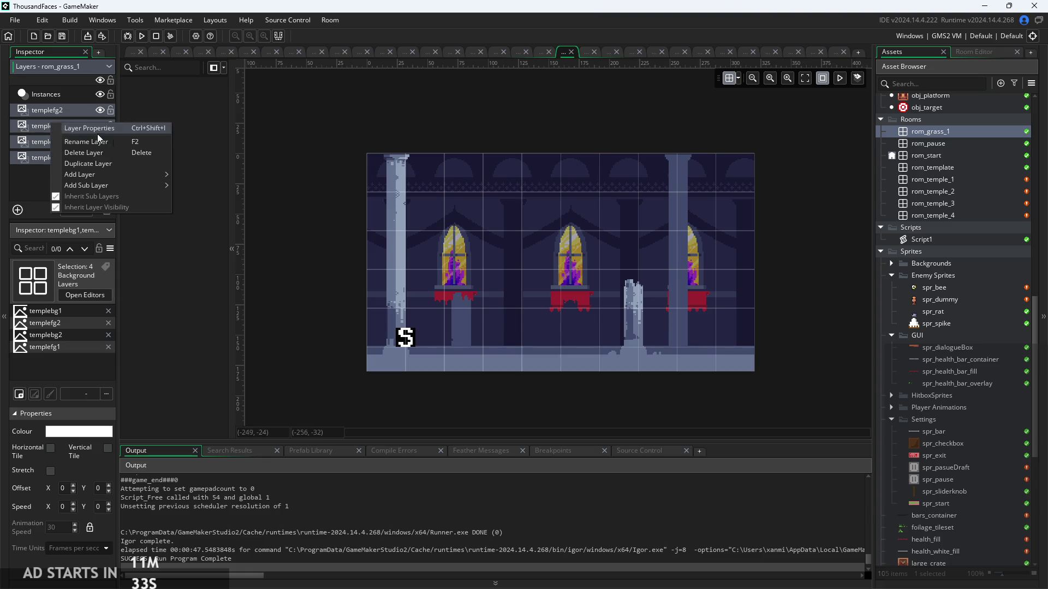
pyautogui.moveTo(105, 175)
pyautogui.click(106, 155)
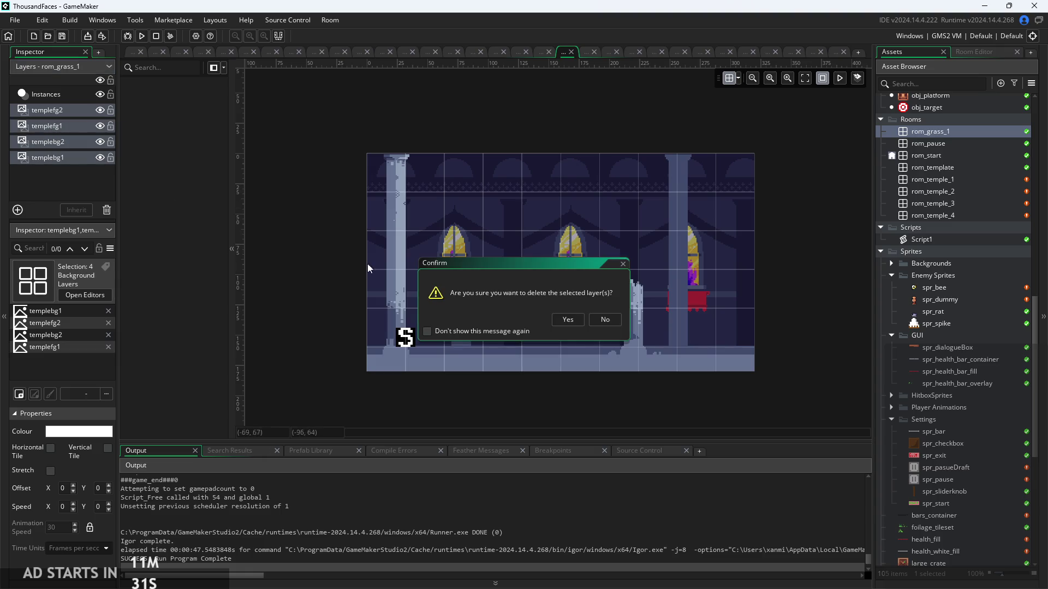
pyautogui.click(565, 319)
pyautogui.click(564, 319)
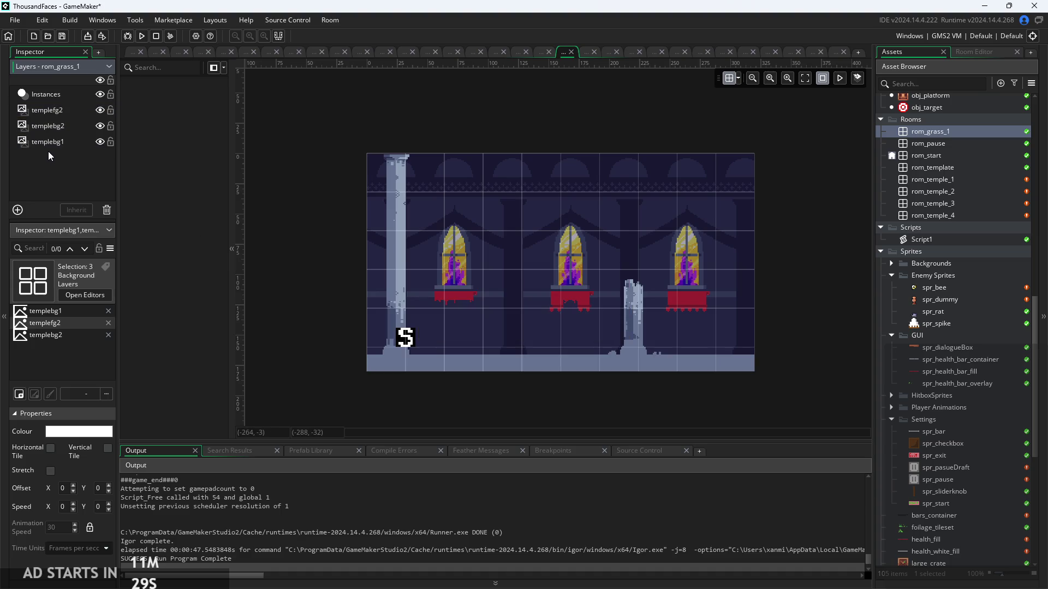
pyautogui.click(55, 140)
# Delete the templebg1 layer, leaving only templebg2 selected.
pyautogui.keyDown('ctrl'); pyautogui.click(61, 119); pyautogui.keyUp('ctrl')
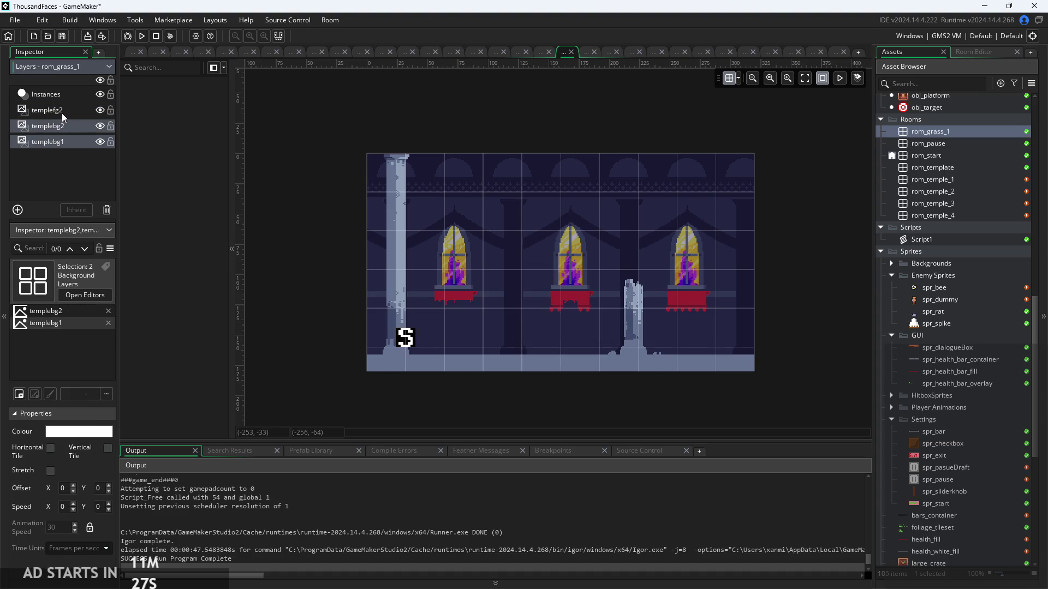
pyautogui.keyDown('ctrl'); pyautogui.click(61, 113); pyautogui.keyUp('ctrl')
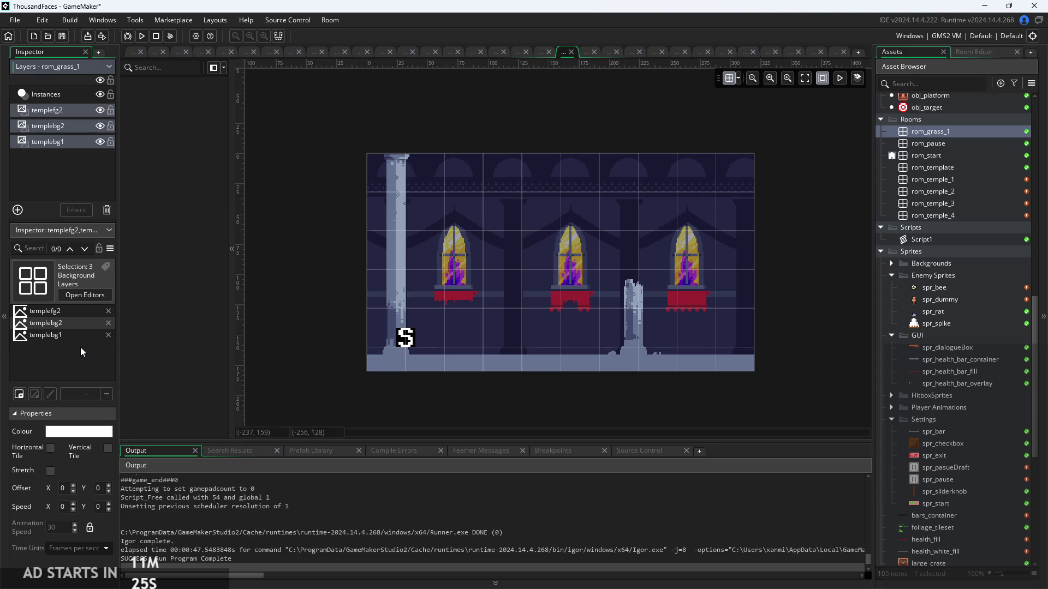
pyautogui.rightClick(74, 143)
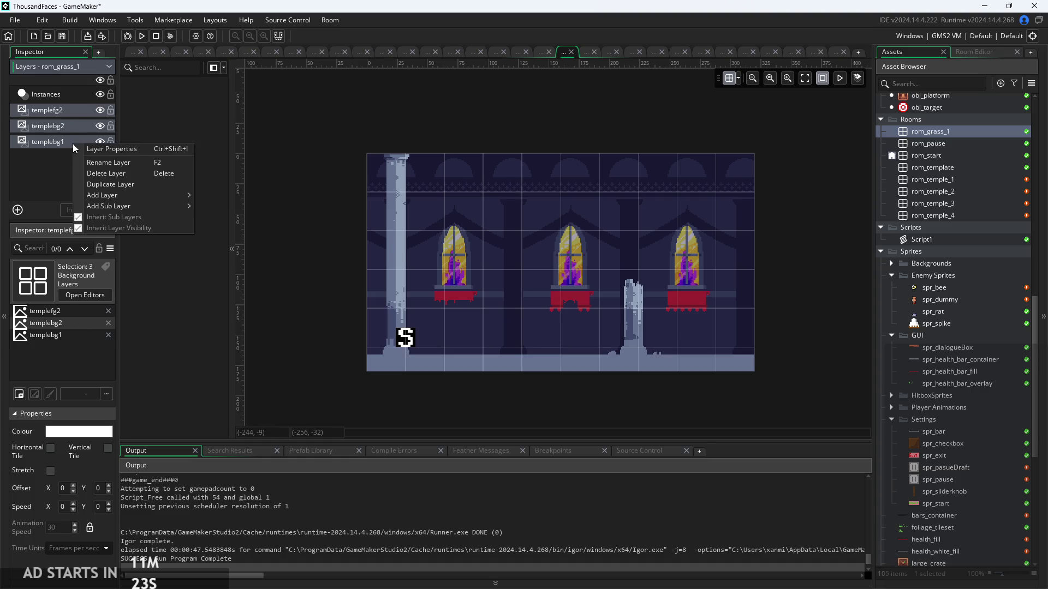
pyautogui.click(119, 173)
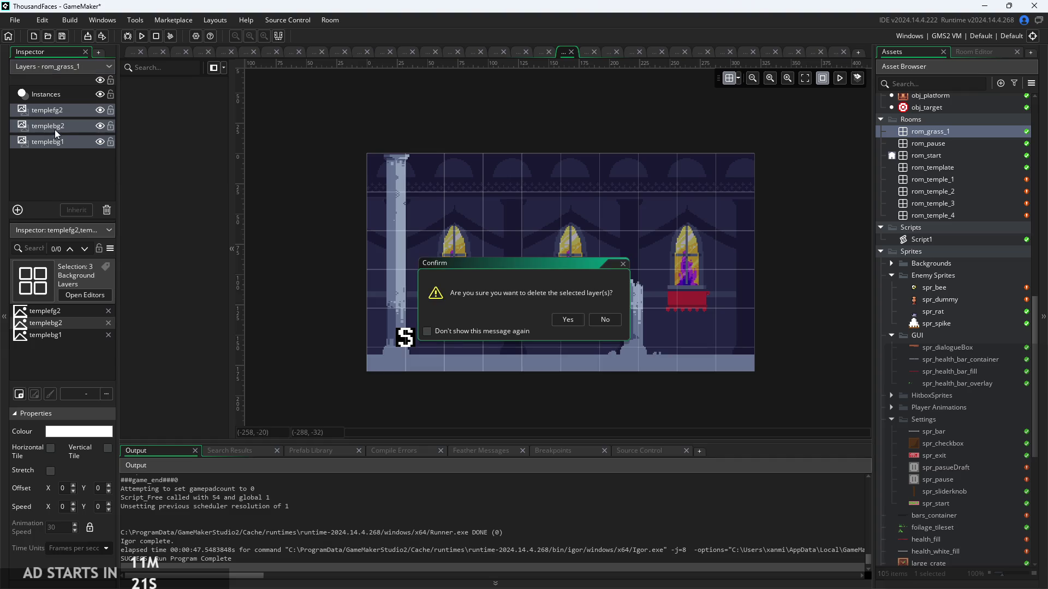
pyautogui.click(552, 318)
pyautogui.click(548, 315)
pyautogui.rightClick(68, 126)
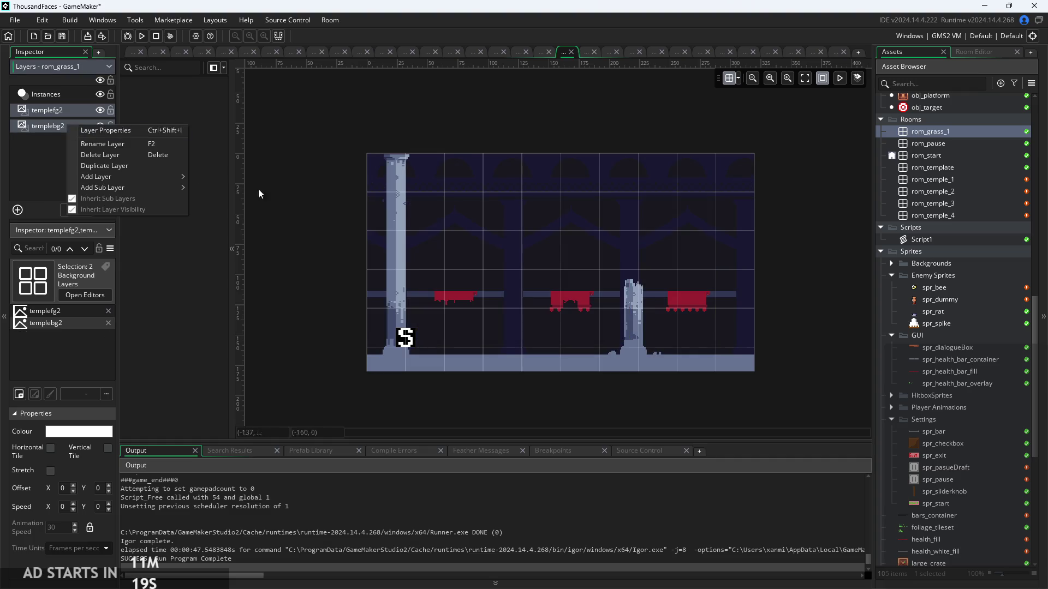
pyautogui.click(41, 125)
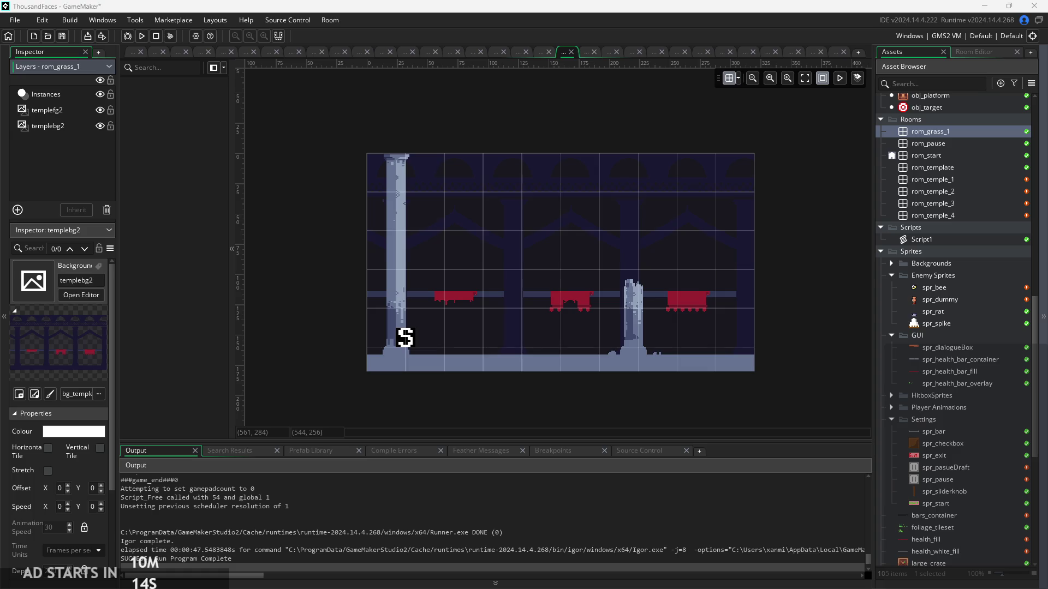
pyautogui.click(134, 52)
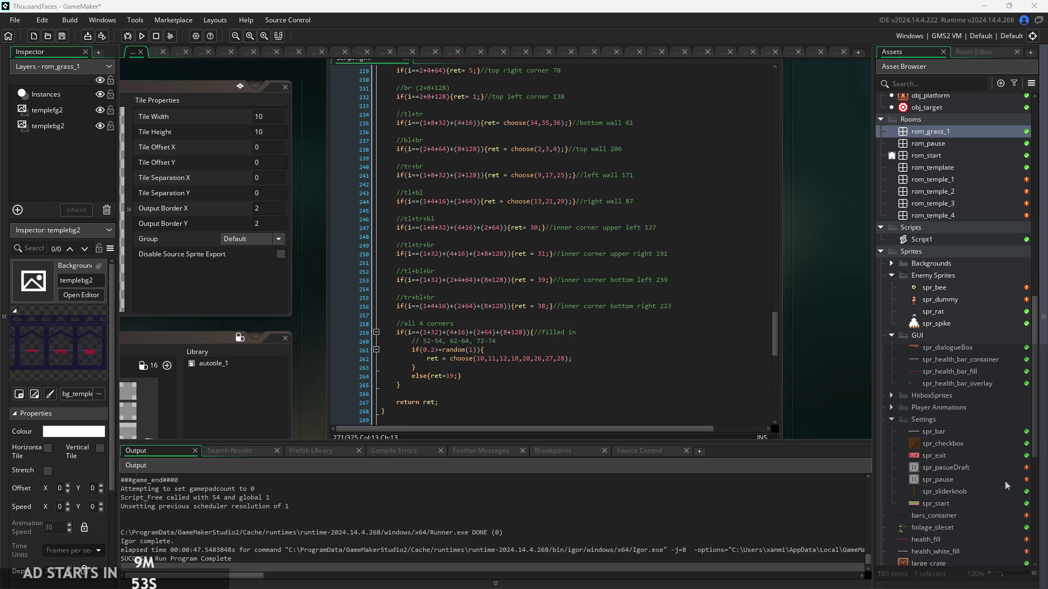
# Save the project with Ctrl+S and launch the game to its Start screen.
pyautogui.hotkey('ctrl', 's')
pyautogui.scroll(-1, 831, 398)
pyautogui.scroll(-2, 783, 336)
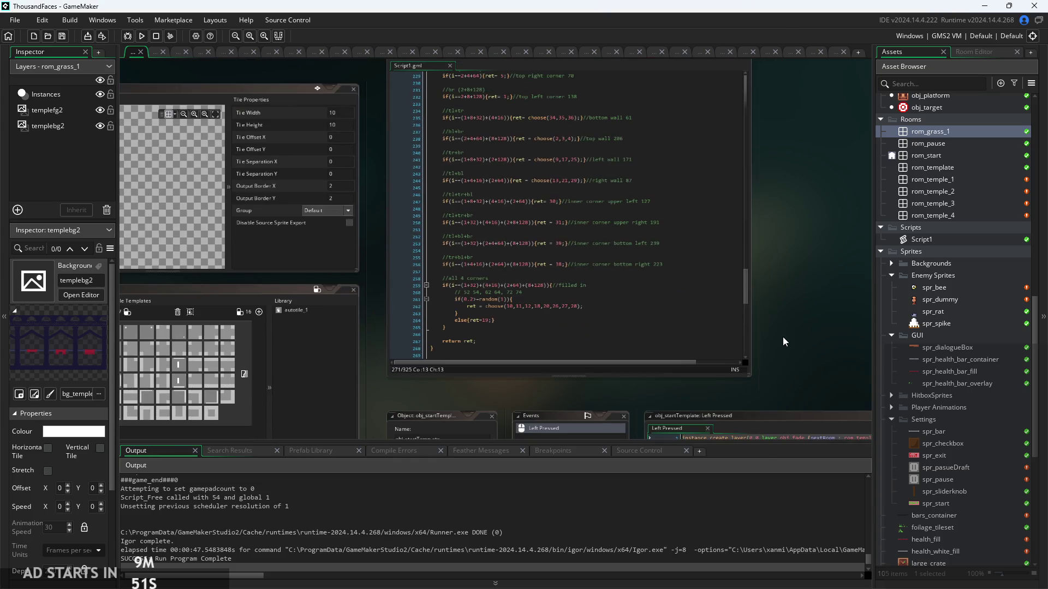
pyautogui.scroll(-2, 783, 336)
pyautogui.click(142, 36)
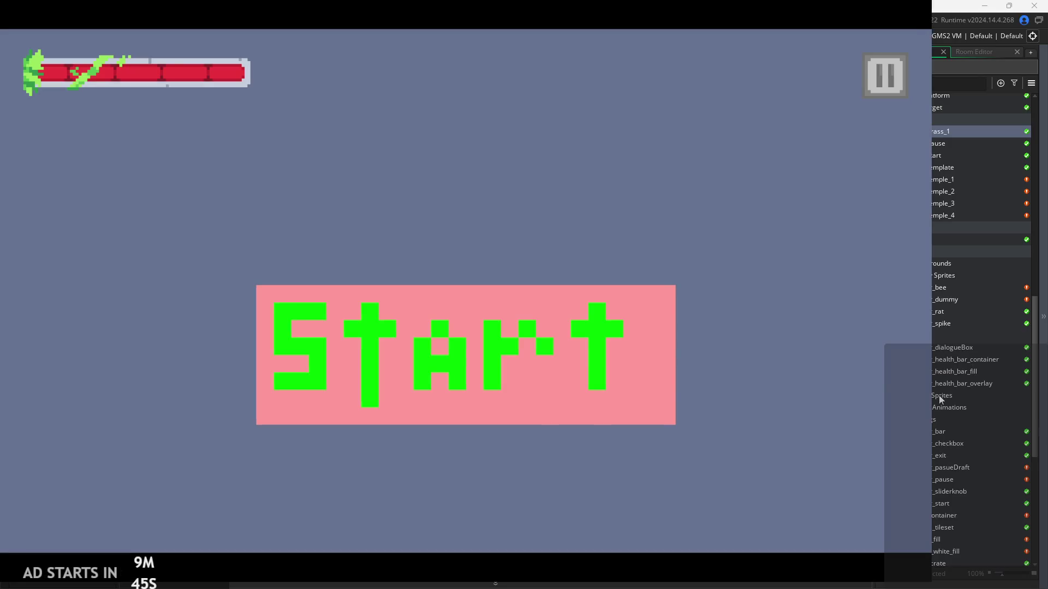
# Start the game and jump the player between pillar and ledges in the first temple room.
pyautogui.click(646, 397)
pyautogui.press('Right')
pyautogui.press('space')
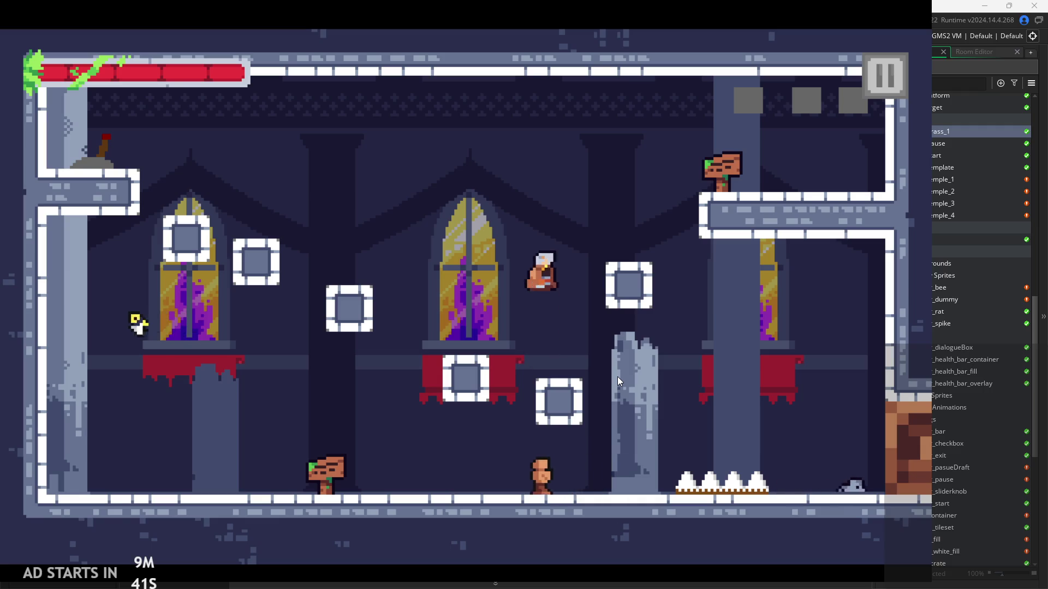
pyautogui.press('Right')
pyautogui.press('Left')
pyautogui.press('space')
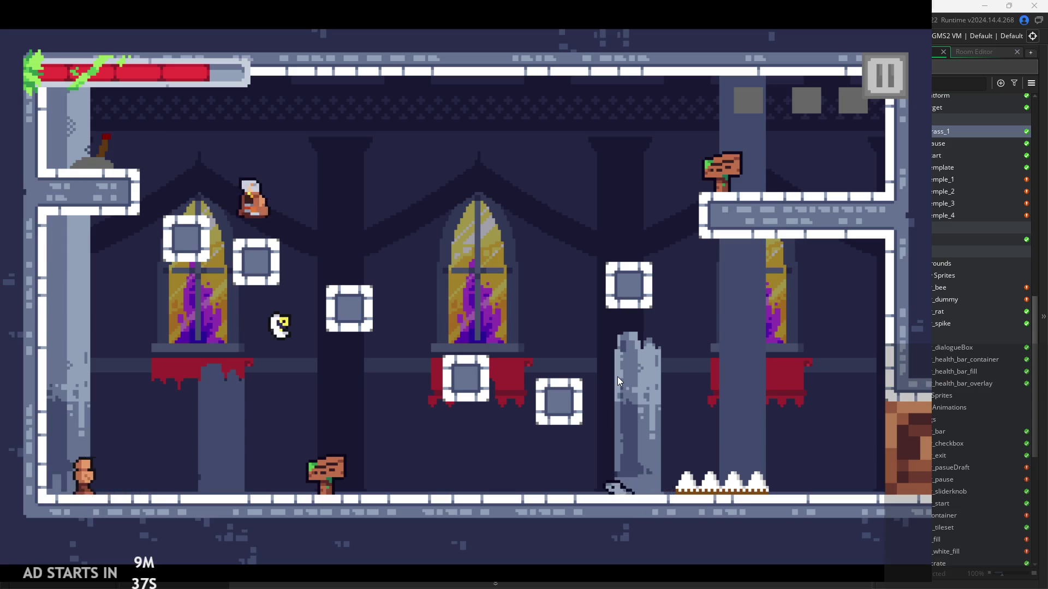
pyautogui.press('Right')
pyautogui.press('space')
pyautogui.press('Right')
pyautogui.press('space')
pyautogui.press('Right')
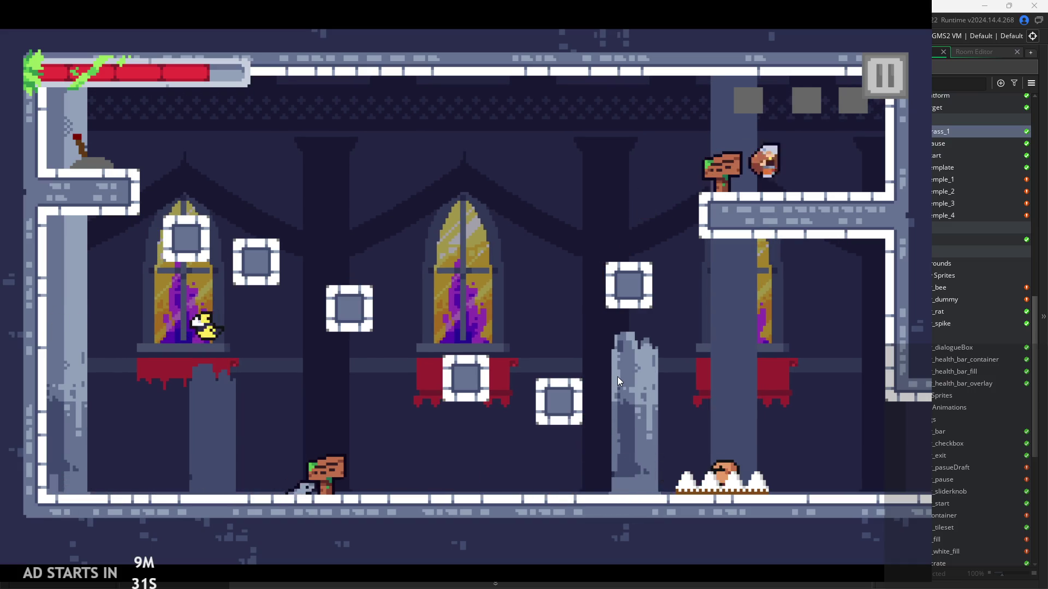
# Move into the next room and walk into the crate, then exit from the pause menu.
pyautogui.press('Up')
pyautogui.press('Right')
pyautogui.press('space')
pyautogui.press('Left')
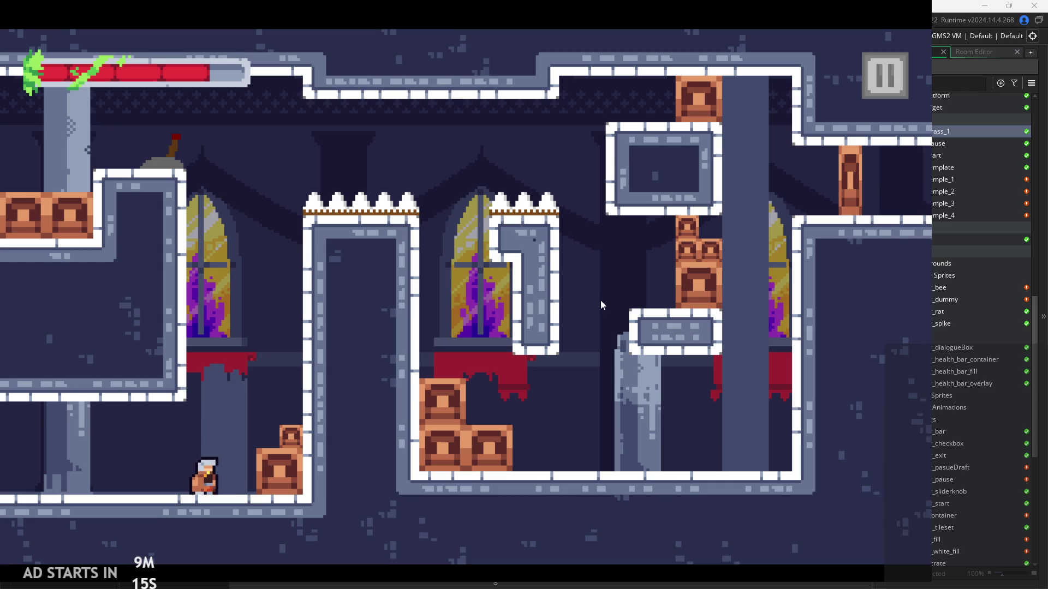
pyautogui.press('Right')
pyautogui.click(885, 75)
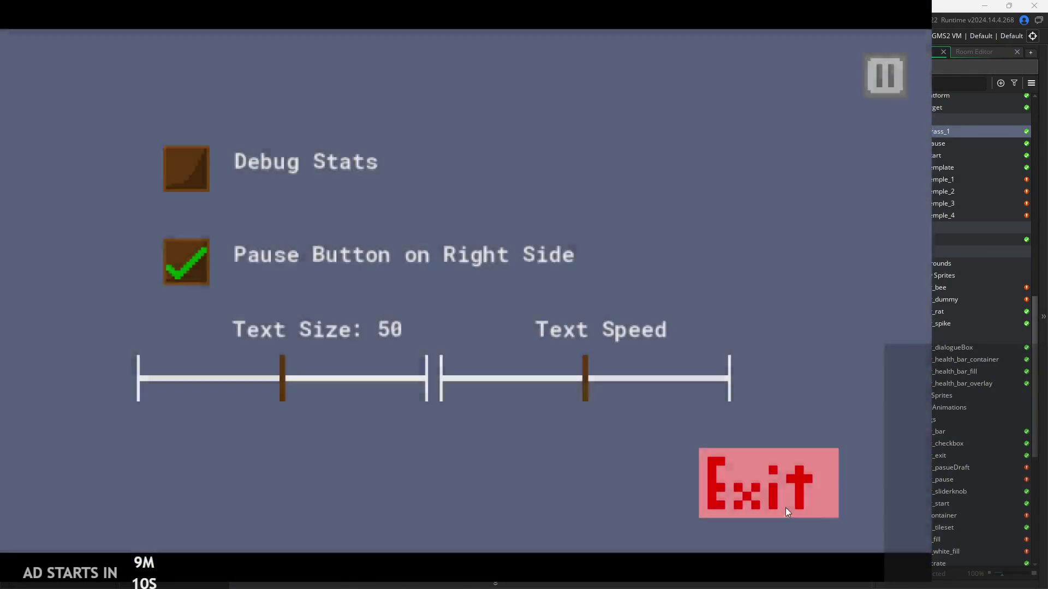
pyautogui.click(785, 508)
pyautogui.scroll(-3, 966, 381)
pyautogui.click(944, 437)
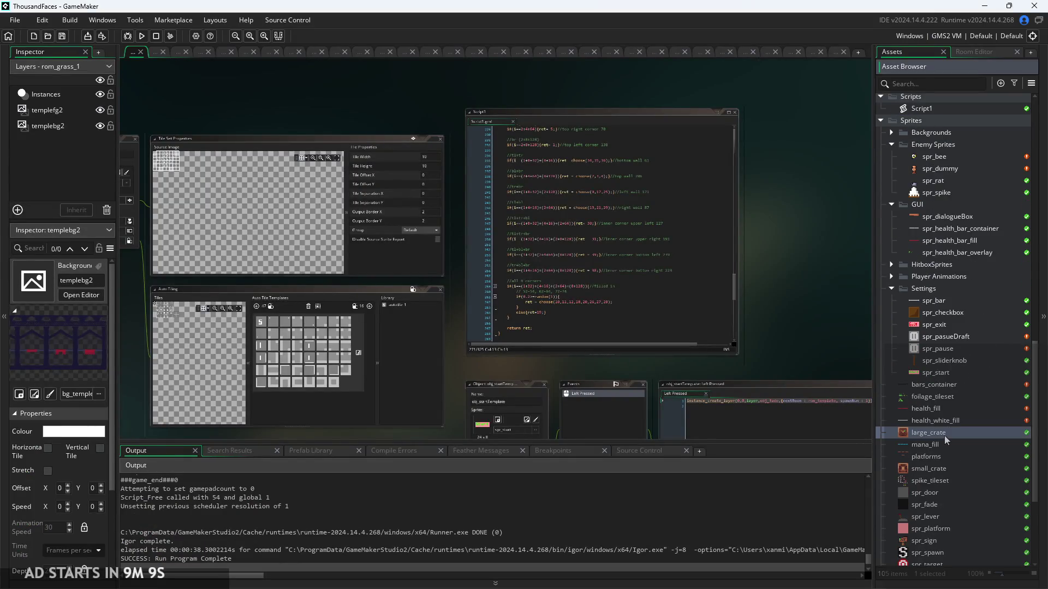
# Open the large_crate and 8×8 small_crate sprites for inspection.
pyautogui.doubleClick(944, 437)
pyautogui.doubleClick(945, 469)
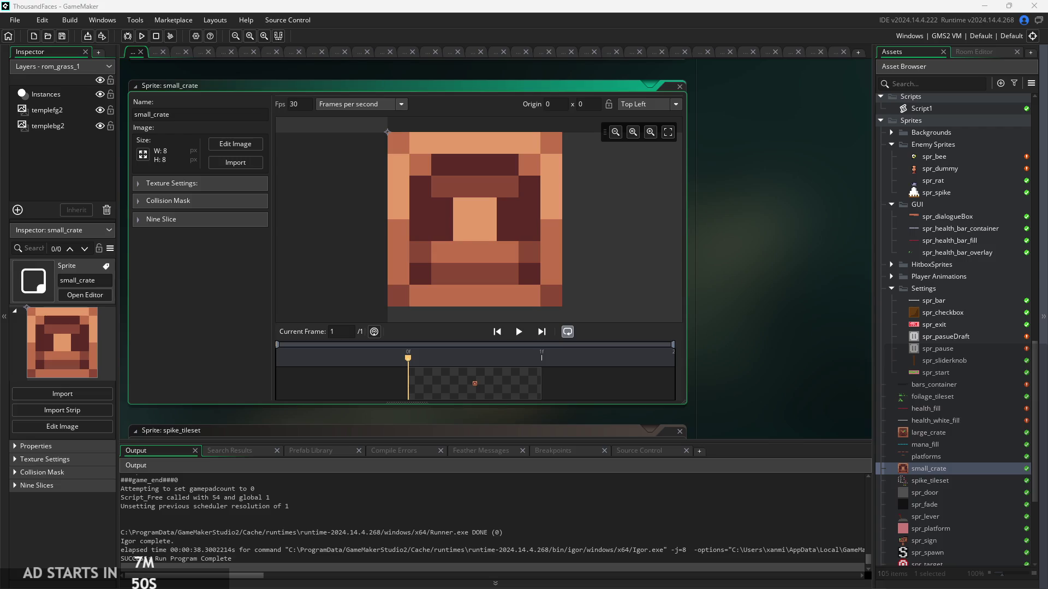
pyautogui.click(716, 325)
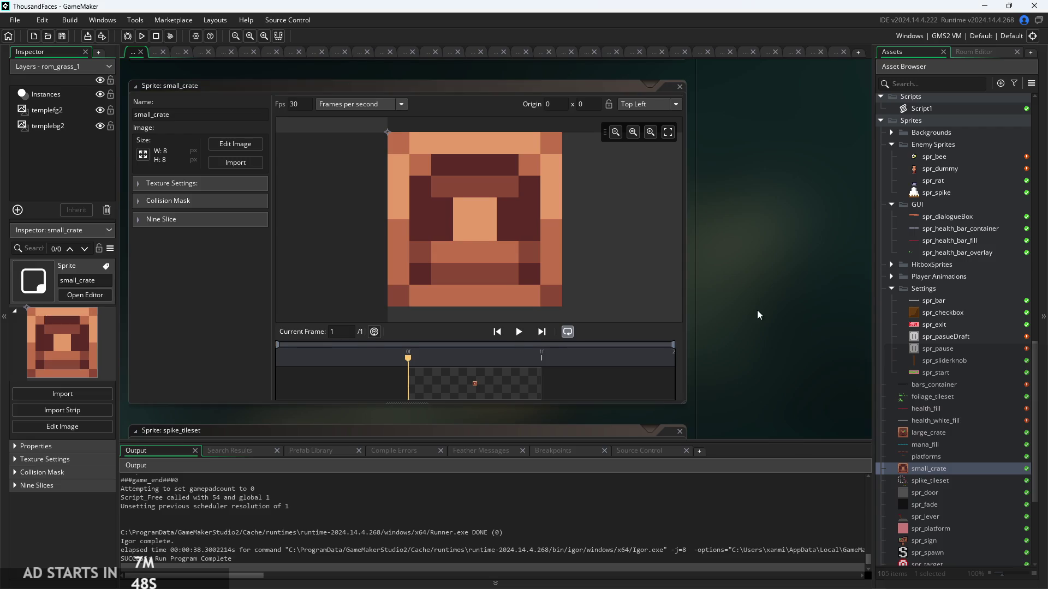
# Pan the workspace, then run the game and press Start.
pyautogui.moveTo(758, 316); pyautogui.dragTo(740, 302)
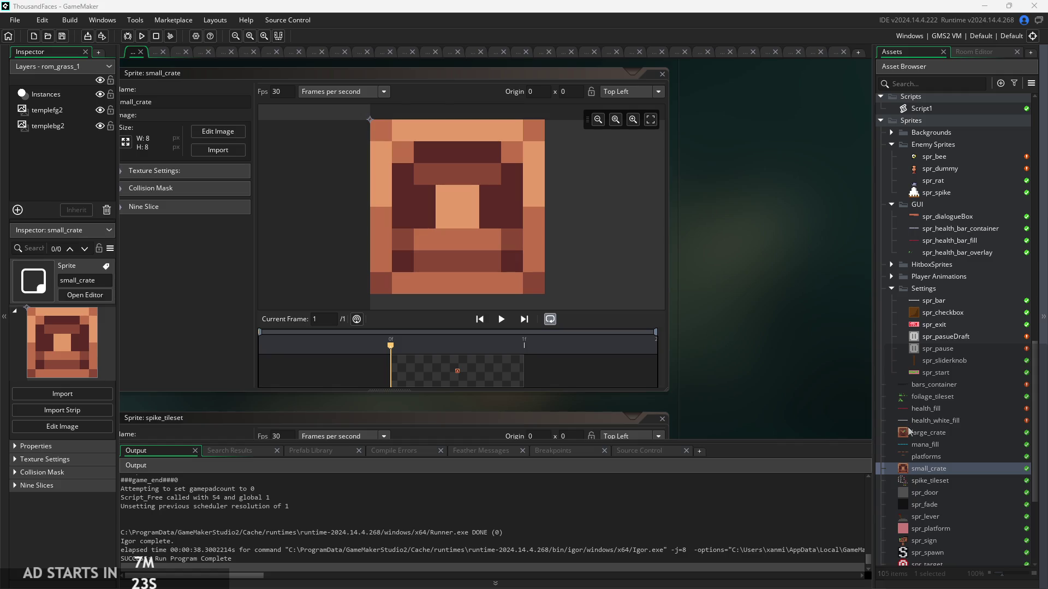
pyautogui.click(142, 36)
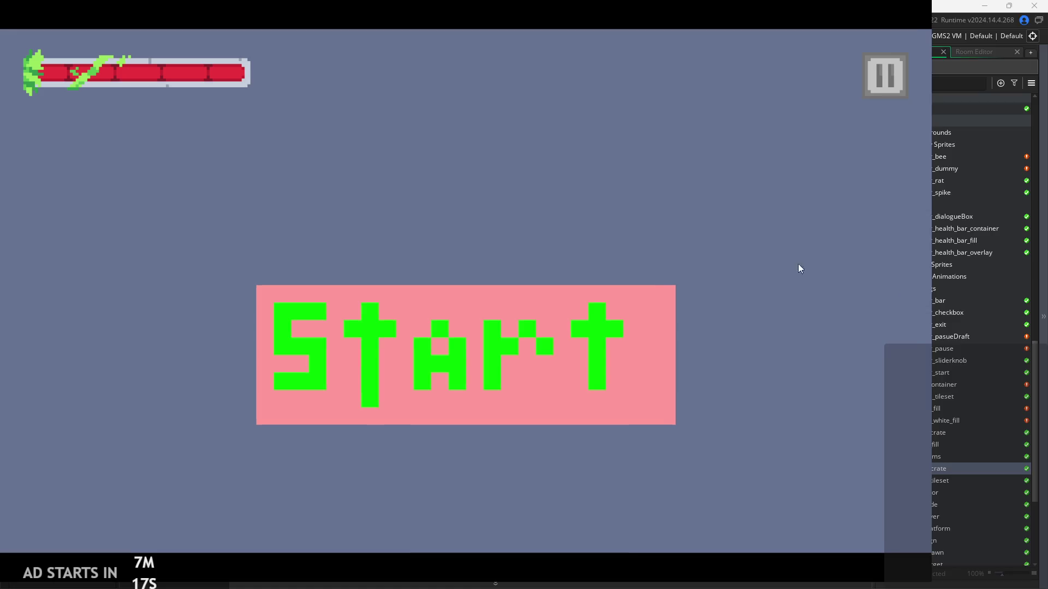
pyautogui.click(589, 354)
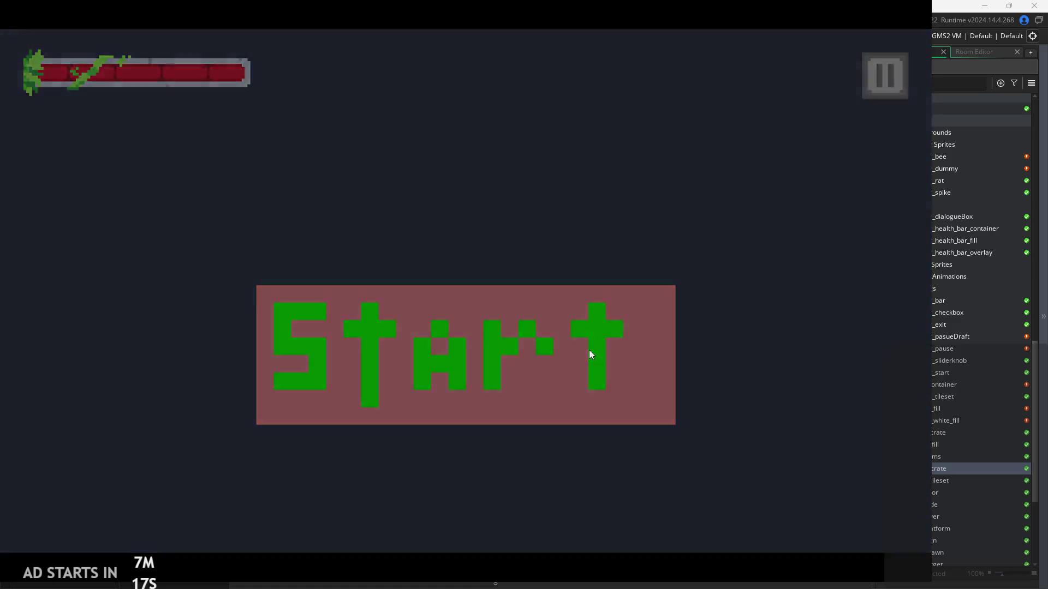
# Jump the character onto the upper-right ledge and dash right into the next room.
pyautogui.press('Right')
pyautogui.press('space')
pyautogui.press('space')
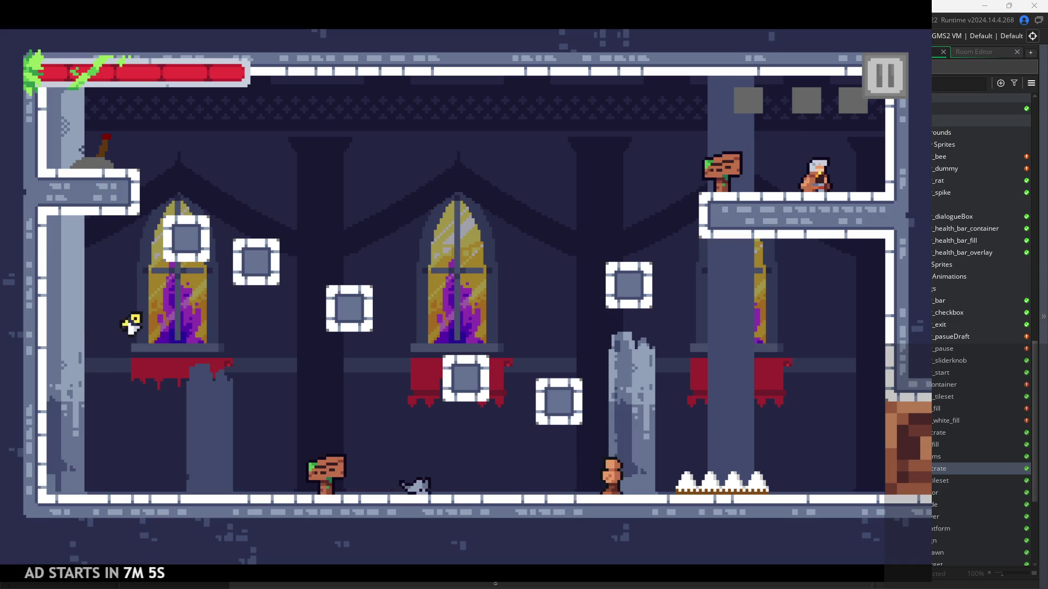
pyautogui.press('Left')
pyautogui.press('Right')
pyautogui.press('Left')
pyautogui.press('space')
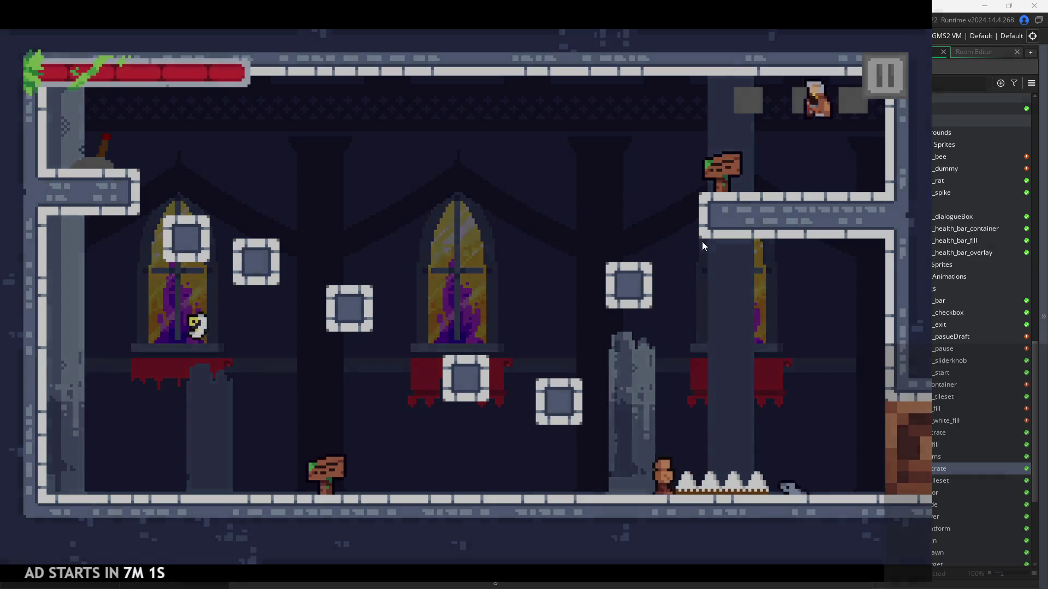
pyautogui.press('Right')
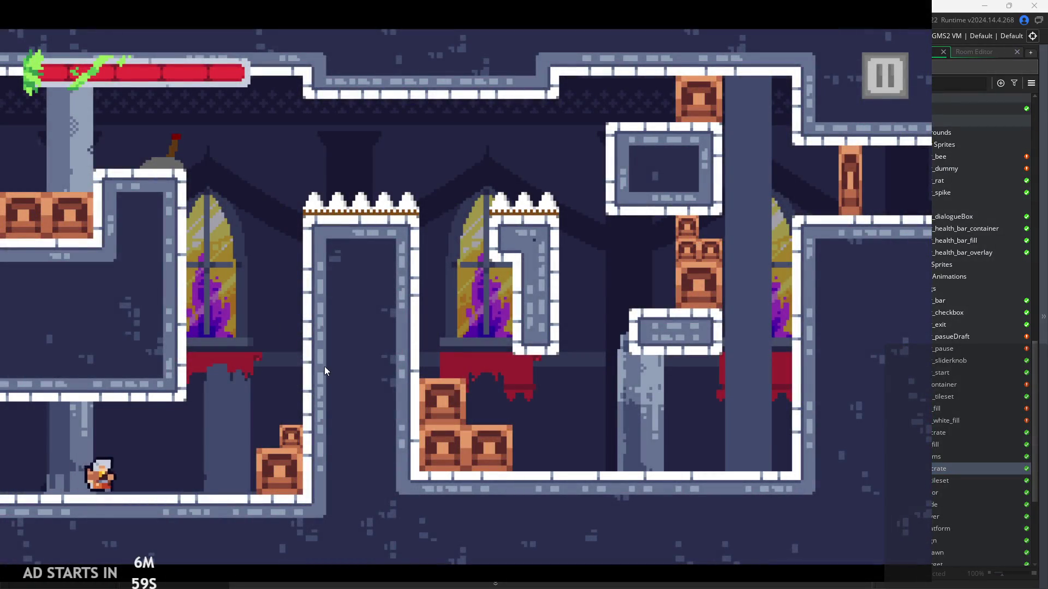
pyautogui.press('Right')
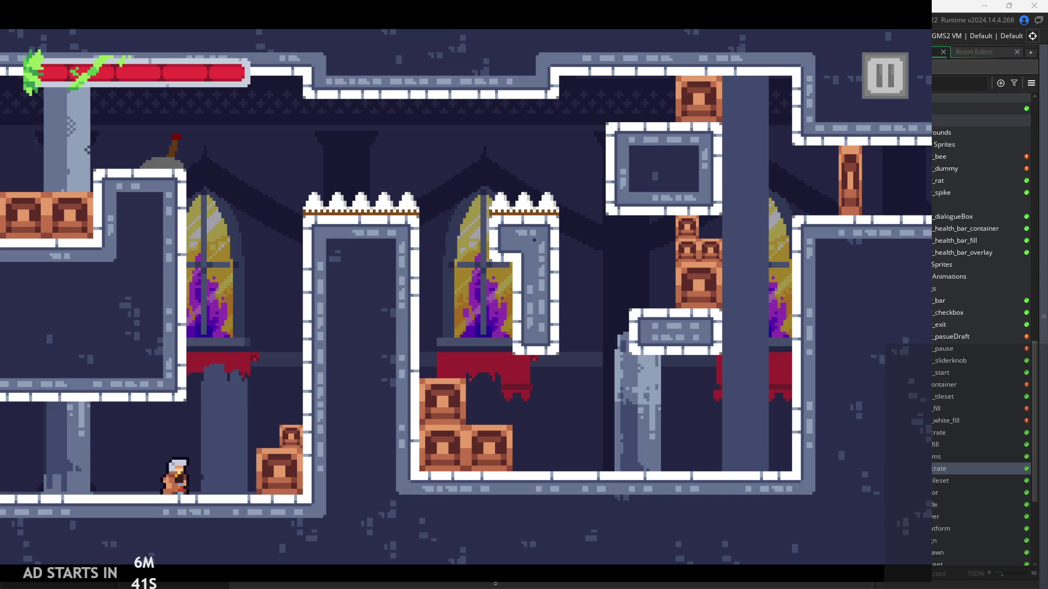
# Jump against the right wall, drop back down, and hop between the floor and crates.
pyautogui.press('Right')
pyautogui.press('space')
pyautogui.press('Left')
pyautogui.press('space')
pyautogui.press('Right')
pyautogui.press('space')
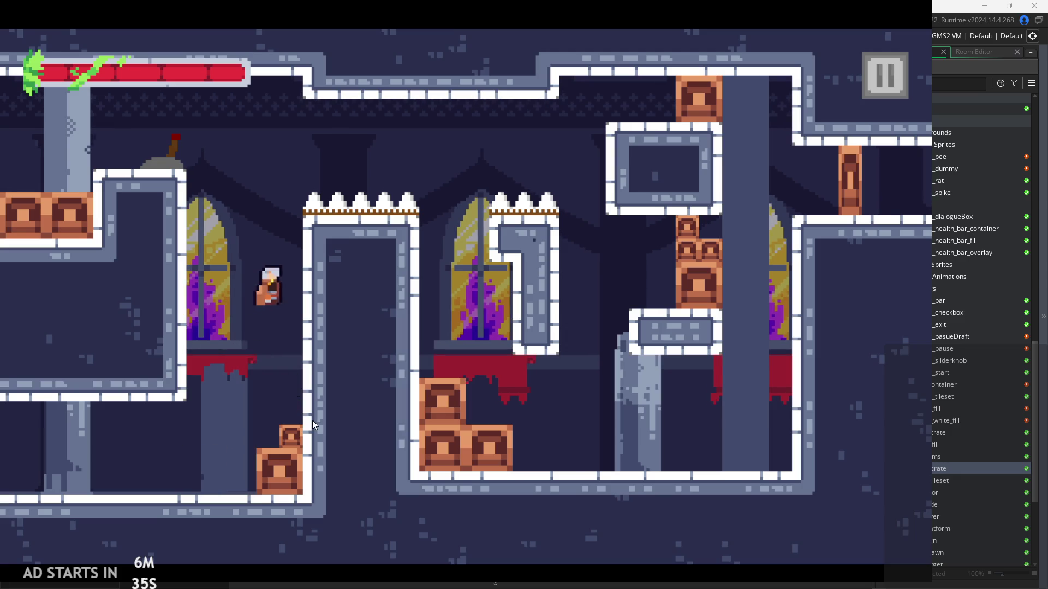
# Wall-jump onto the upper-left ledge and dash right through the air.
pyautogui.press('Left')
pyautogui.press('space')
pyautogui.press('Left')
pyautogui.press('Right')
pyautogui.press('space')
# Jump from the upper-left platform onto the crates and take a screenshot of most of the screen.
pyautogui.press('Left')
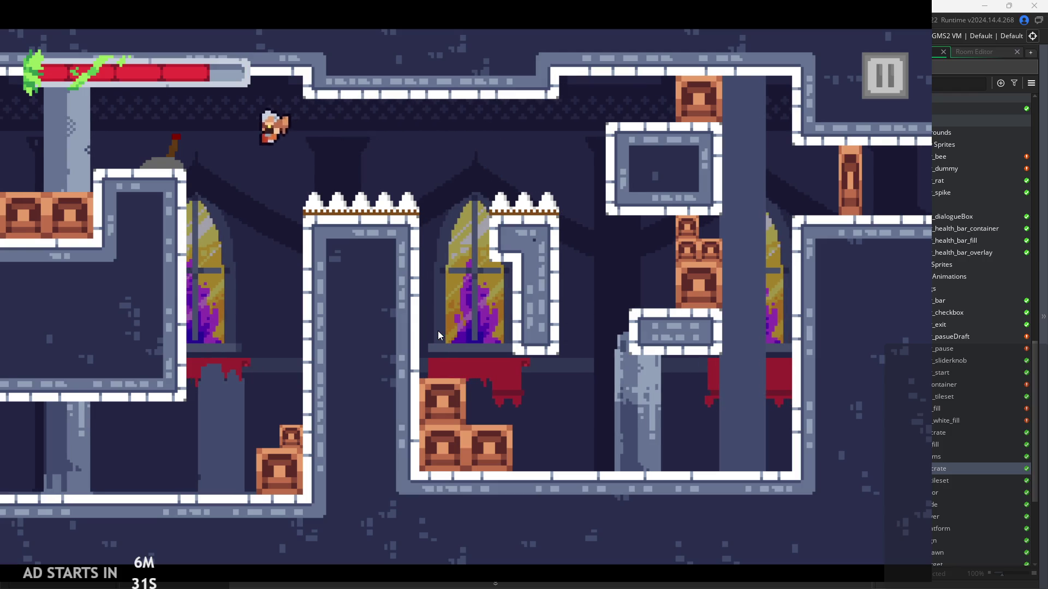
pyautogui.press('Right')
pyautogui.press('space')
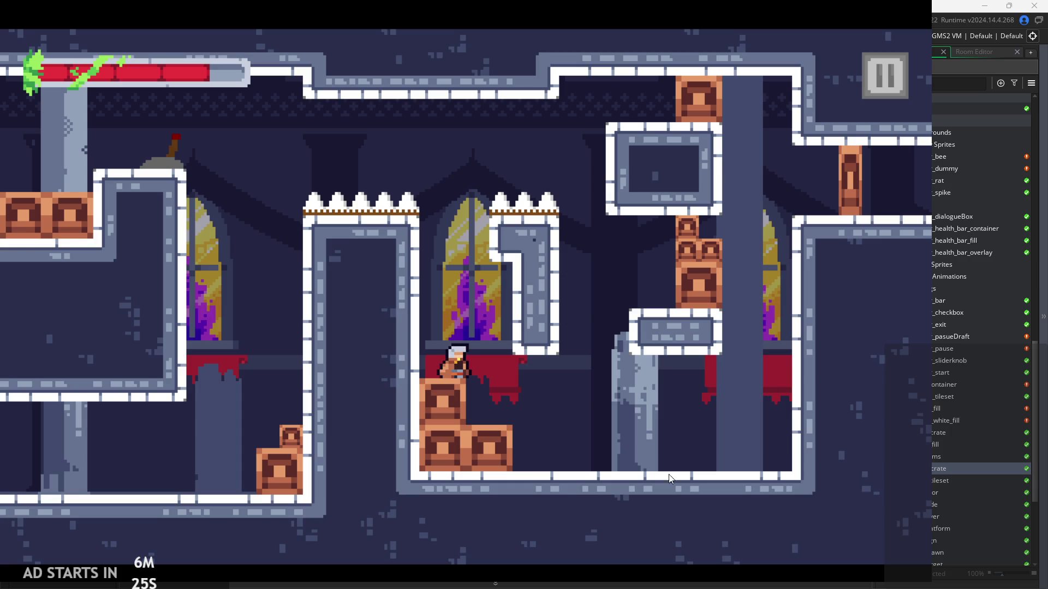
pyautogui.press('Right')
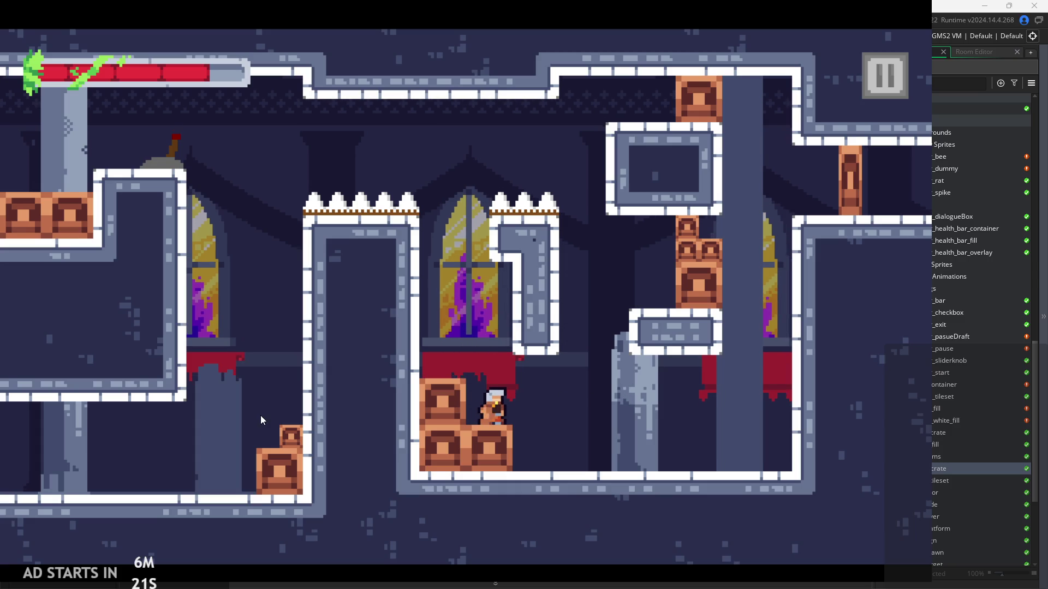
pyautogui.press('Escape')
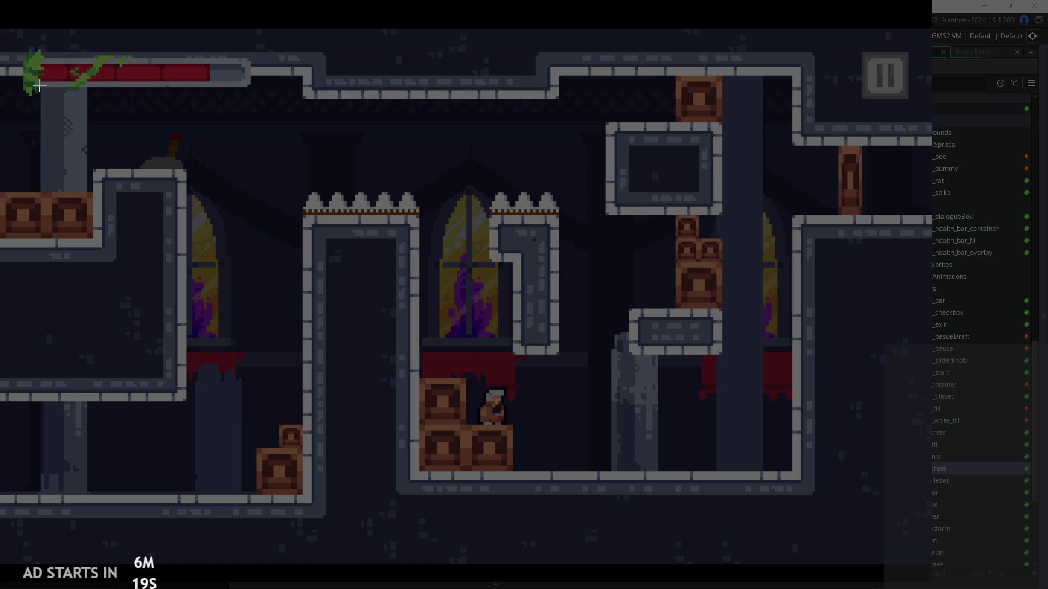
pyautogui.moveTo(2, 26)
pyautogui.mouseDown()
pyautogui.moveTo(695, 582)
pyautogui.moveTo(934, 585)
pyautogui.mouseUp()
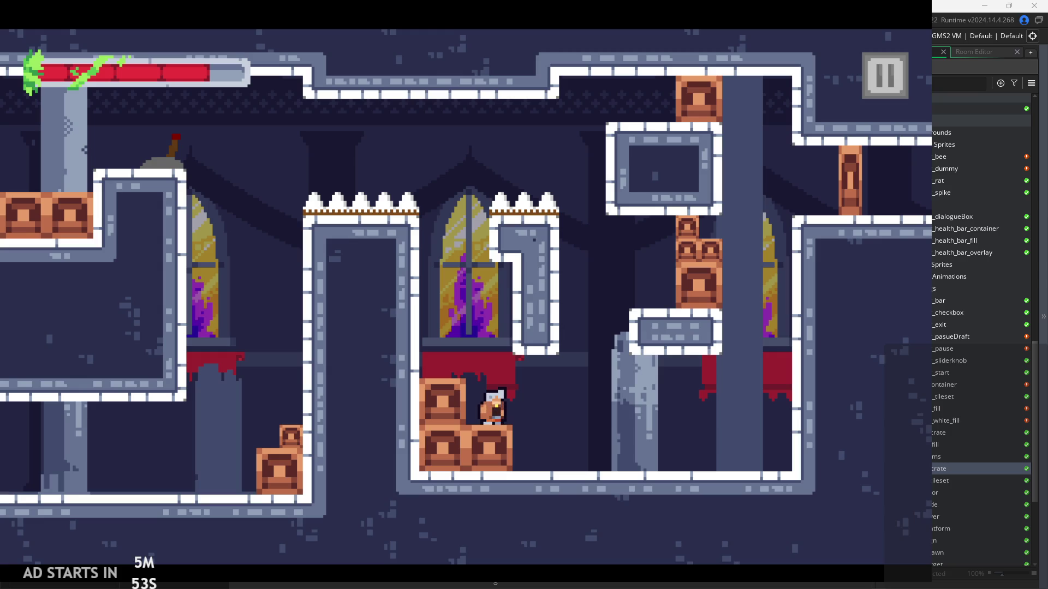
# Drop off the crates, jump onto the window ledge, and climb to the upper-left ledge.
pyautogui.press('Right')
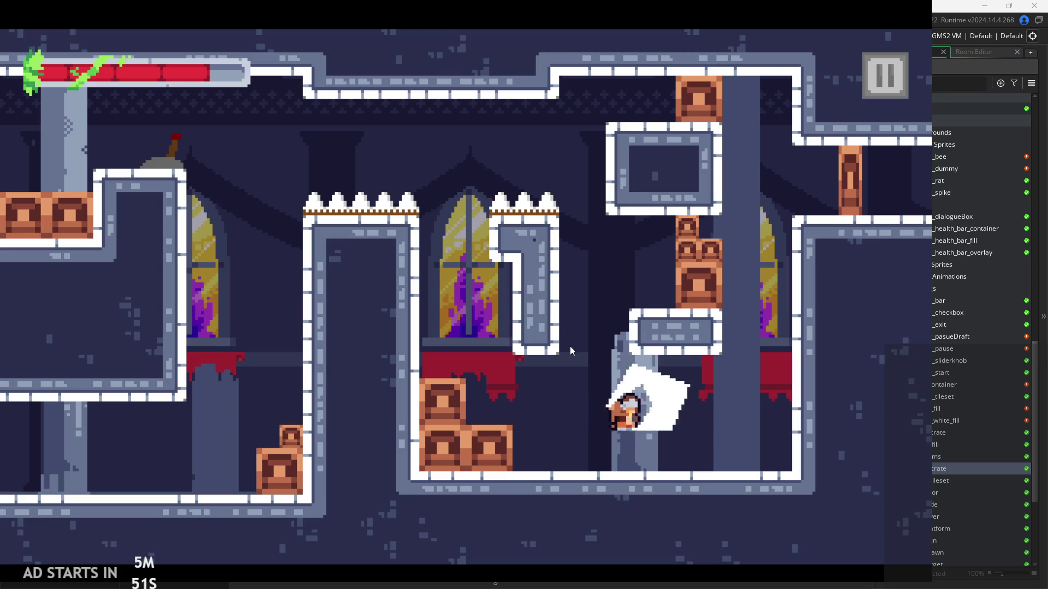
pyautogui.press('Left')
pyautogui.press('space')
pyautogui.press('space')
pyautogui.press('space')
pyautogui.press('space')
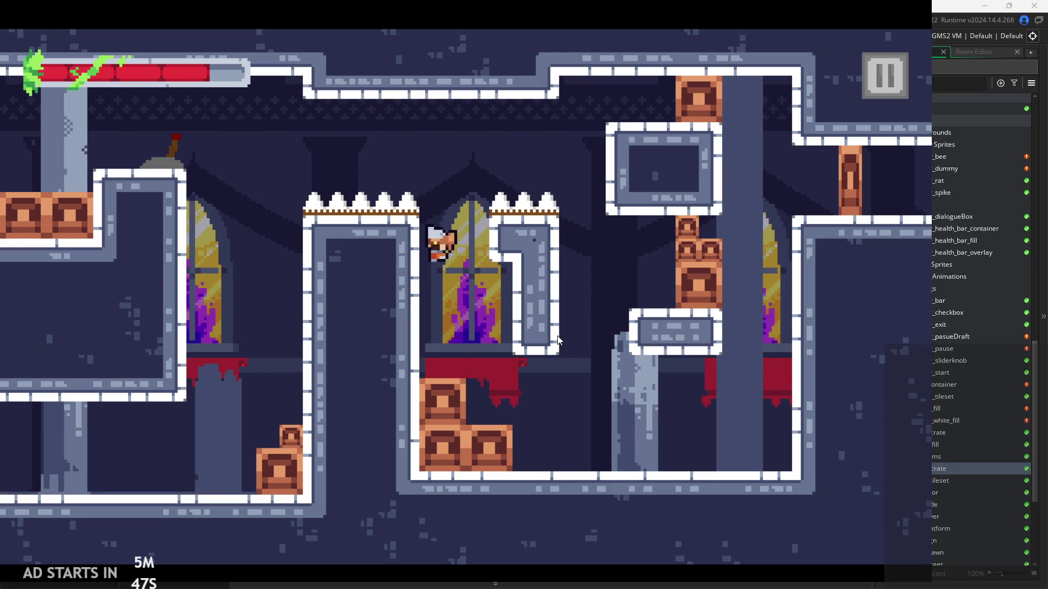
pyautogui.press('space')
pyautogui.press('Left')
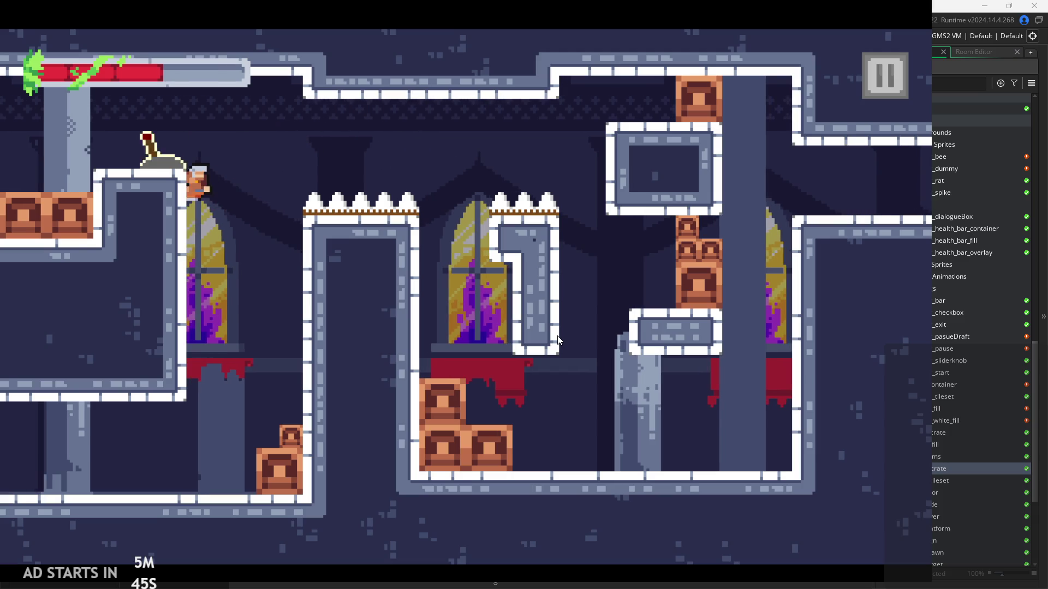
pyautogui.press('space')
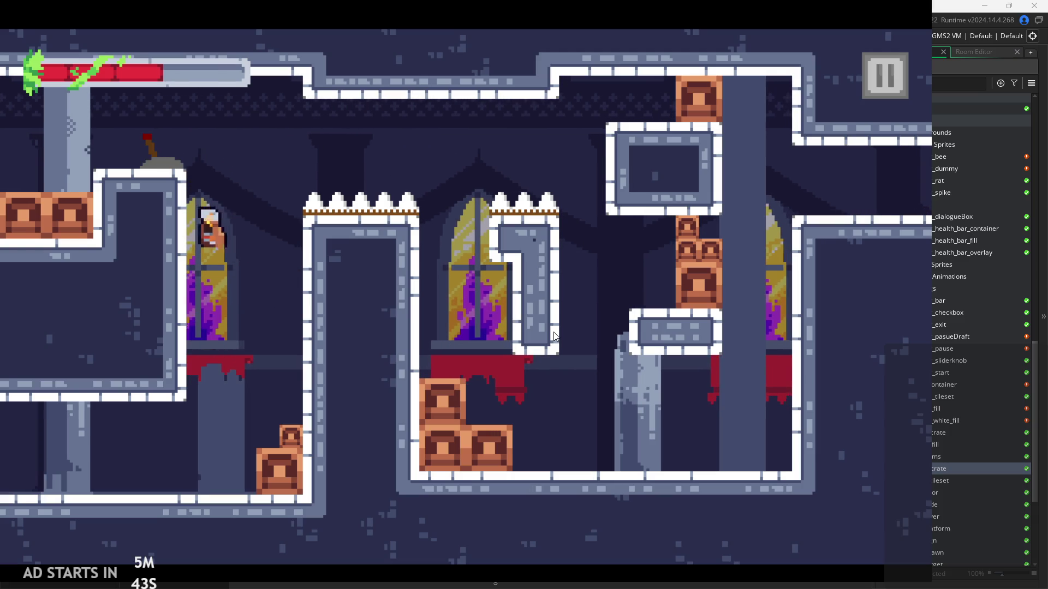
pyautogui.press('Right')
# Wall-jump up past the spikes from the window ledge, then drop back to the floor.
pyautogui.press('Right')
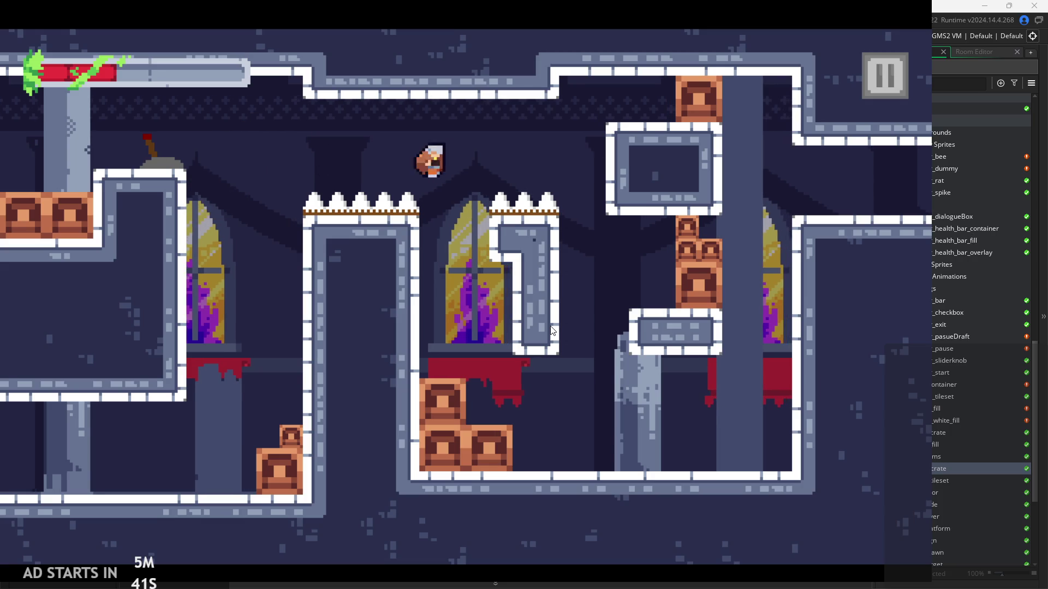
pyautogui.press('space')
pyautogui.press('Left')
pyautogui.press('space')
pyautogui.press('Left')
pyautogui.press('space')
pyautogui.press('Right')
pyautogui.press('Left')
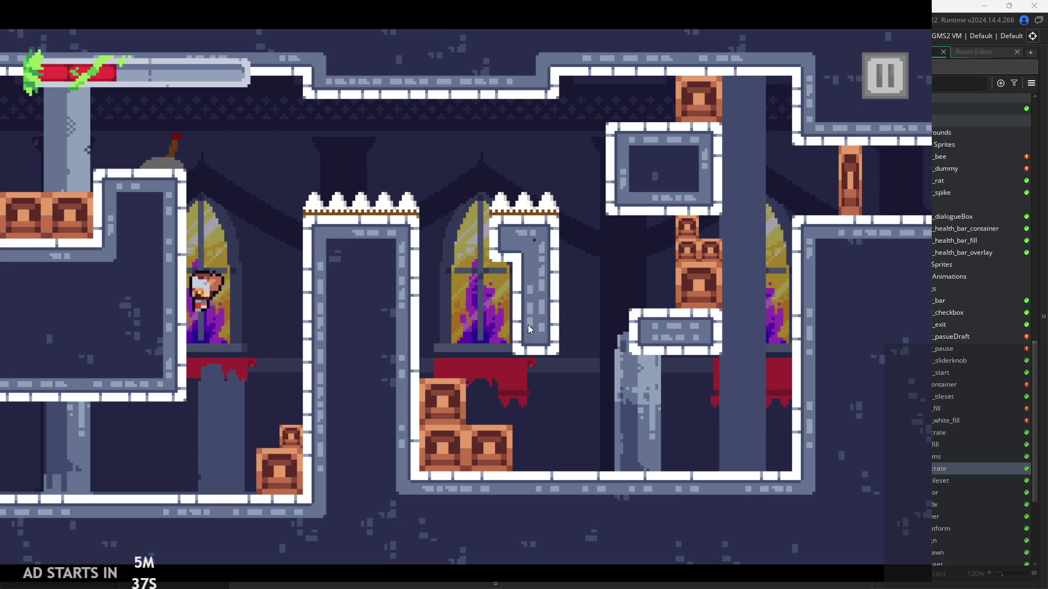
pyautogui.press('space')
pyautogui.press('Left')
# Jump up to the stained-glass window and wall-jump back onto its ledge.
pyautogui.press('Right')
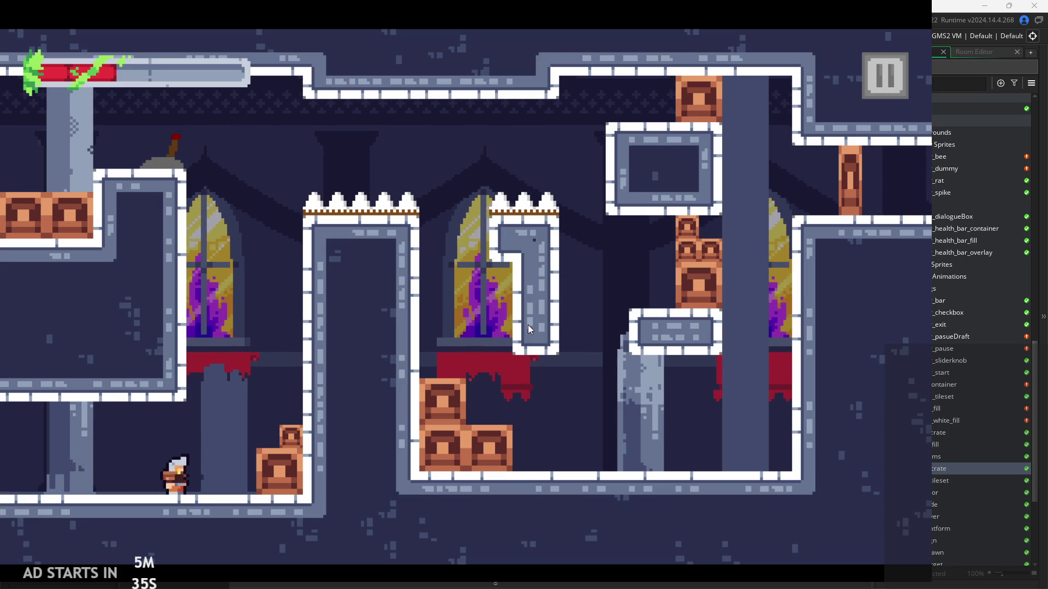
pyautogui.press('space')
pyautogui.press('Left')
pyautogui.press('space')
pyautogui.press('Right')
pyautogui.press('Left')
pyautogui.press('Right')
pyautogui.press('Left')
pyautogui.press('space')
pyautogui.press('space')
pyautogui.press('Right')
pyautogui.press('Left')
# Climb onto the left wall top and dash right over the spikes.
pyautogui.press('Right')
pyautogui.press('space')
pyautogui.press('Left')
pyautogui.press('space')
pyautogui.press('Right')
pyautogui.press('Left')
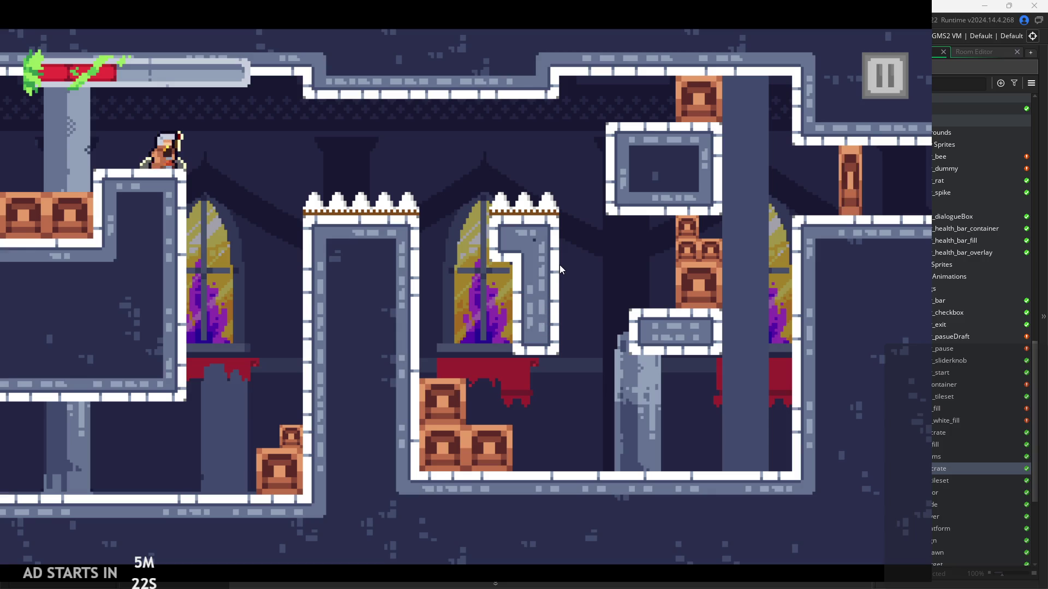
pyautogui.press('Right')
pyautogui.press('space')
pyautogui.press('Left')
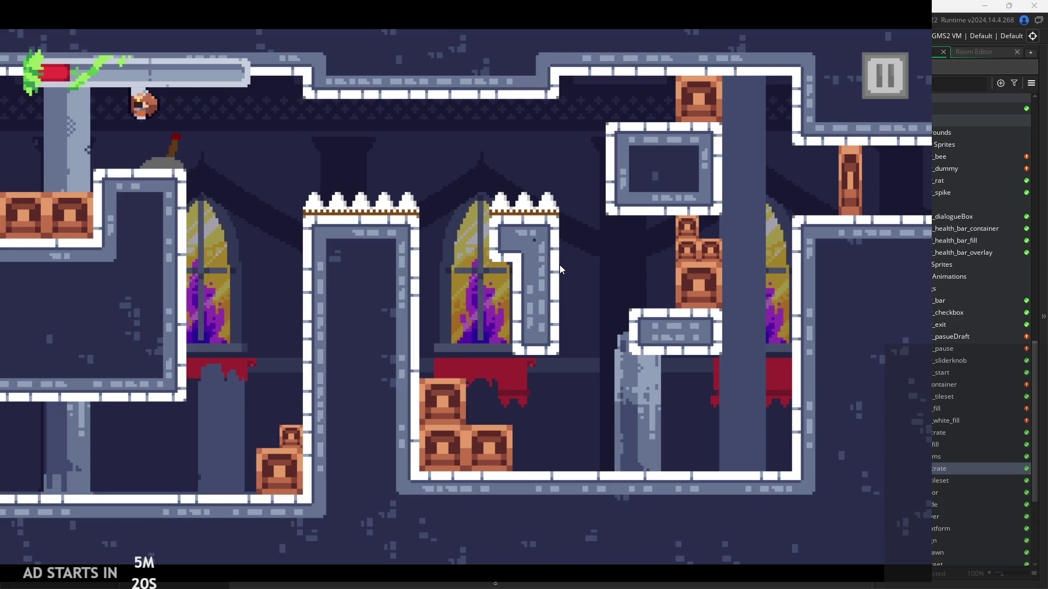
# Drop past the spikes to the red ledge and wall-jump up onto the right-side ledge.
pyautogui.press('Right')
pyautogui.press('space')
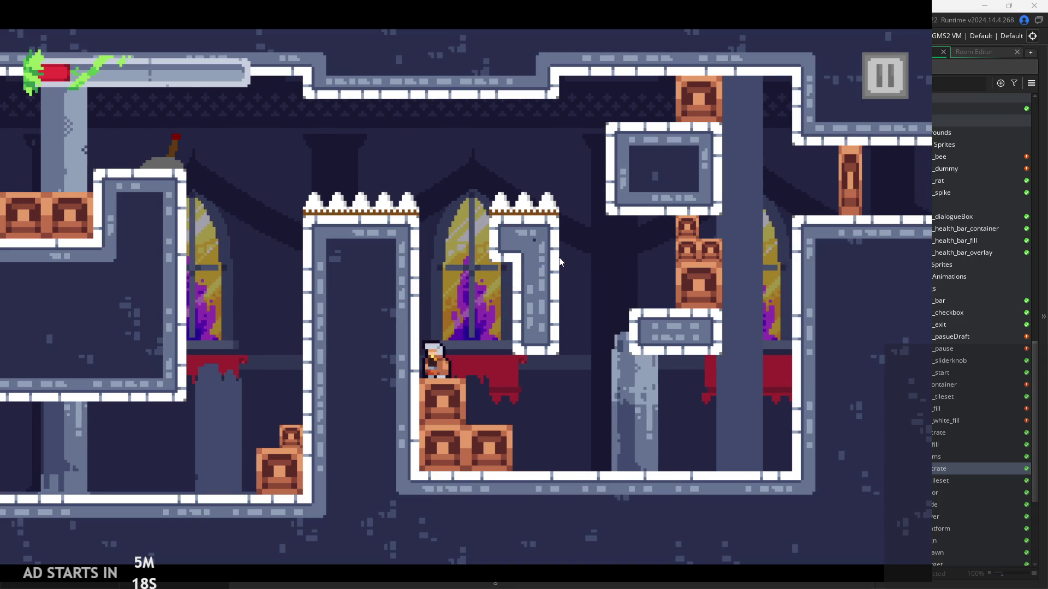
pyautogui.press('Right')
pyautogui.press('space')
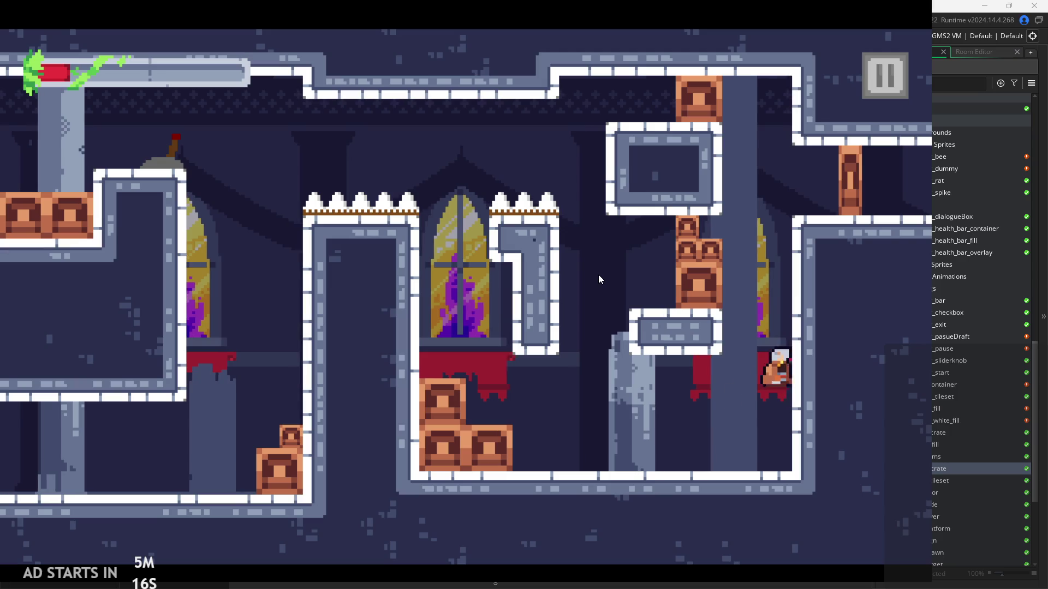
pyautogui.press('space')
pyautogui.press('Right')
pyautogui.press('space')
# Test hopping off and landing back on the red ledge.
pyautogui.press('Left')
pyautogui.press('space')
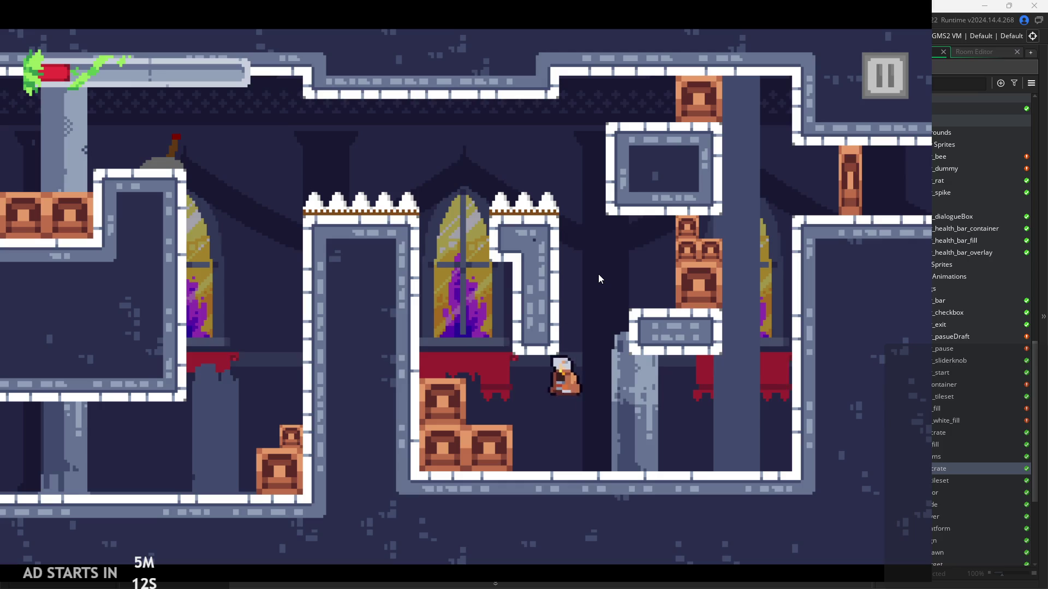
pyautogui.press('Left')
pyautogui.press('space')
pyautogui.press('Right')
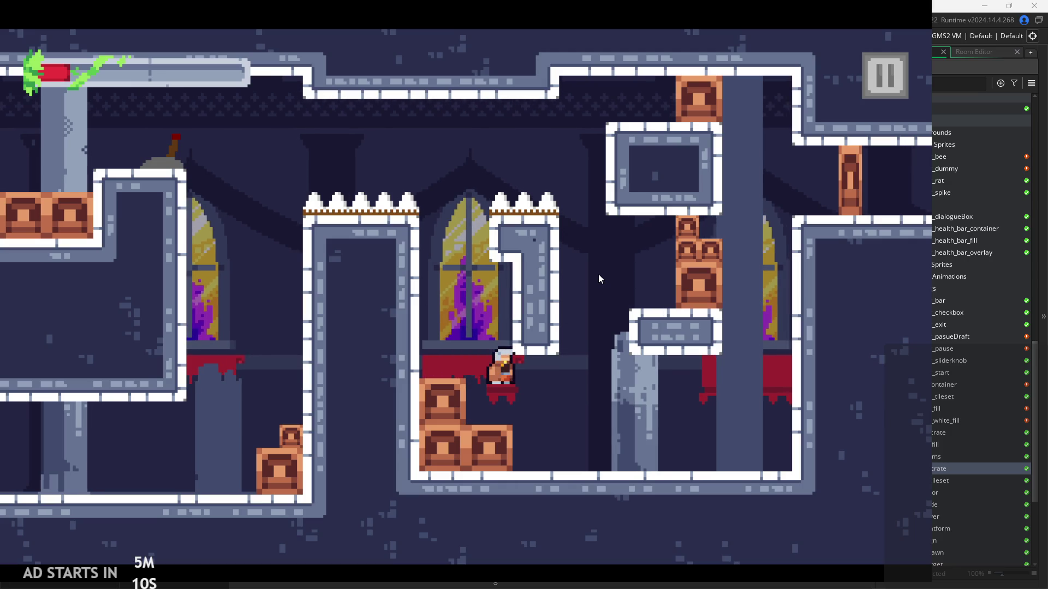
pyautogui.press('Left')
pyautogui.press('space')
pyautogui.press('Right')
# Wall-jump across to the pillar and up off the crate stack.
pyautogui.press('Left')
pyautogui.press('space')
pyautogui.press('Right')
pyautogui.press('space')
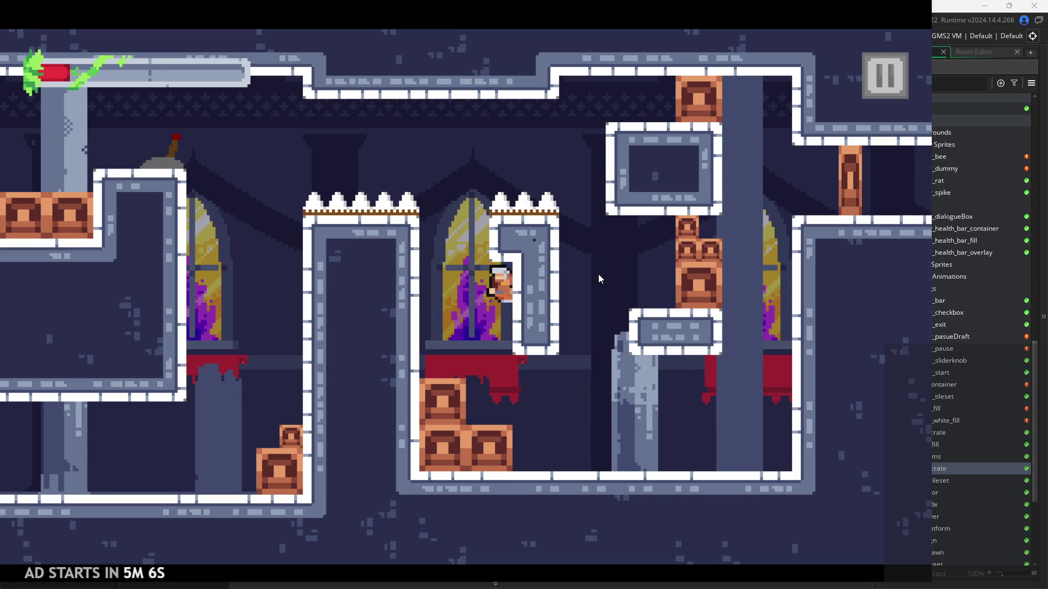
pyautogui.press('Right')
pyautogui.press('space')
pyautogui.press('space')
pyautogui.press('Right')
pyautogui.press('space')
pyautogui.press('Left')
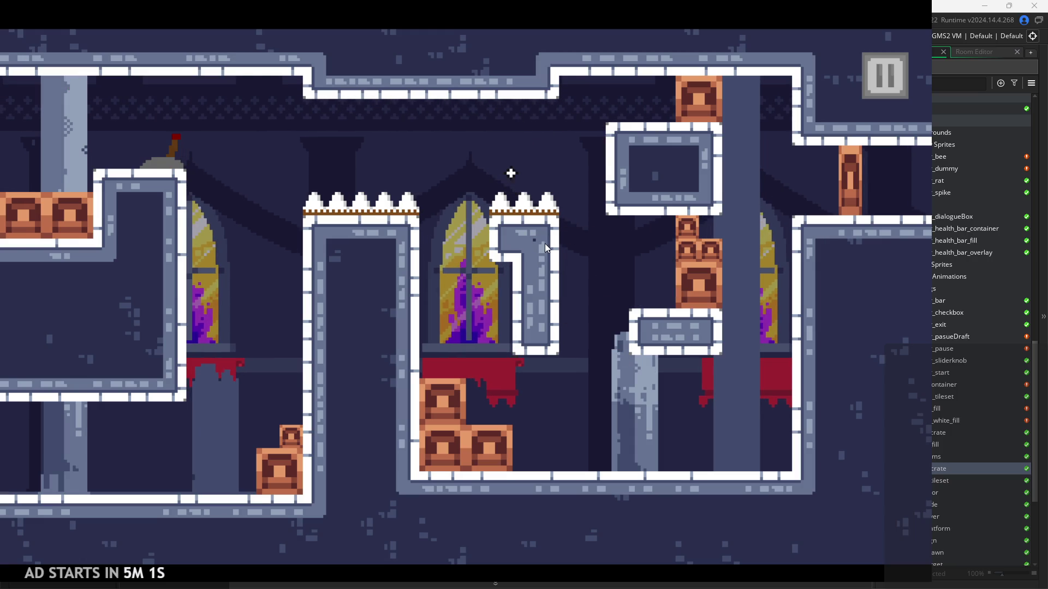
# After respawning, run to the crates and leap up beside the window toward the spikes.
pyautogui.press('Right')
pyautogui.press('space')
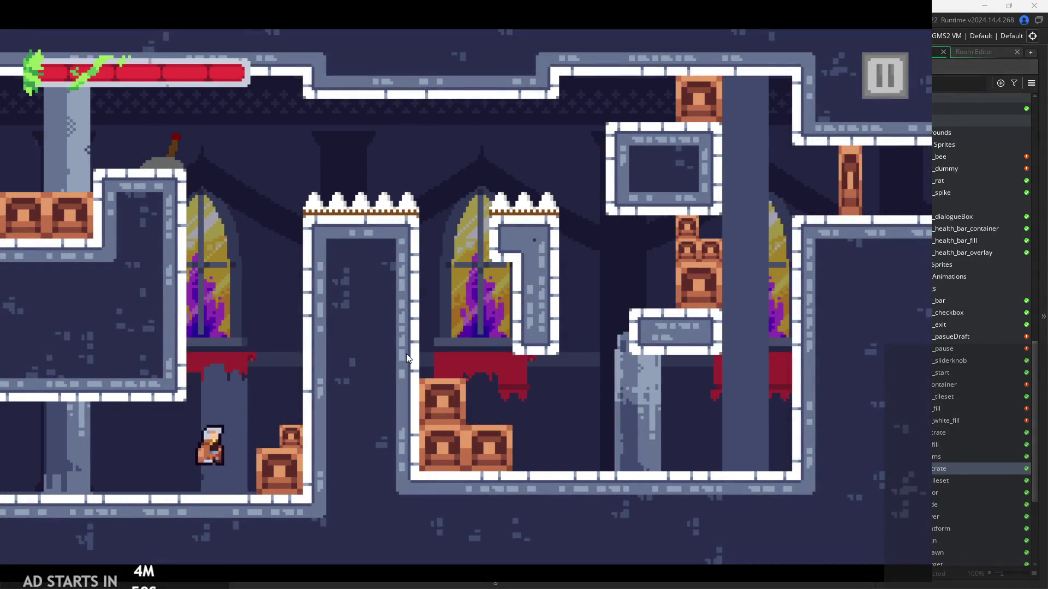
pyautogui.press('space')
pyautogui.press('Left')
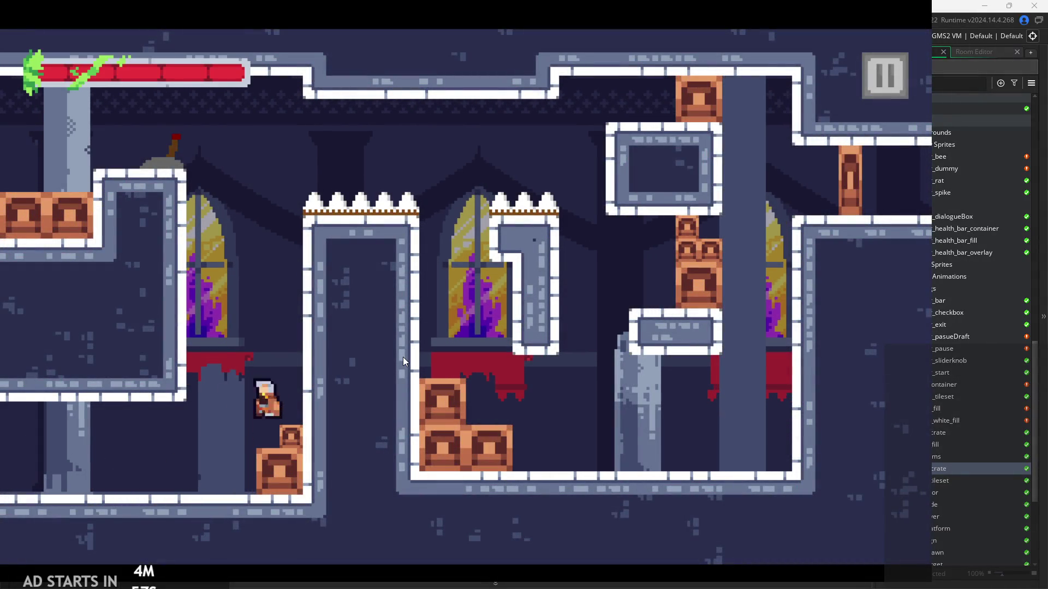
pyautogui.press('space')
pyautogui.press('Left')
pyautogui.press('Right')
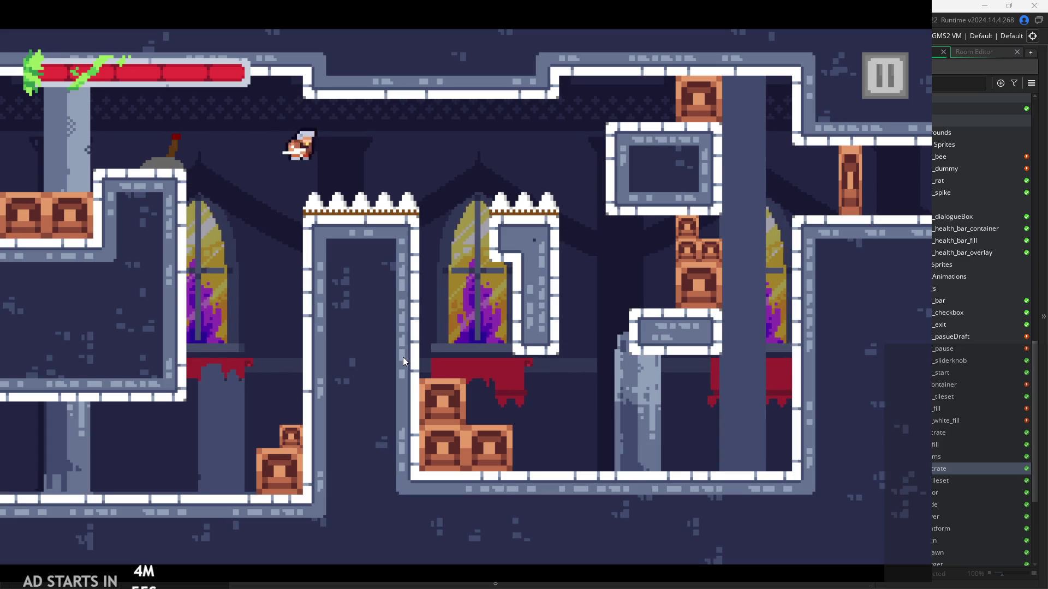
# Drop beside the pillar, cling to the wall, then attack and jump up off the crates.
pyautogui.press('Right')
pyautogui.press('space')
pyautogui.press('space')
pyautogui.press('Right')
pyautogui.press('Left')
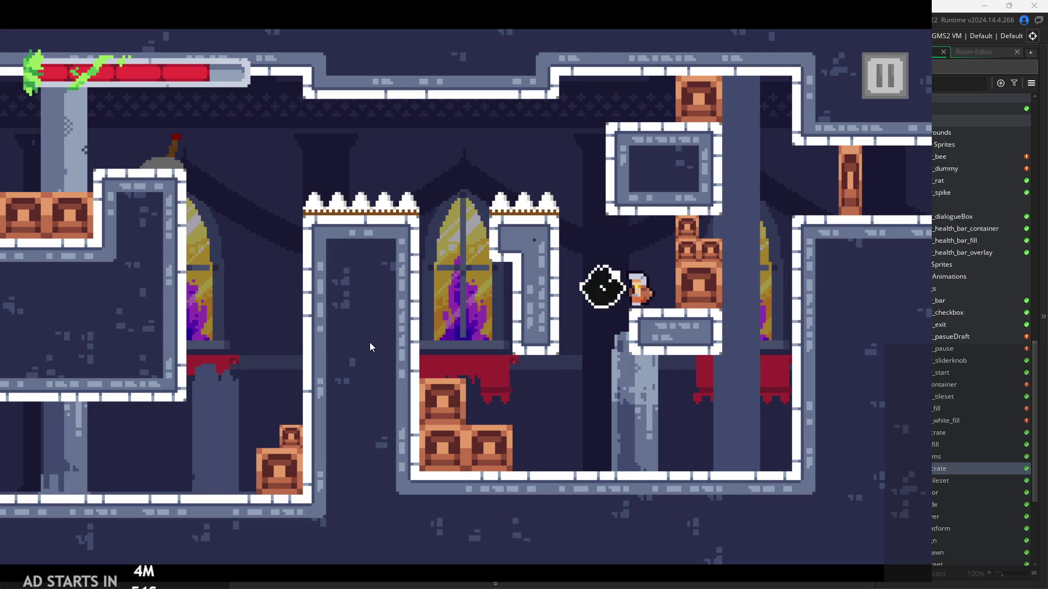
pyautogui.press('Right')
pyautogui.press('Left')
pyautogui.press('Right')
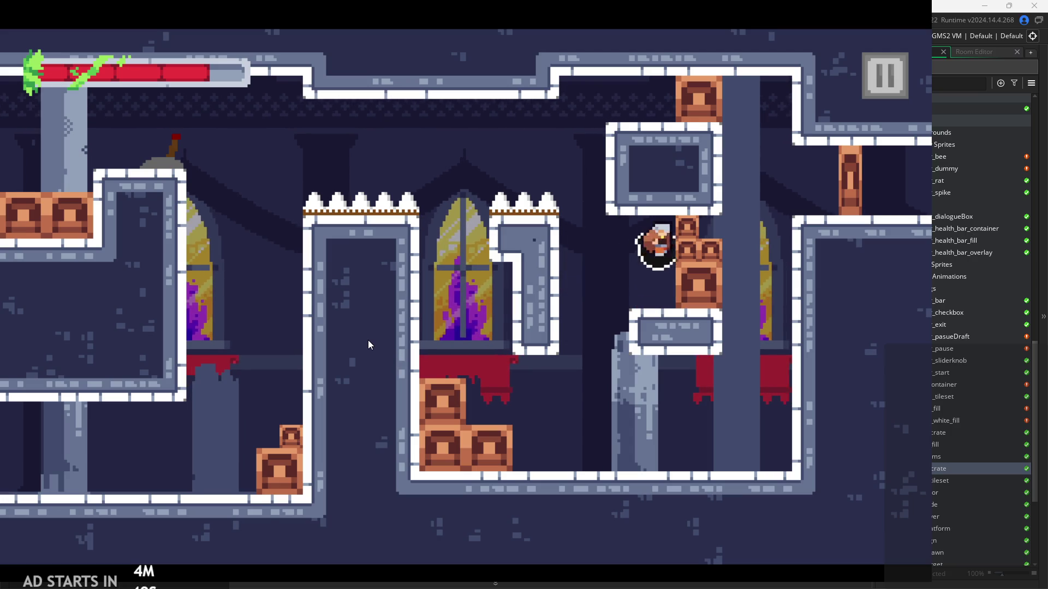
pyautogui.press('Left')
pyautogui.press('space')
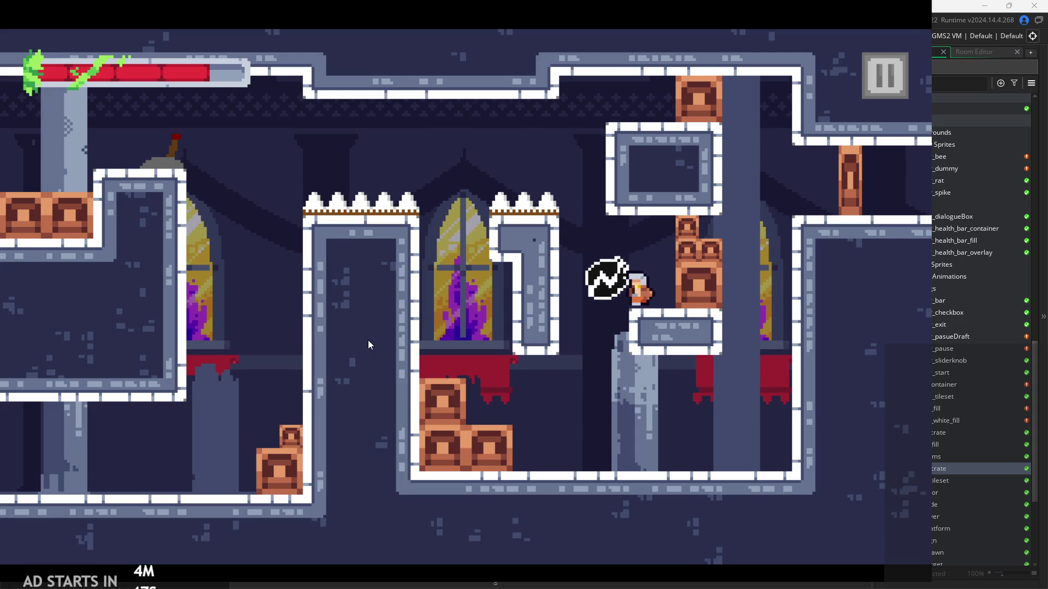
# Escape the exploding bomb, jump against the right wall, and return to the floor.
pyautogui.press('Left')
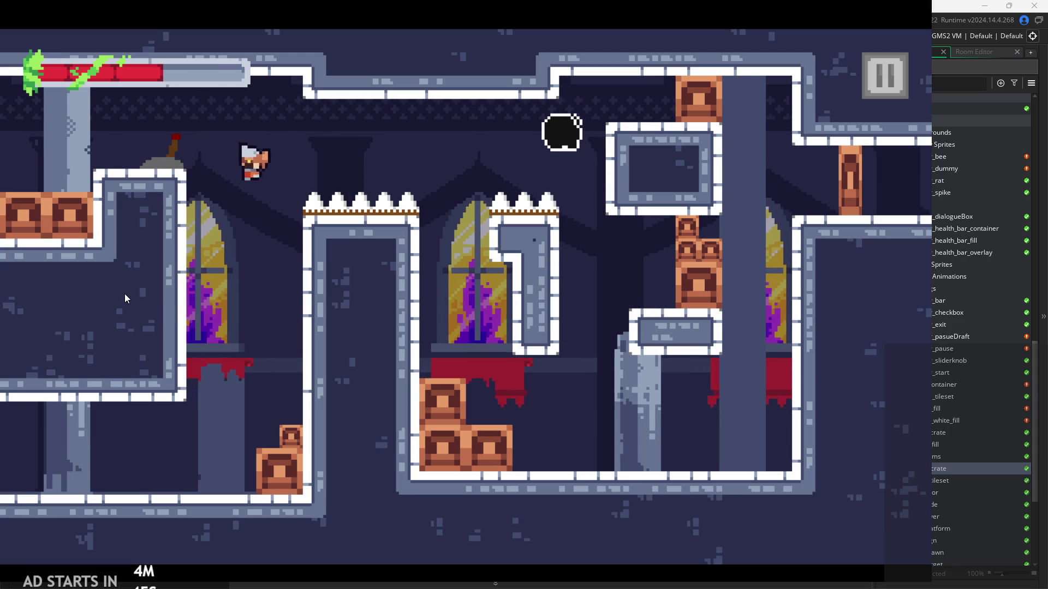
pyautogui.press('space')
pyautogui.press('Right')
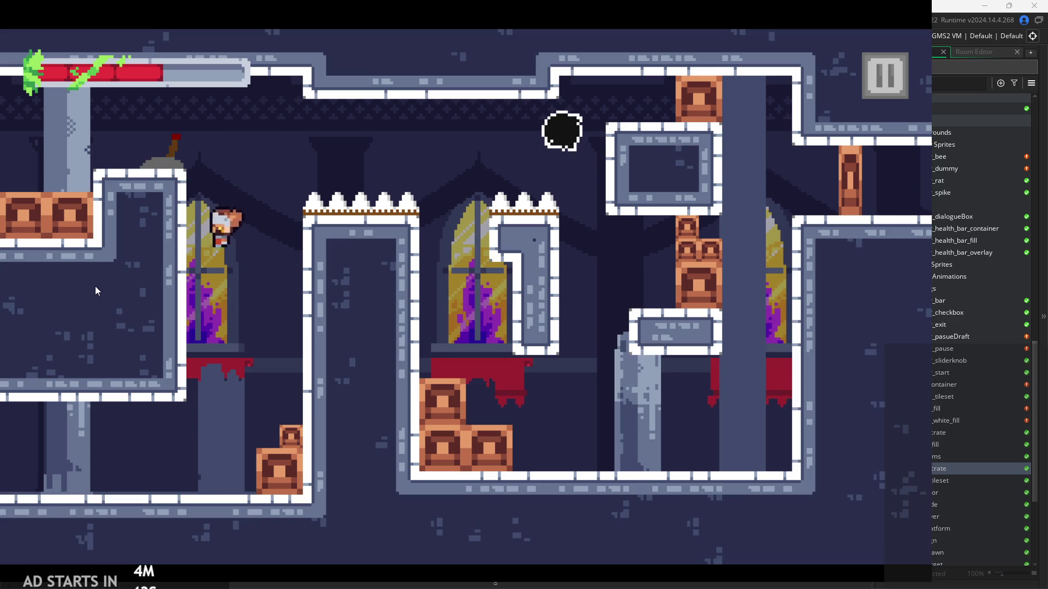
pyautogui.press('Left')
pyautogui.press('space')
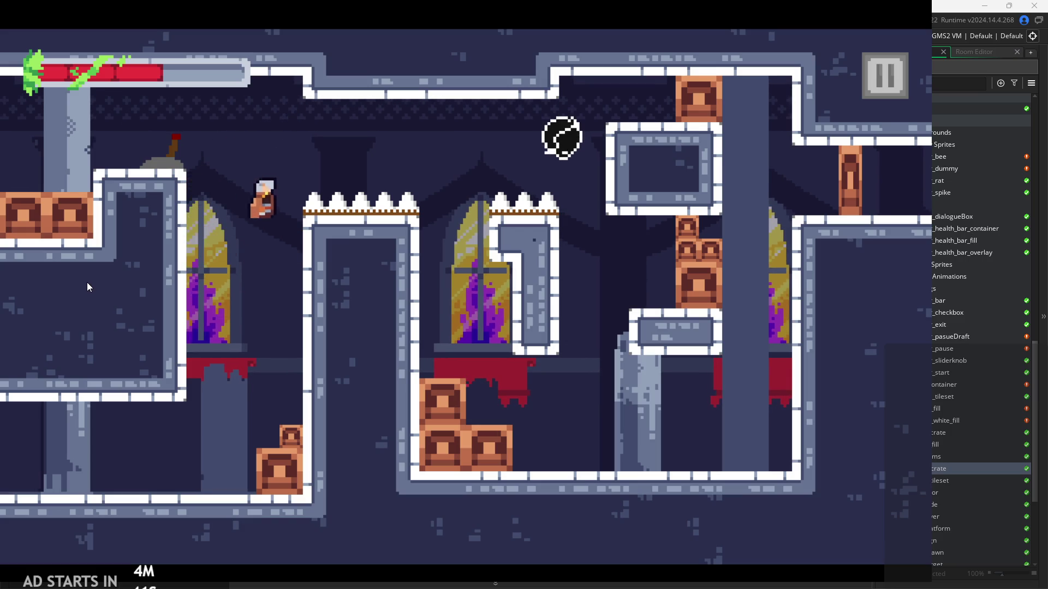
pyautogui.press('Right')
pyautogui.press('space')
pyautogui.press('Left')
pyautogui.press('Right')
pyautogui.press('Left')
# Cling to the left wall and wall-jump the character up it.
pyautogui.press('space')
pyautogui.press('Right')
pyautogui.press('Left')
pyautogui.press('space')
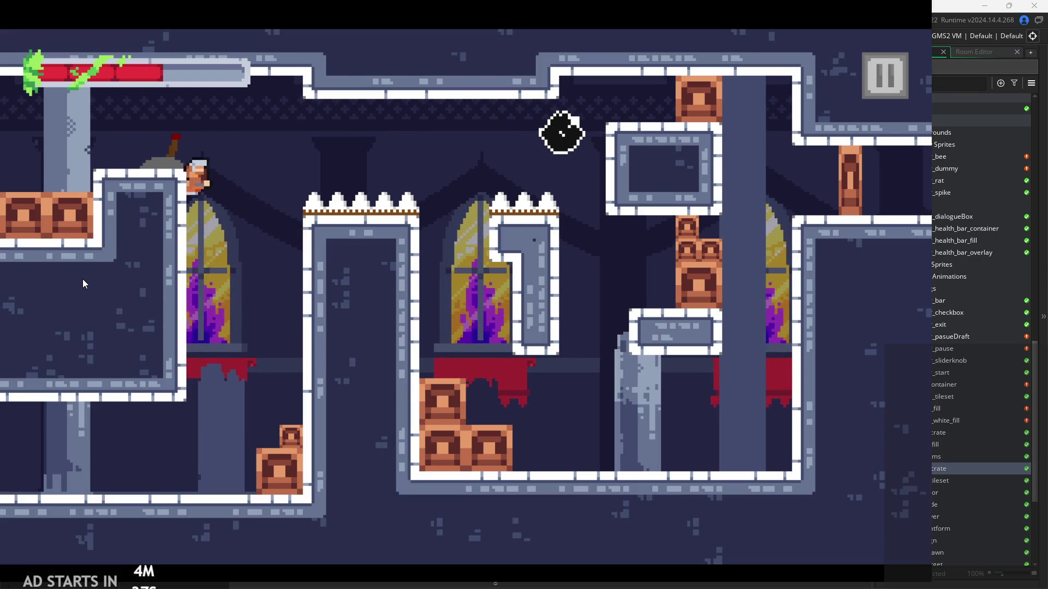
pyautogui.press('space')
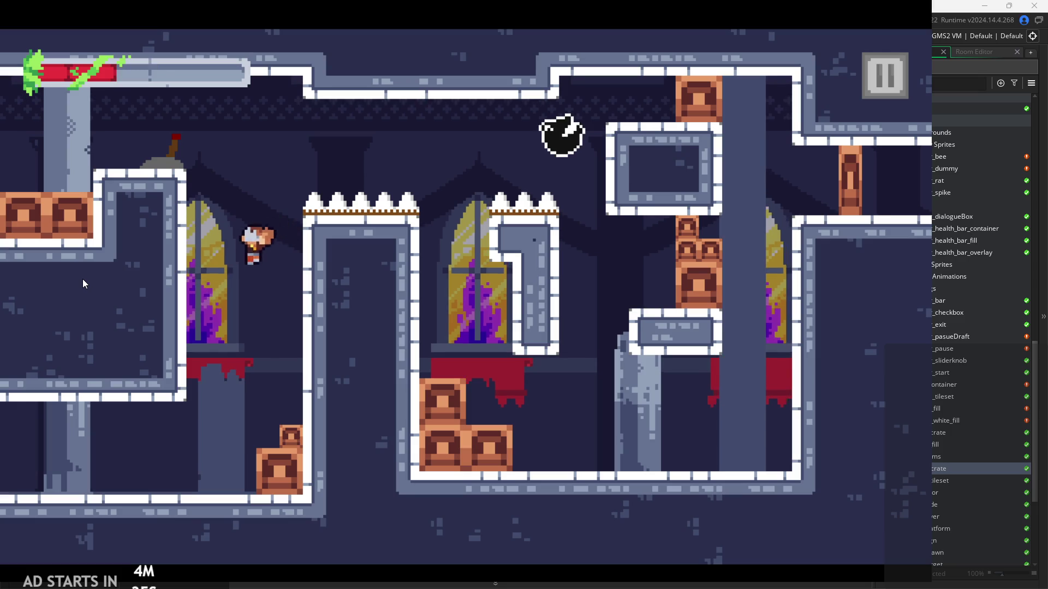
pyautogui.press('Left')
pyautogui.press('space')
pyautogui.press('Left')
# Wall-jump beside the spikes and climb the left wall onto the upper-left platform.
pyautogui.press('space')
pyautogui.press('Right')
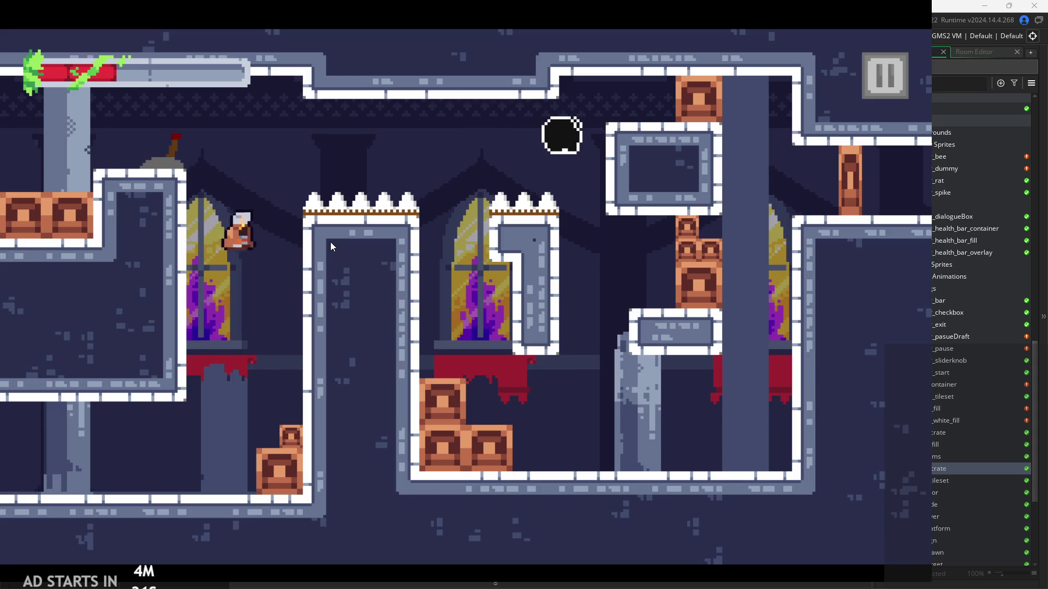
pyautogui.press('Left')
pyautogui.press('space')
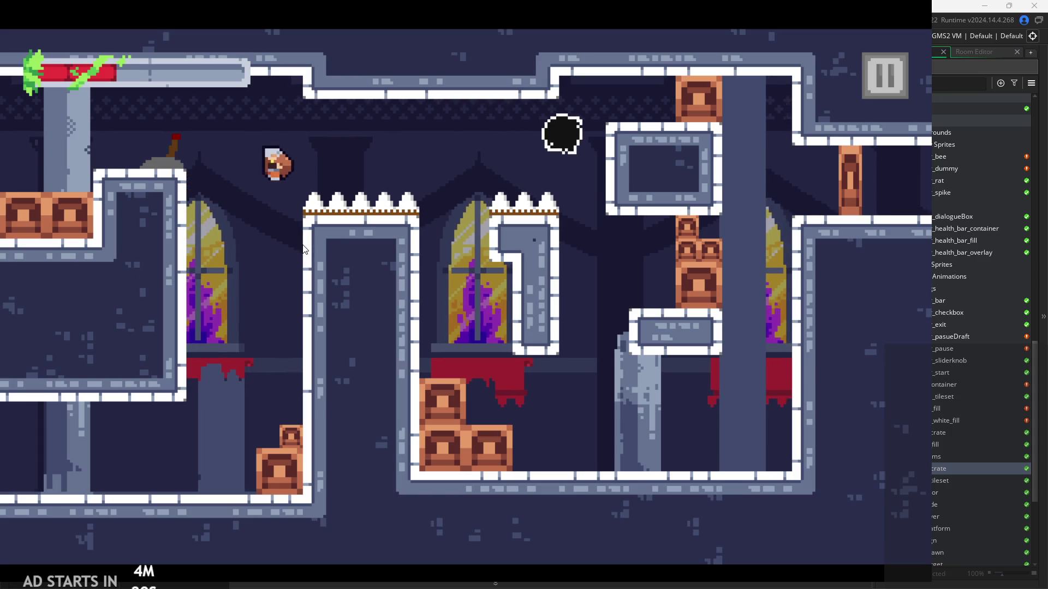
pyautogui.press('Left')
pyautogui.press('space')
pyautogui.press('Left')
pyautogui.press('space')
pyautogui.press('Left')
# Attack from the upper-left platform, run into the spikes, and jump after respawning.
pyautogui.press('x')
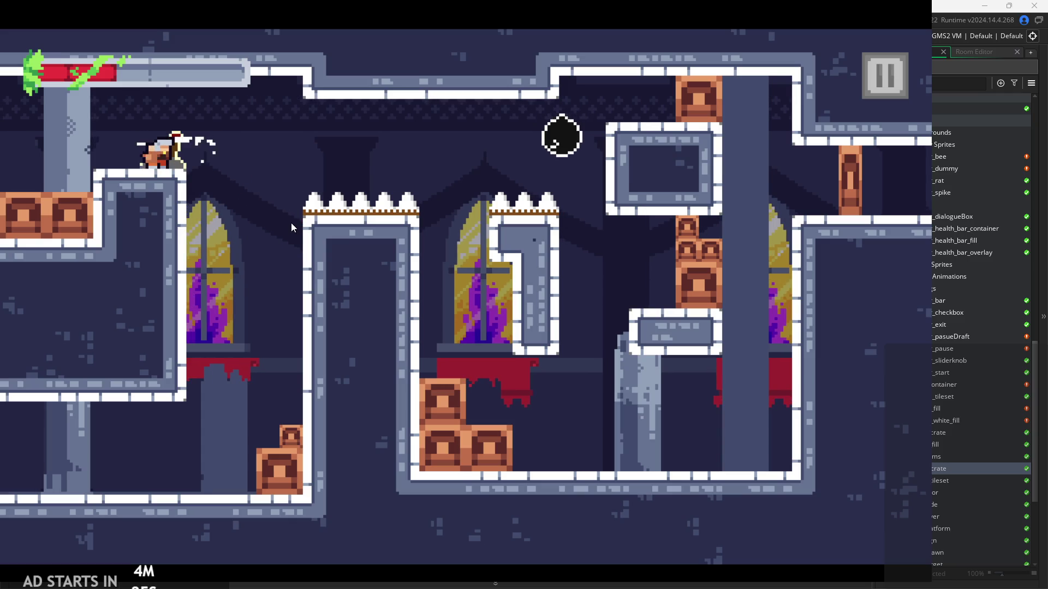
pyautogui.press('Right')
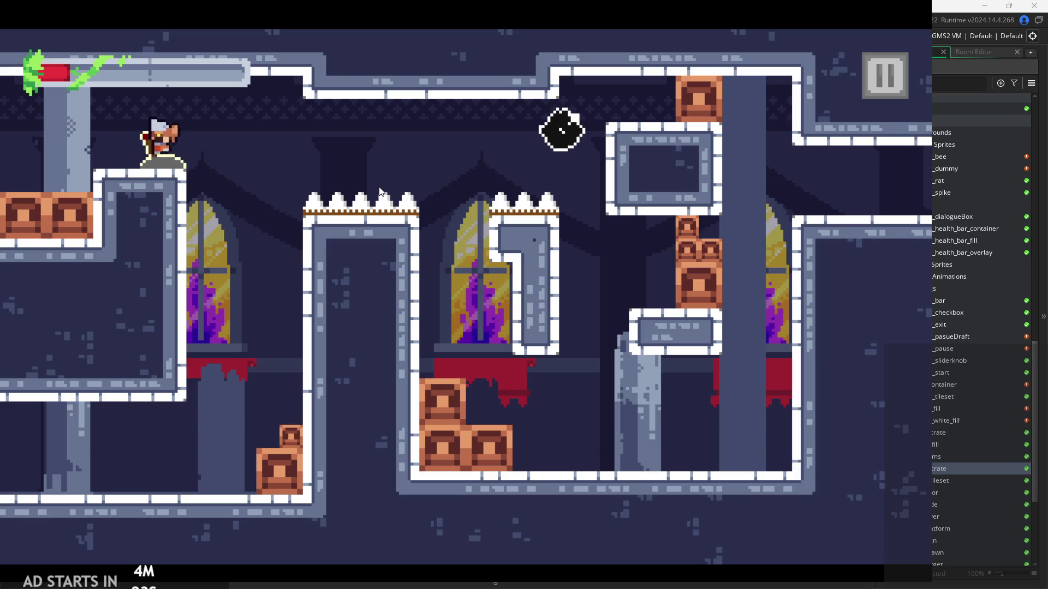
pyautogui.press('Left')
pyautogui.press('Right')
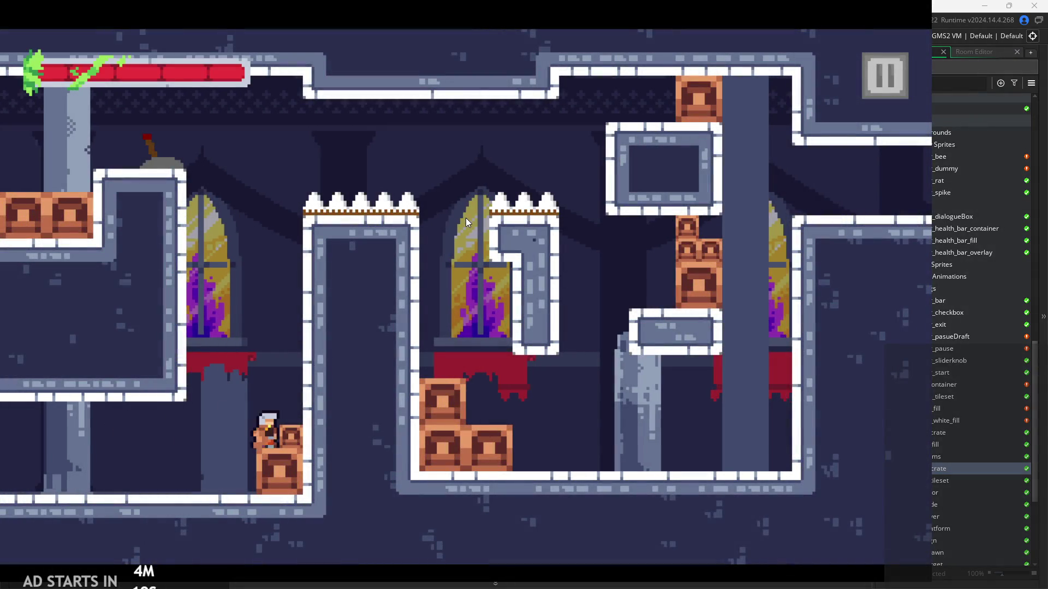
pyautogui.press('space')
pyautogui.press('Right')
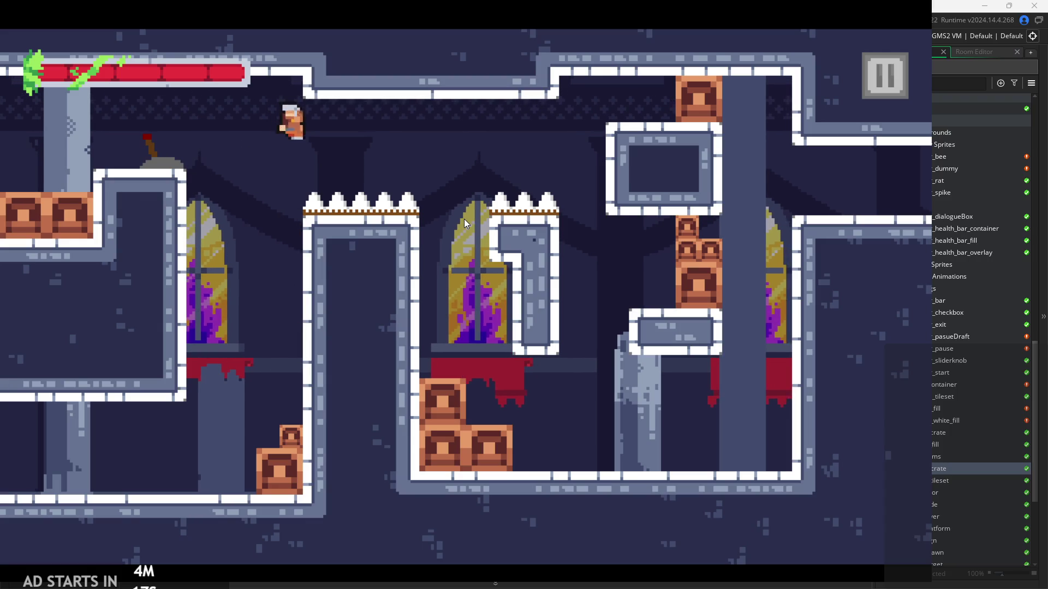
pyautogui.press('Right')
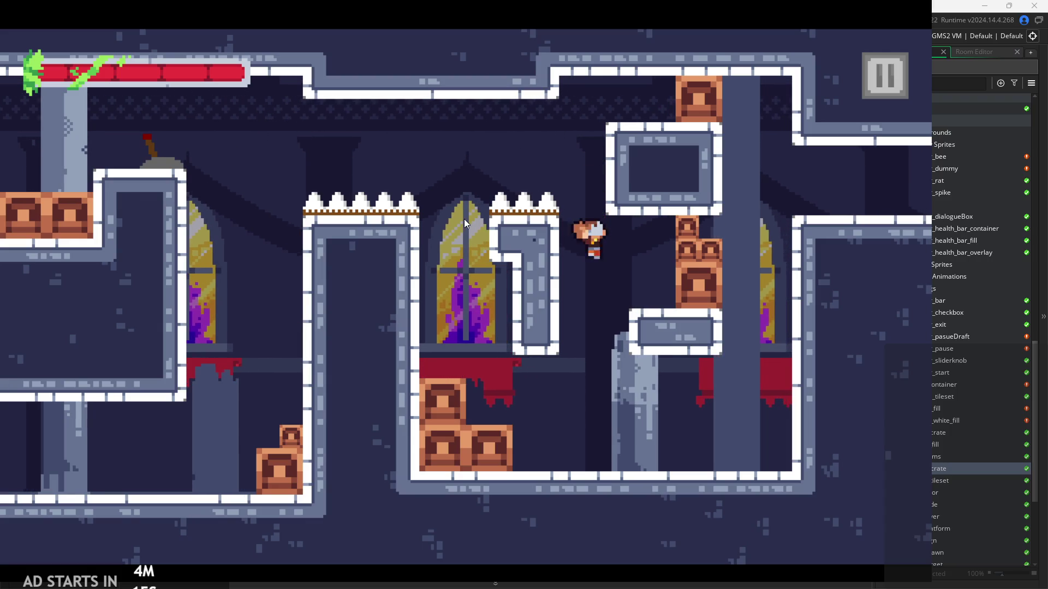
# Run right and wall-jump up the right wall onto the right-hand ledge.
pyautogui.press('Right')
pyautogui.press('space')
pyautogui.press('Left')
pyautogui.press('space')
pyautogui.press('Right')
pyautogui.press('Right')
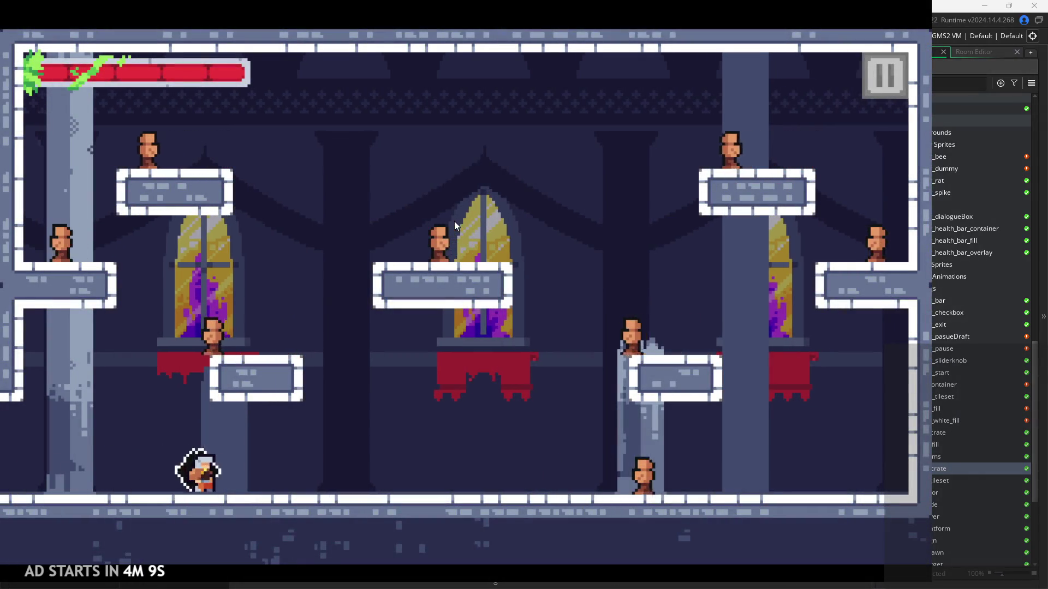
# Dash back and forth, attack, then run right past the broken pillar toward the wall.
pyautogui.press('Right')
pyautogui.press('Left')
pyautogui.press('Right')
pyautogui.press('space')
pyautogui.press('Right')
pyautogui.press('Right')
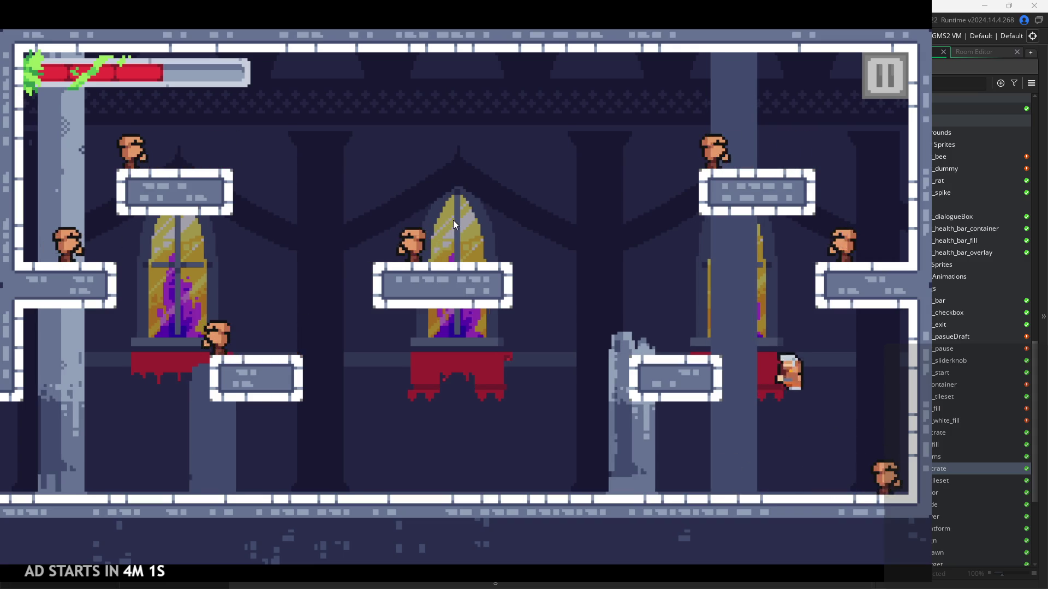
pyautogui.press('Right')
pyautogui.press('Left')
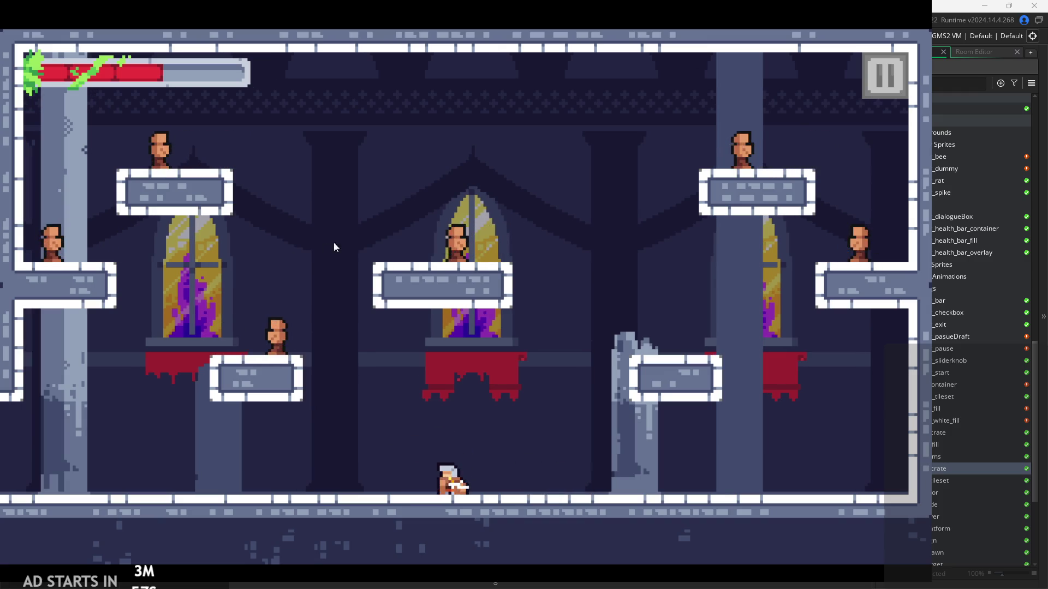
pyautogui.press('Right')
# Jump and steer in mid-air, then jump left slashing at the dummies.
pyautogui.press('space')
pyautogui.press('Left')
pyautogui.press('Right')
pyautogui.press('Right')
pyautogui.press('space')
pyautogui.press('Left')
pyautogui.press('Right')
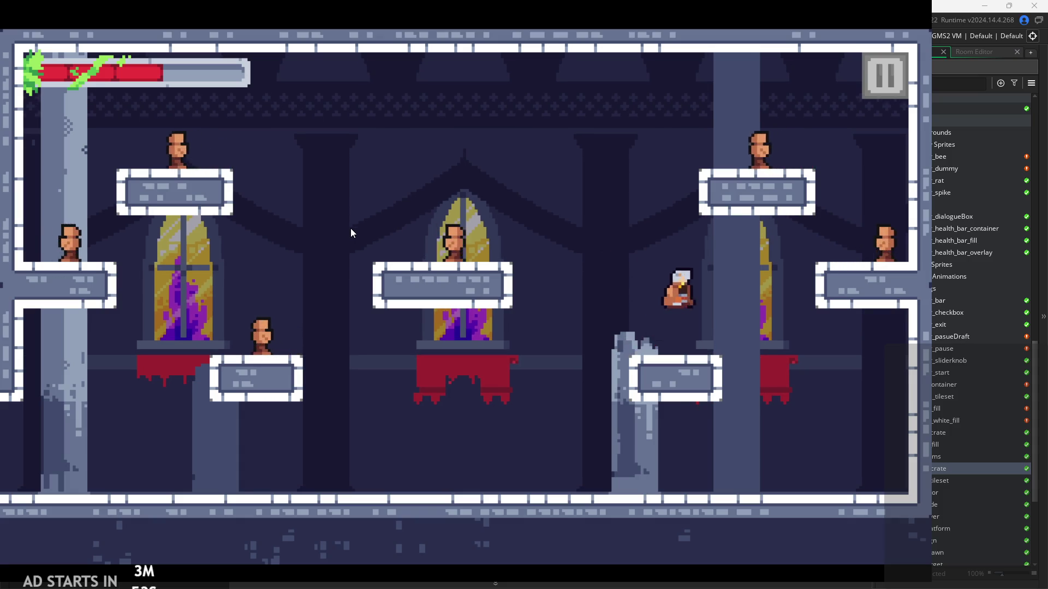
pyautogui.press('Right')
pyautogui.press('Left')
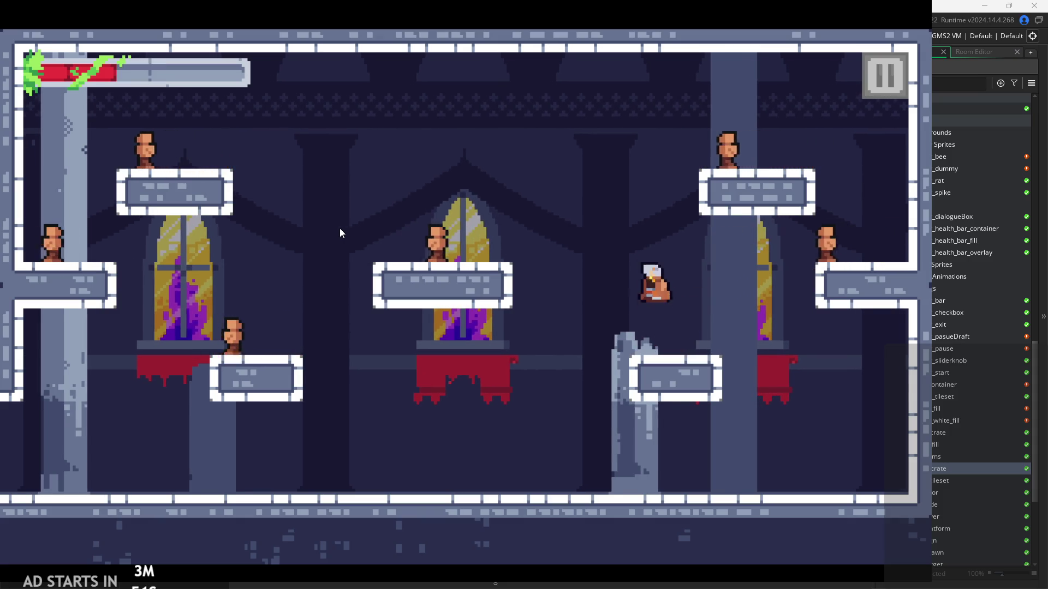
pyautogui.press('Left')
pyautogui.press('space')
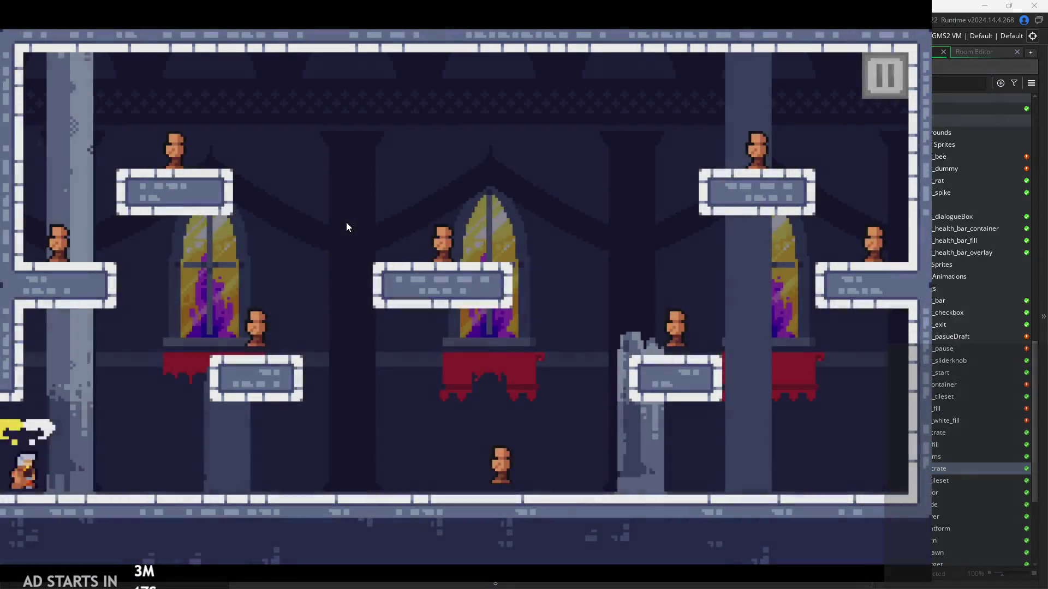
# Fire dash slashes to the right, jump, then pause and exit the game.
pyautogui.press('Right')
pyautogui.press('space')
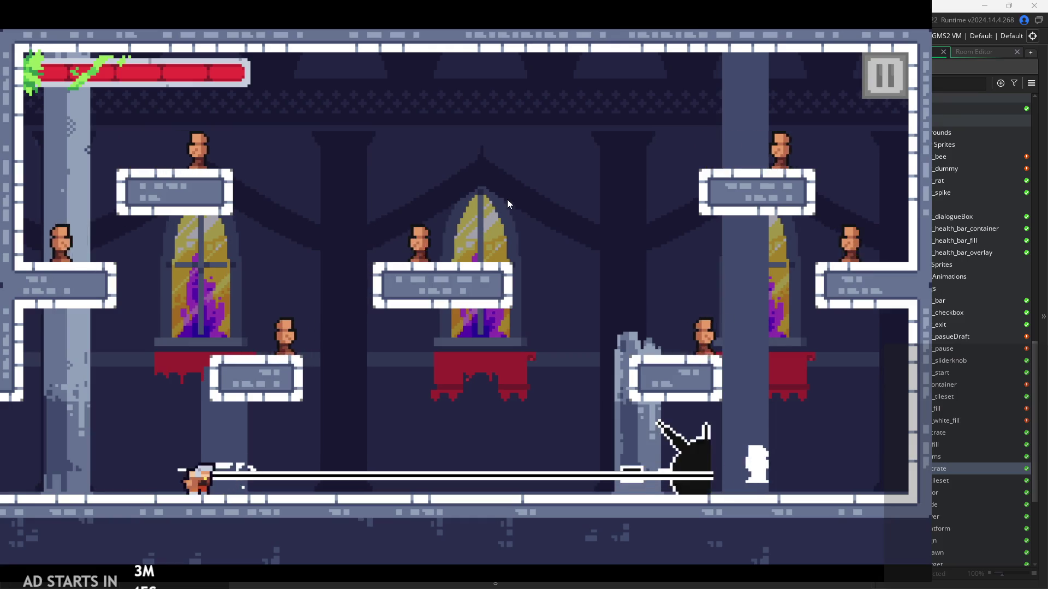
pyautogui.press('space')
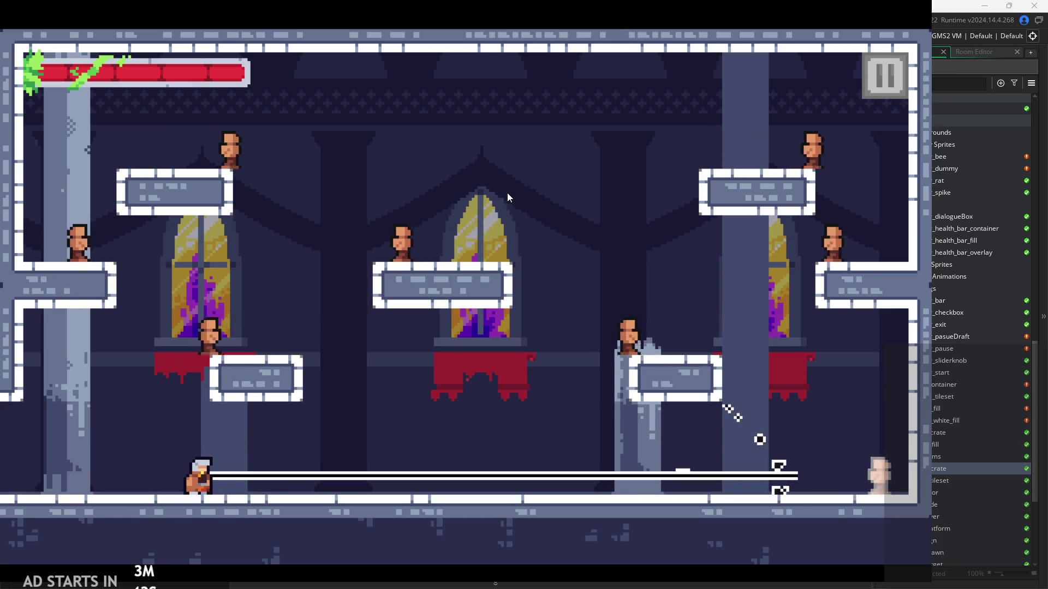
pyautogui.press('Right')
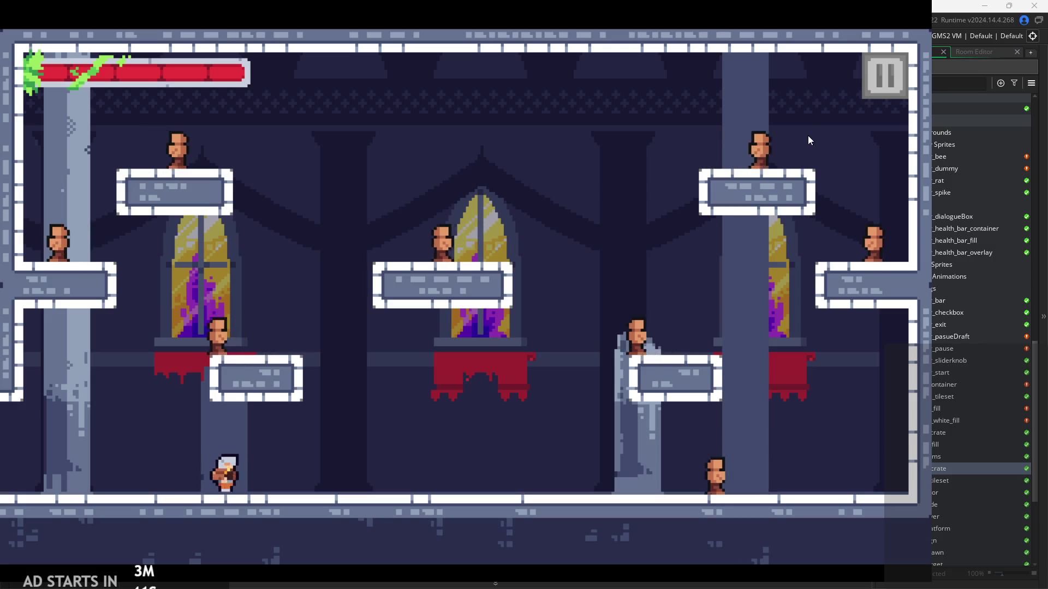
pyautogui.press('Right')
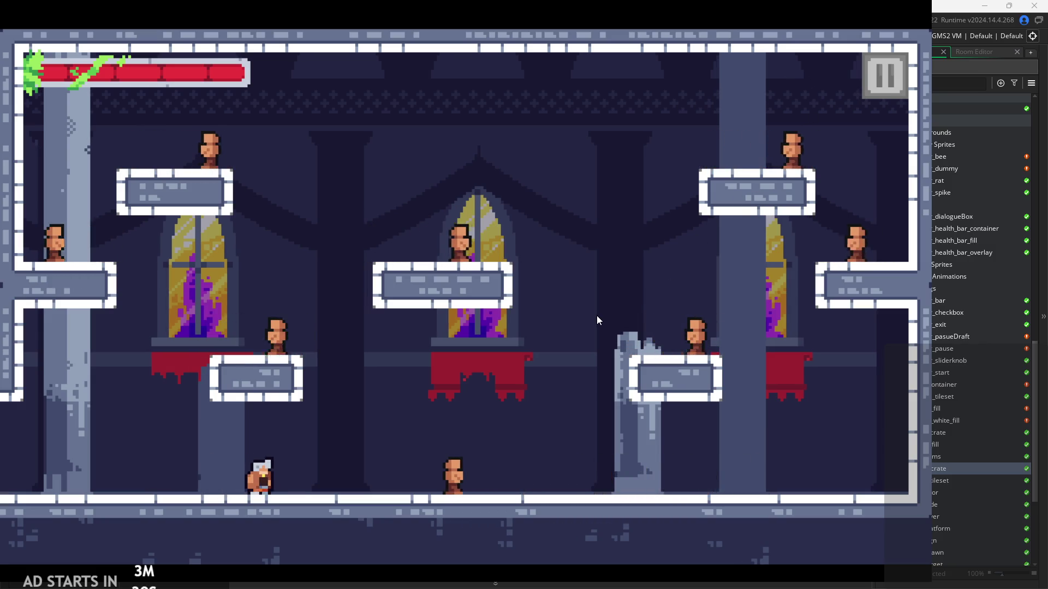
pyautogui.press('Up')
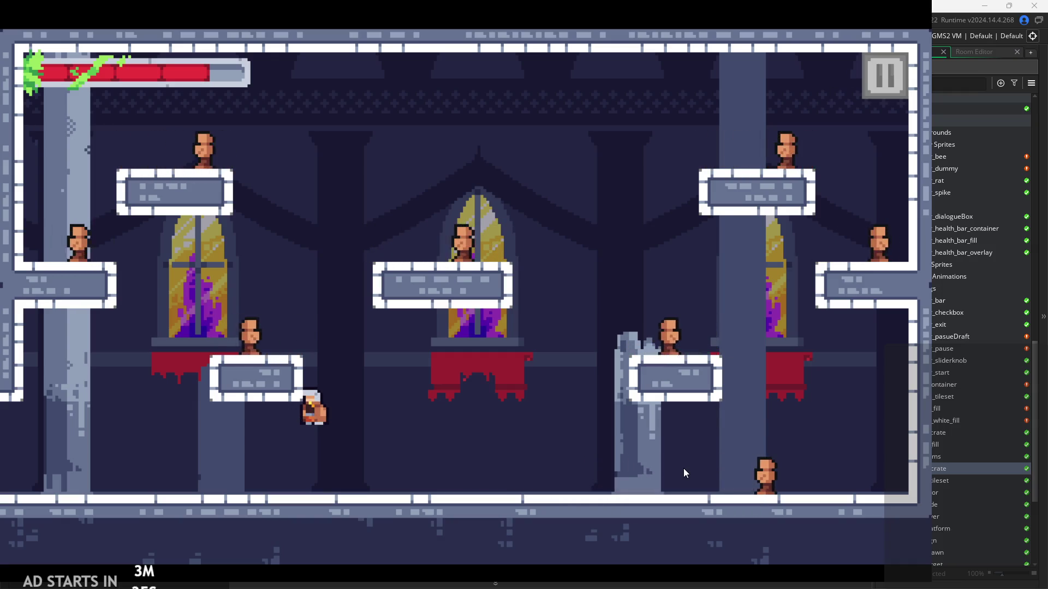
pyautogui.click(872, 77)
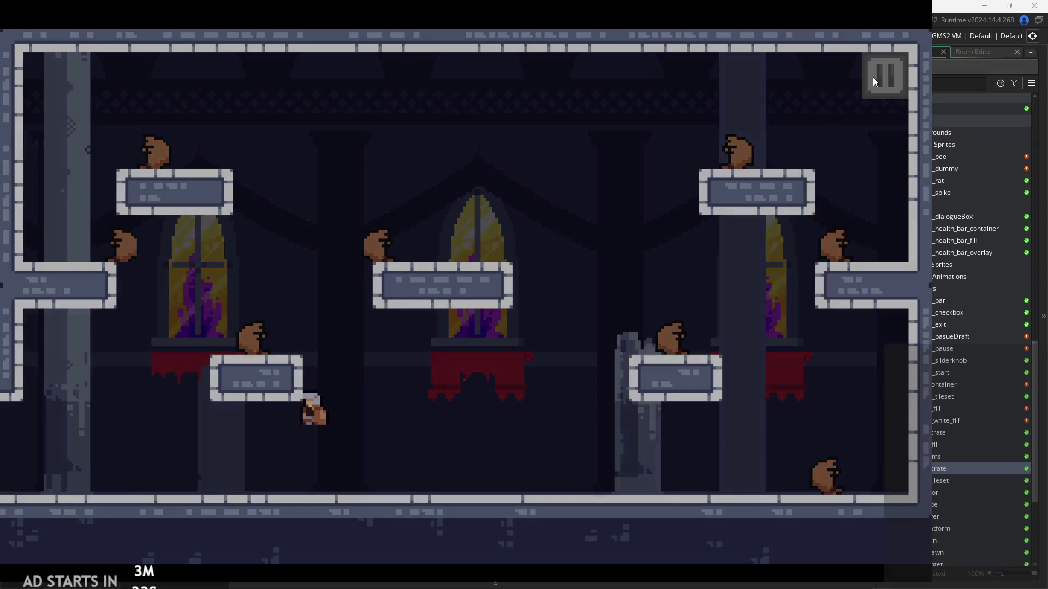
pyautogui.click(749, 464)
# Open the spr_dummy sprite's frames in the image editor.
pyautogui.scroll(-3, 715, 313)
pyautogui.scroll(1, 759, 279)
pyautogui.click(934, 169)
pyautogui.doubleClick(934, 169)
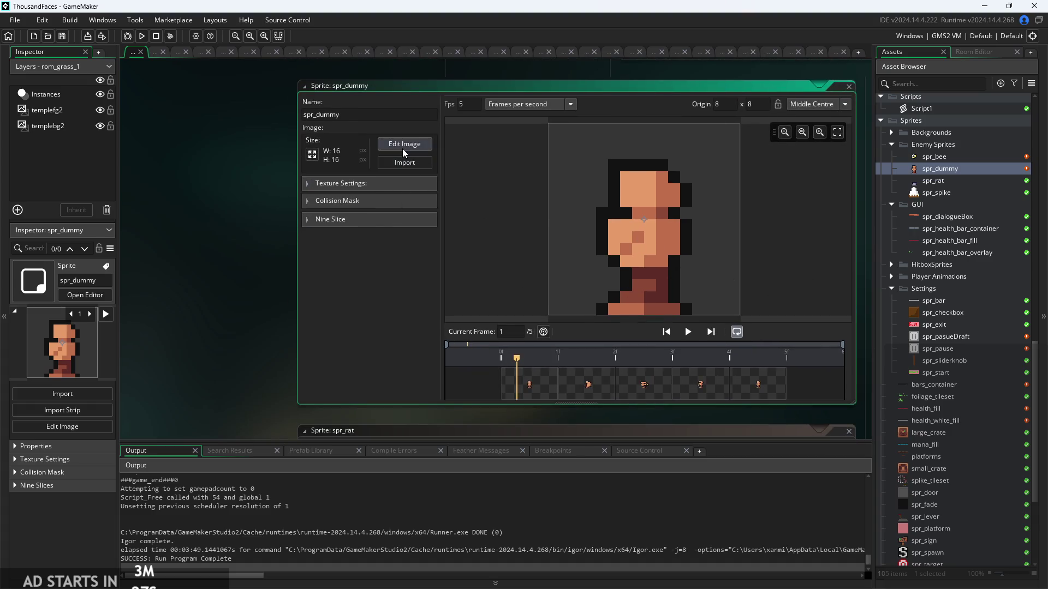
pyautogui.click(402, 146)
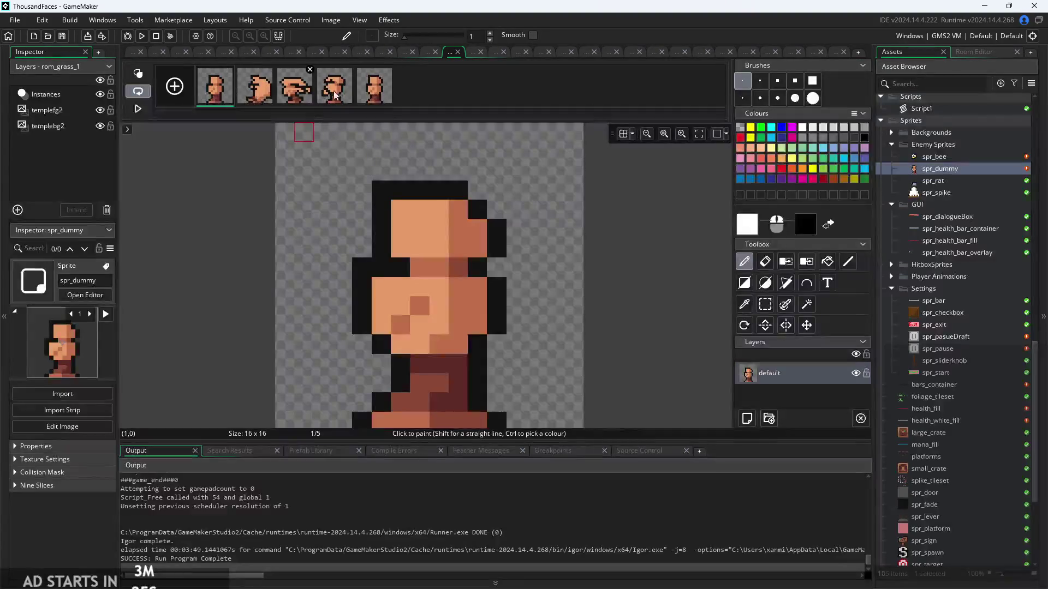
# Mirror all five frames horizontally and run the game.
pyautogui.click(331, 20)
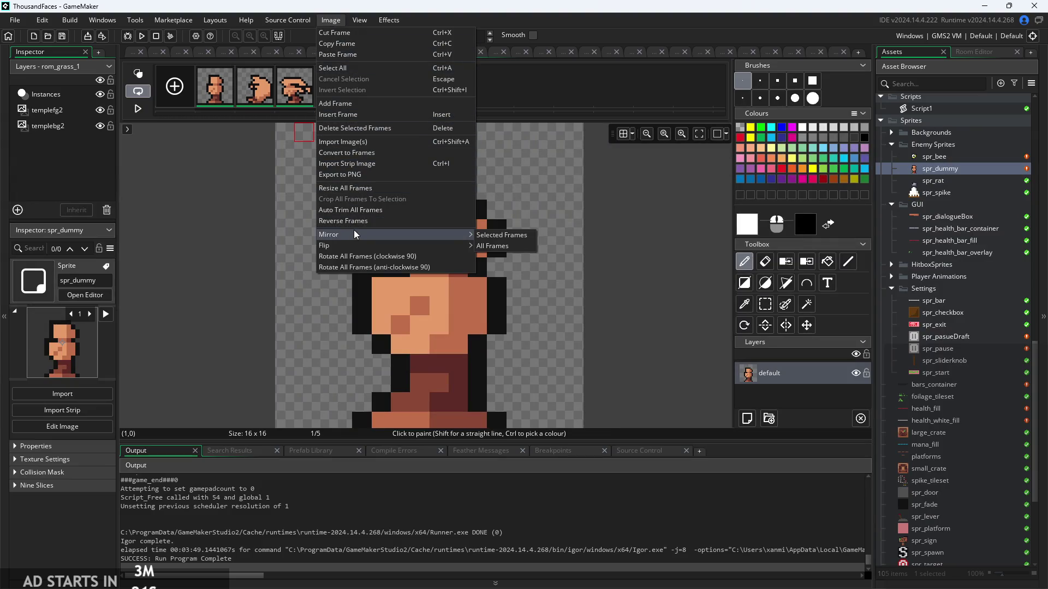
pyautogui.click(492, 250)
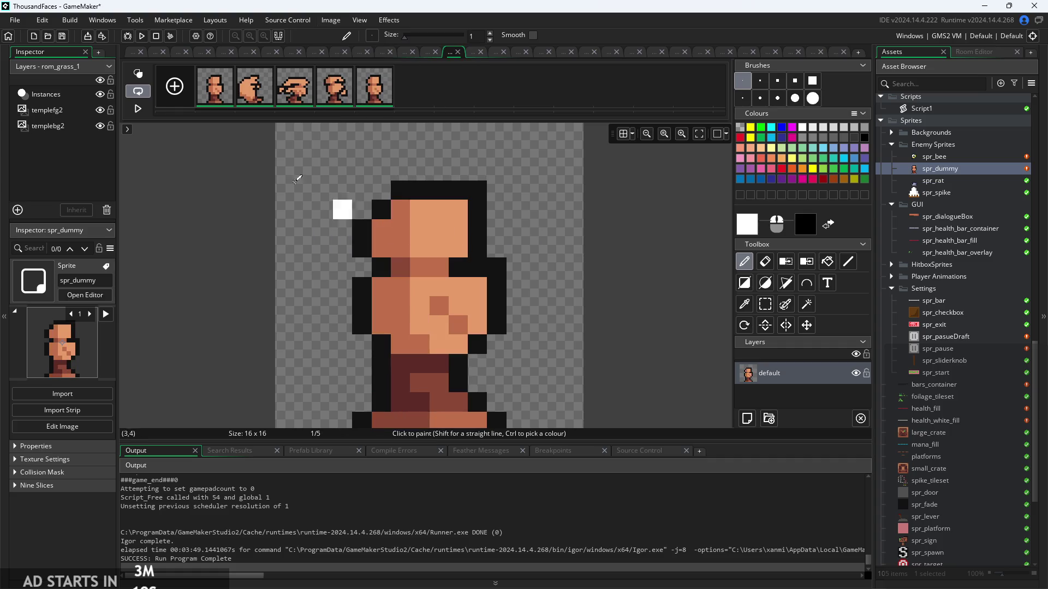
pyautogui.click(145, 36)
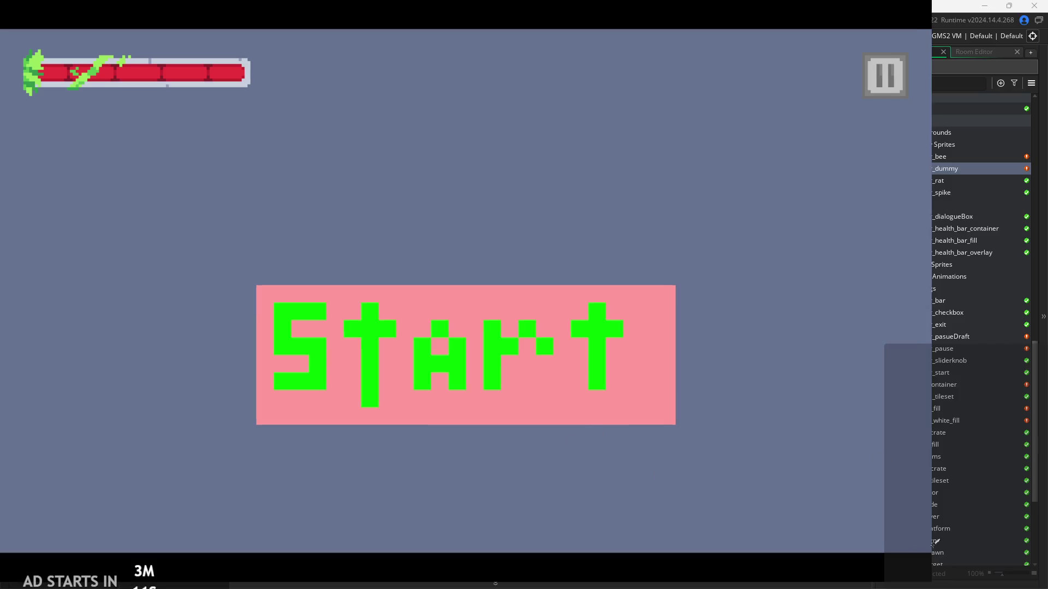
# Start the game from its title screen, then exit back to spr_dummy.
pyautogui.click(556, 366)
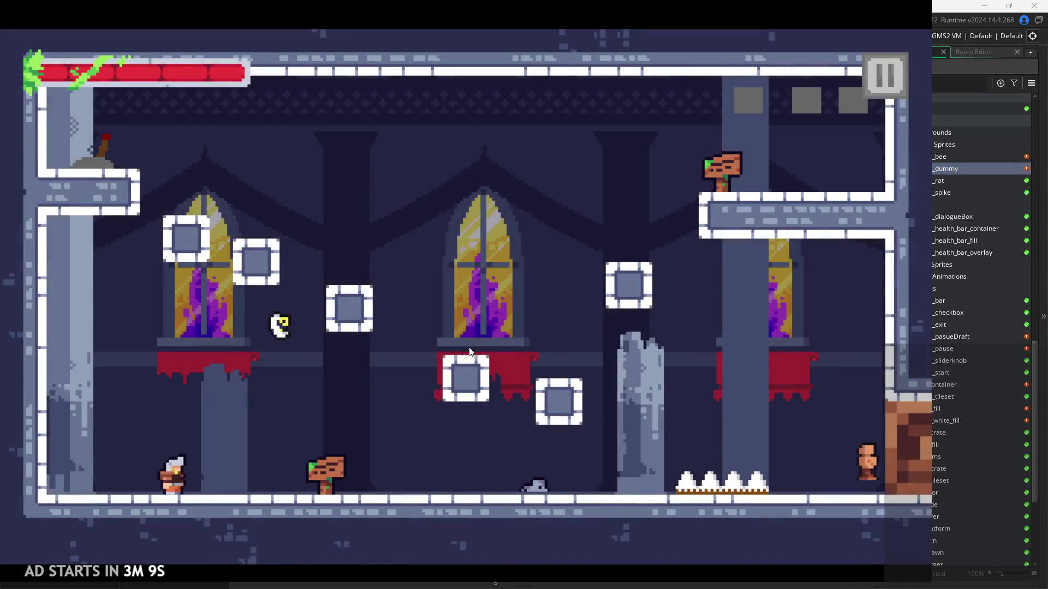
pyautogui.click(877, 70)
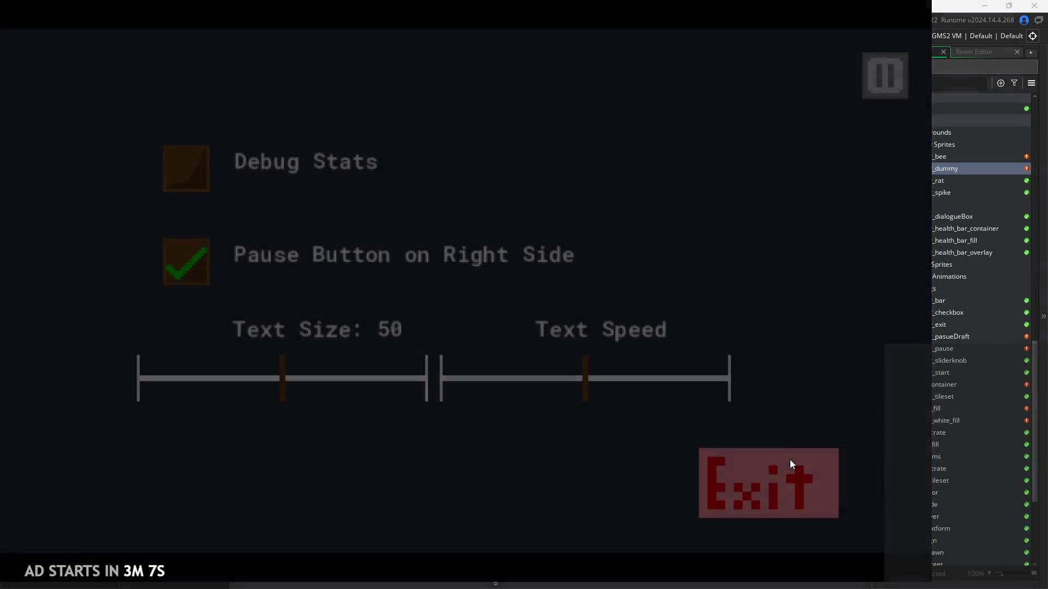
pyautogui.click(790, 460)
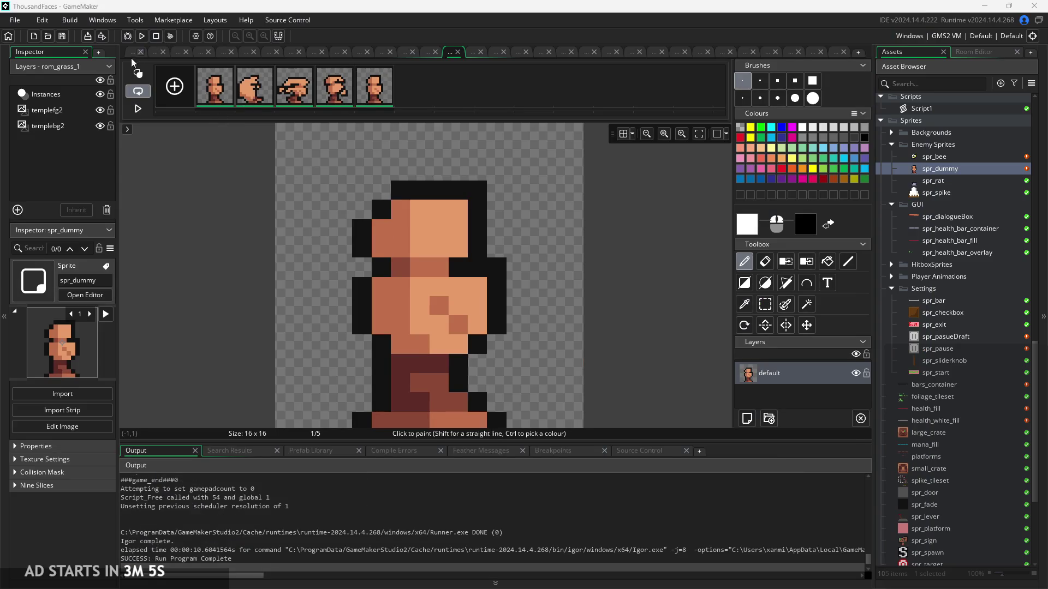
pyautogui.click(132, 52)
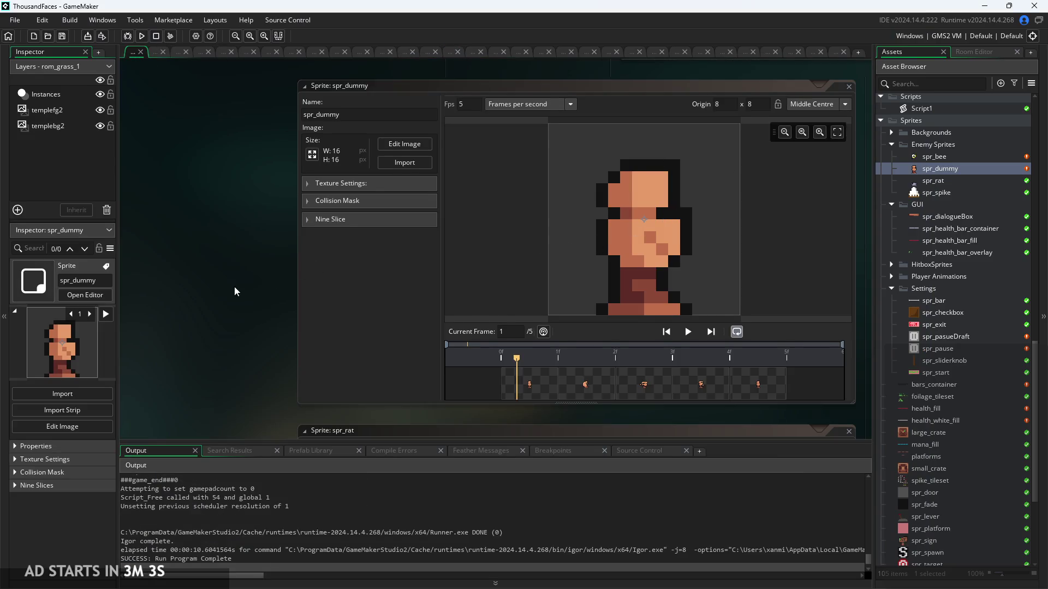
# Mirror all spr_dummy frames back to their original facing and run the game.
pyautogui.moveTo(241, 290); pyautogui.dragTo(203, 301)
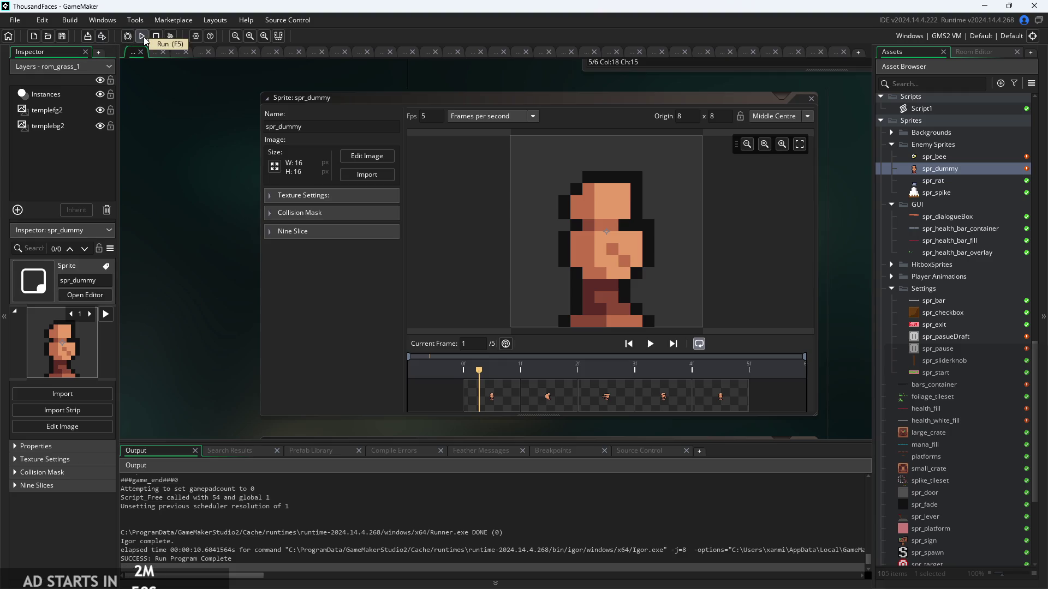
pyautogui.click(371, 153)
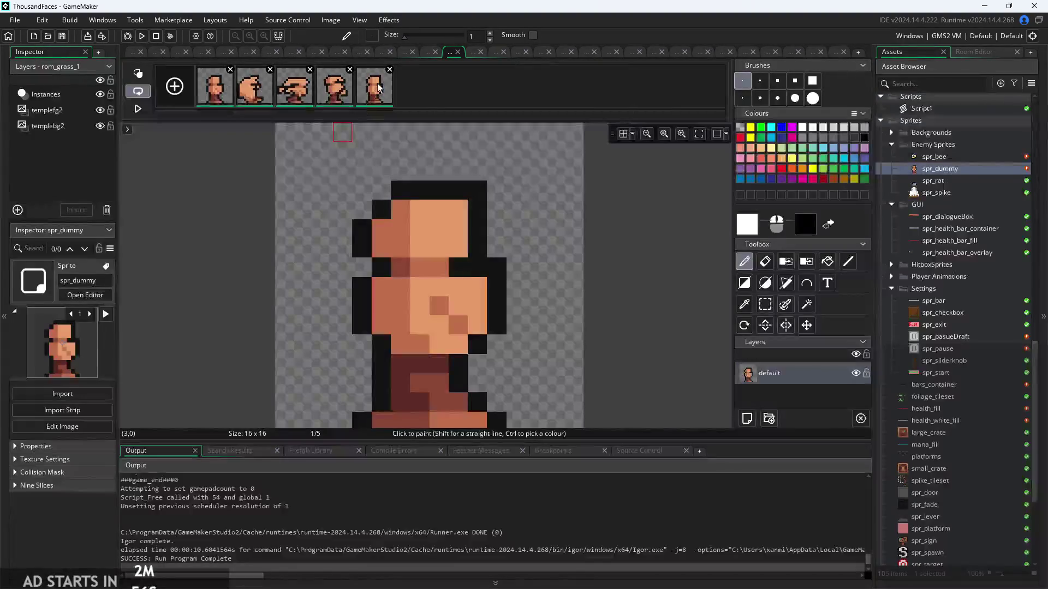
pyautogui.rightClick(364, 96)
pyautogui.click(321, 22)
pyautogui.click(328, 20)
pyautogui.moveTo(367, 237)
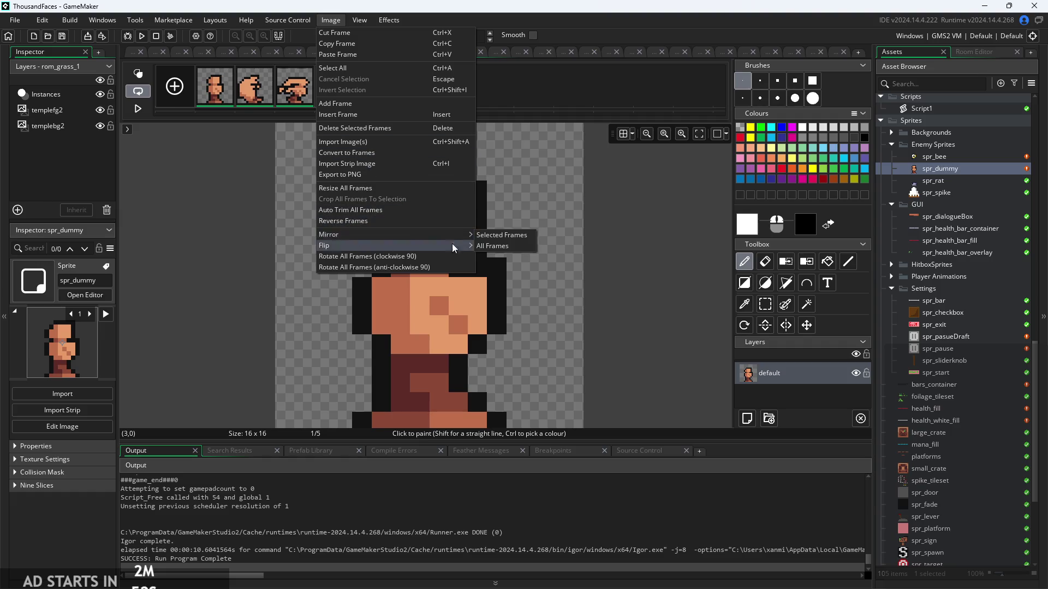
pyautogui.click(509, 236)
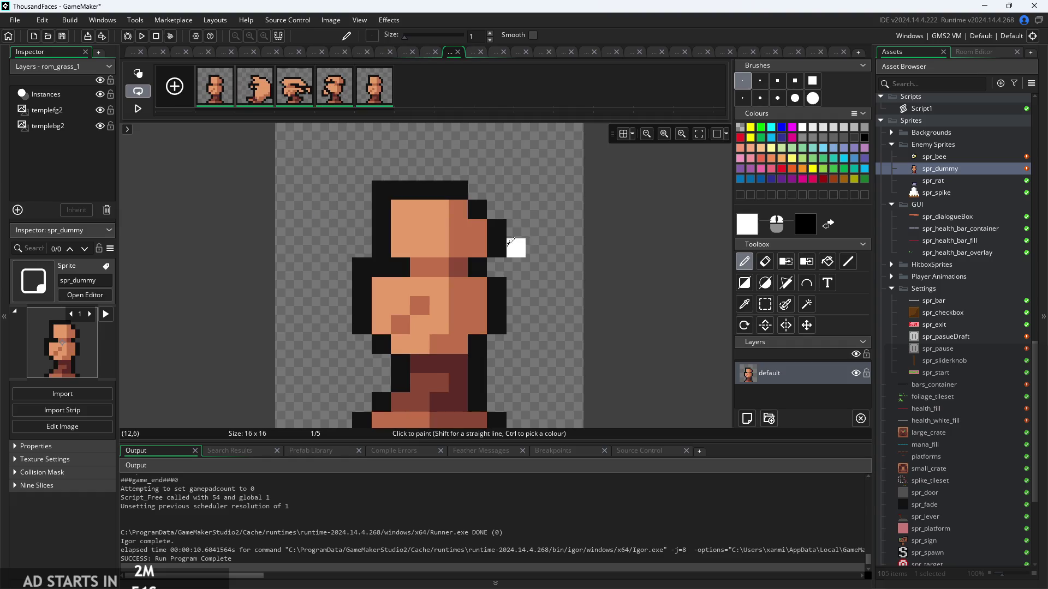
pyautogui.click(141, 35)
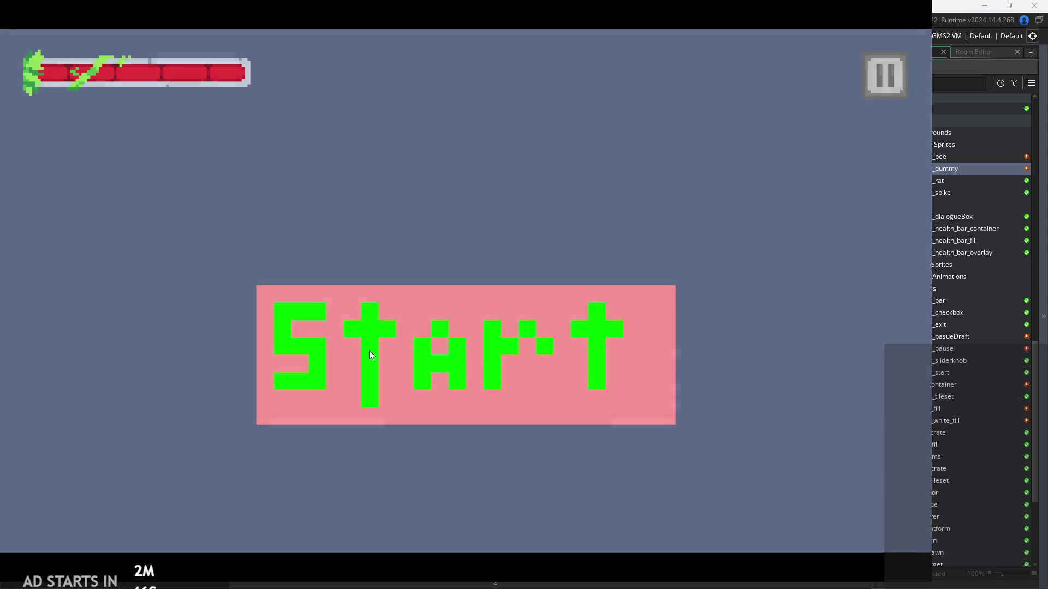
# Start the game and turn on Debug Stats from the pause menu, then resume.
pyautogui.click(369, 351)
pyautogui.press('Right')
pyautogui.click(840, 91)
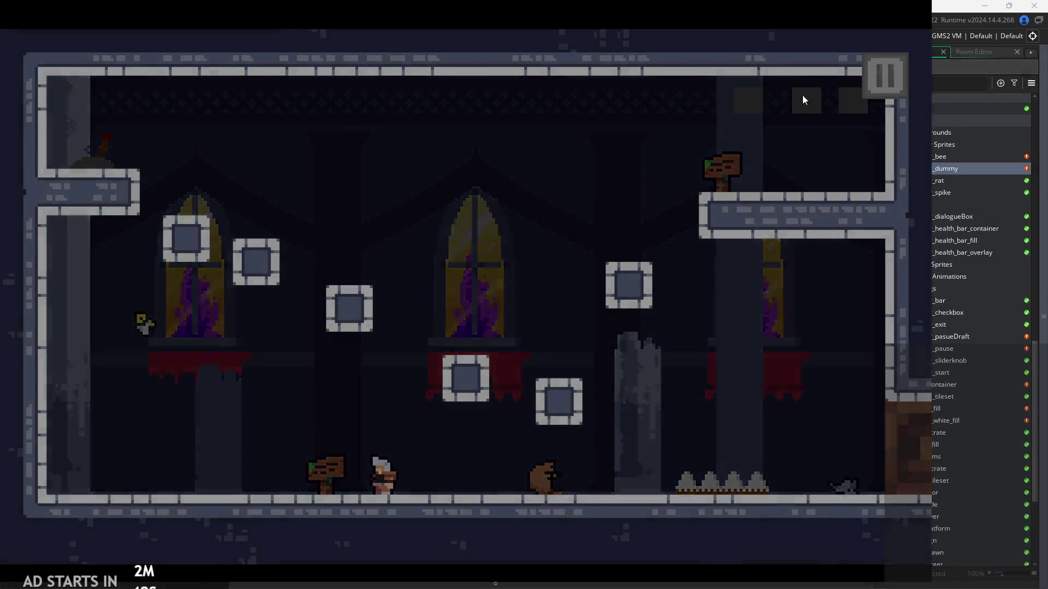
pyautogui.click(187, 173)
pyautogui.click(879, 93)
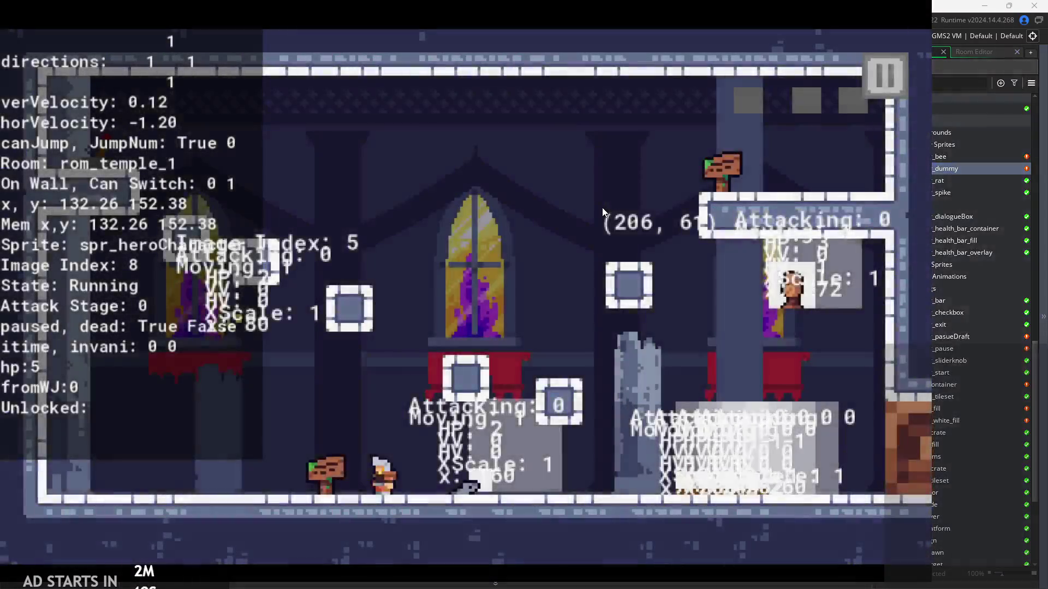
# Run right attacking the dummies, jumping and doubling back left.
pyautogui.press('Right')
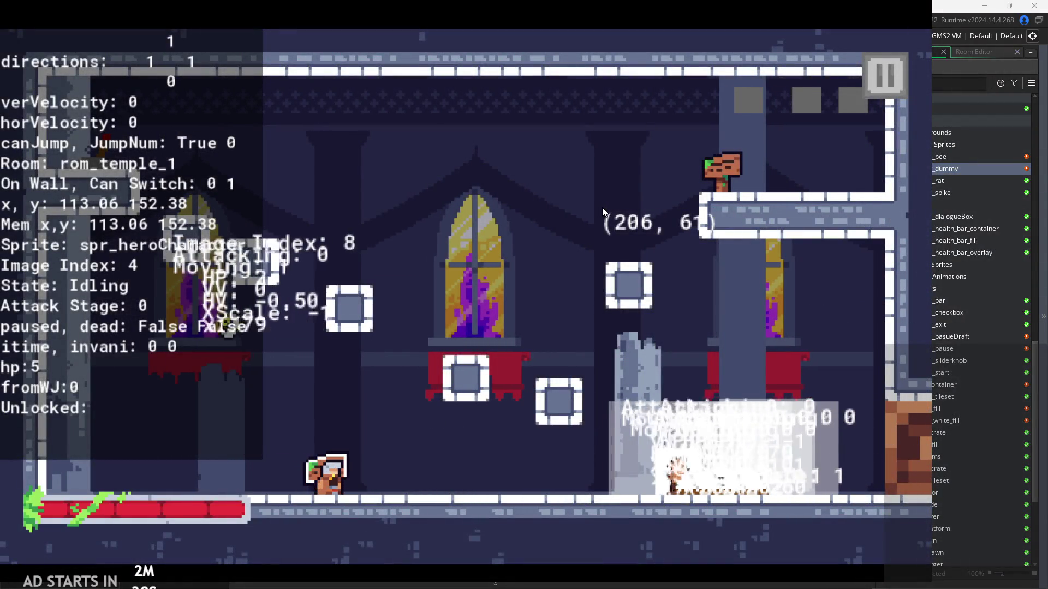
pyautogui.press('Right')
pyautogui.click(614, 206)
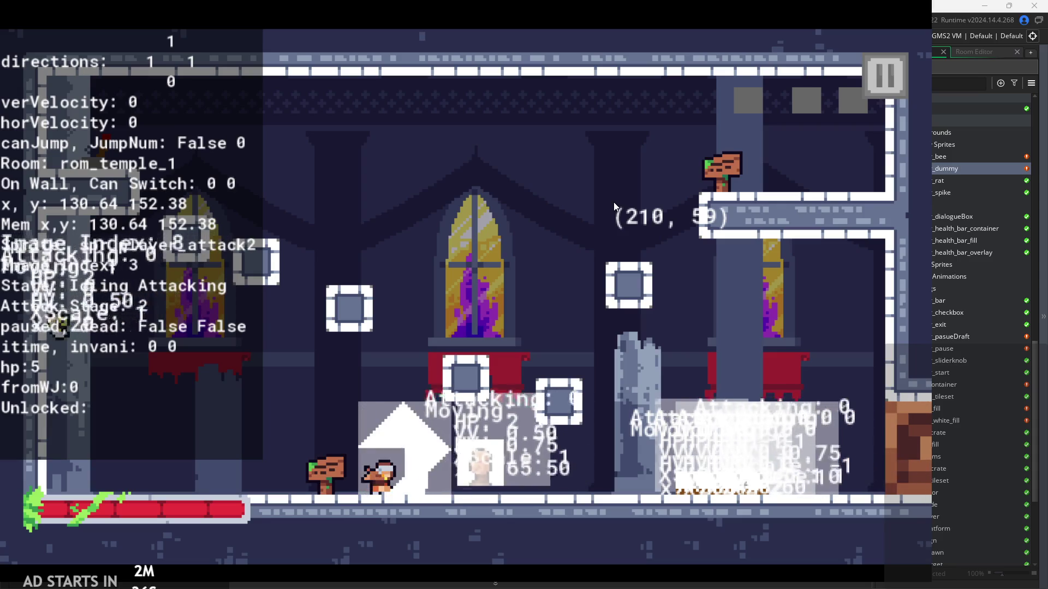
pyautogui.press('Right')
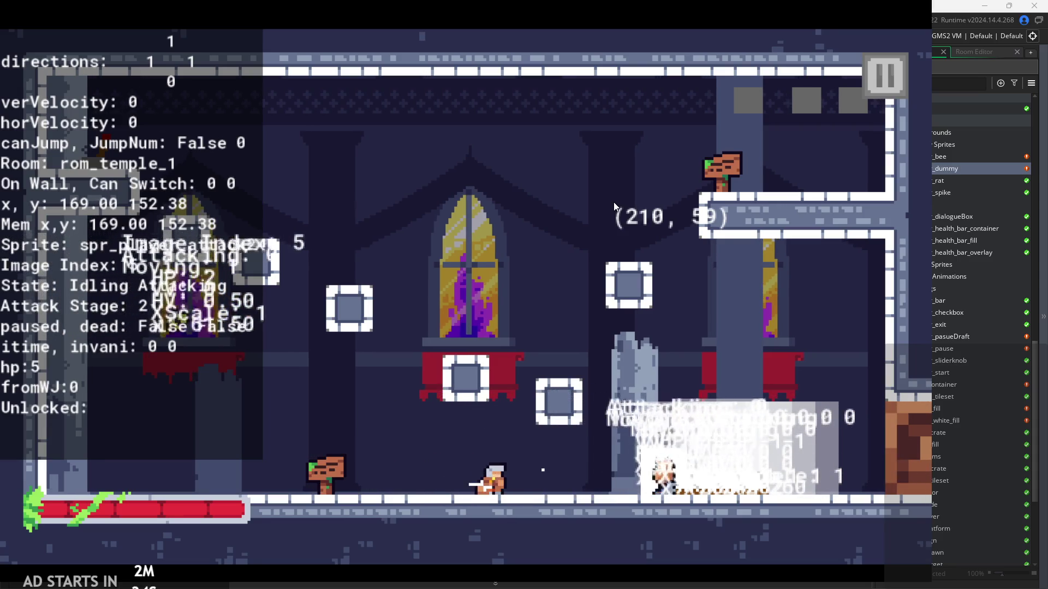
pyautogui.press('Right')
pyautogui.press('space')
pyautogui.press('Left')
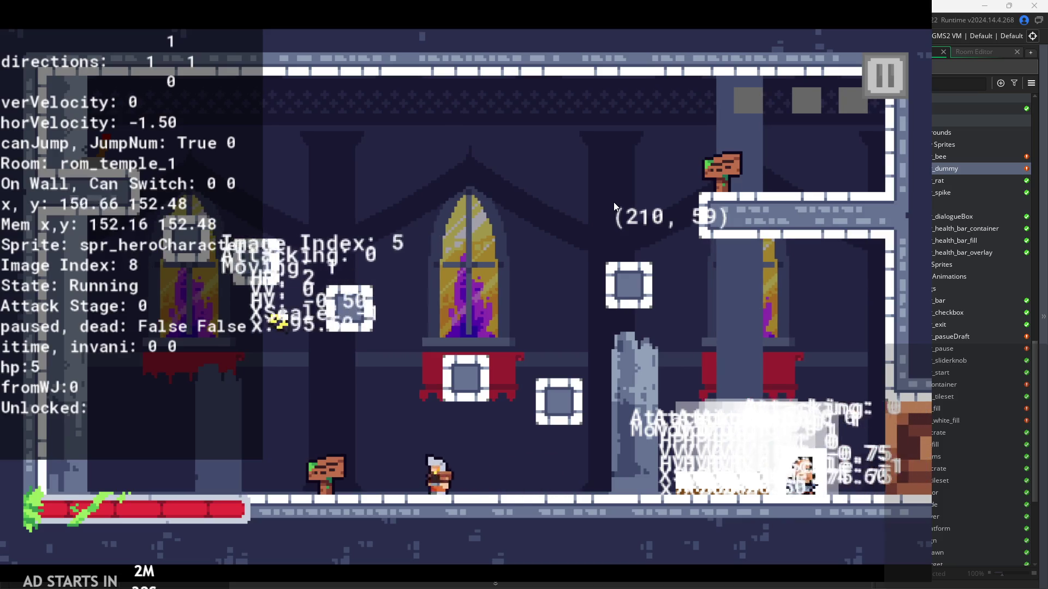
pyautogui.press('space')
pyautogui.click(494, 248)
# Jump right and slash the dummies on both sides.
pyautogui.press('Right')
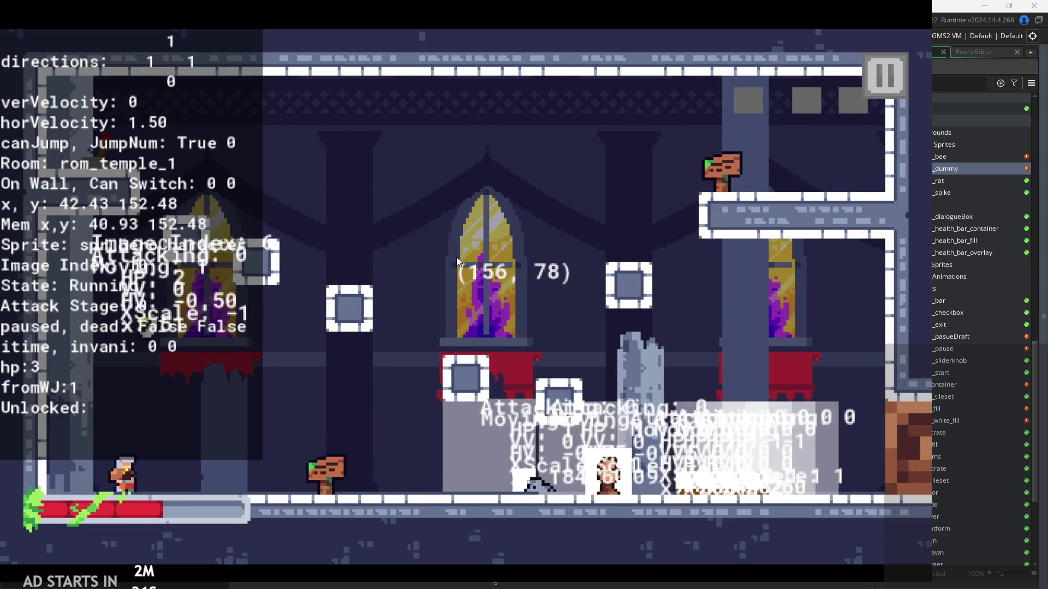
pyautogui.press('Right')
pyautogui.press('space')
pyautogui.press('Left')
pyautogui.press('Right')
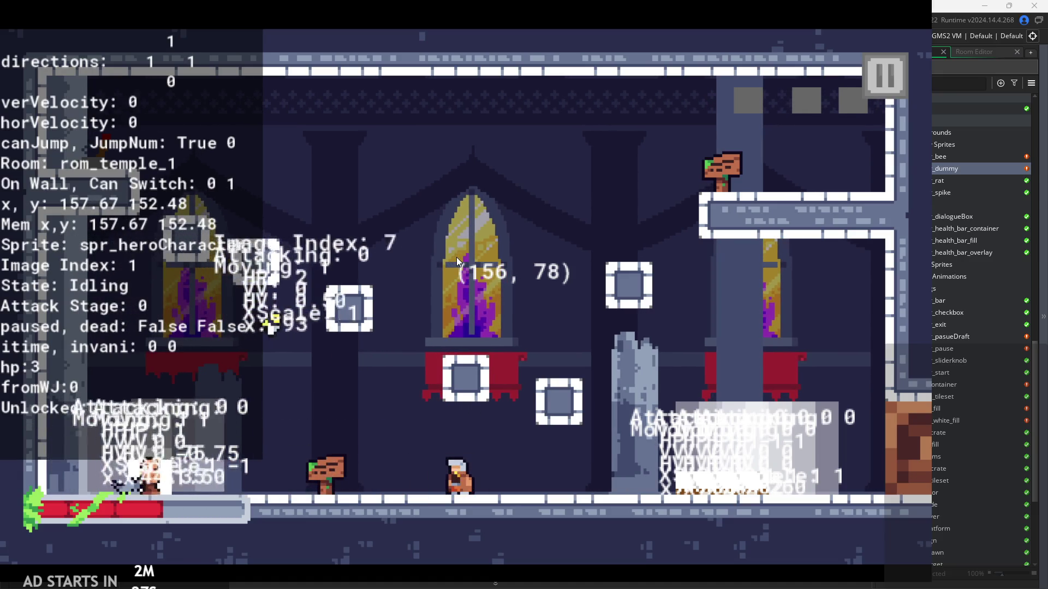
pyautogui.click(457, 258)
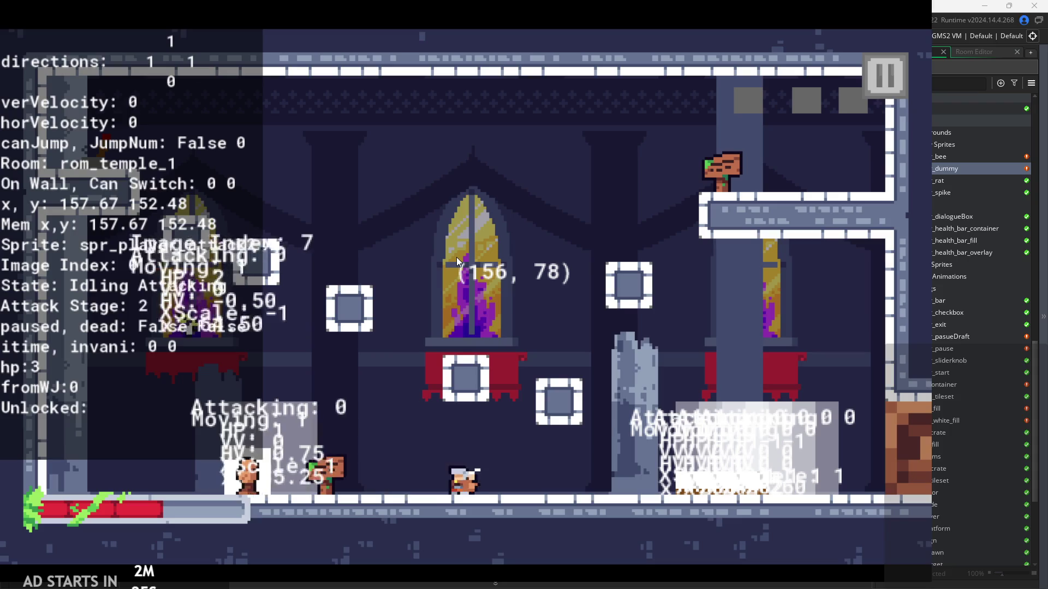
pyautogui.press('Left')
pyautogui.click(457, 257)
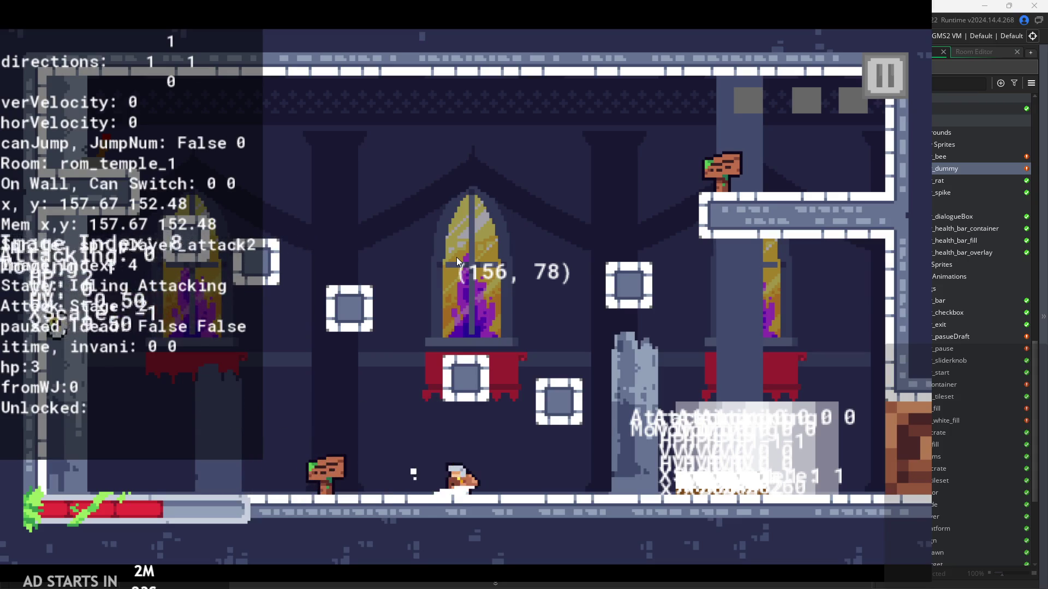
# Climb the platforms to the upper exit and run into rom_temple_2.
pyautogui.press('space')
pyautogui.press('Right')
pyautogui.press('space')
pyautogui.press('Left')
pyautogui.press('space')
pyautogui.press('Right')
pyautogui.press('Left')
pyautogui.press('Right')
pyautogui.press('space')
pyautogui.press('Left')
pyautogui.press('space')
pyautogui.press('Right')
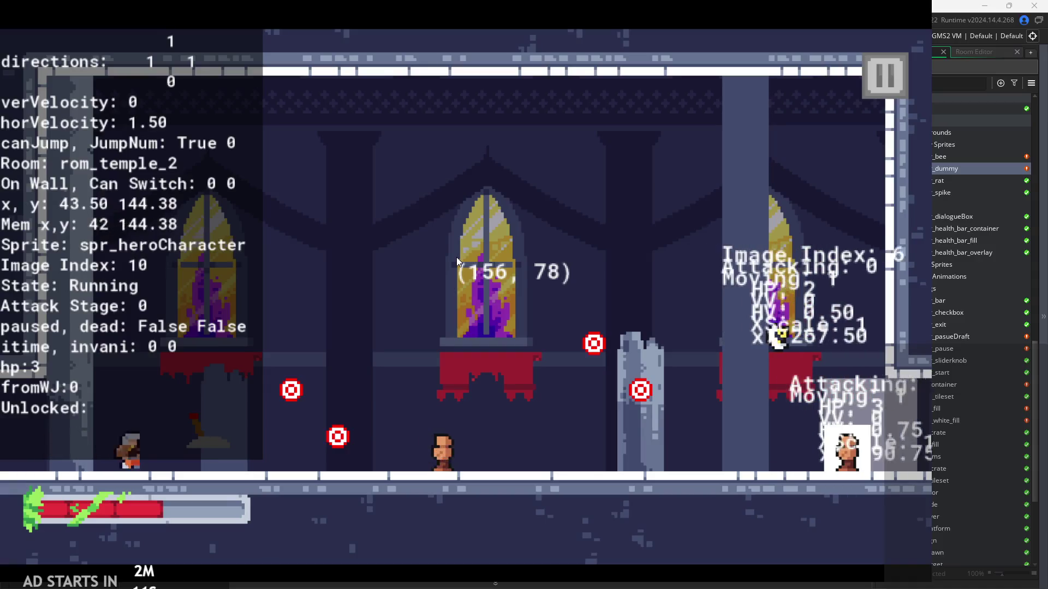
# Chain an x attack combo in rom_temple_2, then pause and exit the game.
pyautogui.press('x')
pyautogui.press('x')
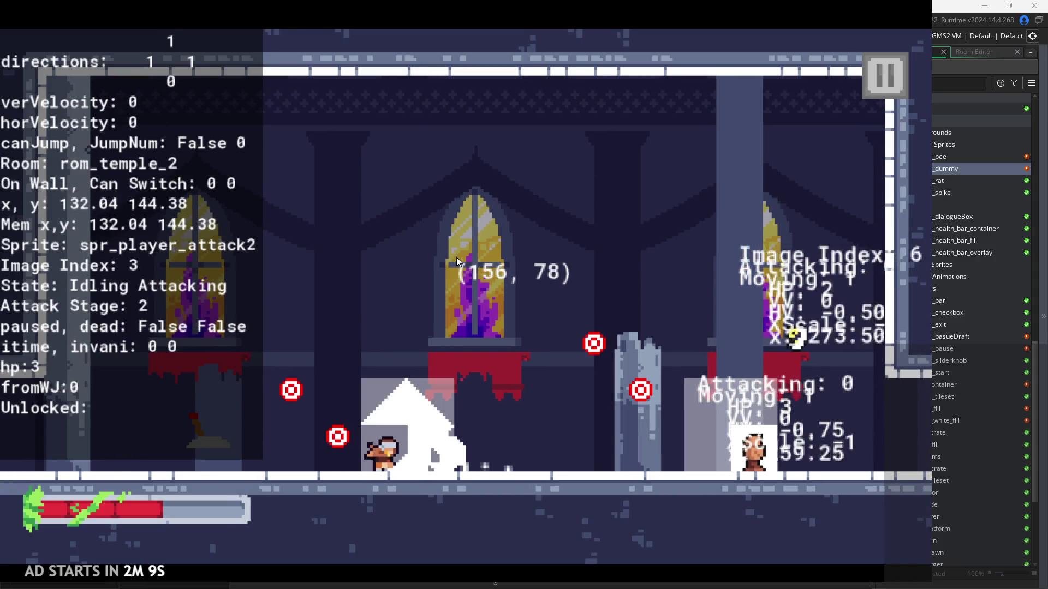
pyautogui.press('x')
pyautogui.press('x')
pyautogui.press('x')
pyautogui.press('x')
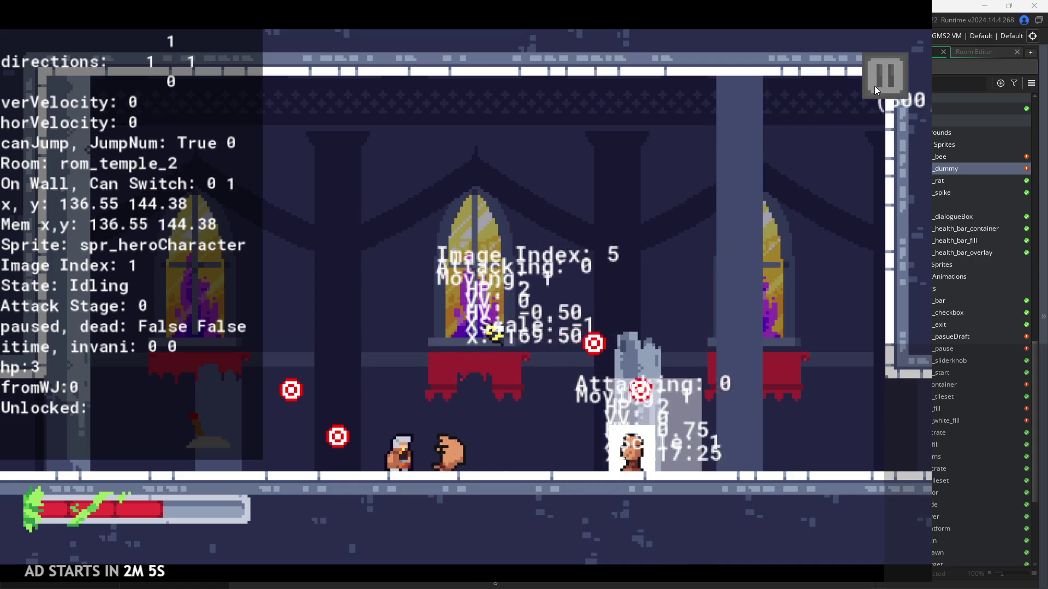
pyautogui.click(874, 86)
pyautogui.click(777, 492)
pyautogui.scroll(-1, 945, 325)
pyautogui.scroll(8, 945, 325)
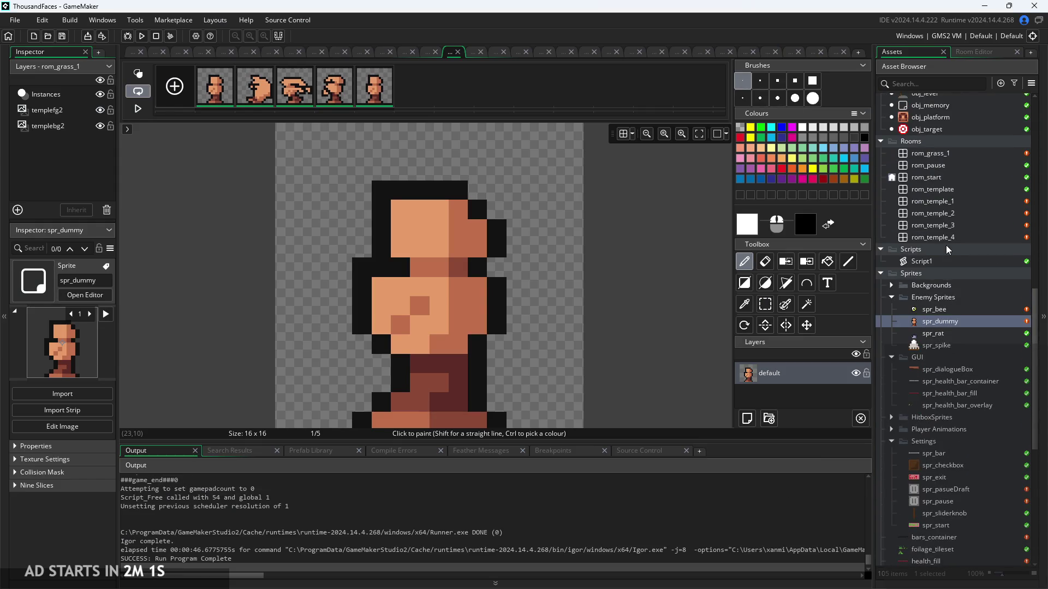
# Open rom_grass_1 and delete its templebg2 layer.
pyautogui.doubleClick(951, 156)
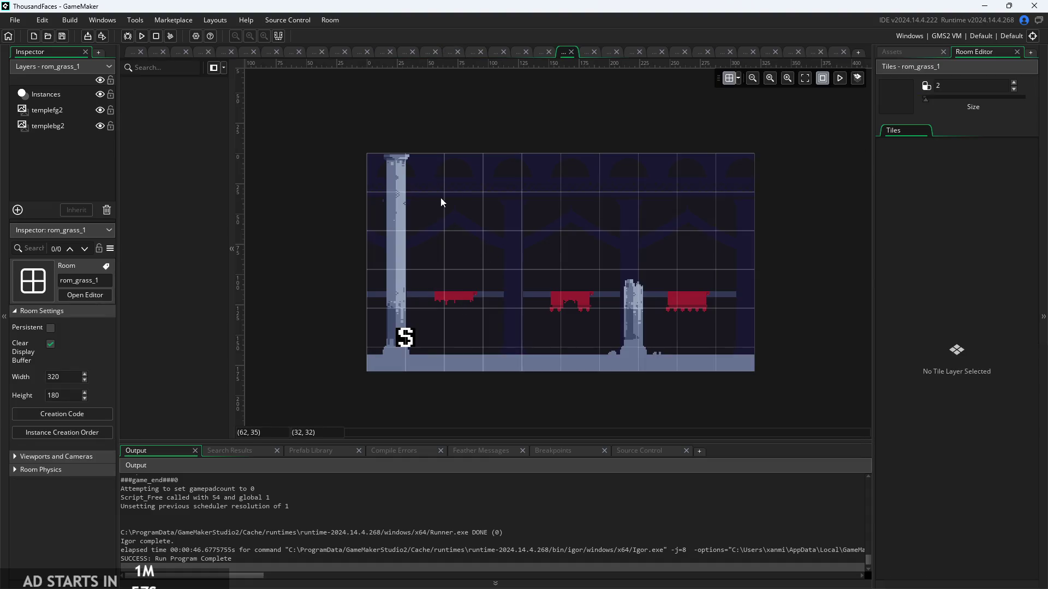
pyautogui.scroll(2, 398, 212)
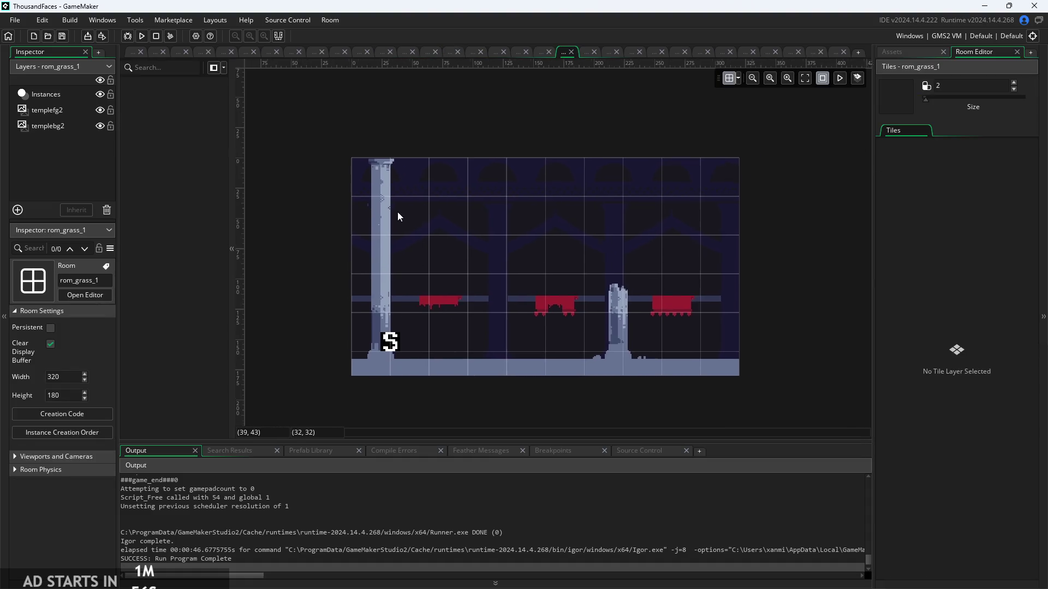
pyautogui.click(77, 127)
pyautogui.rightClick(74, 126)
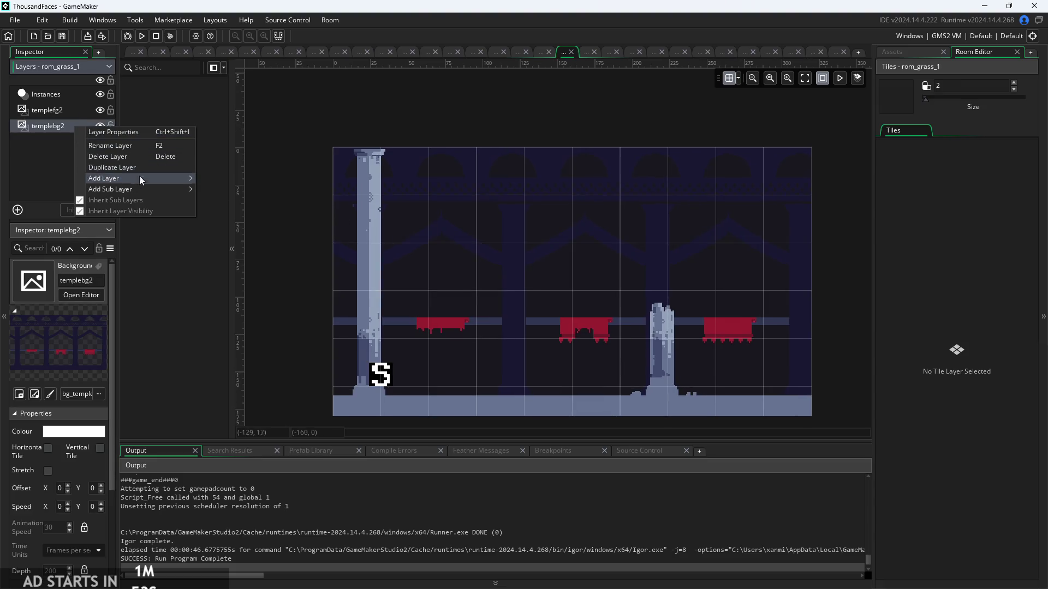
pyautogui.click(116, 157)
pyautogui.click(565, 319)
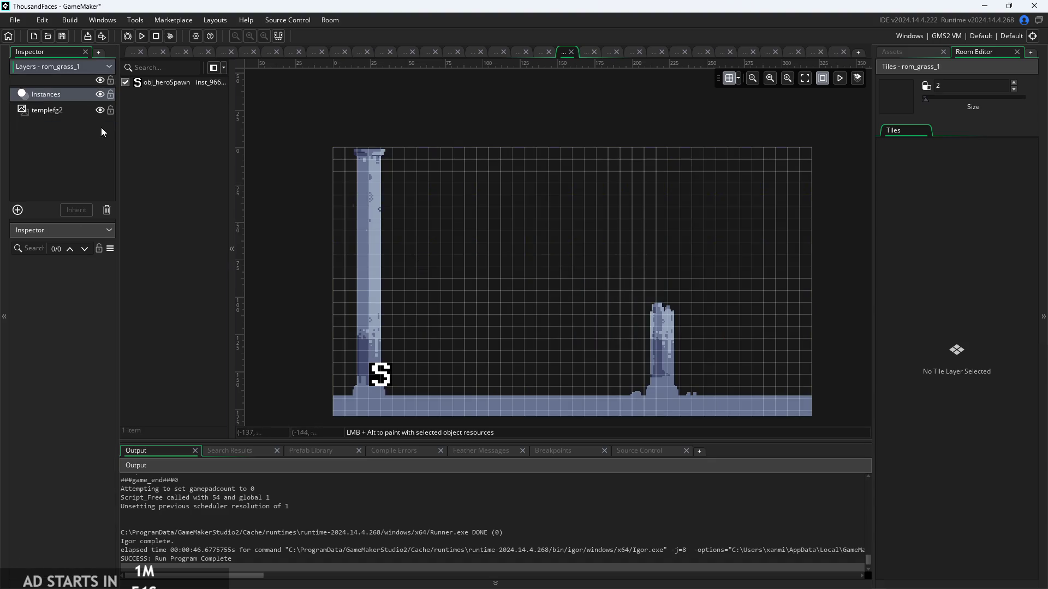
# Delete the templefg2 layer too, leaving only Instances.
pyautogui.click(58, 109)
pyautogui.rightClick(58, 109)
pyautogui.click(133, 153)
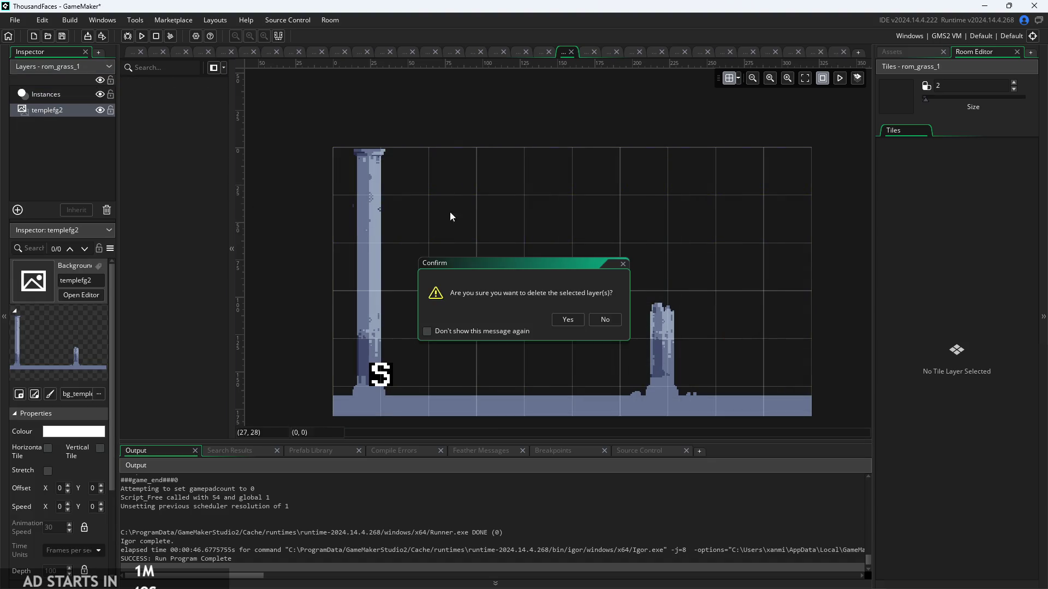
pyautogui.click(566, 320)
pyautogui.click(57, 94)
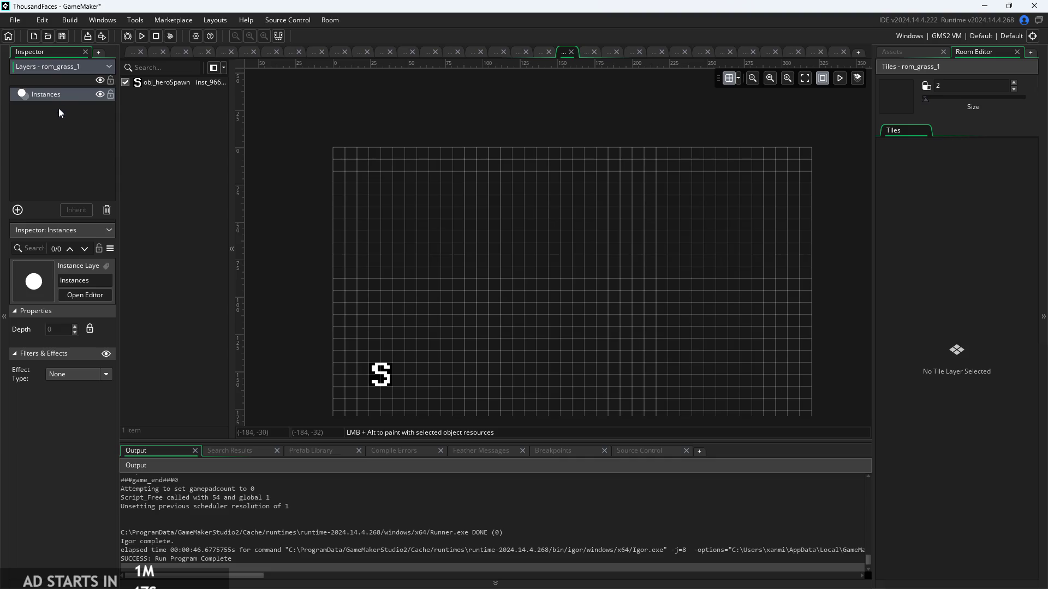
pyautogui.click(60, 191)
pyautogui.rightClick(54, 166)
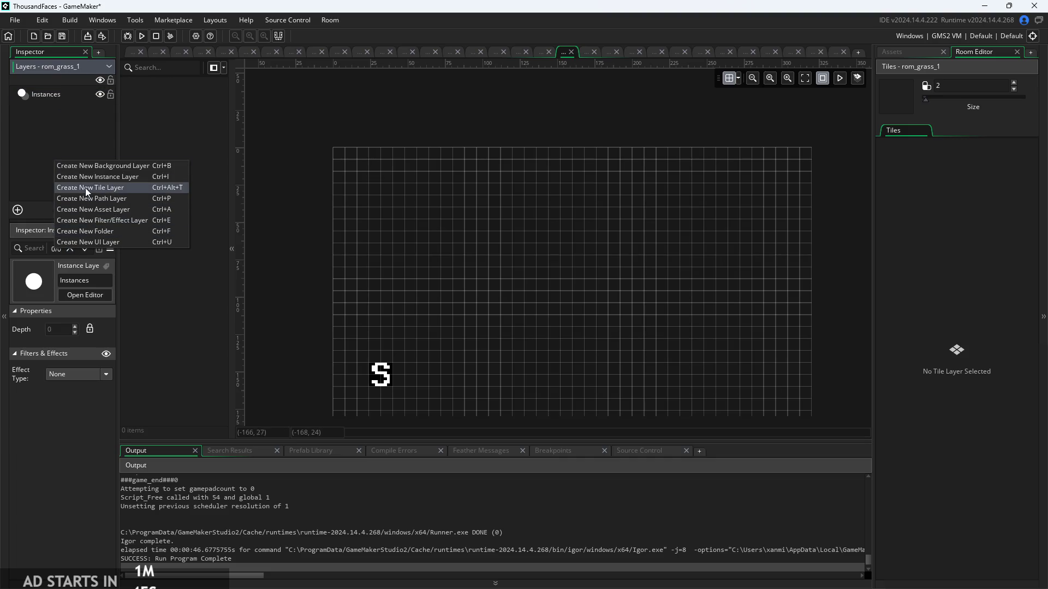
# Create a tile layer named tls_collisions using the tls_templateCollisions tileset.
pyautogui.click(103, 189)
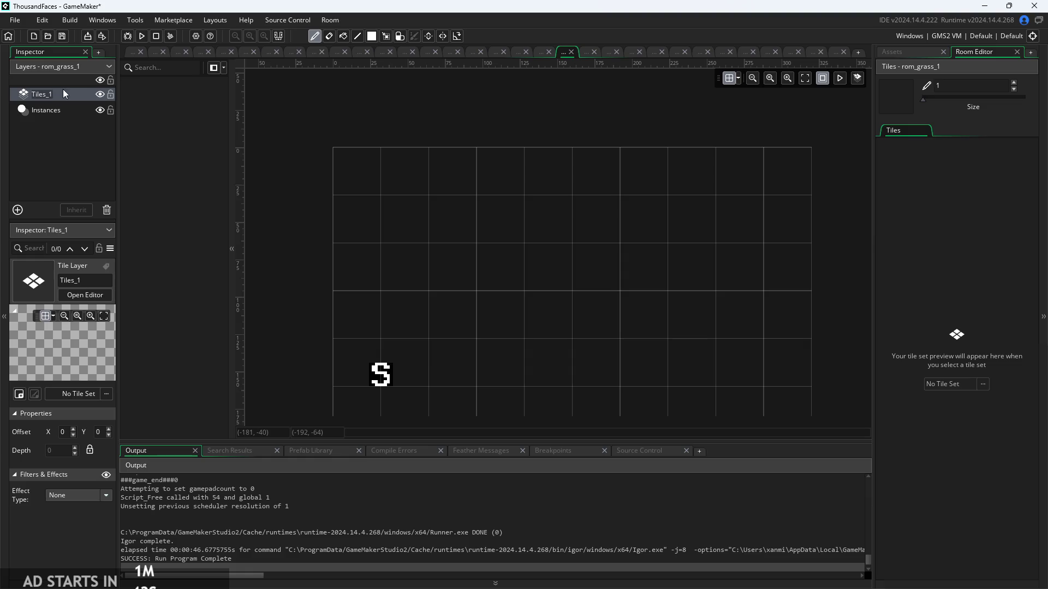
pyautogui.write('tls_collisio')
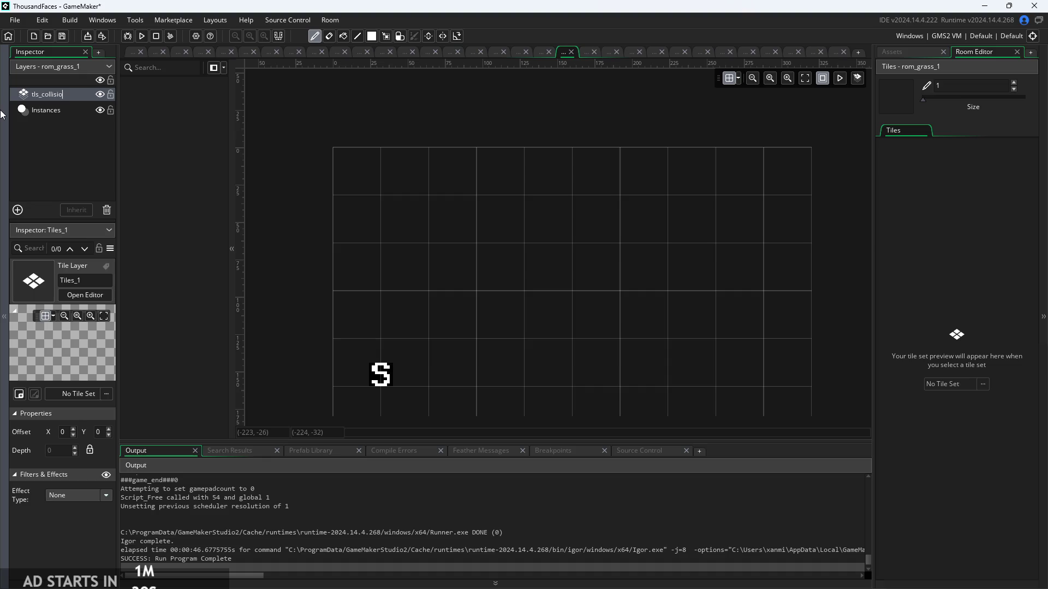
pyautogui.press('Return')
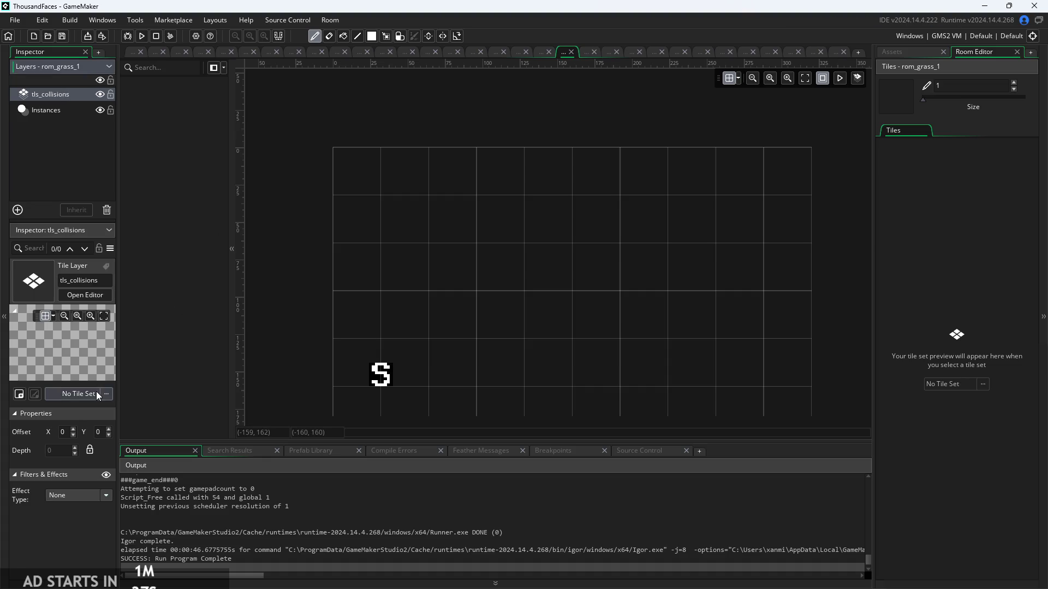
pyautogui.click(96, 392)
pyautogui.click(104, 446)
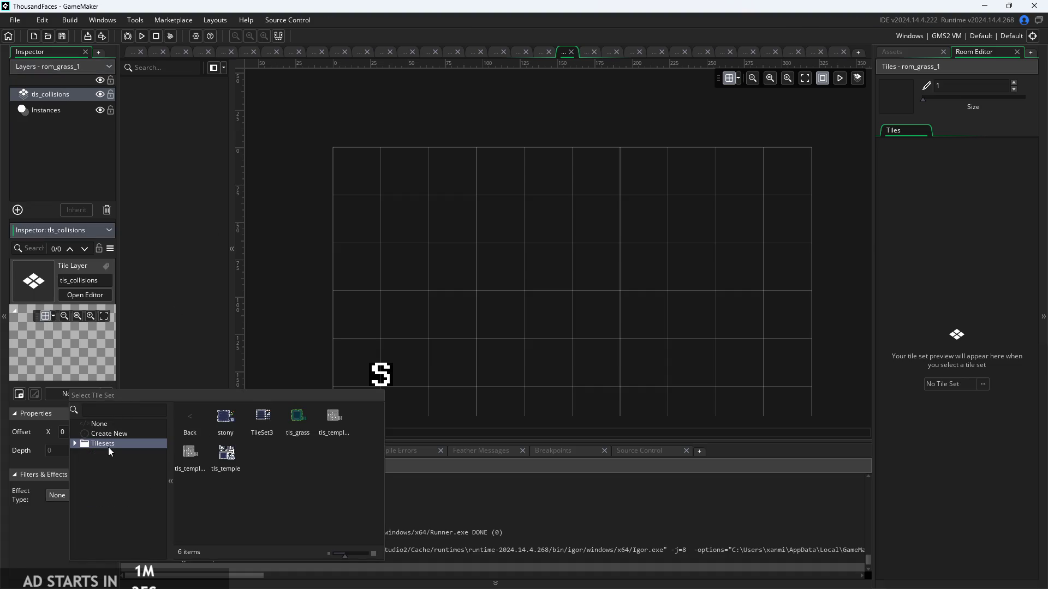
pyautogui.doubleClick(123, 496)
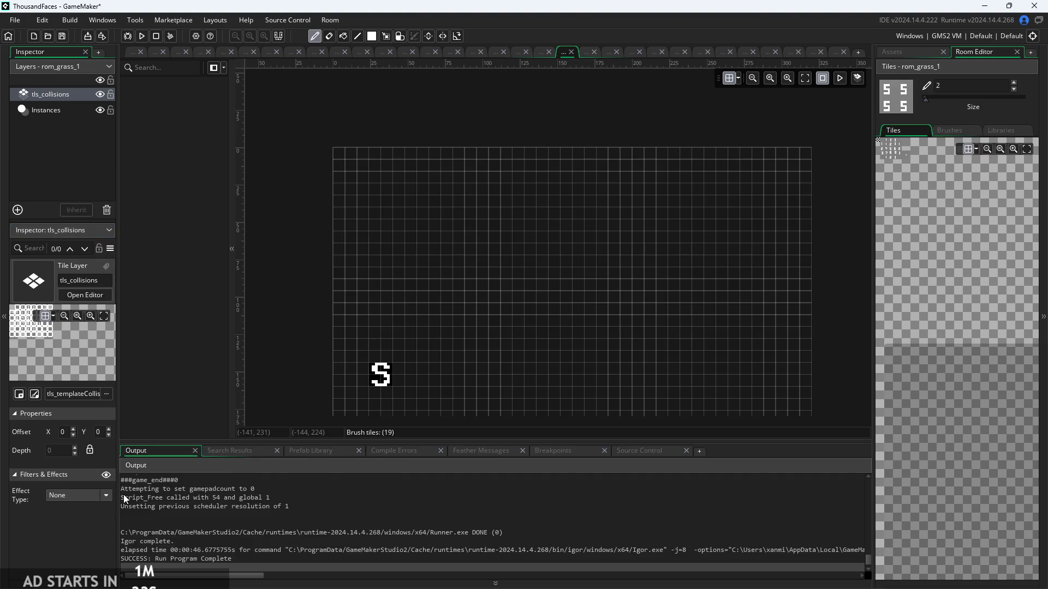
pyautogui.rightClick(31, 145)
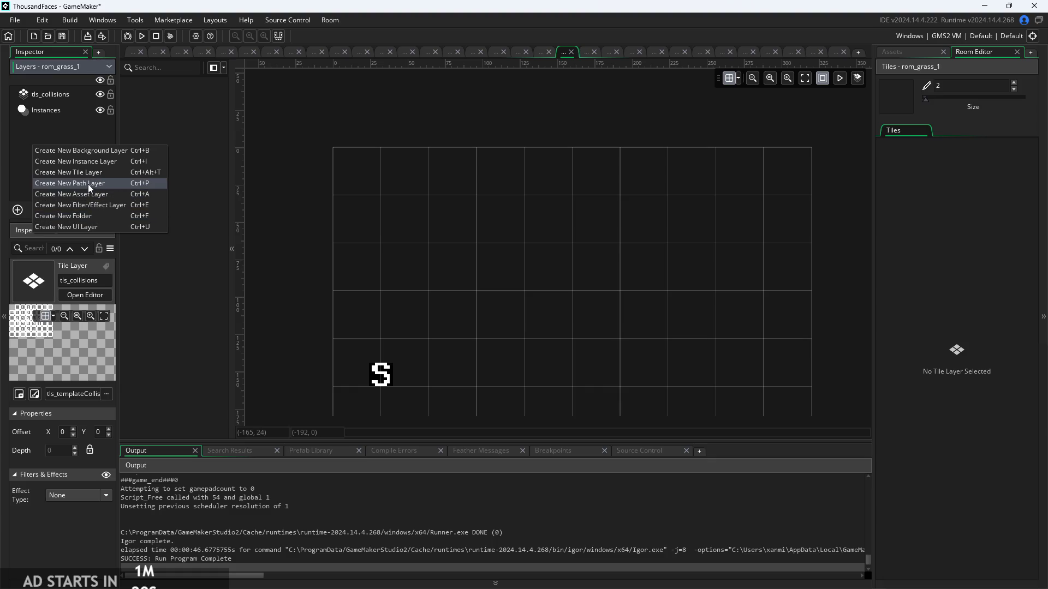
pyautogui.click(259, 116)
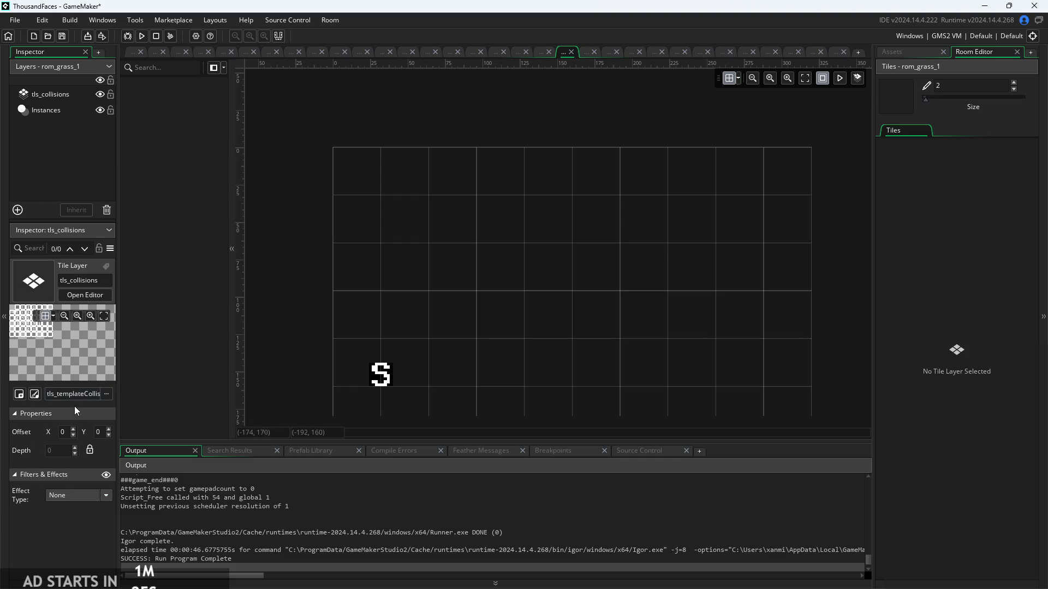
pyautogui.scroll(-1, 285, 285)
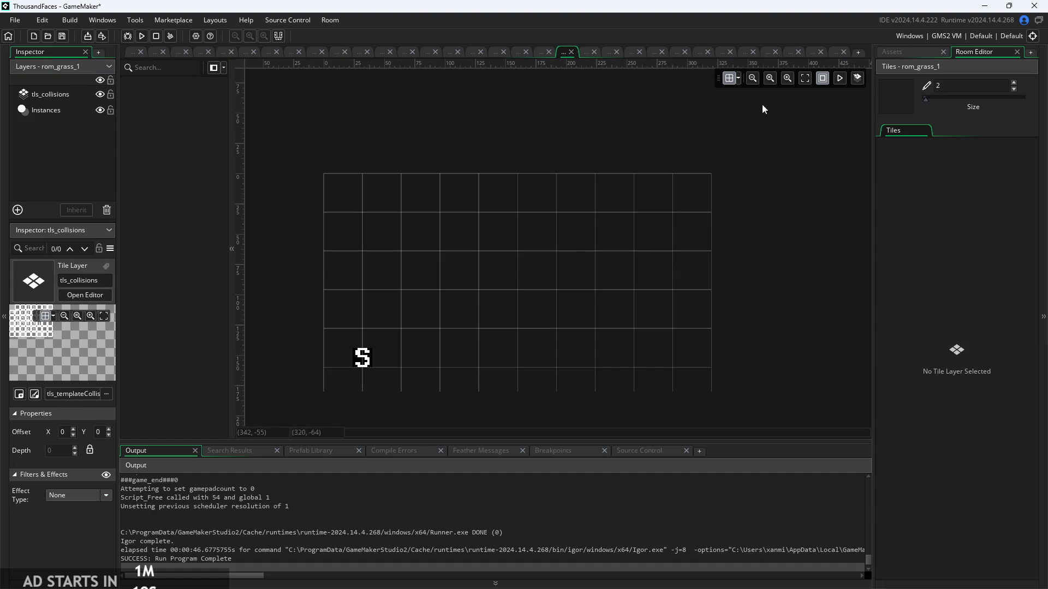
# Clear rom_grass_1's creation code, enter global.themeIndex=1; and save it.
pyautogui.click(560, 54)
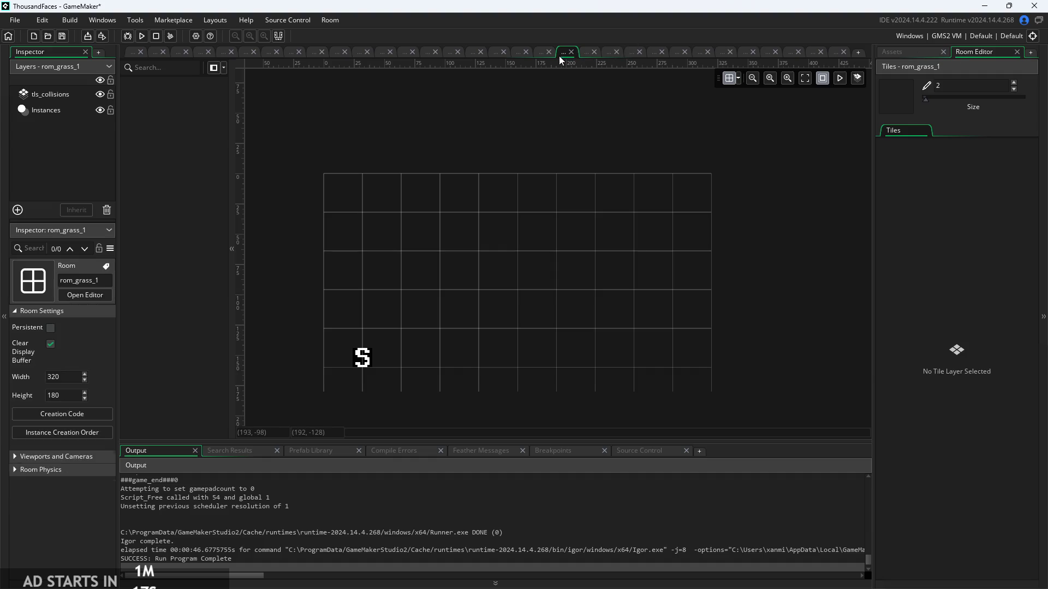
pyautogui.click(48, 415)
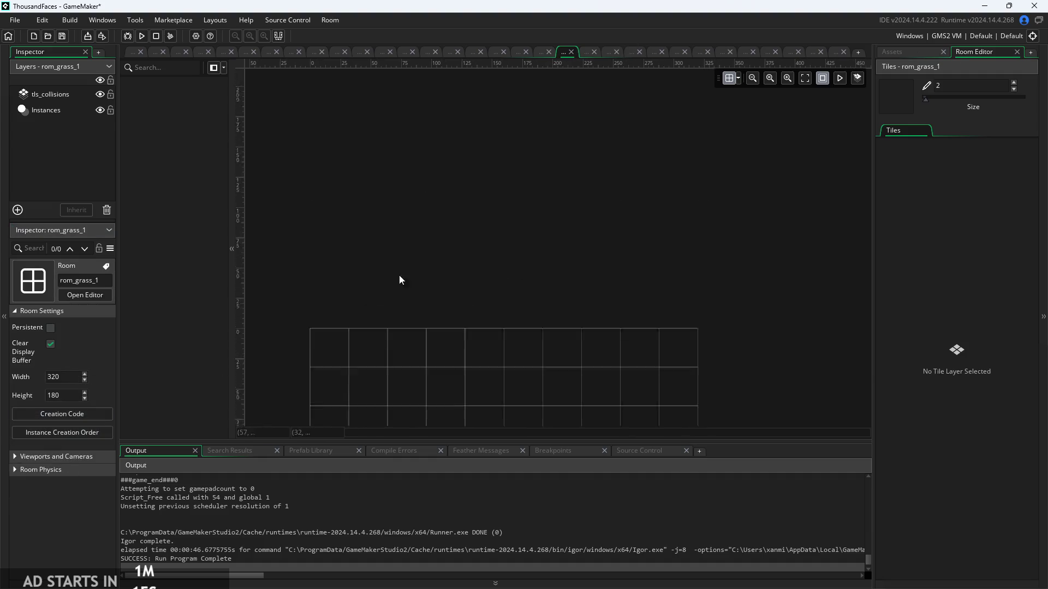
pyautogui.scroll(-8, 336, 246)
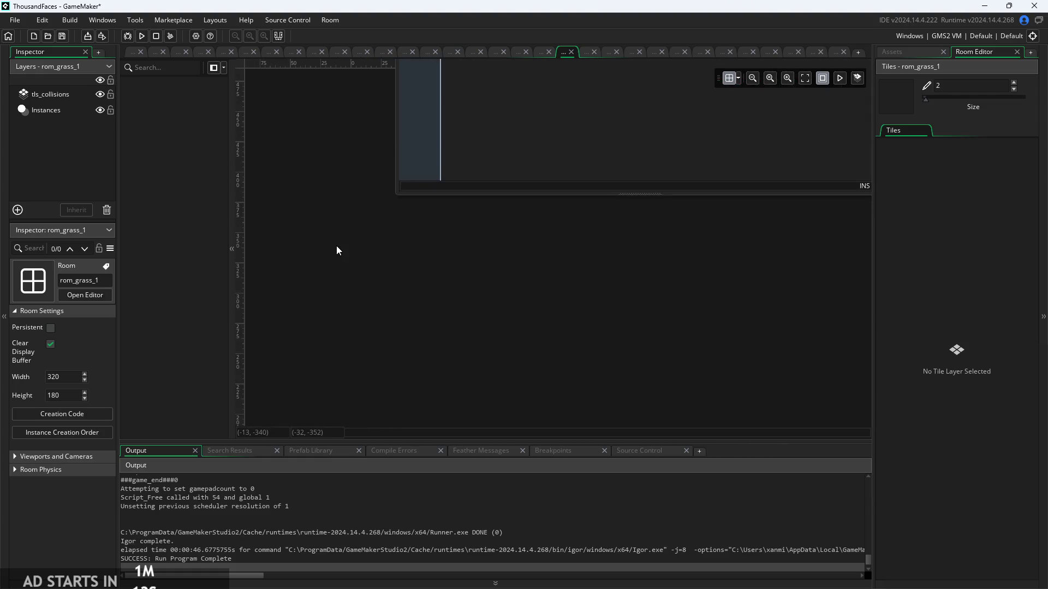
pyautogui.moveTo(453, 188)
pyautogui.mouseDown()
pyautogui.moveTo(520, 238)
pyautogui.moveTo(536, 282)
pyautogui.mouseUp()
pyautogui.scroll(4, 417, 353)
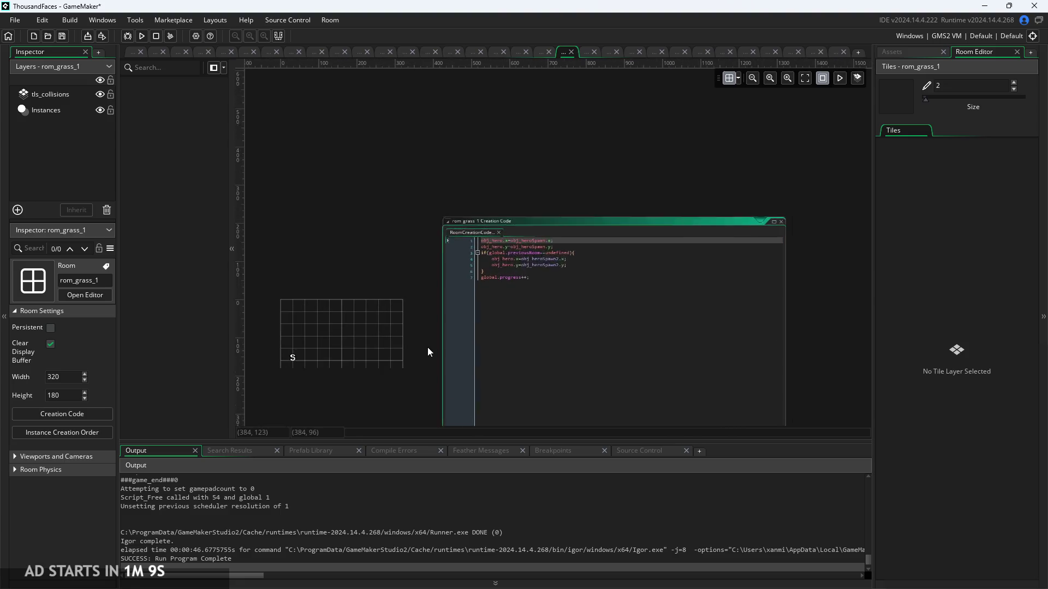
pyautogui.click(636, 262)
pyautogui.hotkey('ctrl', 'a')
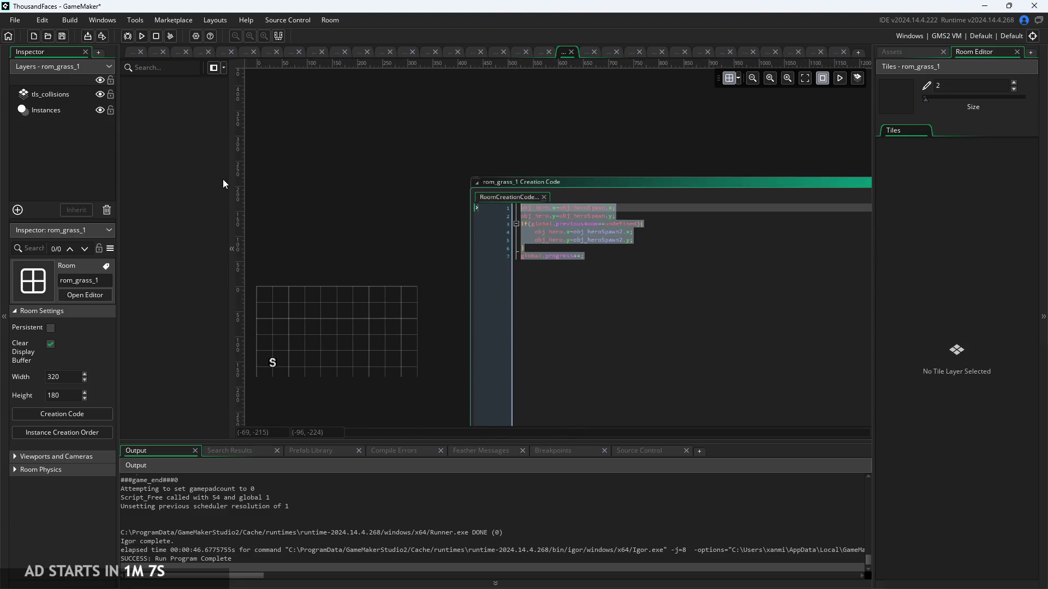
pyautogui.press('Delete')
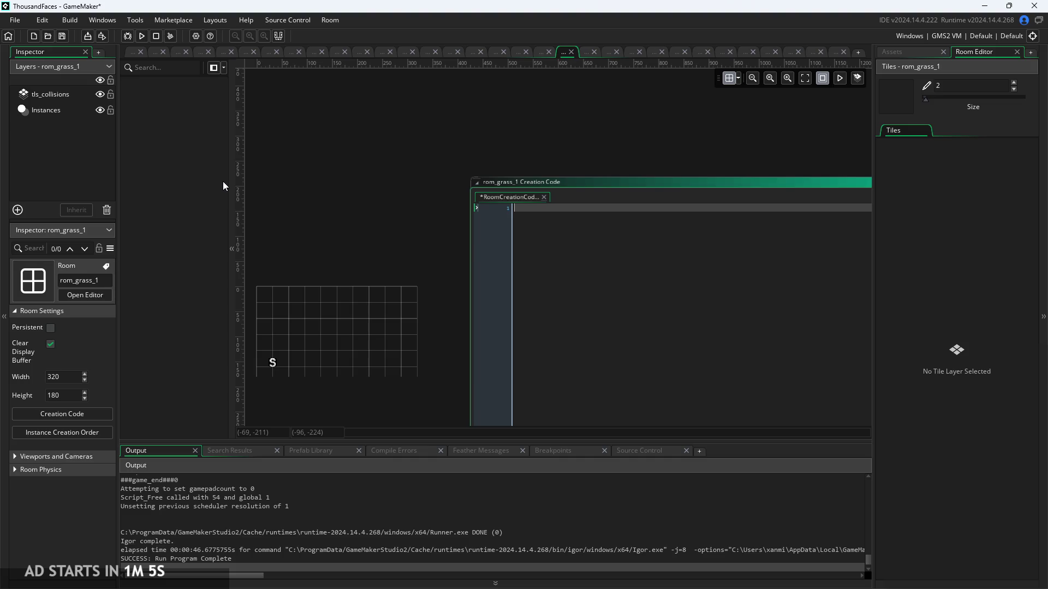
pyautogui.write('global.themeIndex=1')
pyautogui.write(';')
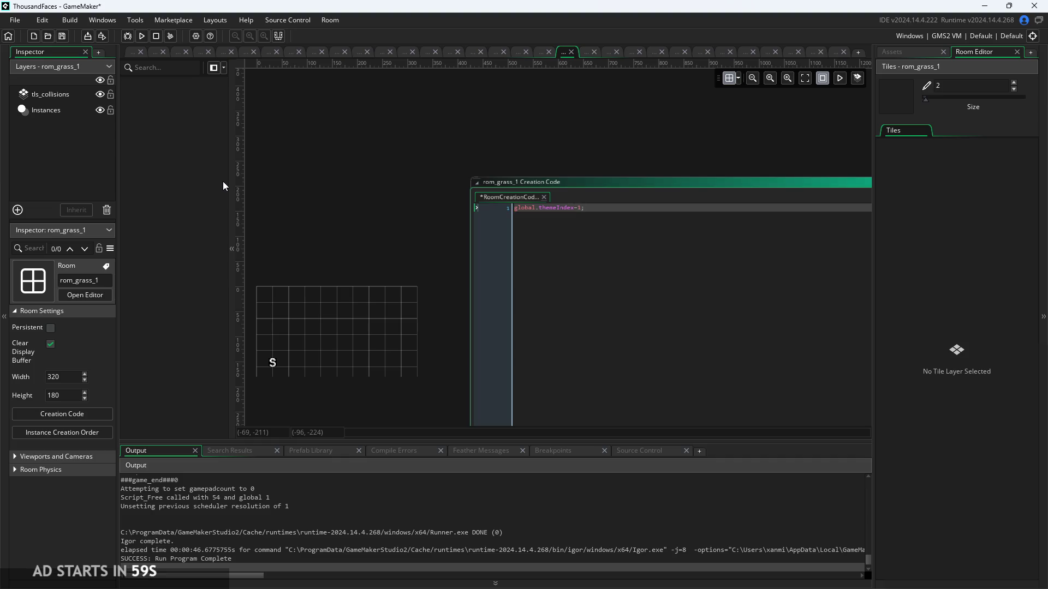
pyautogui.hotkey('ctrl', 's')
pyautogui.click(130, 56)
# Add global.themeIndex=1; to rom_temple_3's creation code, save, and open rom_temple_4.
pyautogui.click(950, 226)
pyautogui.doubleClick(950, 226)
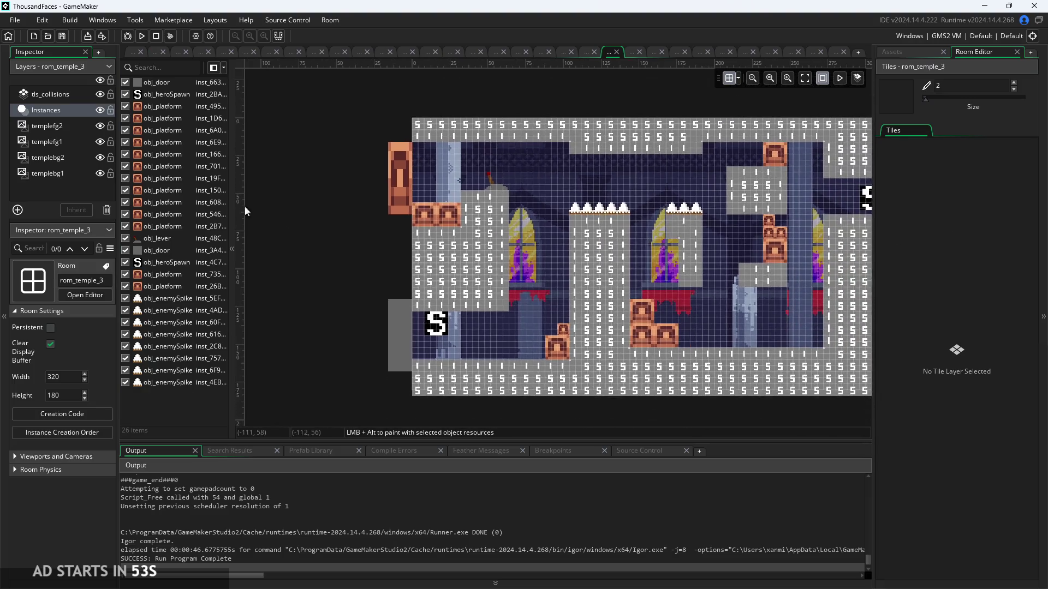
pyautogui.click(66, 418)
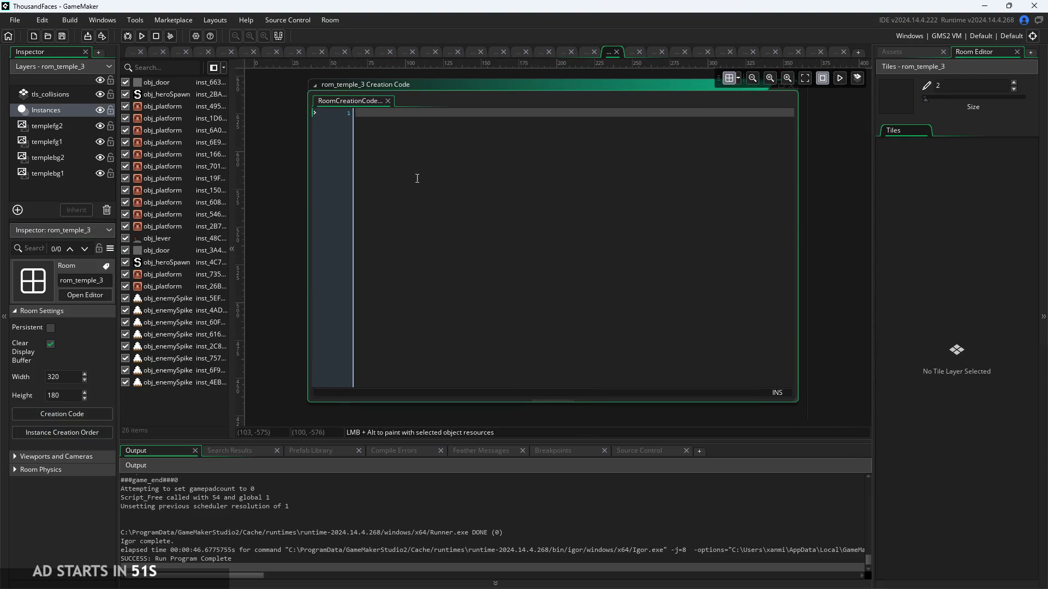
pyautogui.write('global.th')
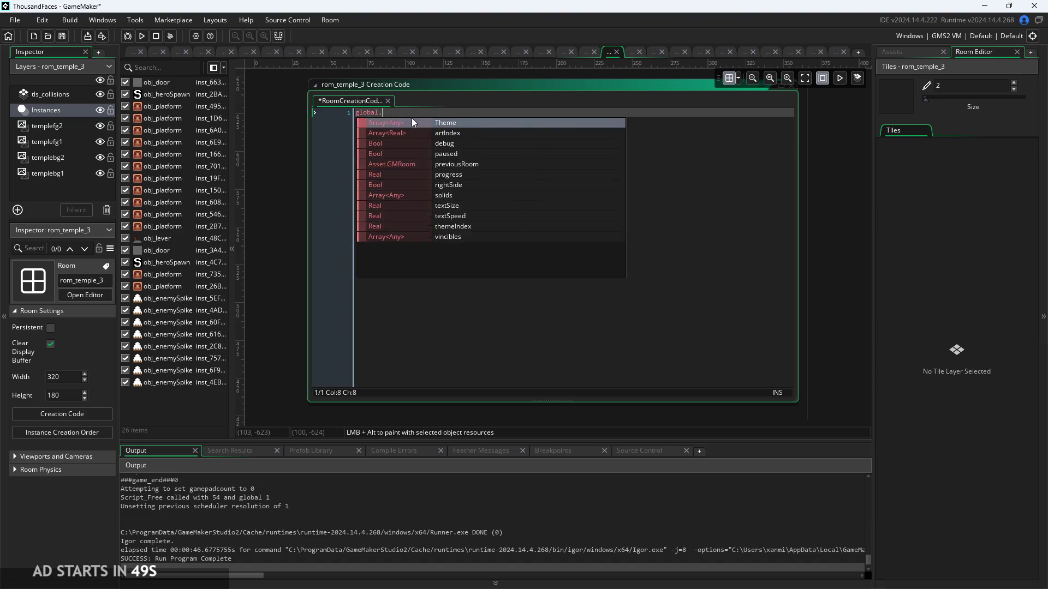
pyautogui.press('Return')
pyautogui.write('=')
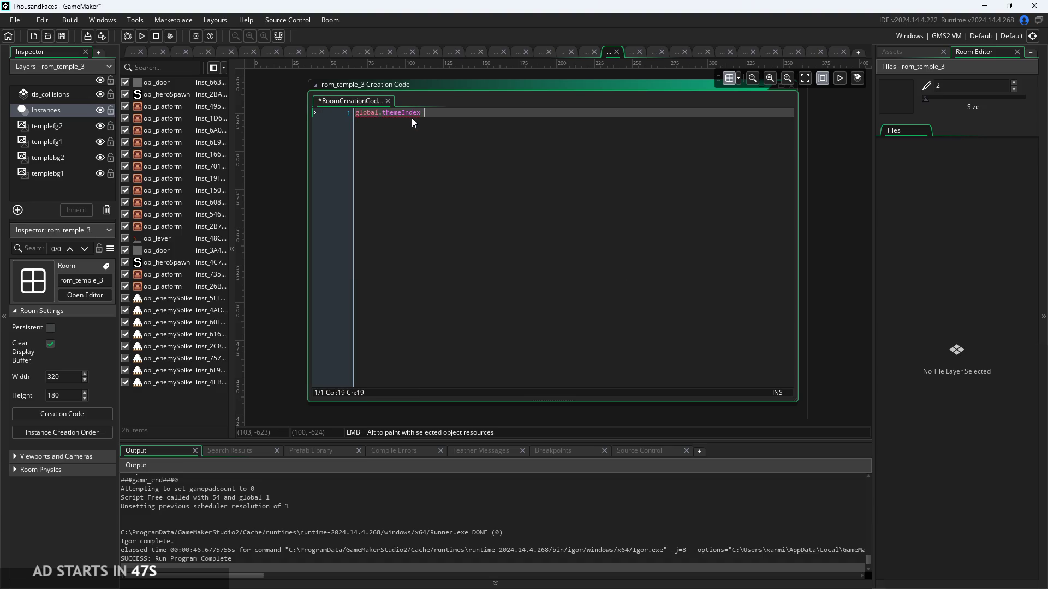
pyautogui.write('1;')
pyautogui.hotkey('ctrl', 's')
pyautogui.click(129, 52)
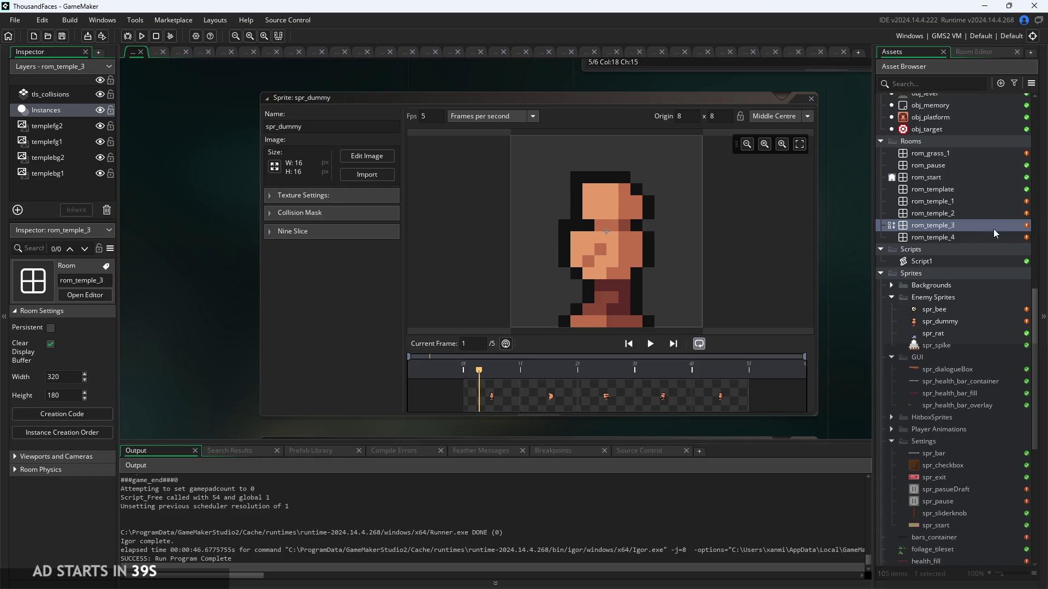
pyautogui.doubleClick(949, 237)
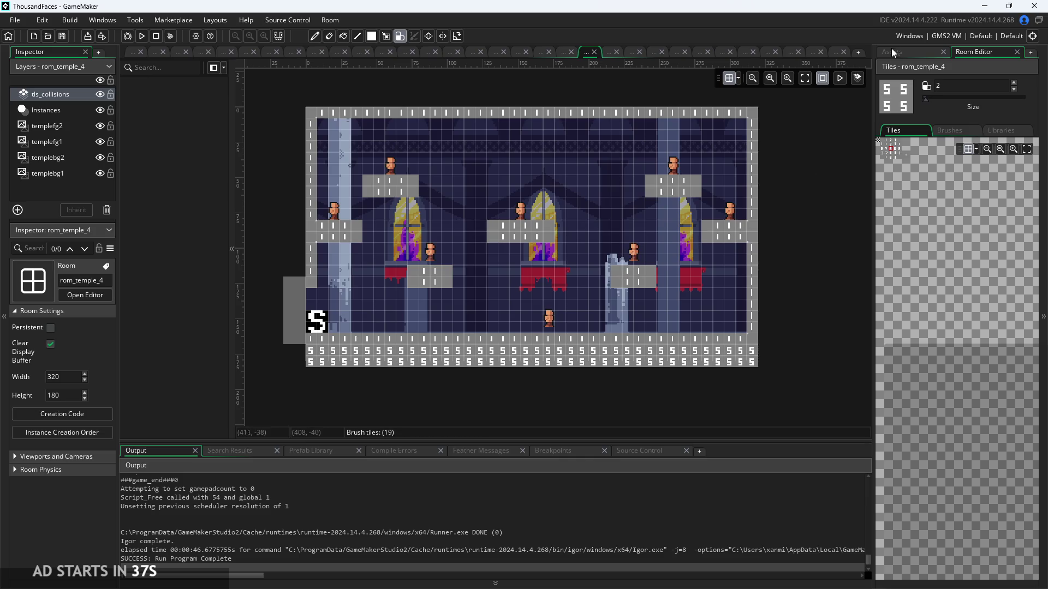
# Open rom_grass_1 and set autotile_1 as the brush on its tls_collisions layer.
pyautogui.click(890, 52)
pyautogui.click(955, 153)
pyautogui.doubleClick(955, 152)
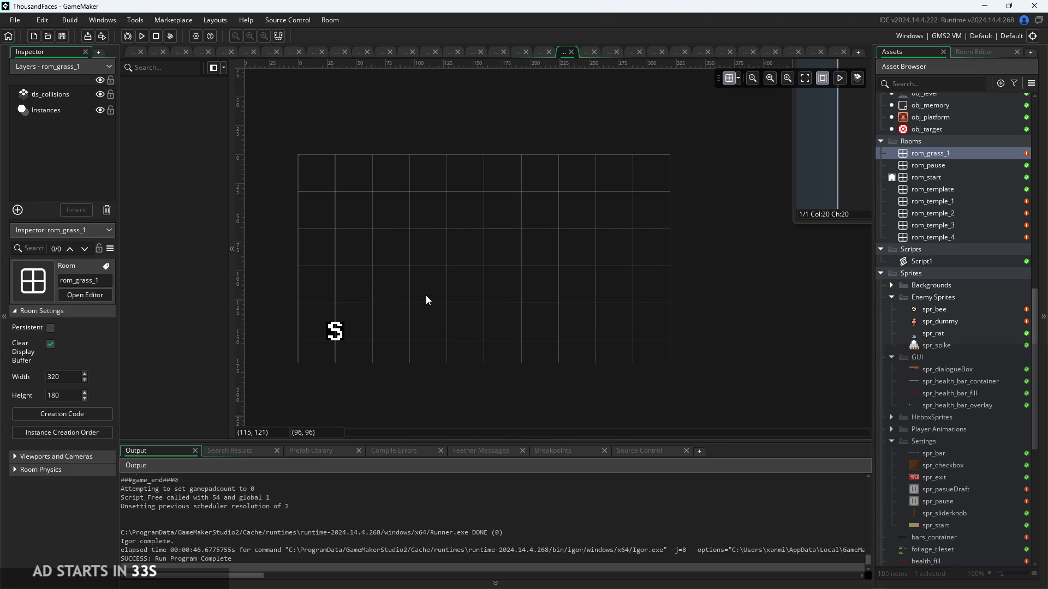
pyautogui.click(76, 111)
pyautogui.click(60, 95)
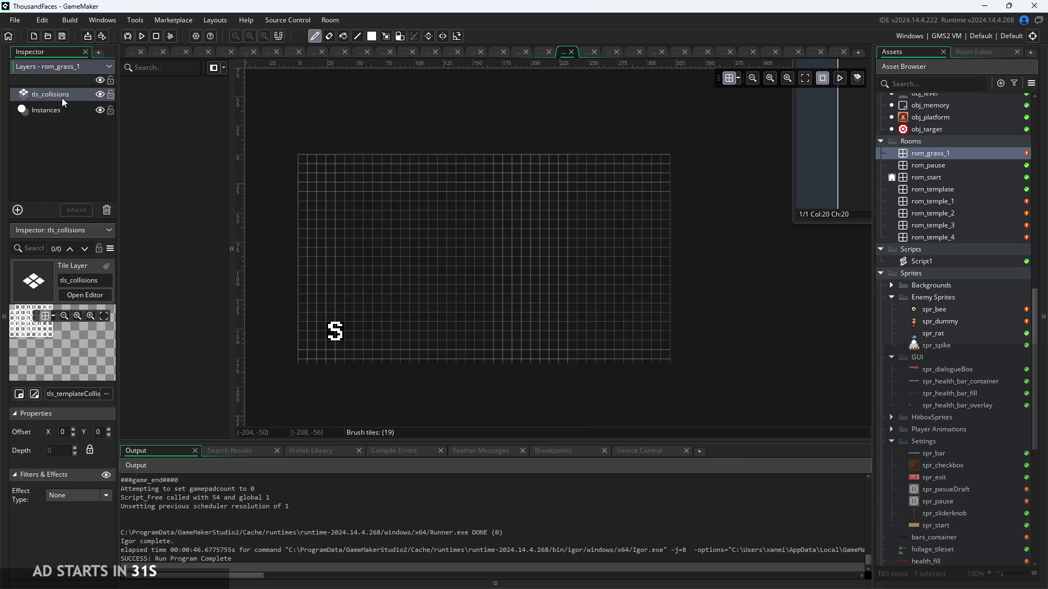
pyautogui.click(972, 53)
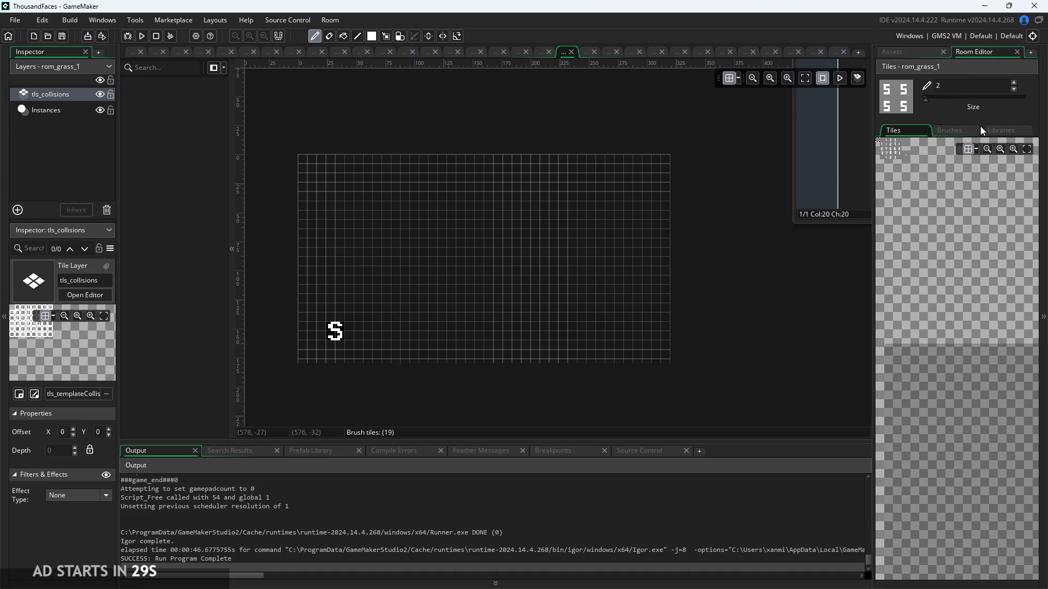
pyautogui.click(993, 129)
pyautogui.click(927, 159)
pyautogui.scroll(1, 315, 359)
pyautogui.scroll(1, 316, 359)
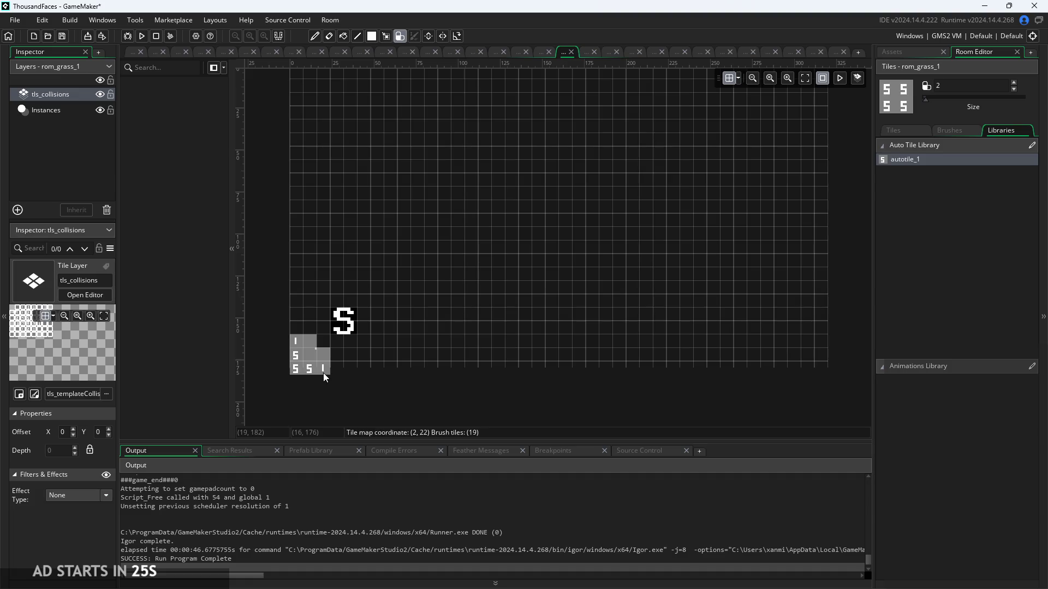
# Paint the collision floor along the room's bottom and a wall up its right edge.
pyautogui.keyDown('shift'); pyautogui.click(438, 370); pyautogui.keyUp('shift')
pyautogui.keyDown('shift'); pyautogui.click(648, 372); pyautogui.keyUp('shift')
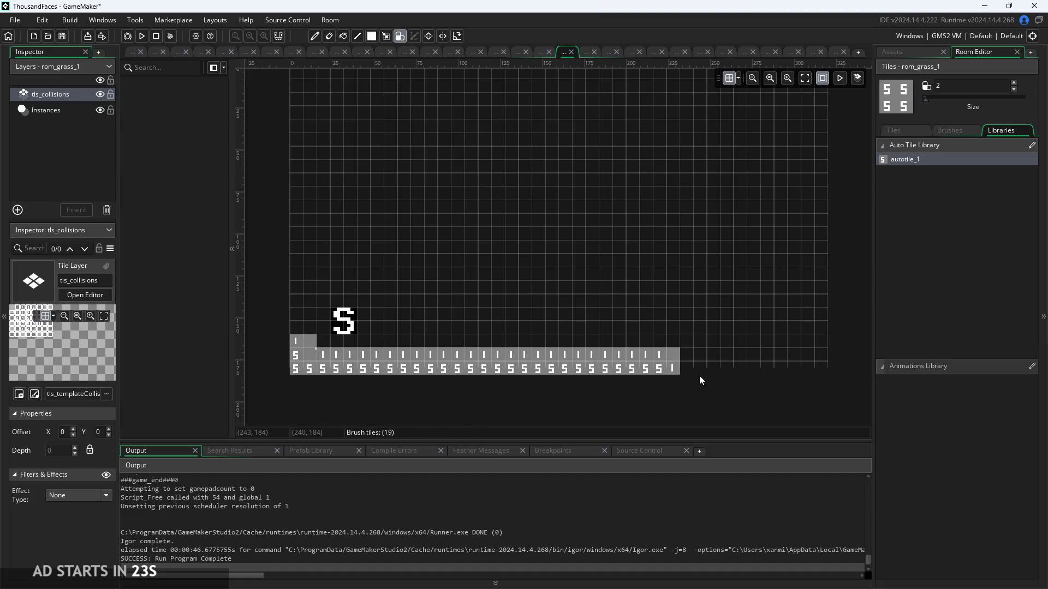
pyautogui.keyDown('shift'); pyautogui.click(795, 374); pyautogui.keyUp('shift')
pyautogui.keyDown('shift'); pyautogui.click(823, 231); pyautogui.keyUp('shift')
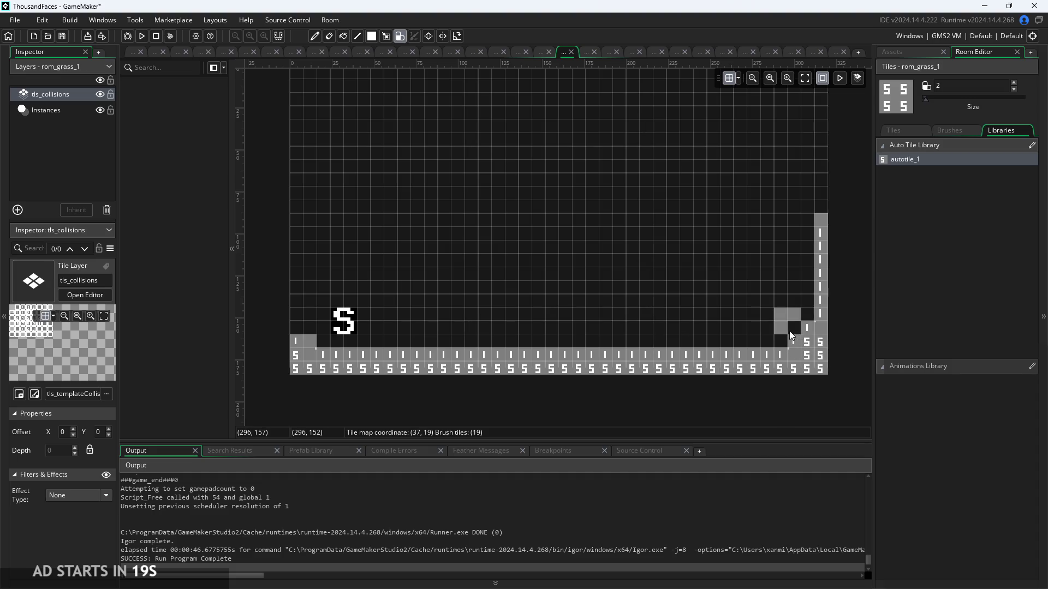
pyautogui.keyDown('shift'); pyautogui.click(823, 191); pyautogui.keyUp('shift')
# Paint the ceiling along the room's top rows and fill in more floor tiles.
pyautogui.scroll(-2, 823, 192)
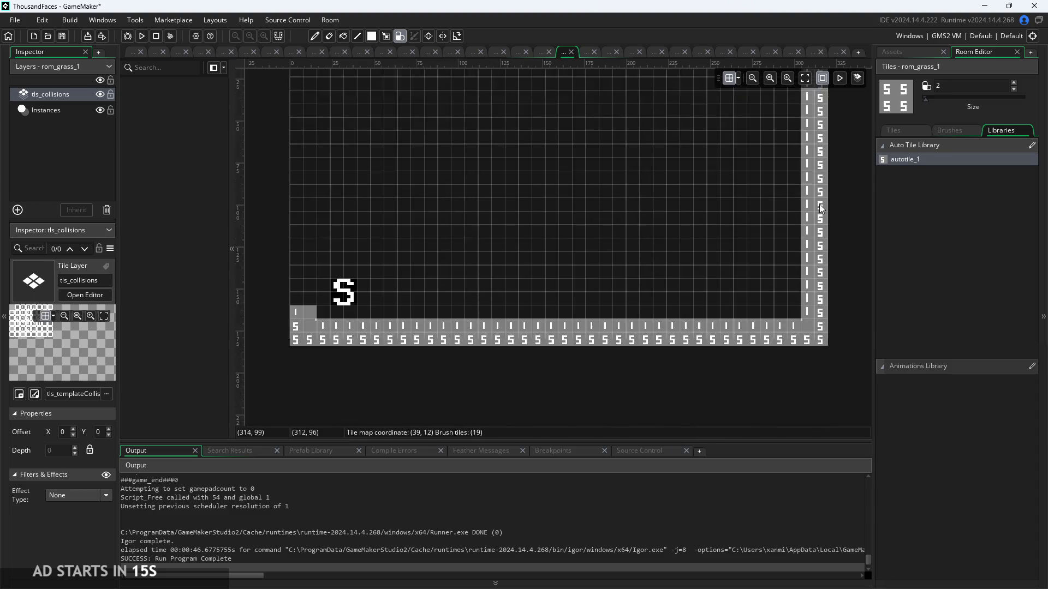
pyautogui.scroll(5, 821, 209)
pyautogui.moveTo(783, 221)
pyautogui.mouseDown()
pyautogui.moveTo(309, 222)
pyautogui.moveTo(303, 295)
pyautogui.moveTo(305, 150)
pyautogui.moveTo(294, 320)
pyautogui.mouseUp()
pyautogui.scroll(-6, 307, 246)
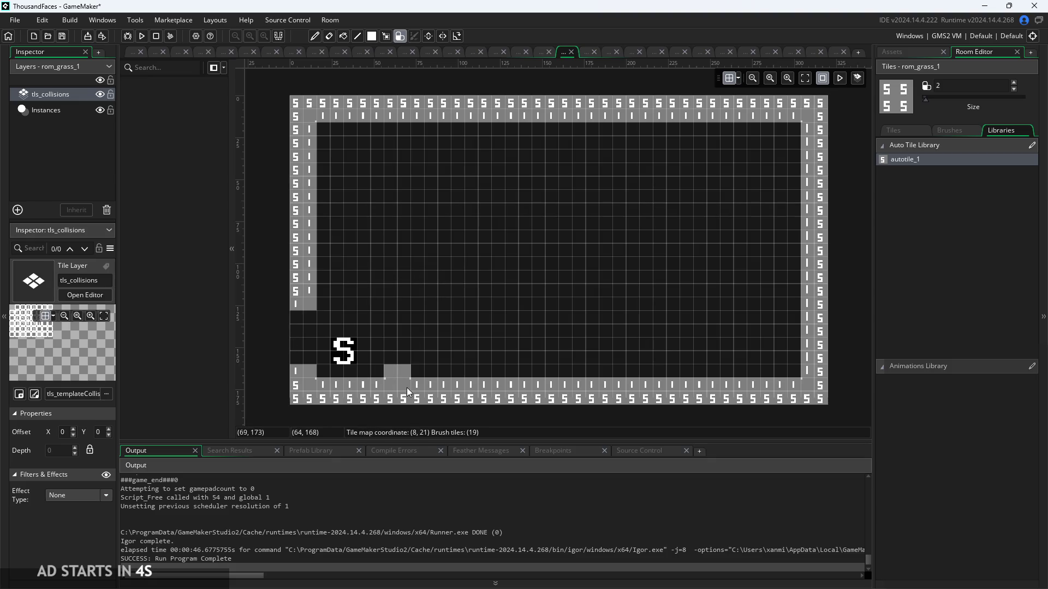
pyautogui.moveTo(407, 388); pyautogui.dragTo(598, 382)
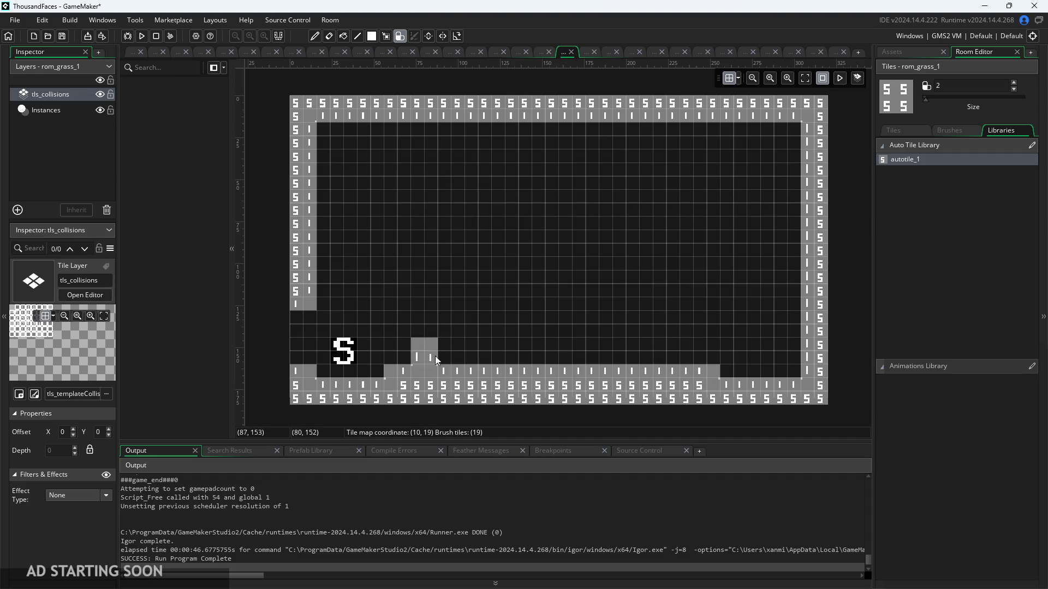
# Build a raised step of collision tiles above the floor near the spawn, trimming part of it.
pyautogui.moveTo(449, 372); pyautogui.dragTo(676, 383)
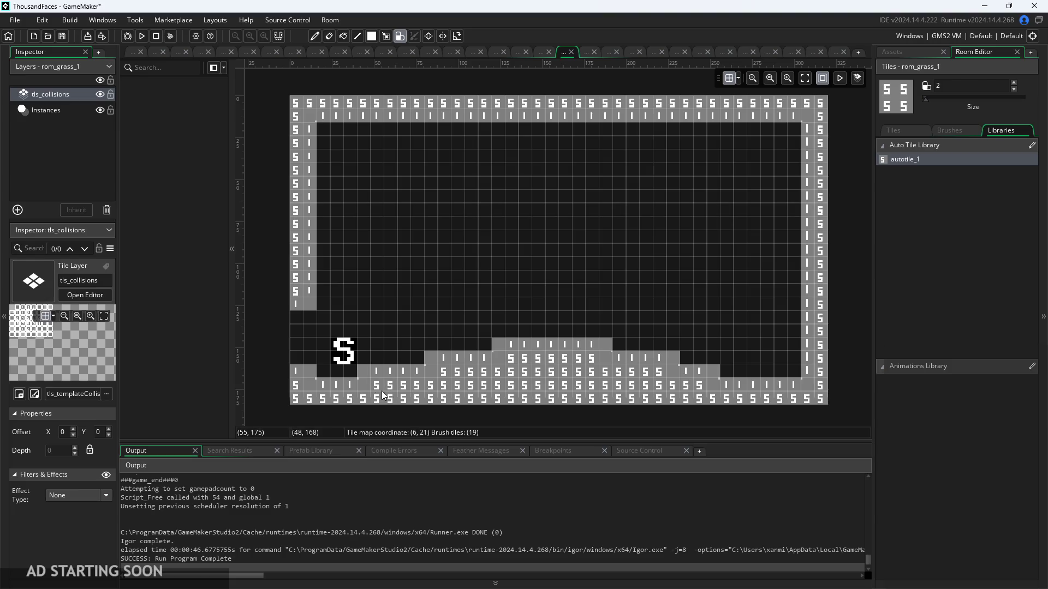
pyautogui.moveTo(381, 391)
pyautogui.mouseDown()
pyautogui.moveTo(382, 356)
pyautogui.moveTo(389, 364)
pyautogui.mouseUp()
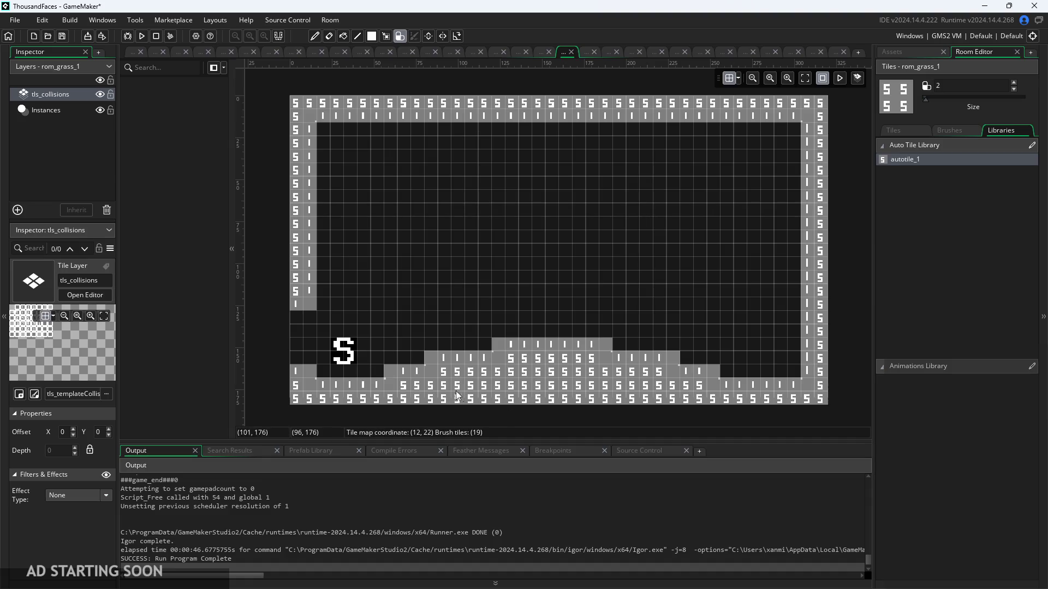
pyautogui.click(687, 360)
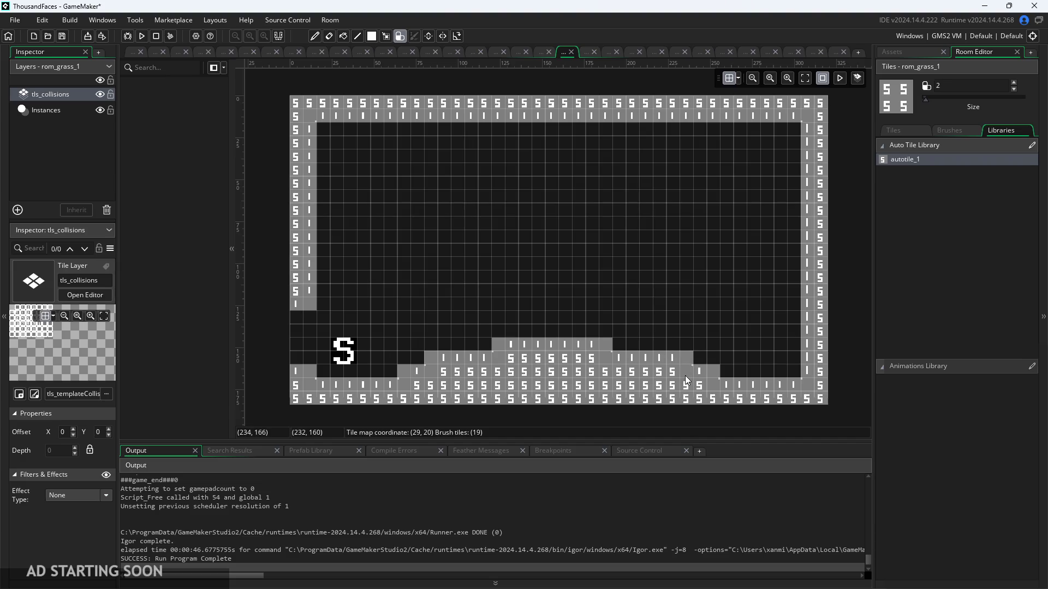
pyautogui.moveTo(542, 336)
pyautogui.mouseDown()
pyautogui.moveTo(602, 339)
pyautogui.moveTo(497, 346)
pyautogui.moveTo(507, 371)
pyautogui.moveTo(634, 365)
pyautogui.mouseUp()
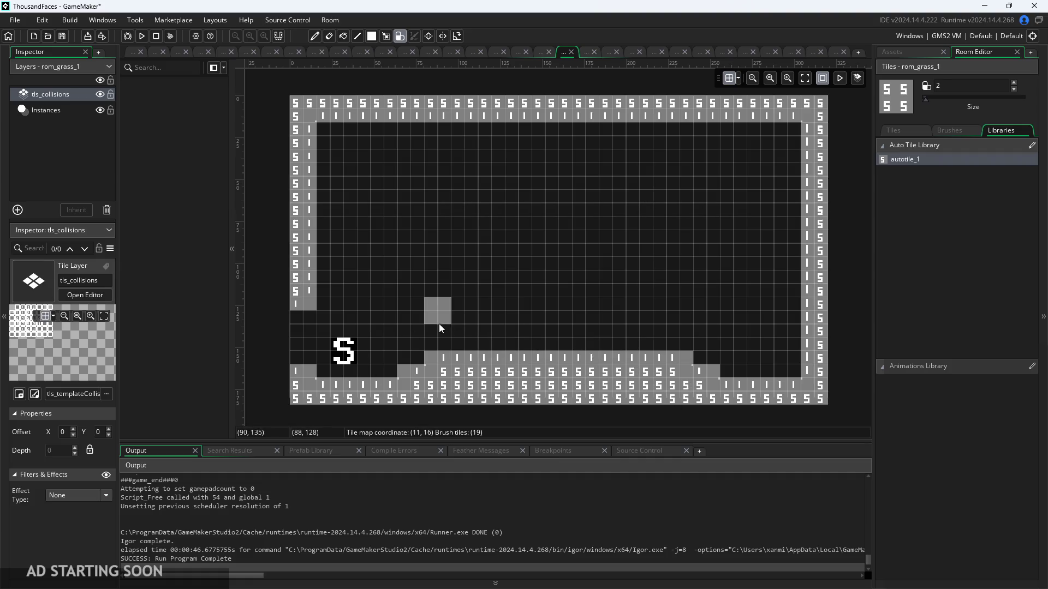
pyautogui.click(430, 352)
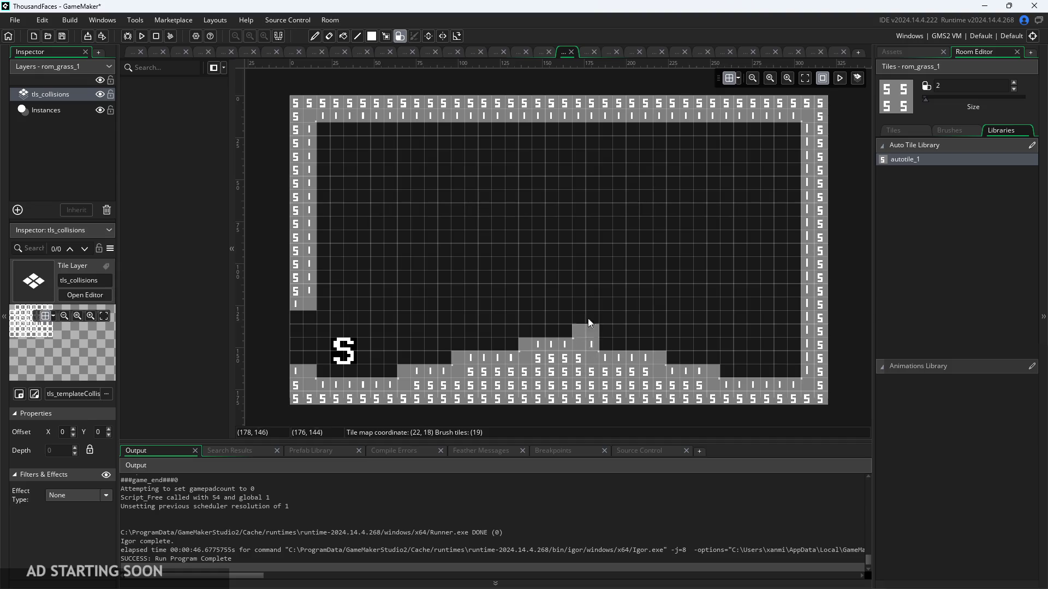
pyautogui.scroll(-1, 581, 257)
pyautogui.scroll(3, 566, 338)
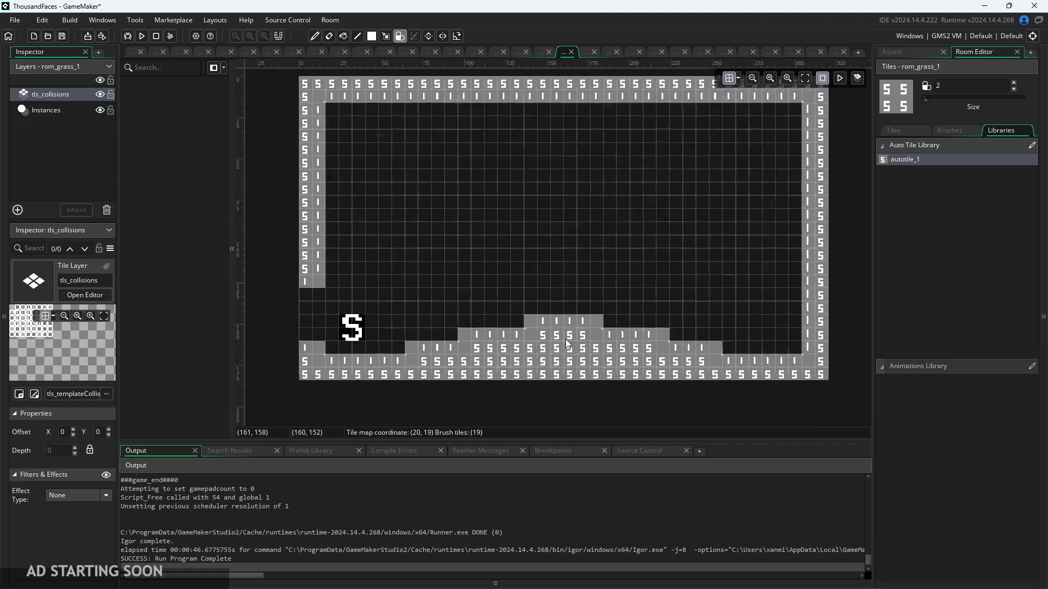
pyautogui.scroll(-2, 535, 339)
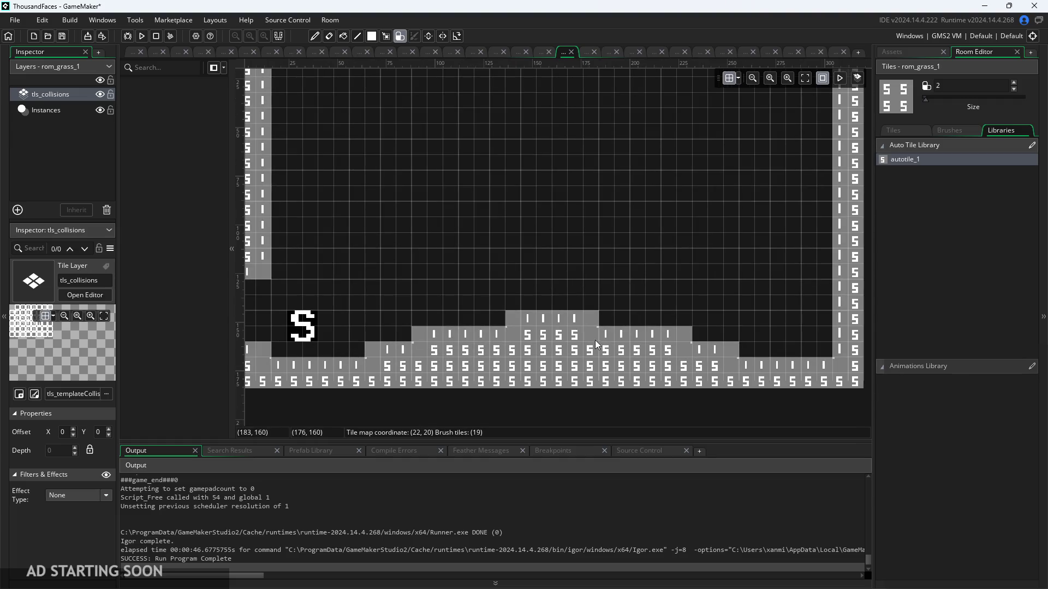
pyautogui.scroll(-1, 525, 280)
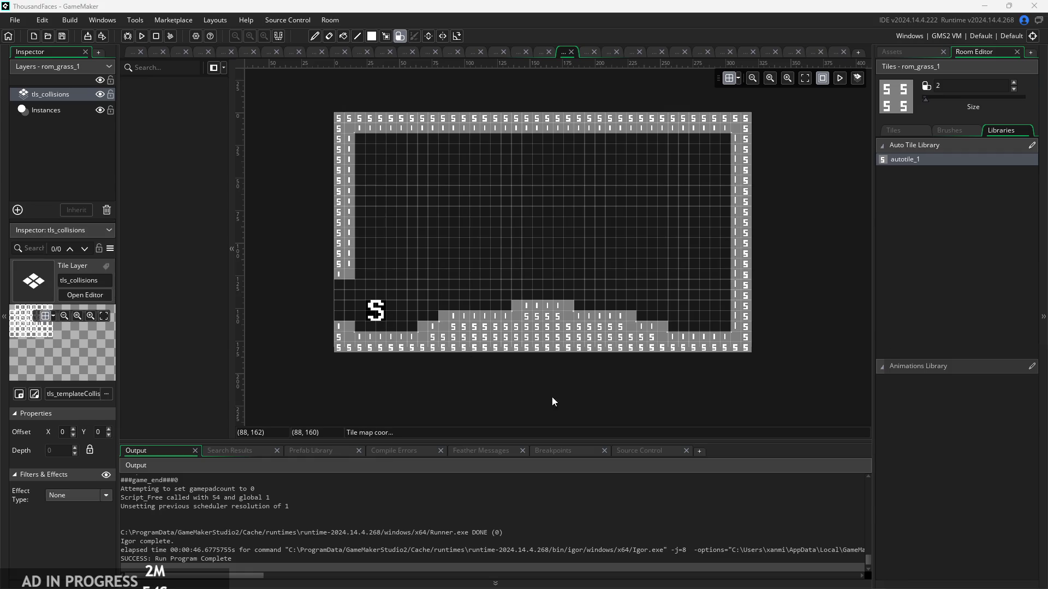
# Add a collision tile near the top-left corner, then run a test build with F5.
pyautogui.click(370, 139)
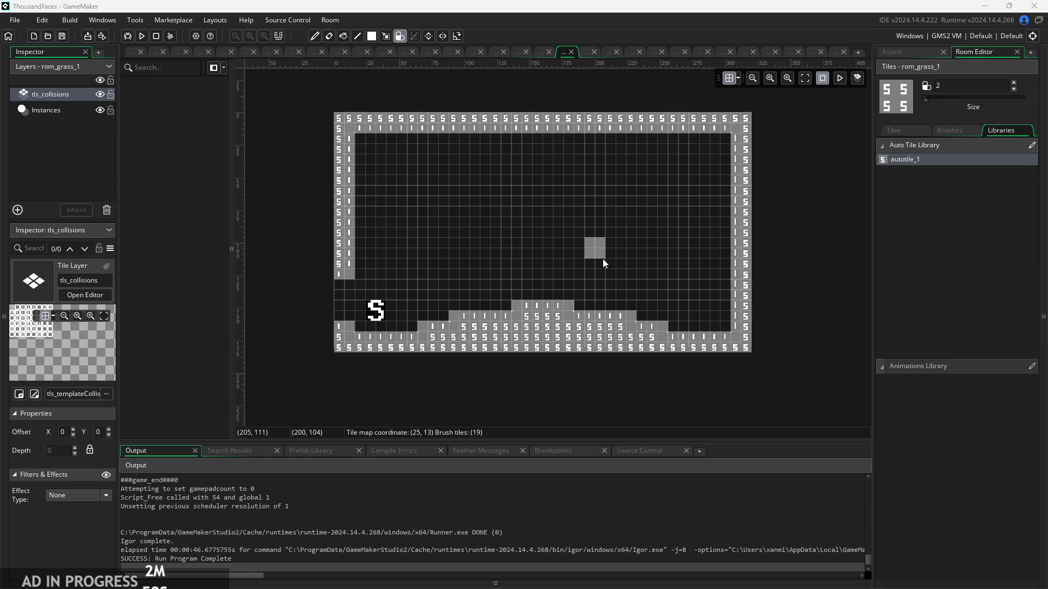
pyautogui.scroll(2, 601, 260)
pyautogui.scroll(-2, 601, 268)
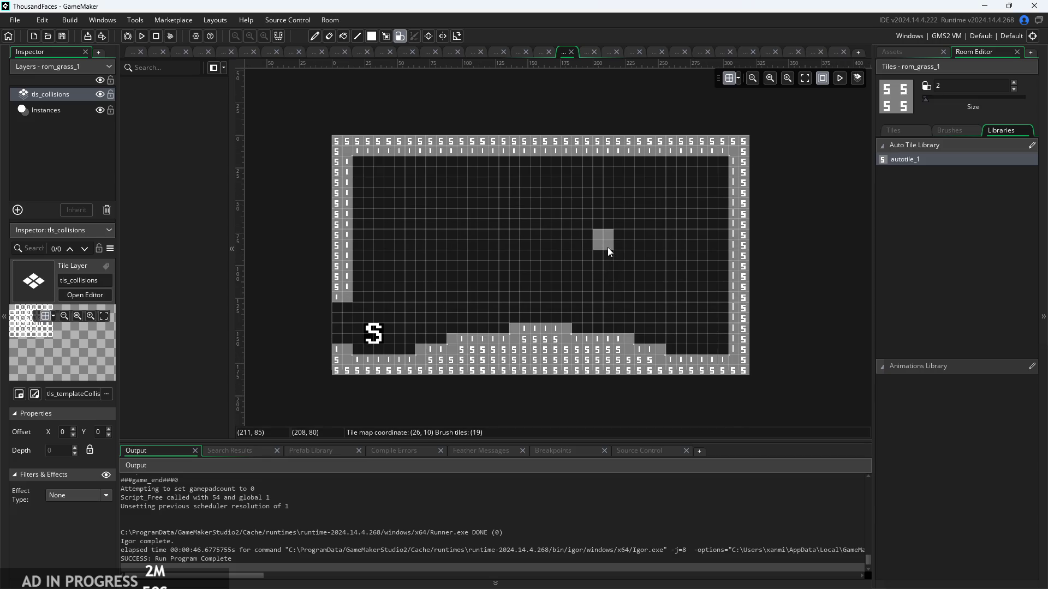
pyautogui.scroll(1, 607, 247)
pyautogui.click(132, 53)
pyautogui.press('F5')
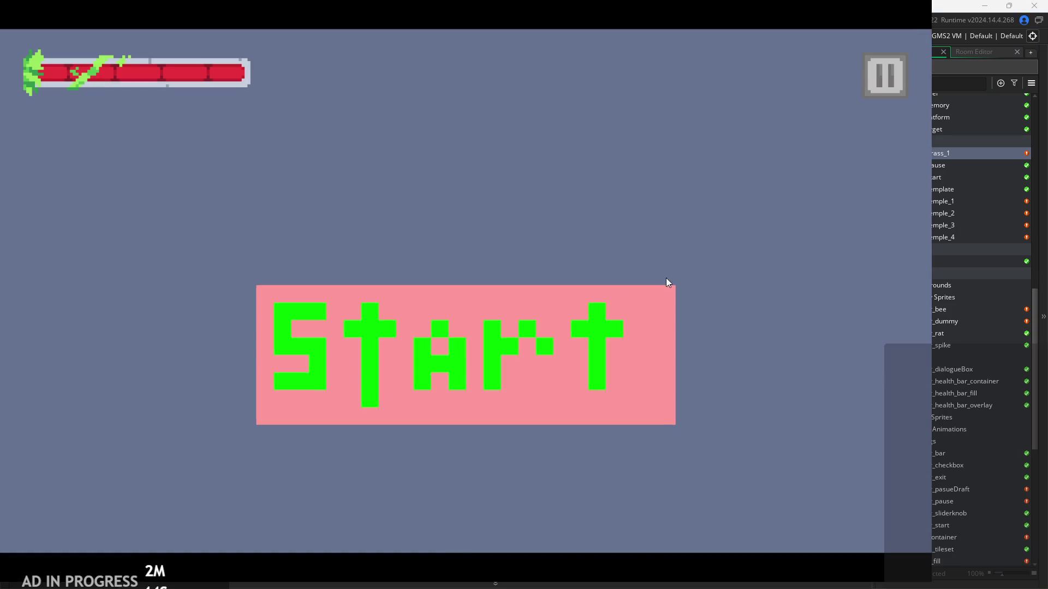
pyautogui.click(539, 372)
pyautogui.press('Right')
pyautogui.press('space')
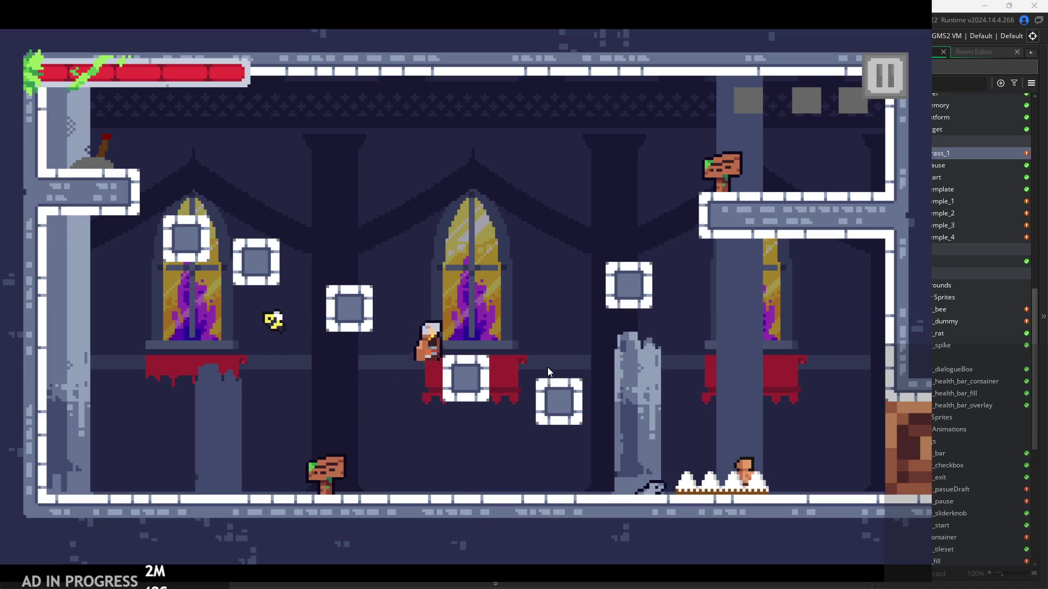
pyautogui.press('space')
pyautogui.press('Left')
pyautogui.press('space')
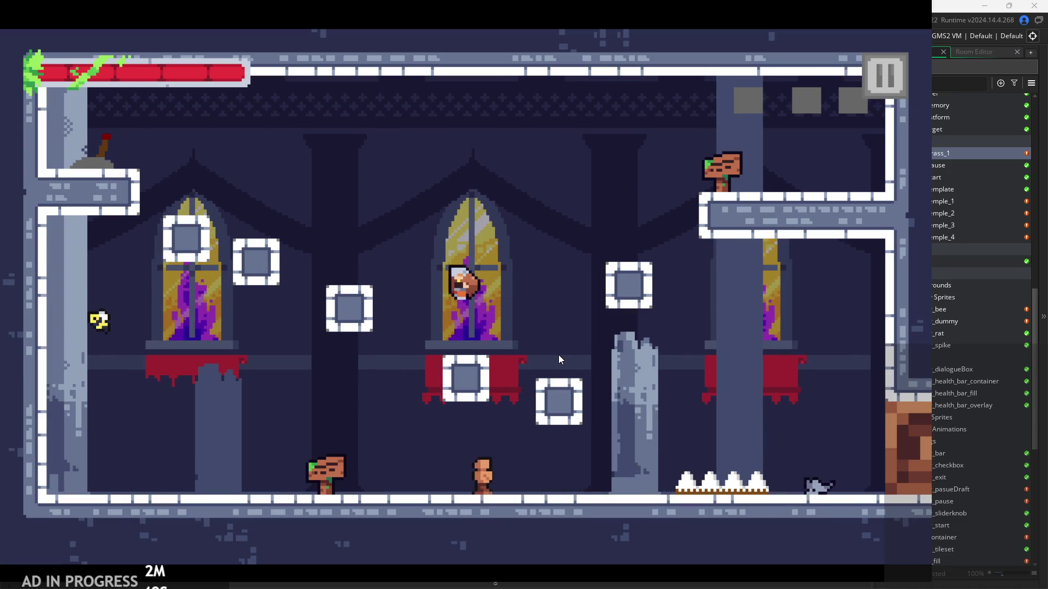
pyautogui.press('Left')
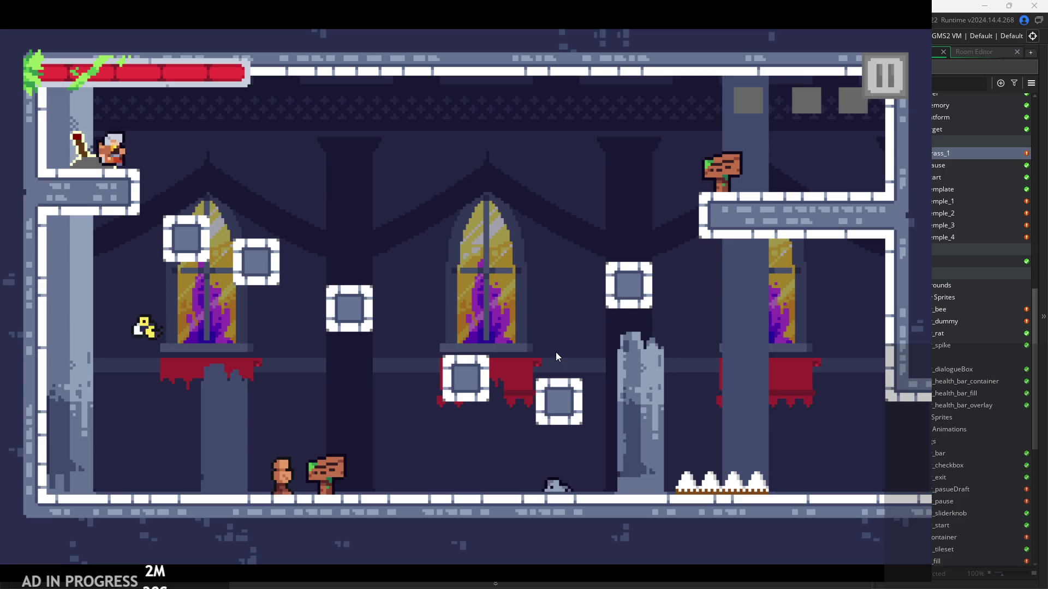
pyautogui.press('Right')
pyautogui.press('space')
pyautogui.click(884, 76)
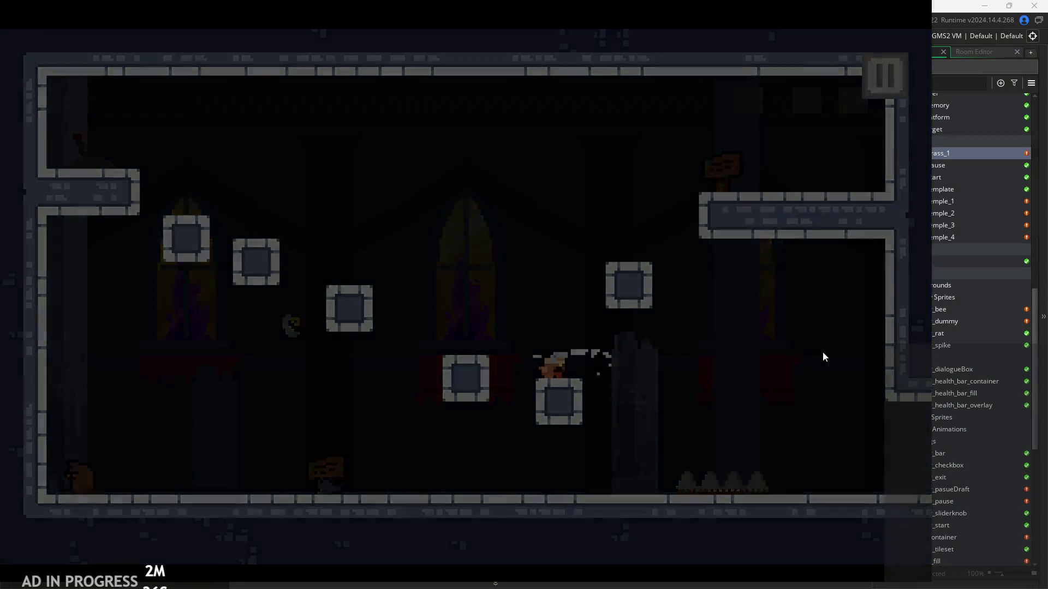
pyautogui.click(798, 470)
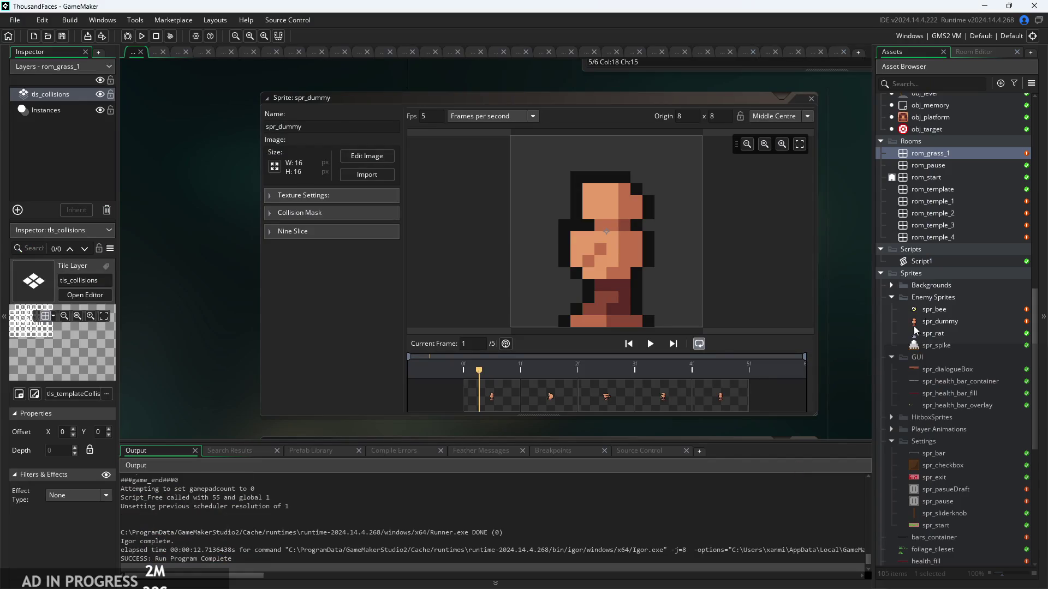
pyautogui.doubleClick(958, 235)
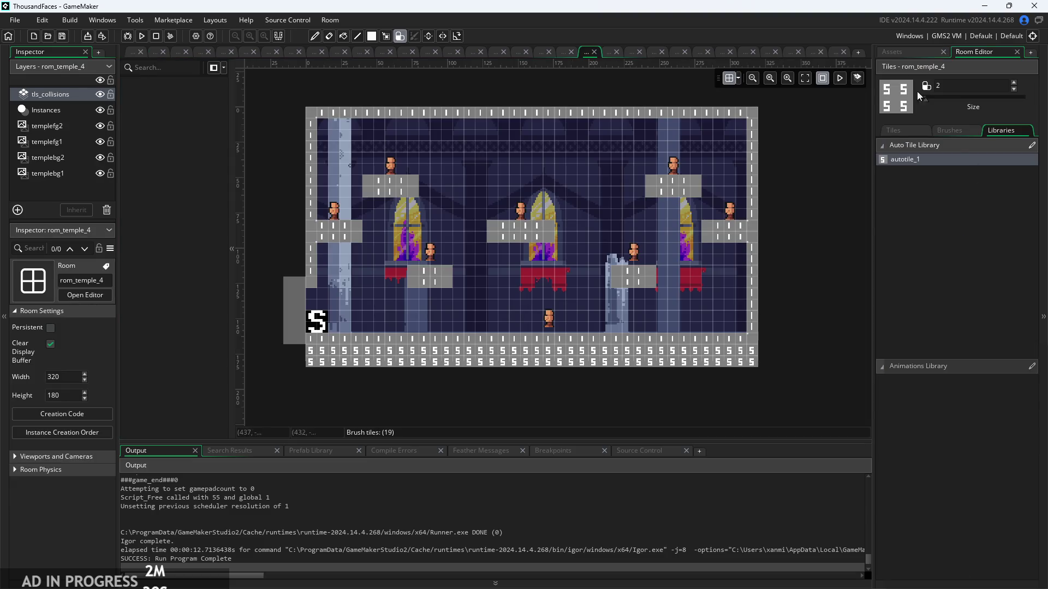
# Paint rom_temple_4's right wall from the bottom corner upward and extend the upper-right platform.
pyautogui.scroll(1, 760, 322)
pyautogui.click(751, 330)
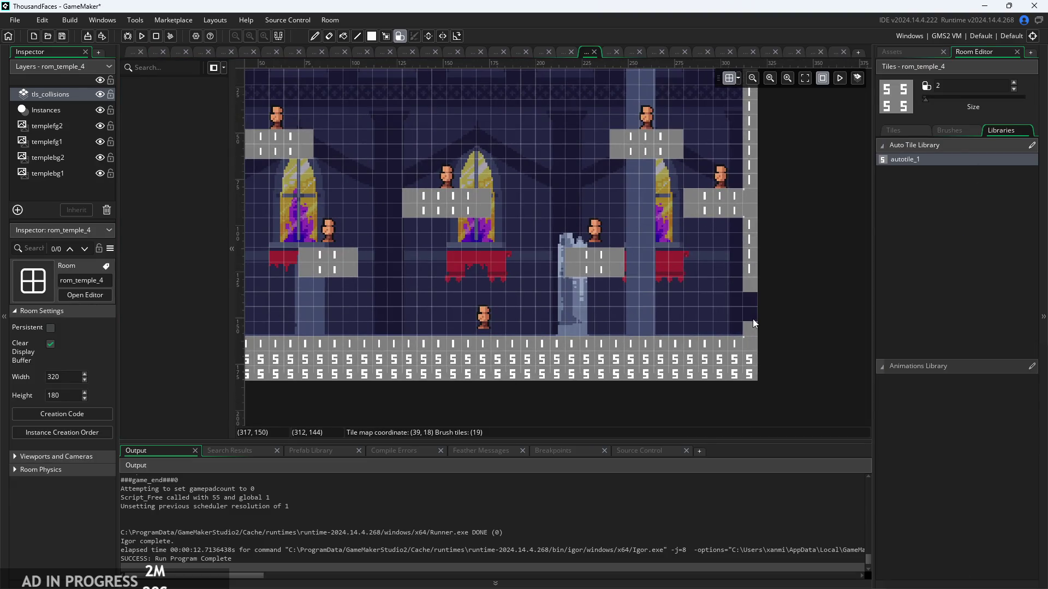
pyautogui.scroll(-2, 824, 310)
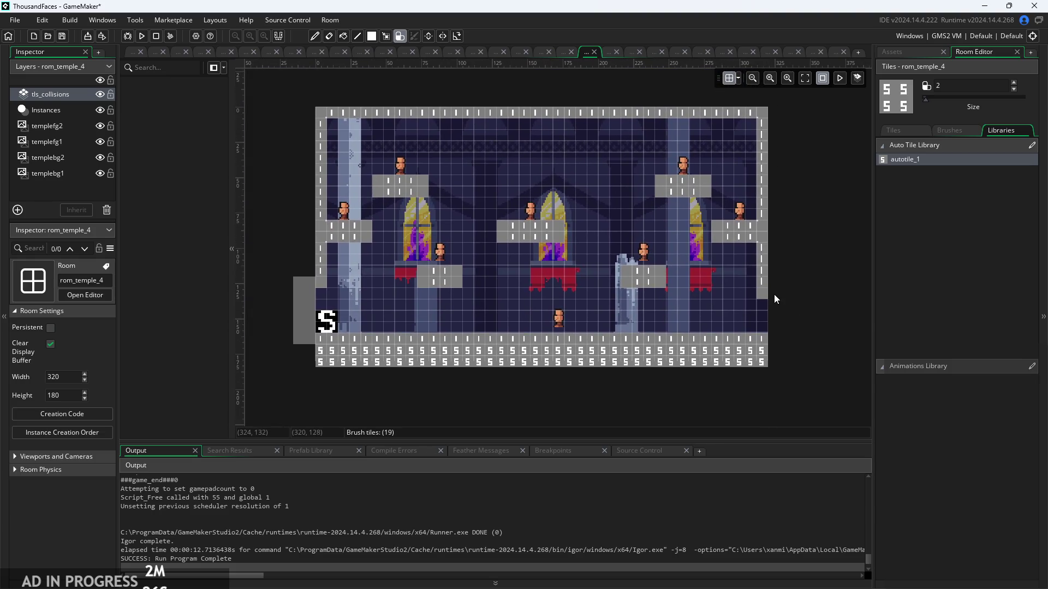
pyautogui.click(732, 285)
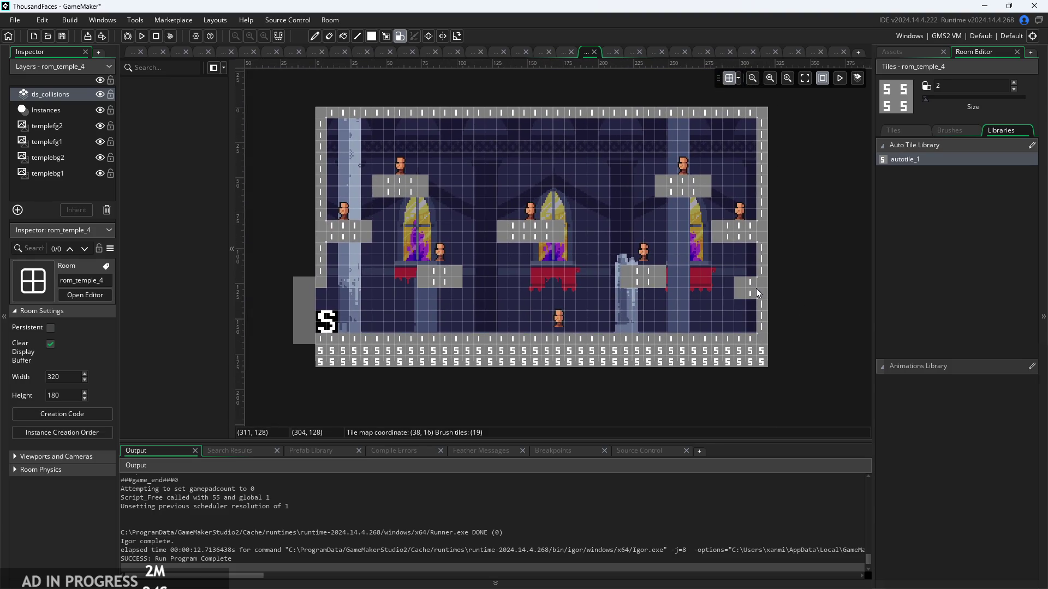
pyautogui.moveTo(758, 282); pyautogui.dragTo(761, 131)
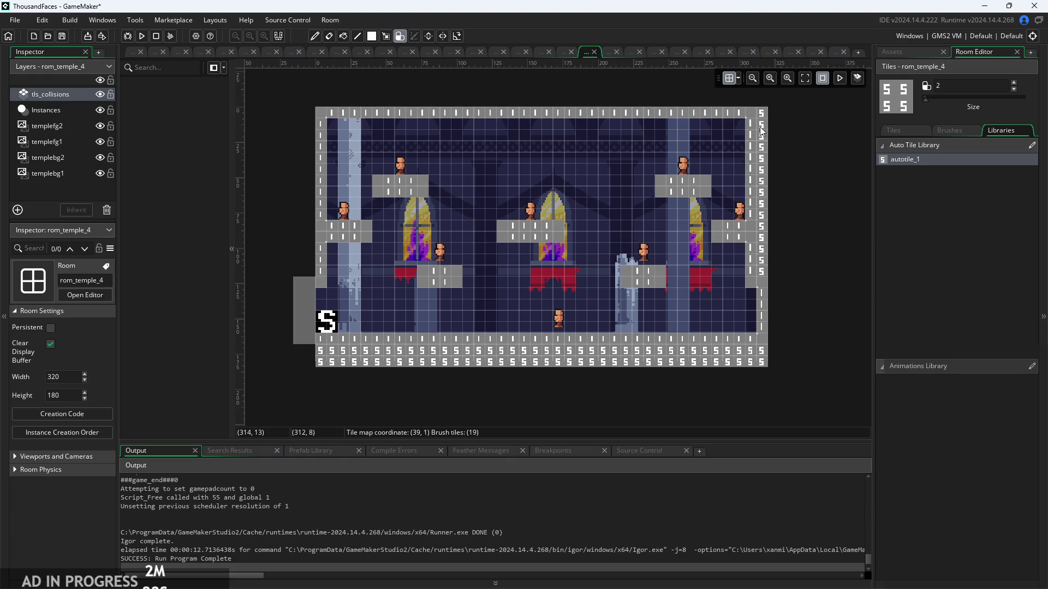
pyautogui.click(727, 246)
pyautogui.click(660, 186)
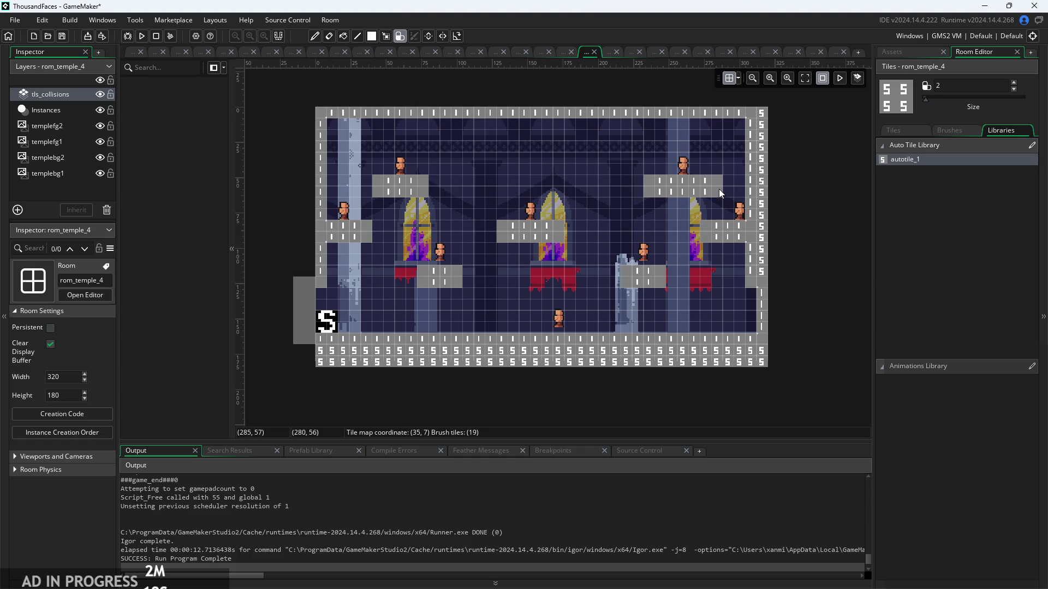
# Paint collision tiles across the central altar platform.
pyautogui.scroll(1, 627, 254)
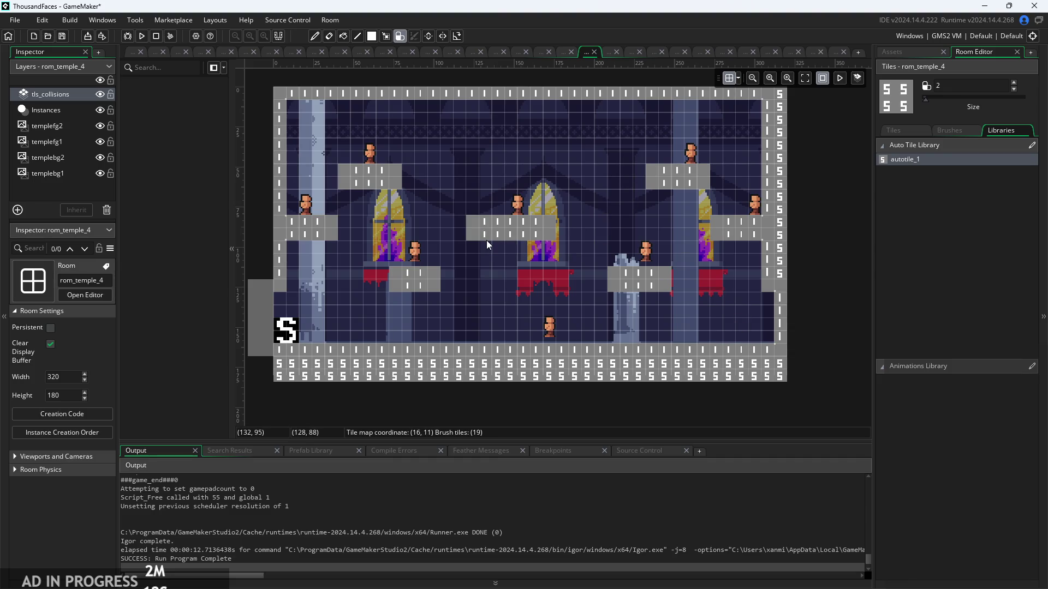
pyautogui.hscroll(-1, 654, 294)
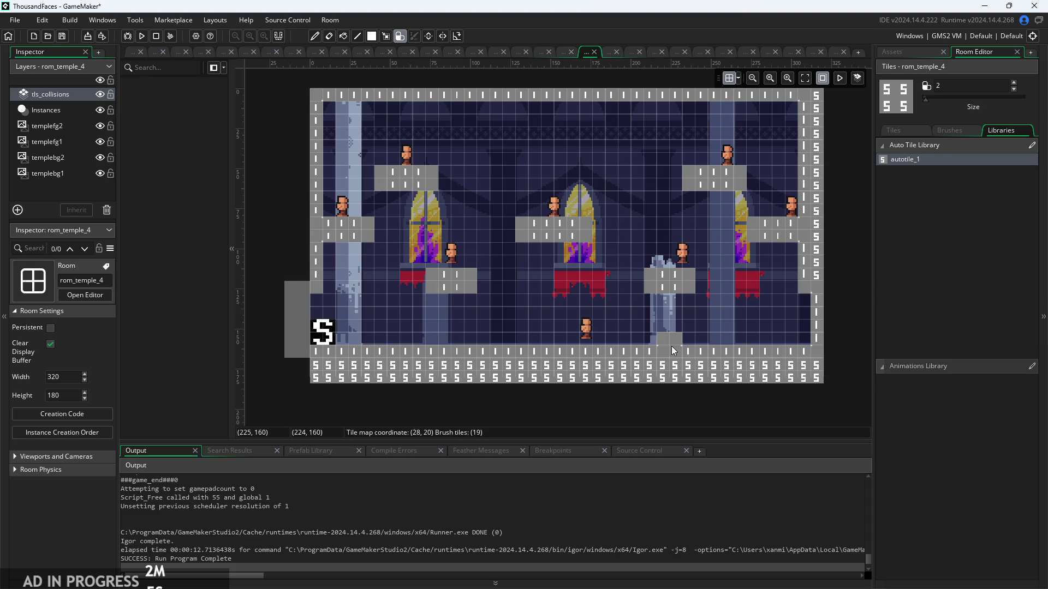
pyautogui.scroll(2, 621, 252)
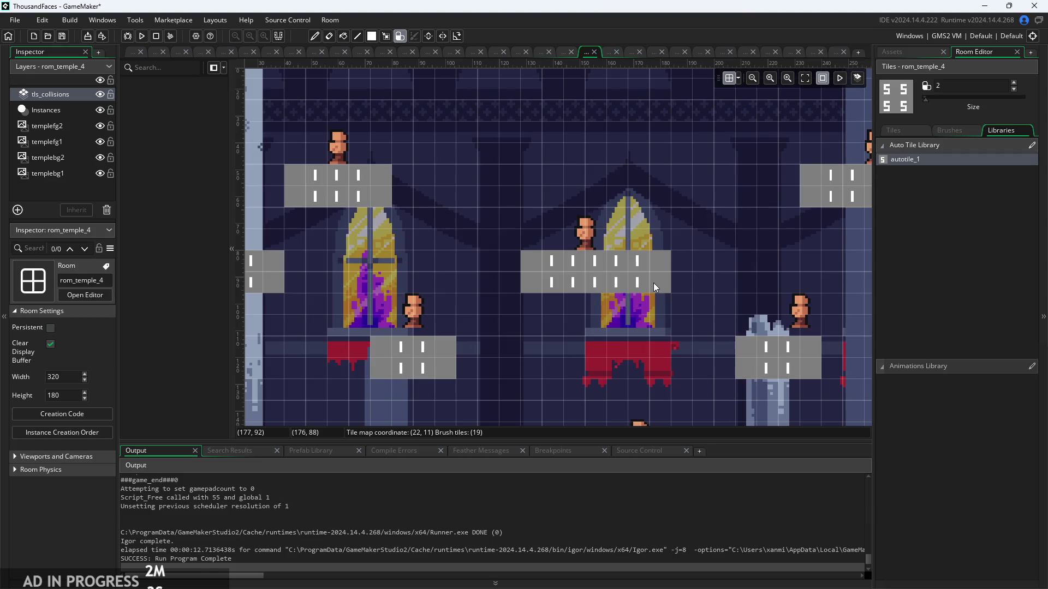
pyautogui.scroll(-2, 655, 327)
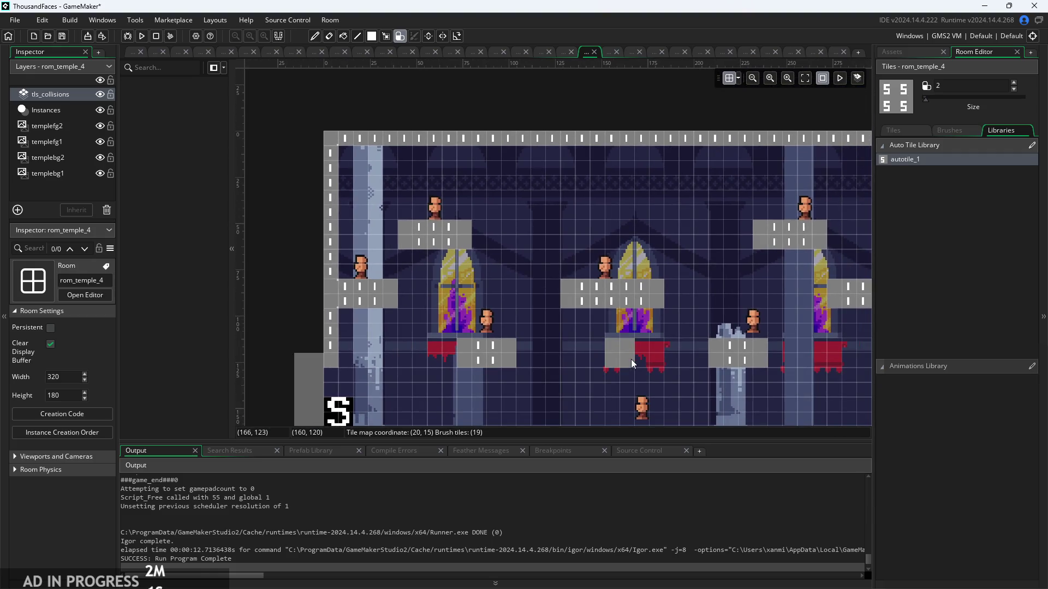
pyautogui.moveTo(584, 310); pyautogui.dragTo(635, 315)
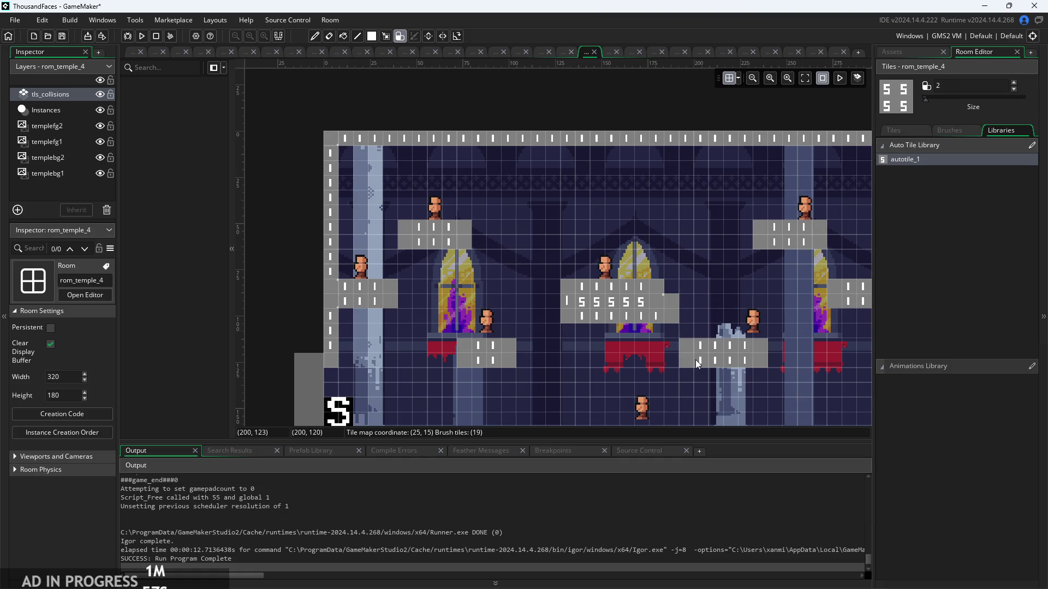
# Paint the left wall with collision auto-tiles.
pyautogui.scroll(-1, 688, 326)
pyautogui.scroll(-1, 682, 353)
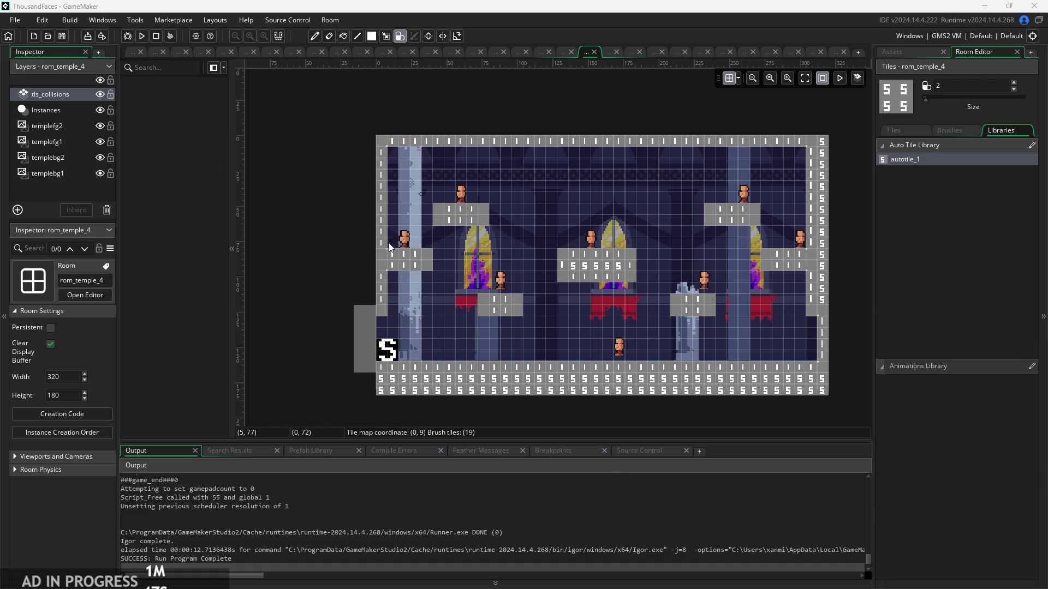
pyautogui.moveTo(391, 244)
pyautogui.mouseDown()
pyautogui.moveTo(386, 154)
pyautogui.moveTo(384, 303)
pyautogui.mouseUp()
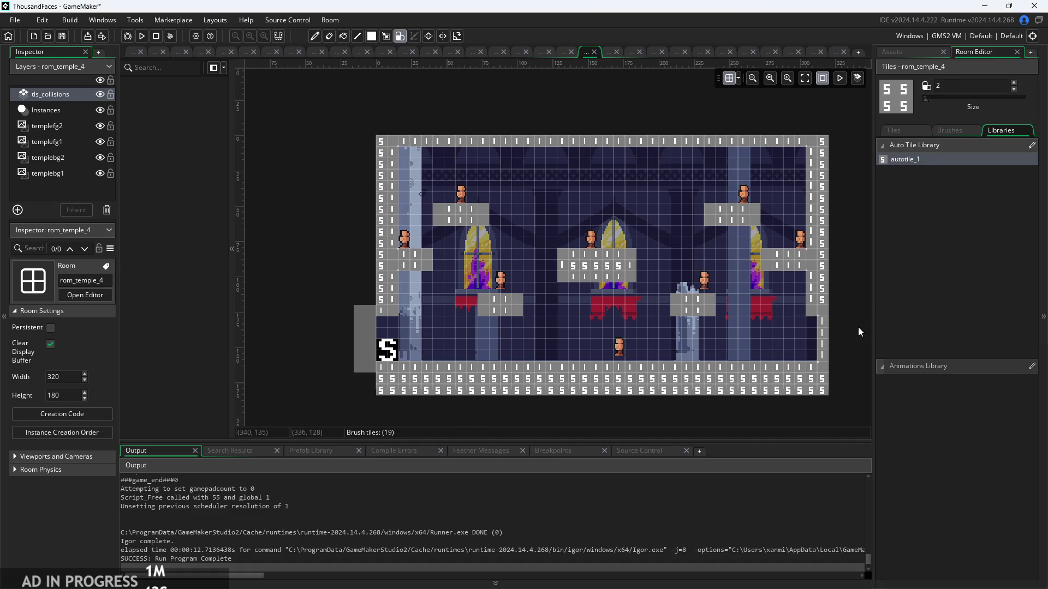
# Undo a stray collision tile by the right wall and return to the sprite workspace.
pyautogui.moveTo(844, 332); pyautogui.dragTo(826, 329)
pyautogui.click(794, 336)
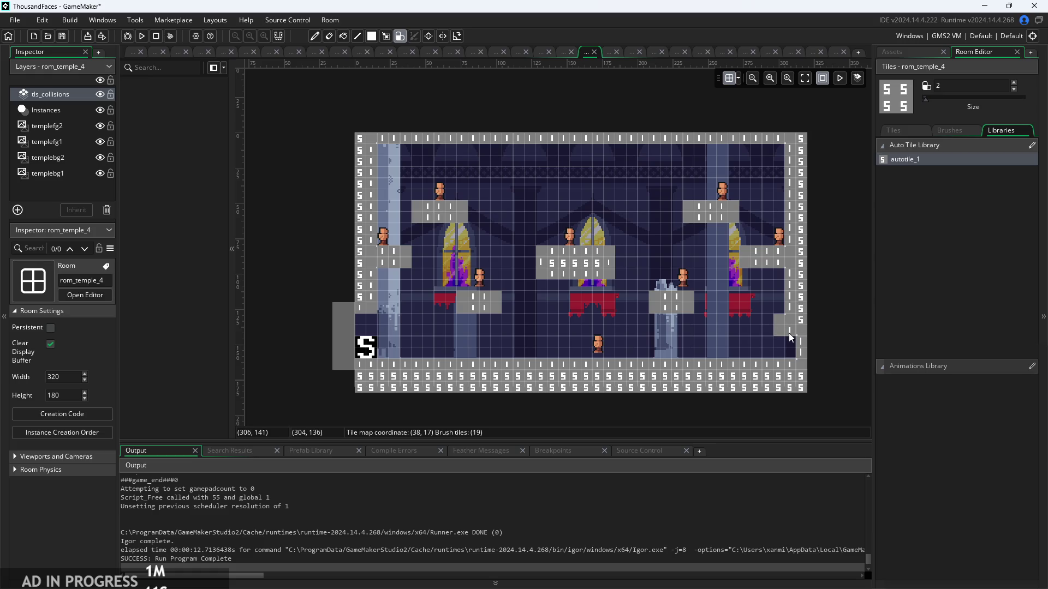
pyautogui.hotkey('ctrl', 'z')
pyautogui.scroll(2, 835, 327)
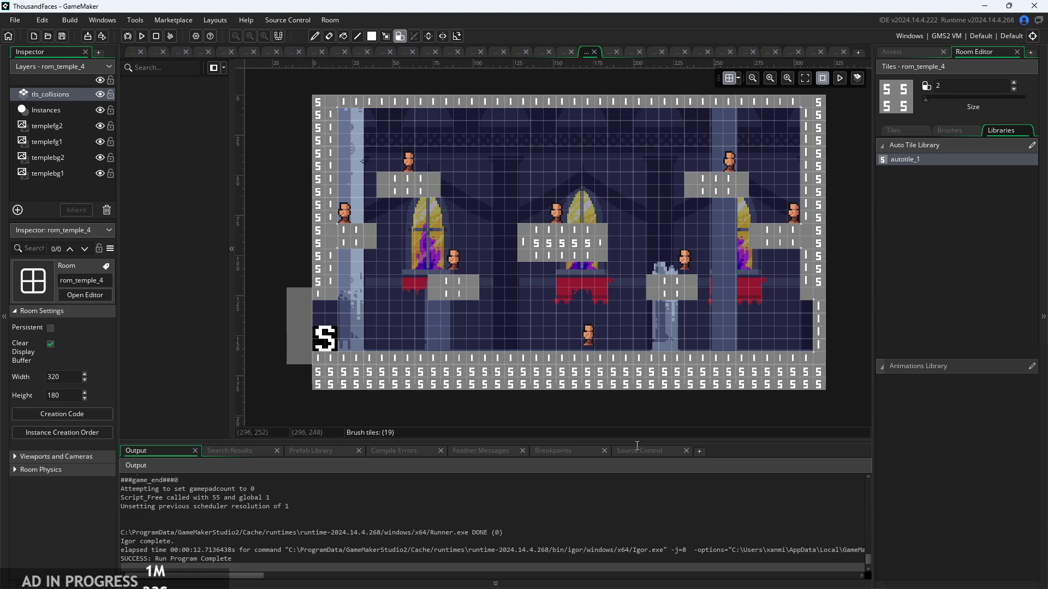
pyautogui.click(133, 51)
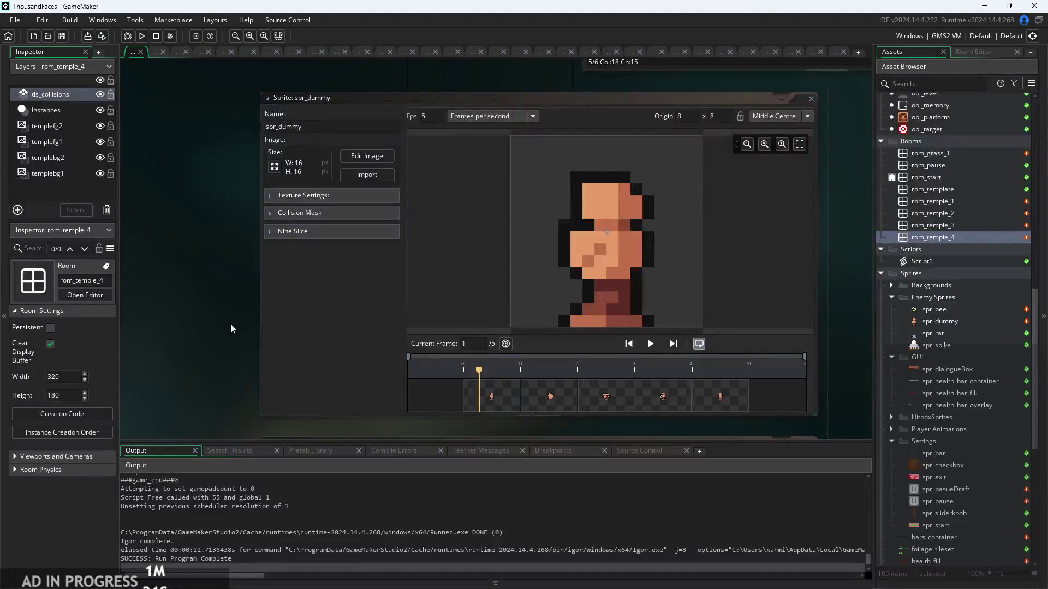
pyautogui.scroll(-3, 230, 323)
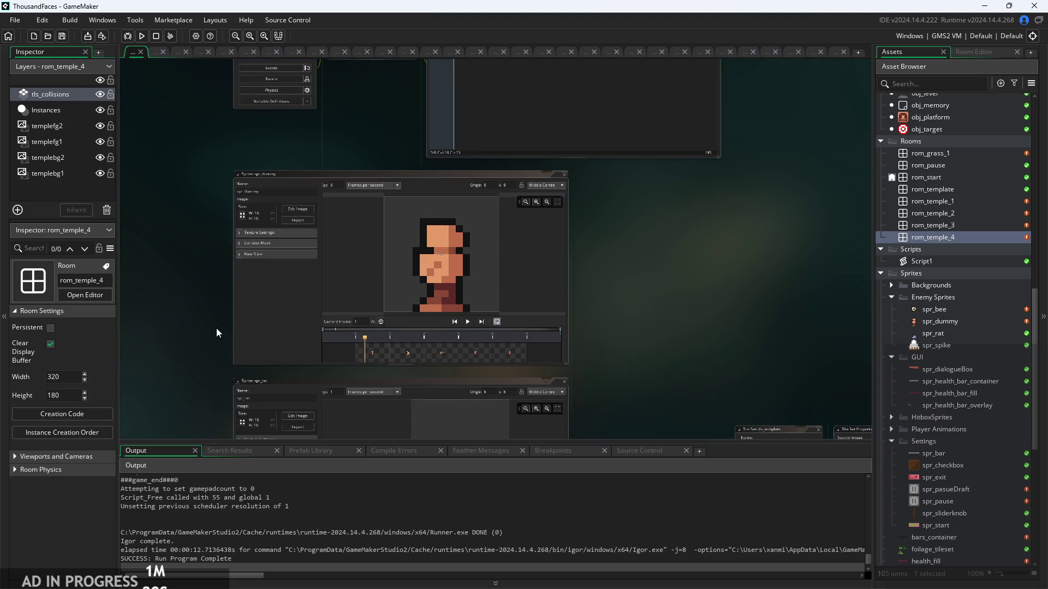
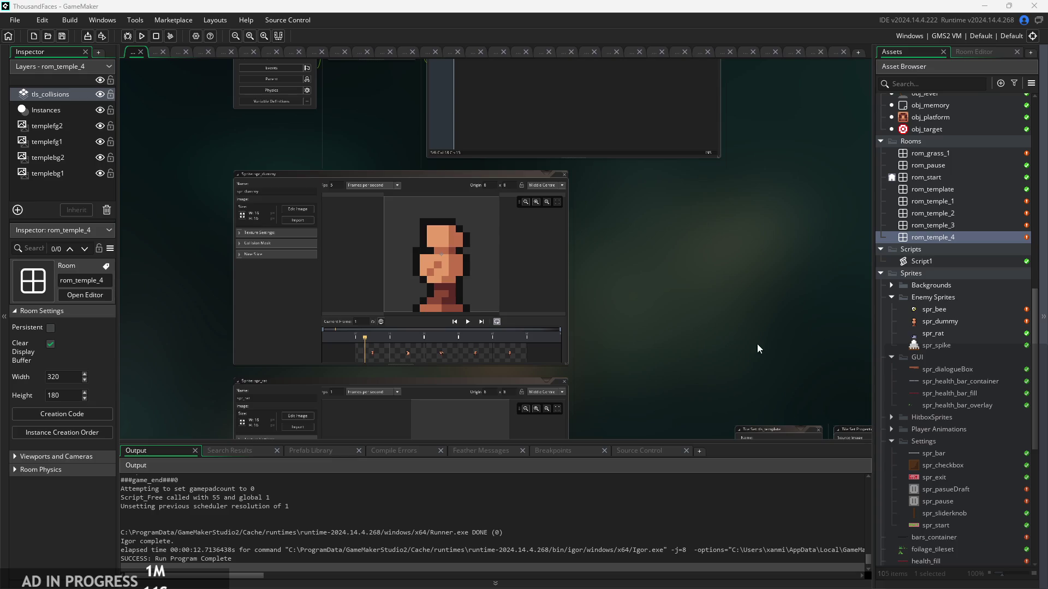
# Erase the collision tiles on rom_temple_4's lower right wall, then return to the sprite workspace.
pyautogui.scroll(2, 718, 289)
pyautogui.scroll(3, 647, 259)
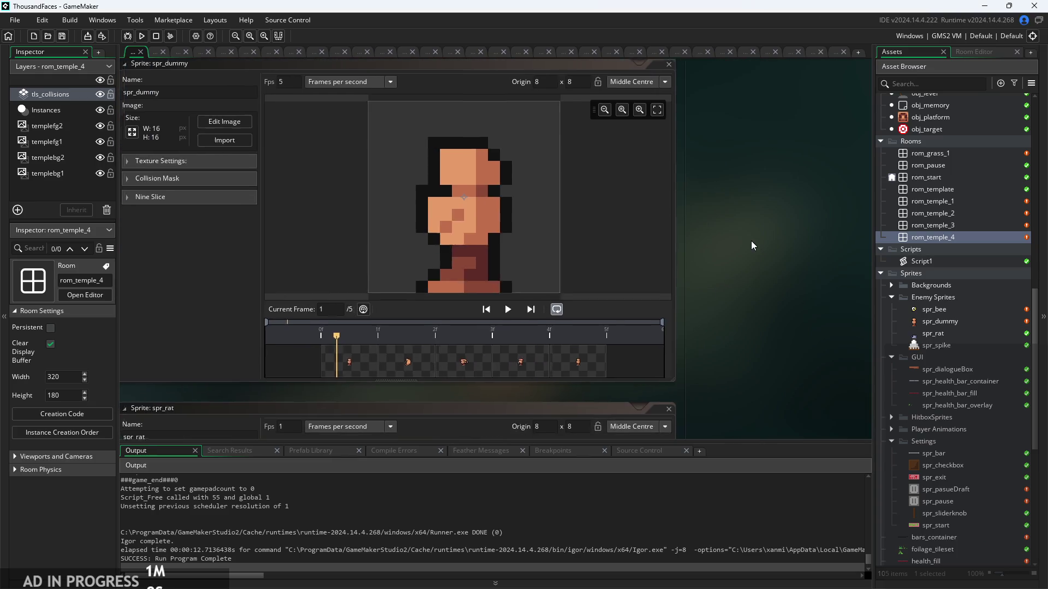
pyautogui.scroll(-3, 781, 251)
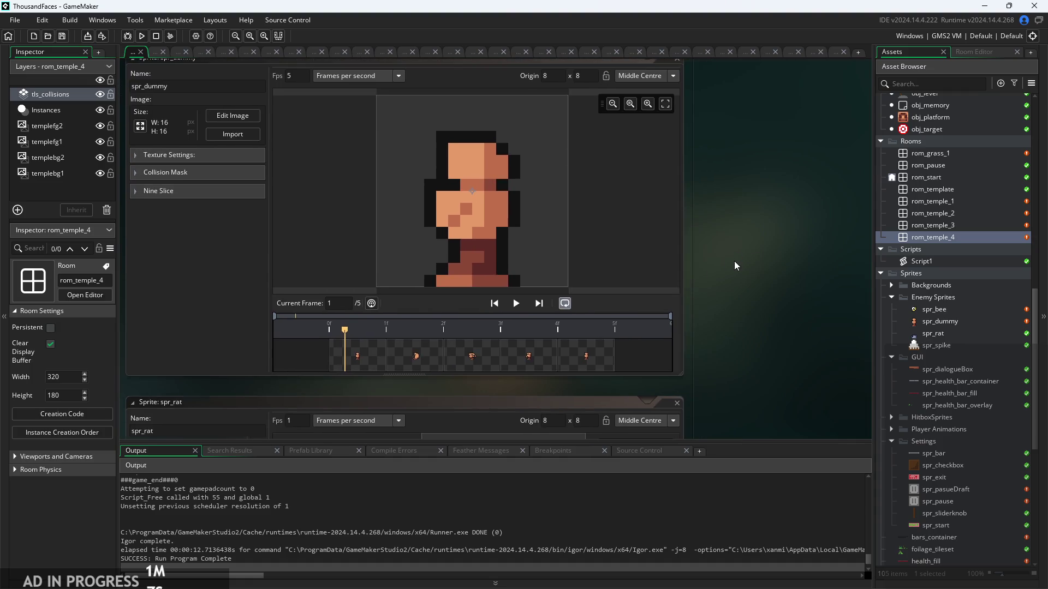
pyautogui.doubleClick(947, 238)
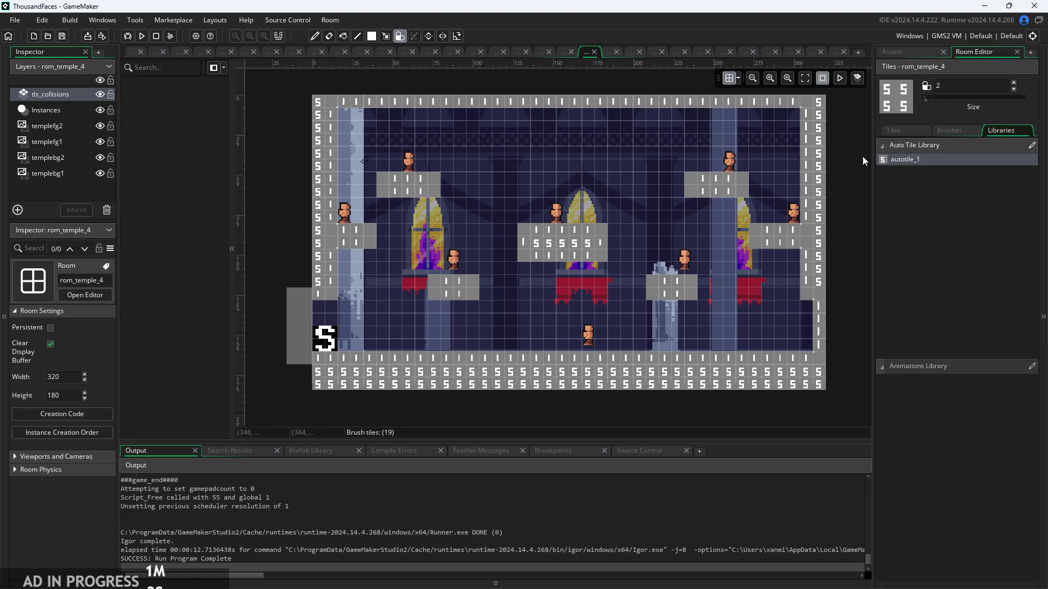
pyautogui.moveTo(814, 313); pyautogui.dragTo(816, 342)
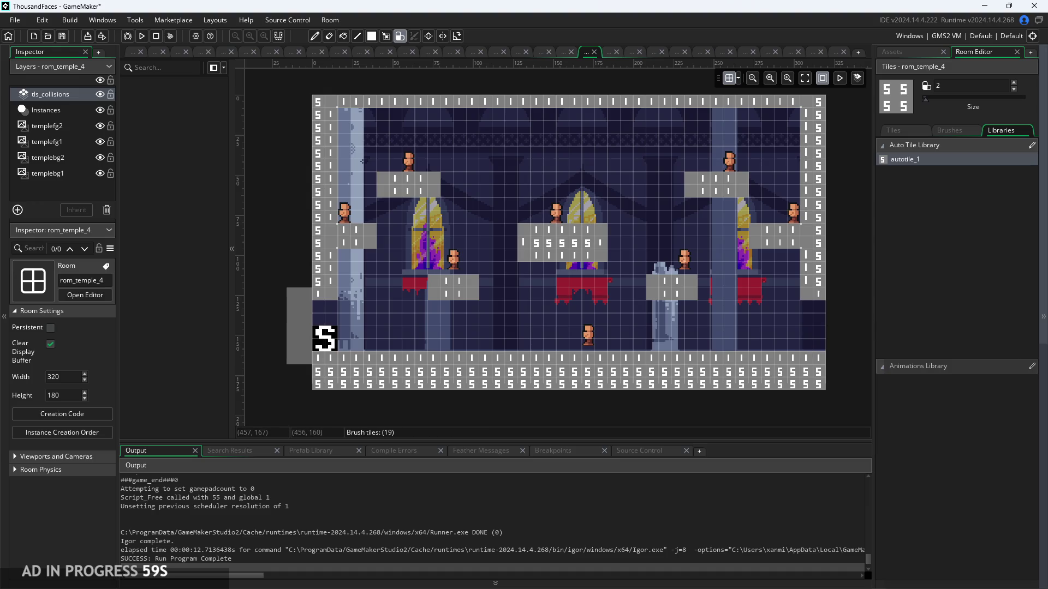
pyautogui.click(134, 51)
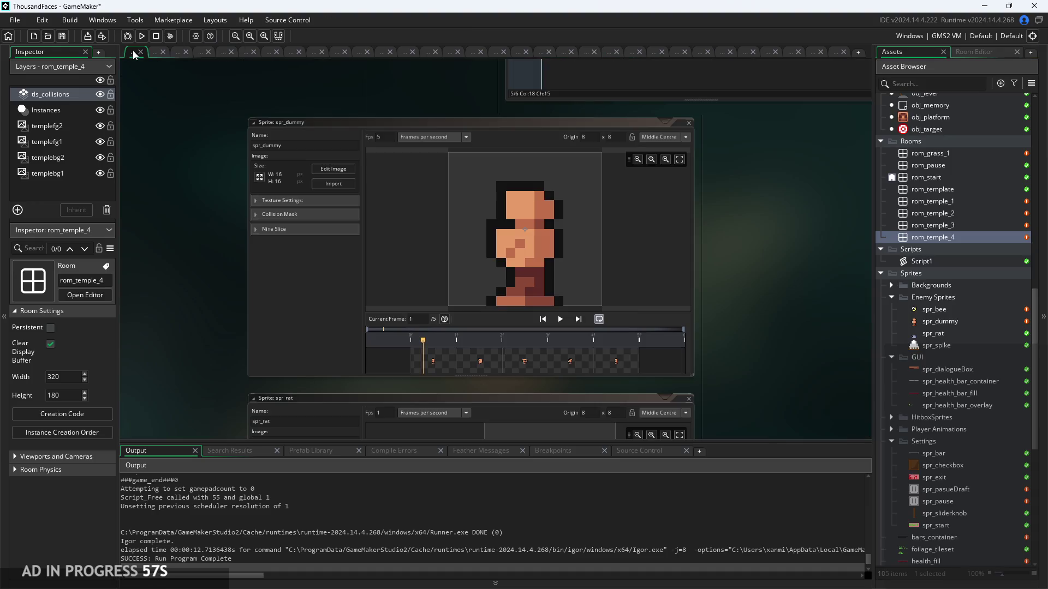
# Create a new object, Object37, in the Asset Browser's Objects folder.
pyautogui.scroll(-2, 780, 248)
pyautogui.scroll(3, 997, 277)
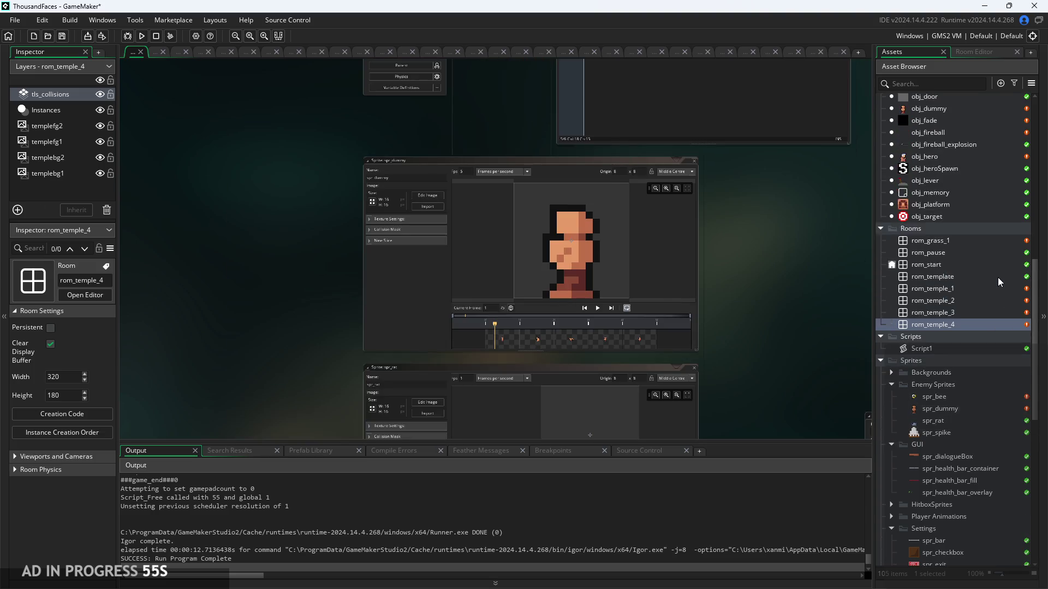
pyautogui.scroll(3, 997, 277)
pyautogui.rightClick(961, 280)
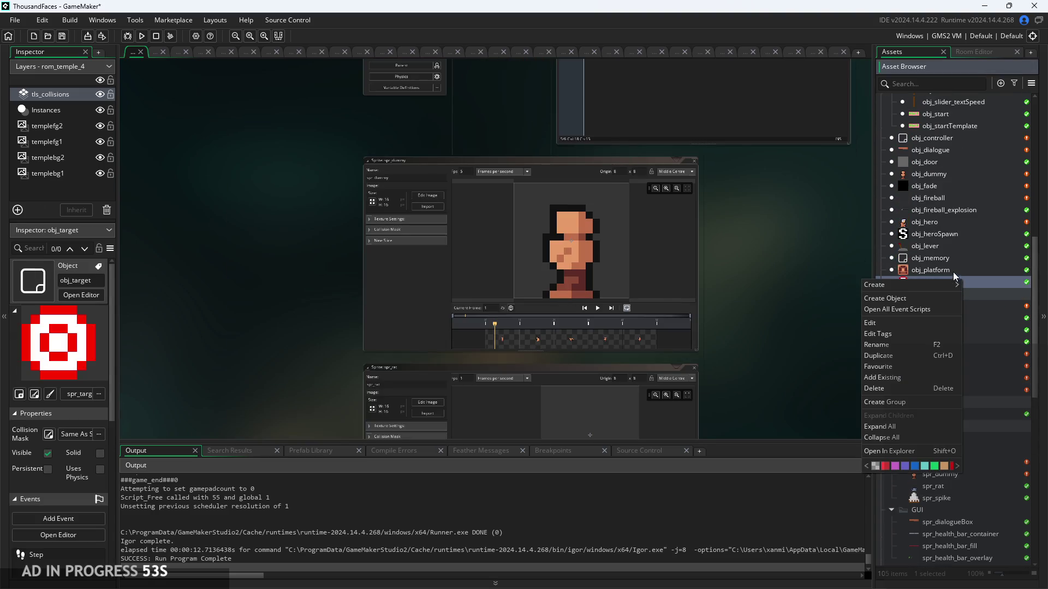
pyautogui.click(787, 260)
pyautogui.scroll(12, 987, 284)
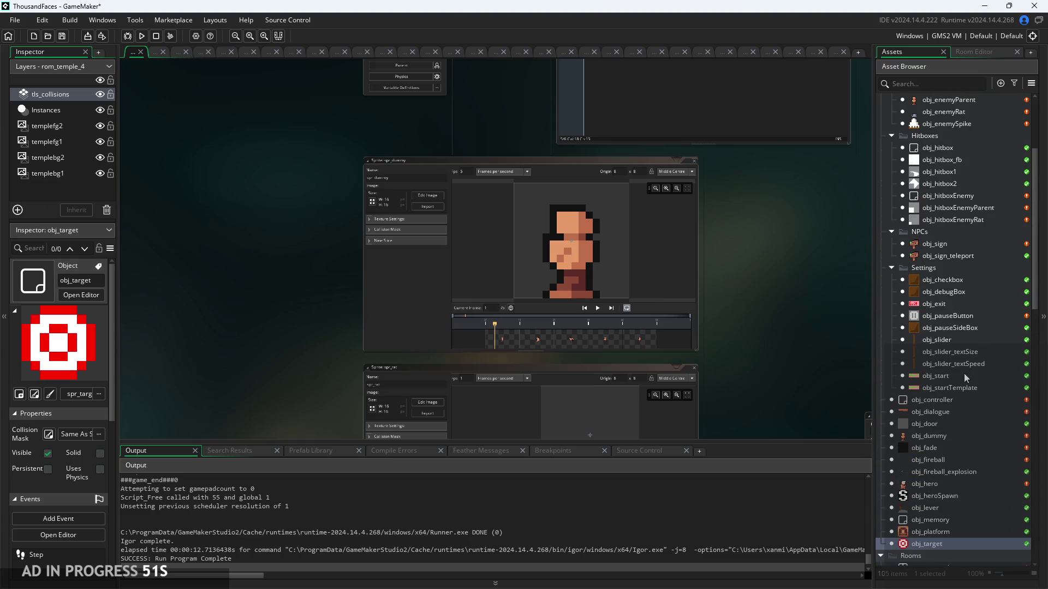
pyautogui.scroll(-1, 953, 485)
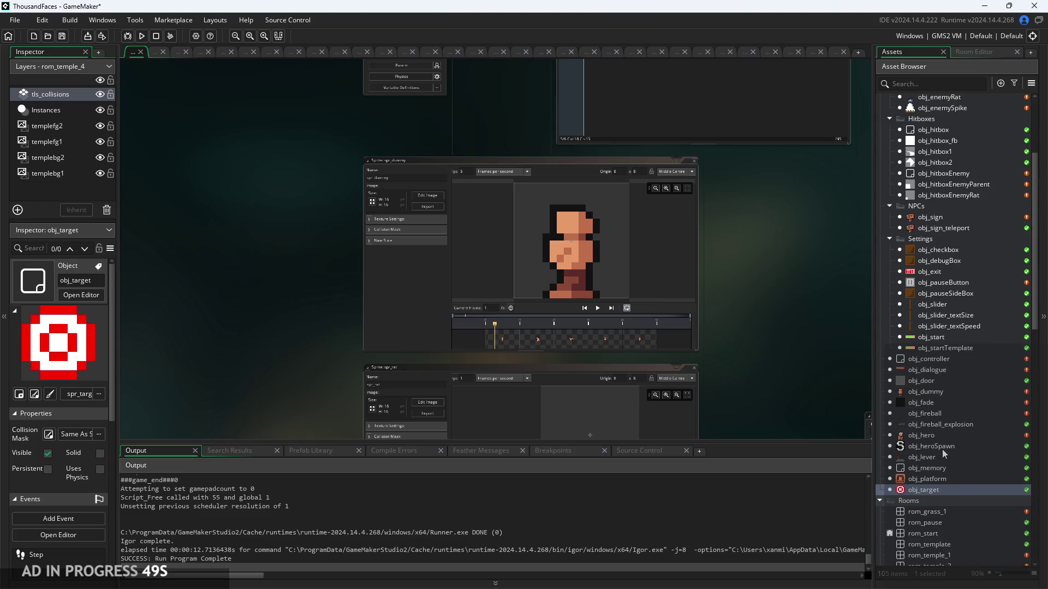
pyautogui.scroll(5, 942, 449)
pyautogui.rightClick(938, 185)
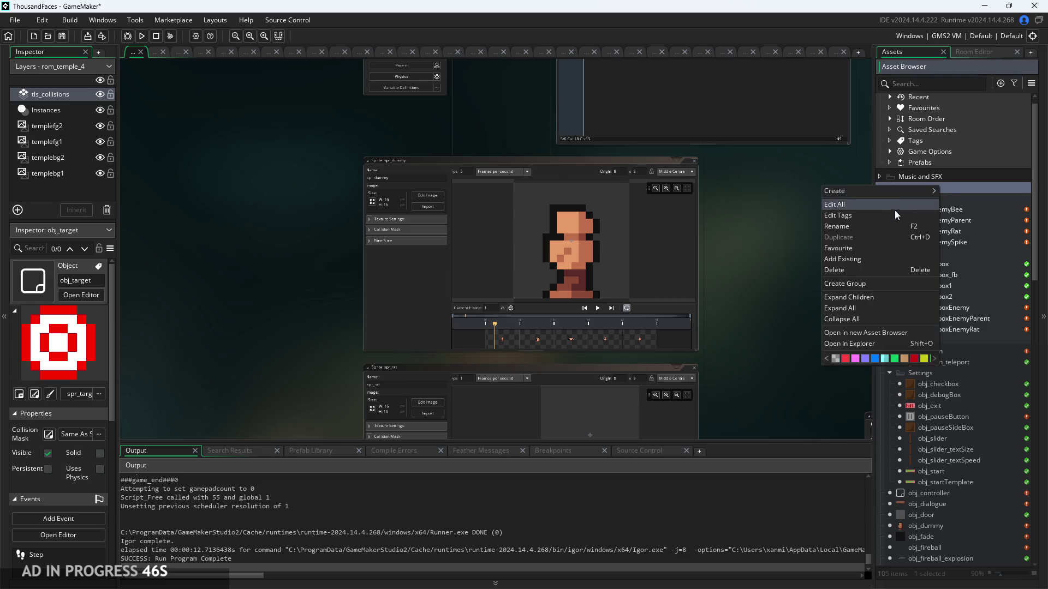
pyautogui.press('Escape')
pyautogui.rightClick(977, 515)
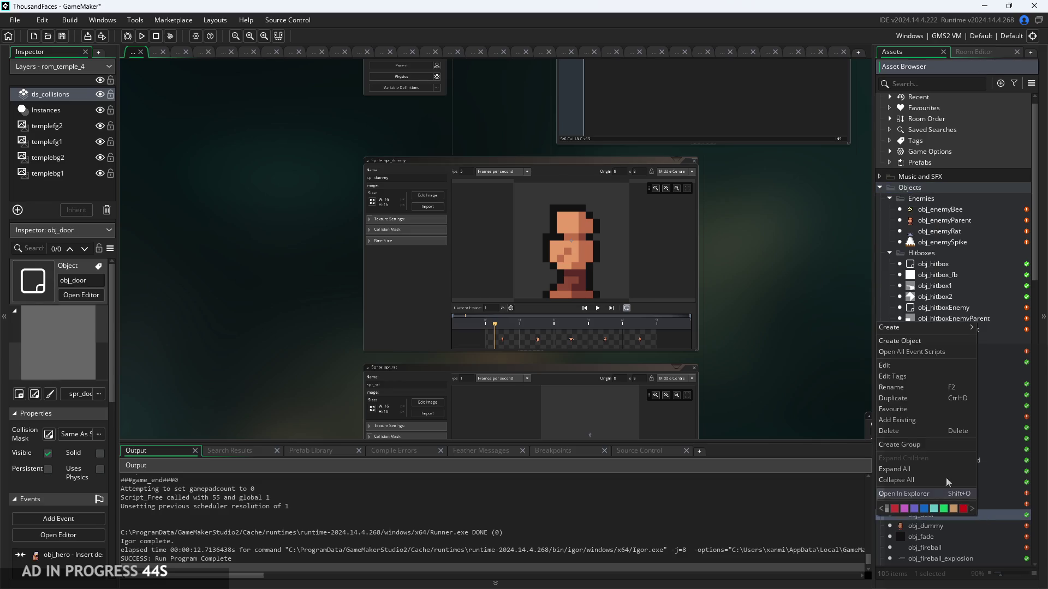
pyautogui.click(908, 363)
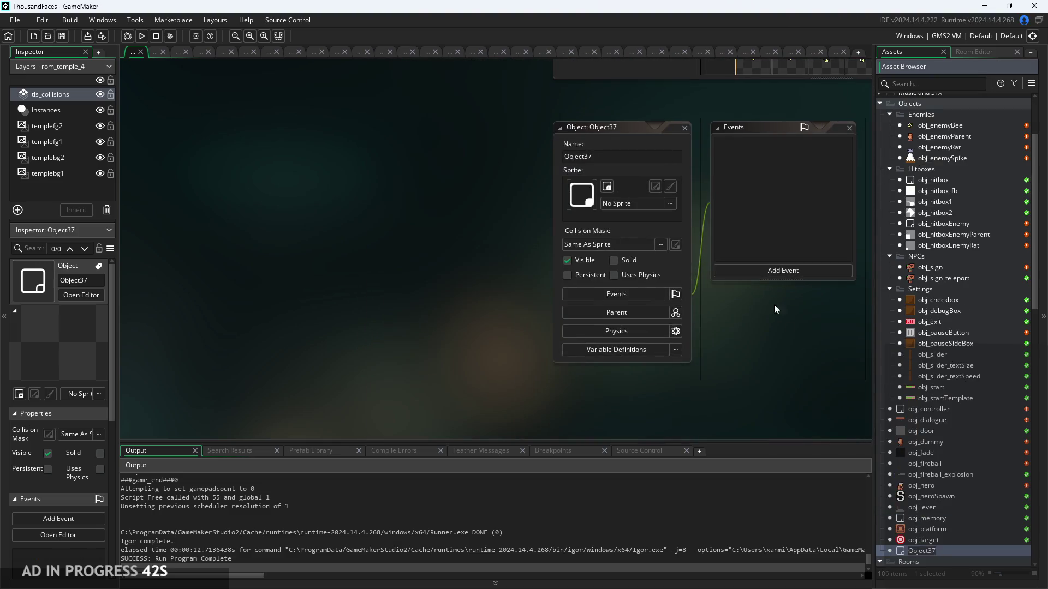
# Rename the new object to obj_Gate.
pyautogui.click(633, 156)
pyautogui.write('obj_')
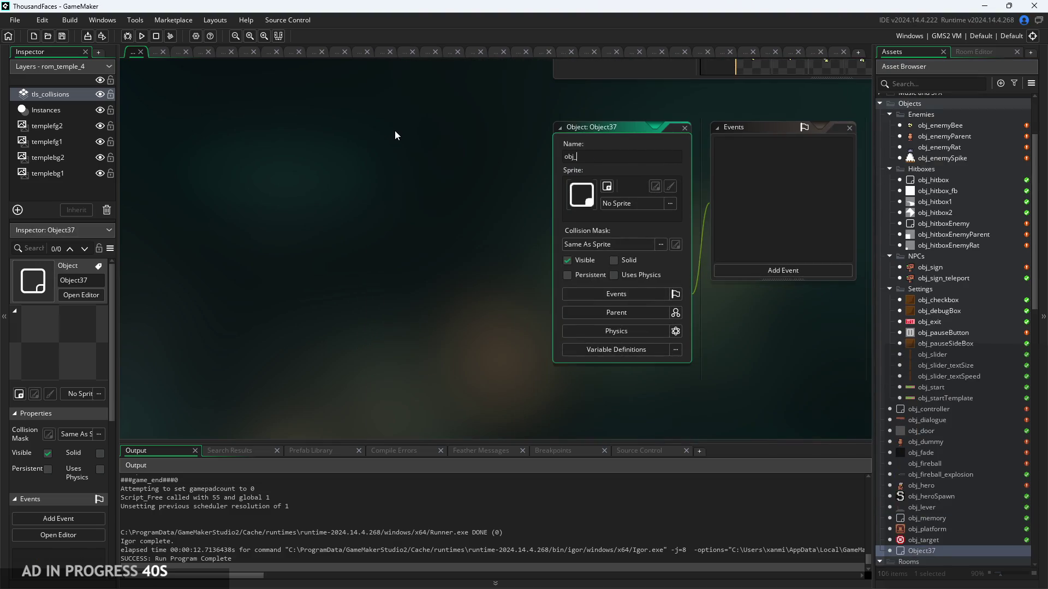
pyautogui.write('Gate')
pyautogui.press('Return')
# Add Create and Step events to obj_Gate, clearing their template comments.
pyautogui.click(637, 294)
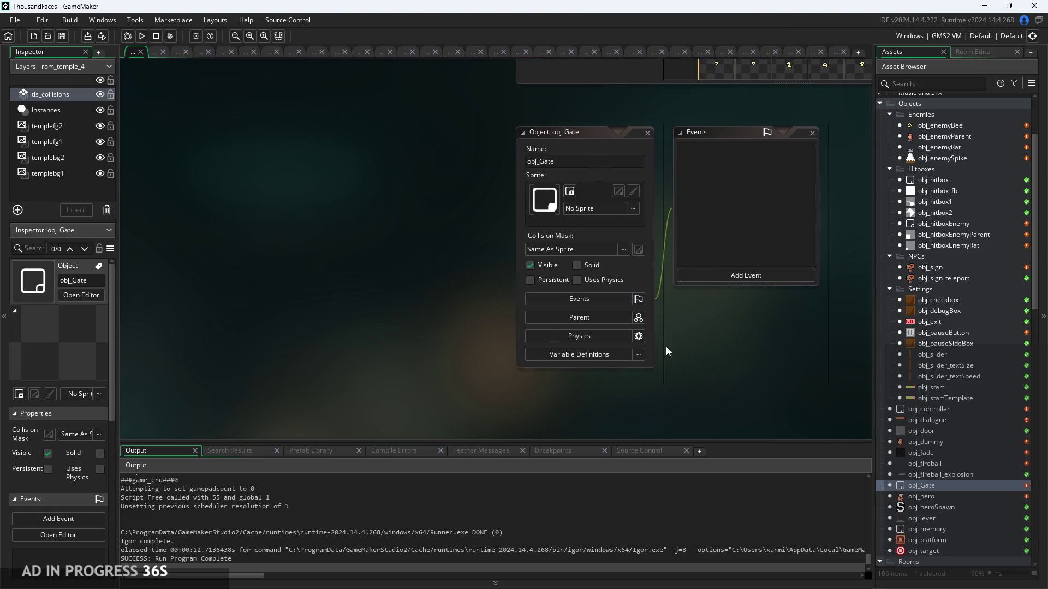
pyautogui.click(626, 304)
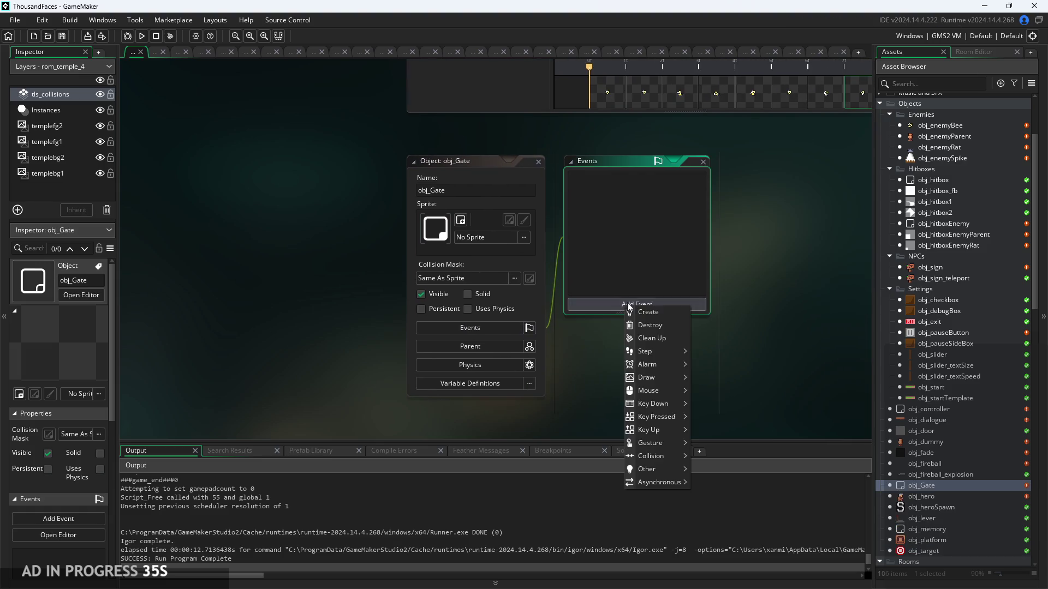
pyautogui.click(660, 309)
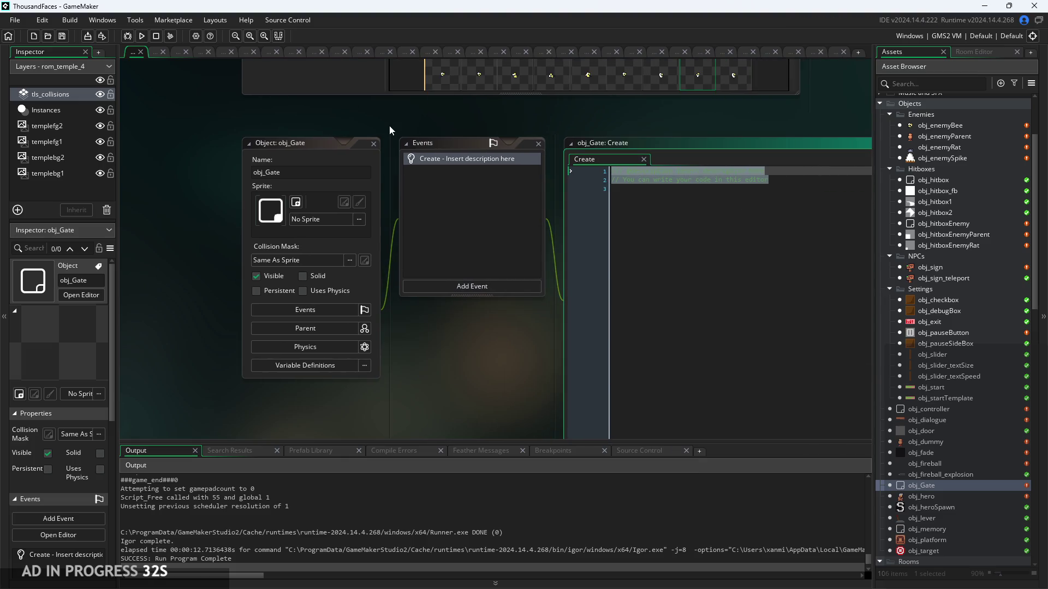
pyautogui.press('BackSpace')
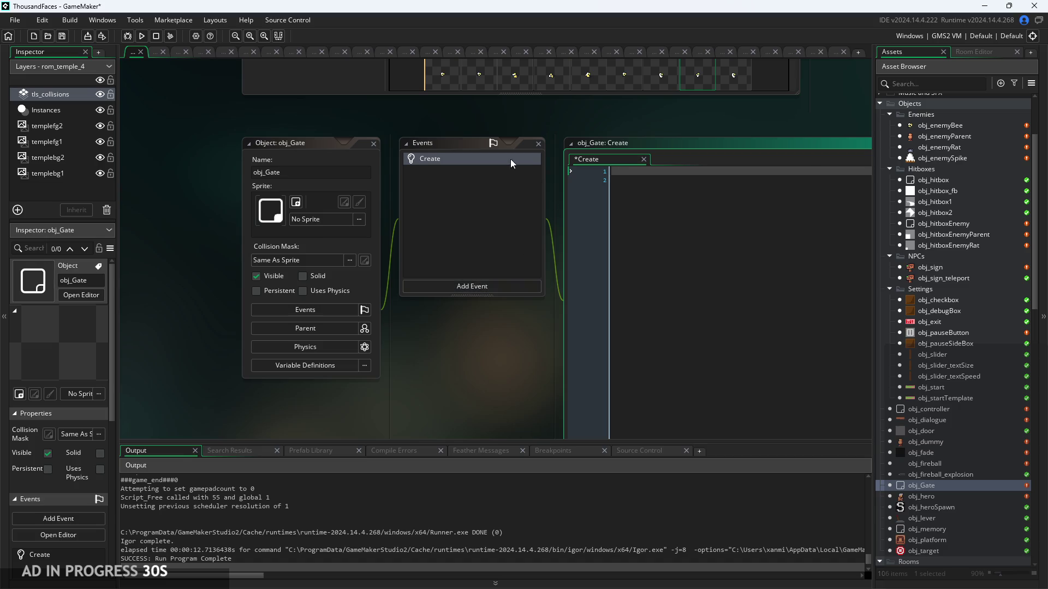
pyautogui.click(480, 291)
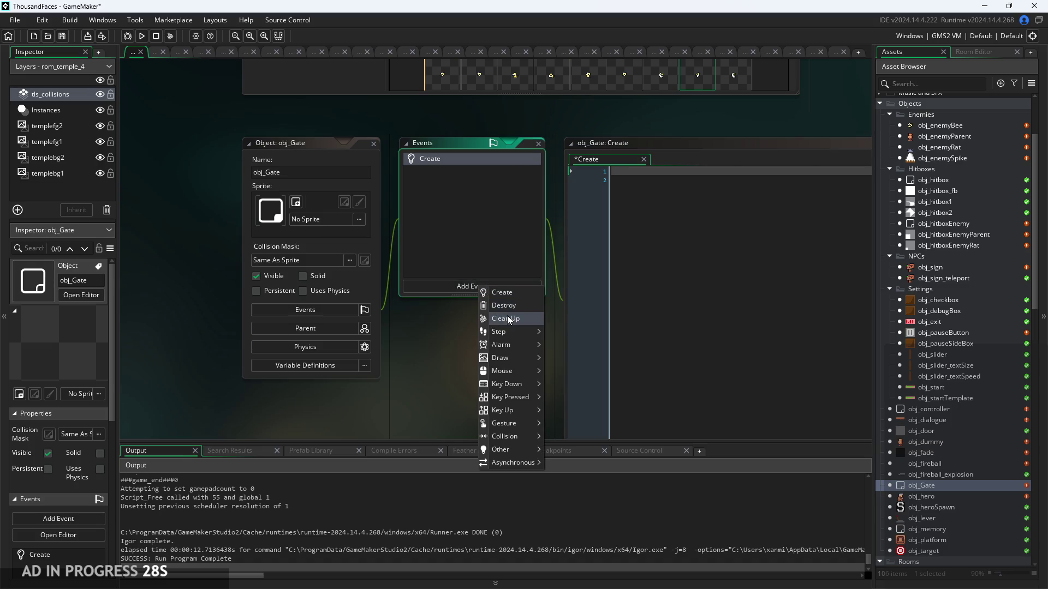
pyautogui.moveTo(510, 358)
pyautogui.moveTo(508, 331)
pyautogui.click(557, 333)
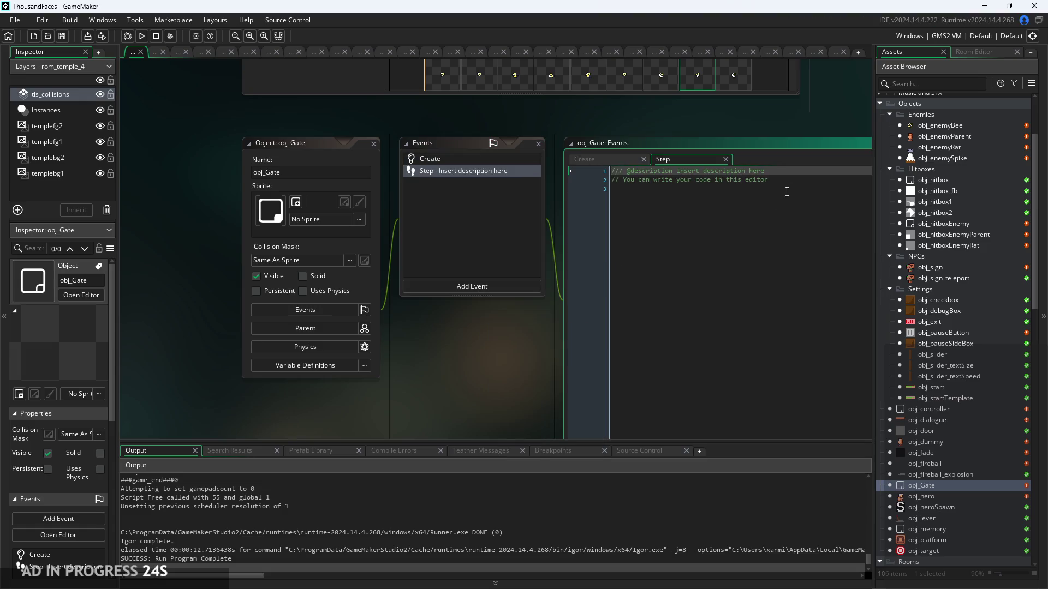
pyautogui.press('BackSpace')
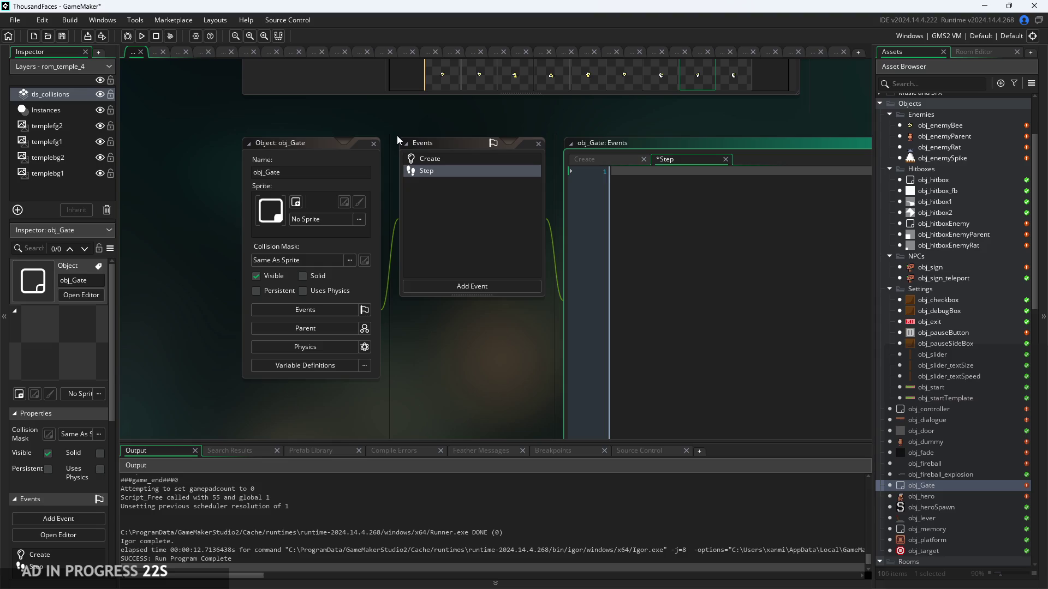
# Replace the mistaken for( code with an instance_exists(obj_enemyParent) check.
pyautogui.write('for(ev')
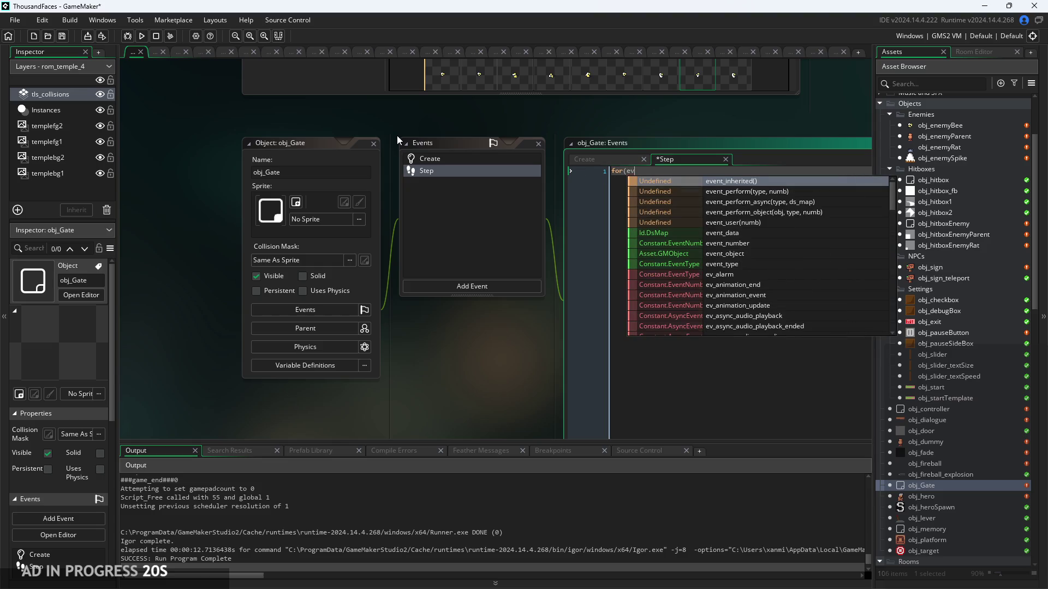
pyautogui.write('er')
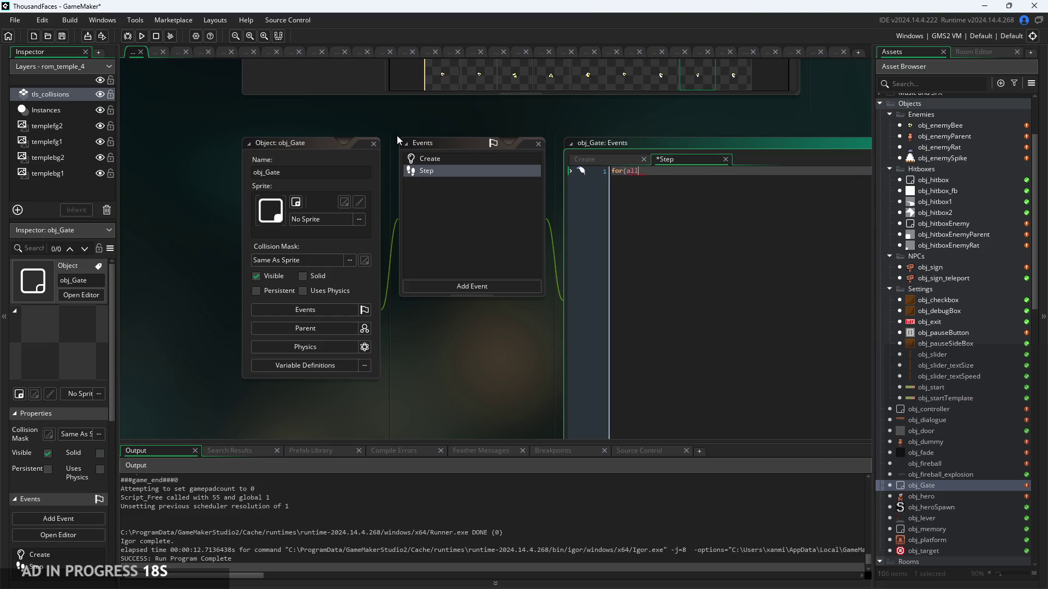
pyautogui.write('l')
pyautogui.scroll(3, 532, 354)
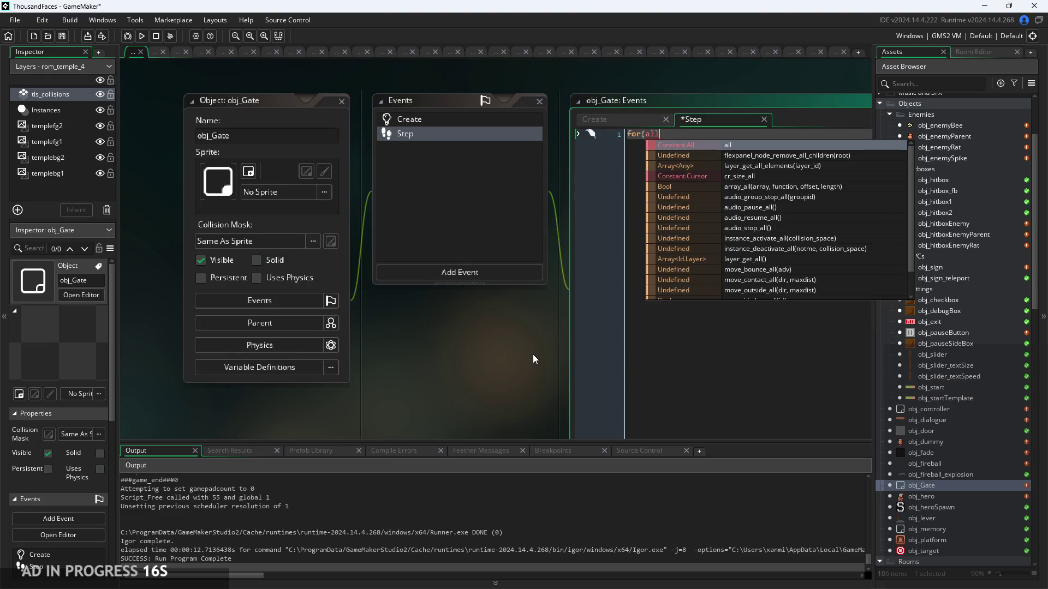
pyautogui.doubleClick(547, 163)
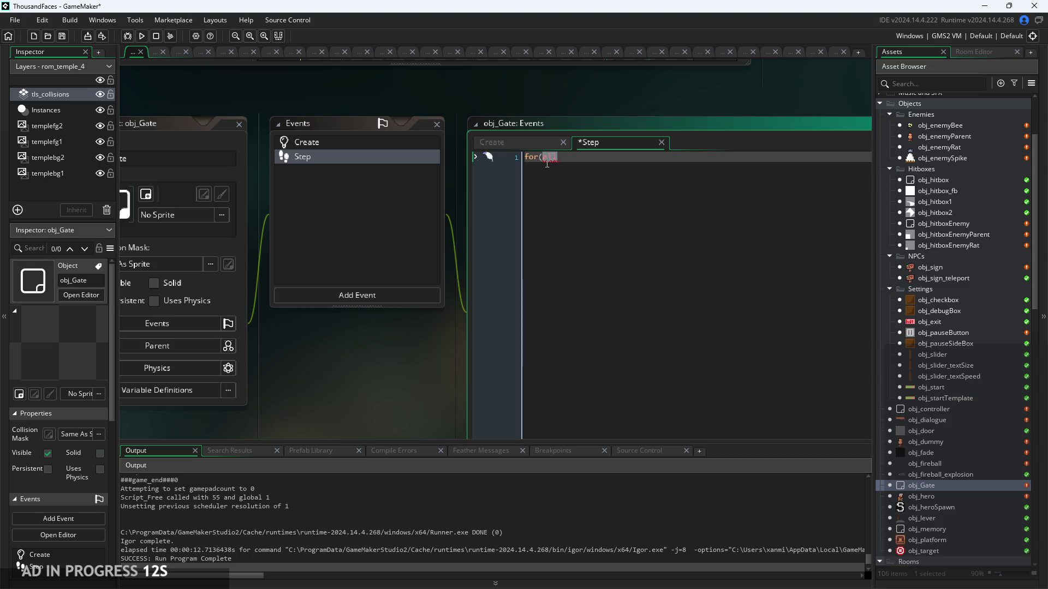
pyautogui.press('BackSpace')
pyautogui.press('BackSpace')
pyautogui.press('BackSpace')
pyautogui.write('if(inst')
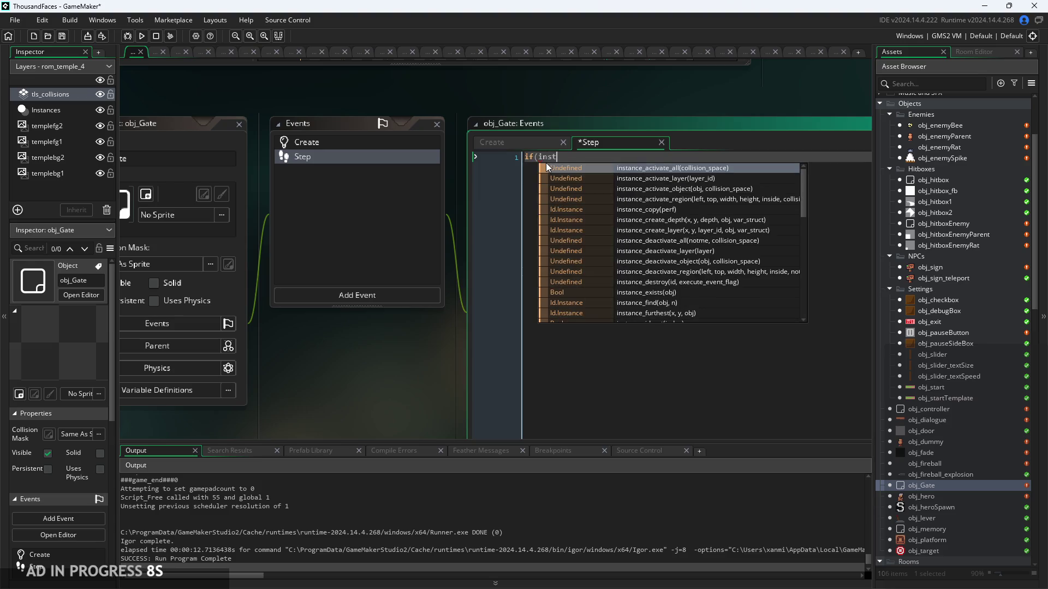
pyautogui.write('ance_ex')
pyautogui.press('Return')
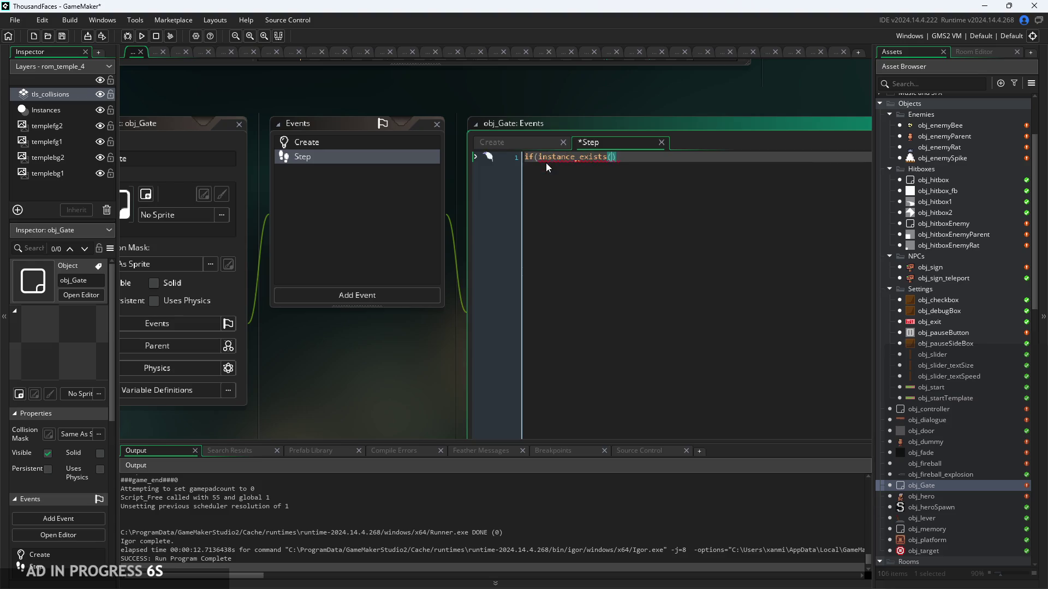
pyautogui.write('obj_')
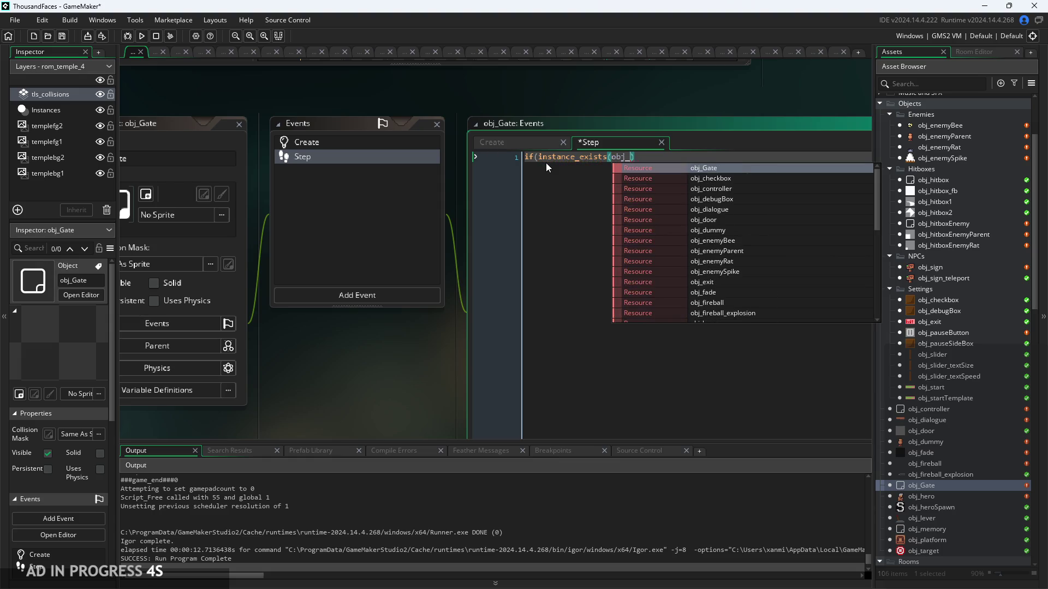
pyautogui.write('ene')
pyautogui.press('Down')
pyautogui.press('Down')
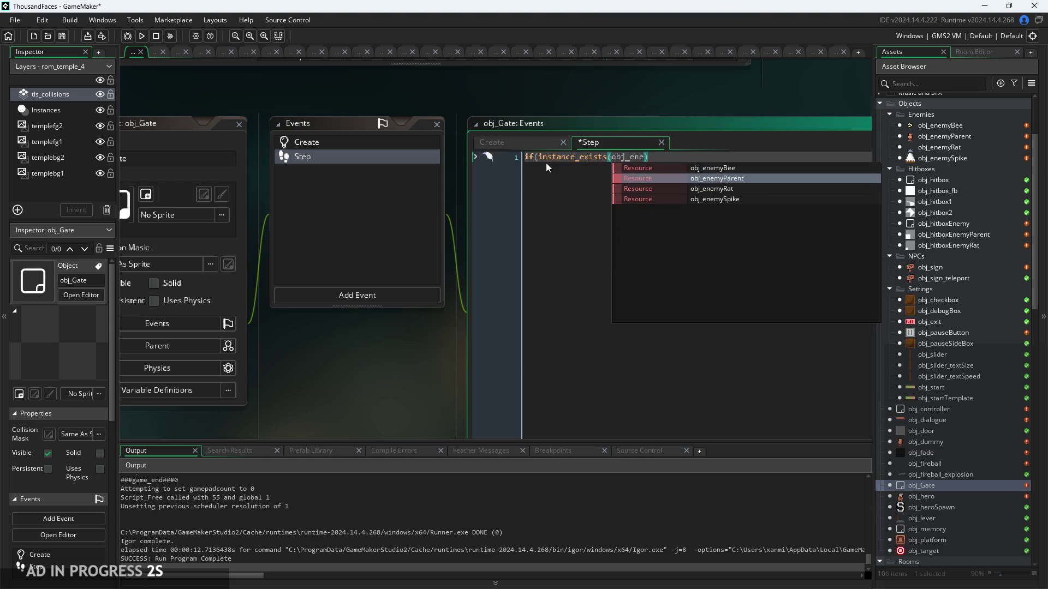
pyautogui.press('Down')
pyautogui.press('Up')
pyautogui.press('Up')
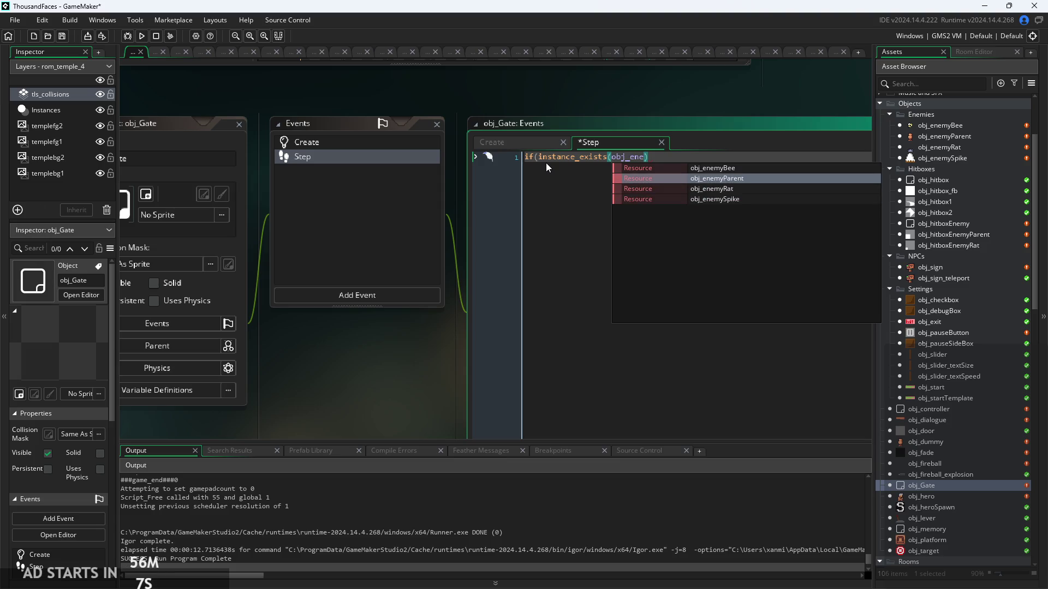
pyautogui.press('Return')
pyautogui.write(')')
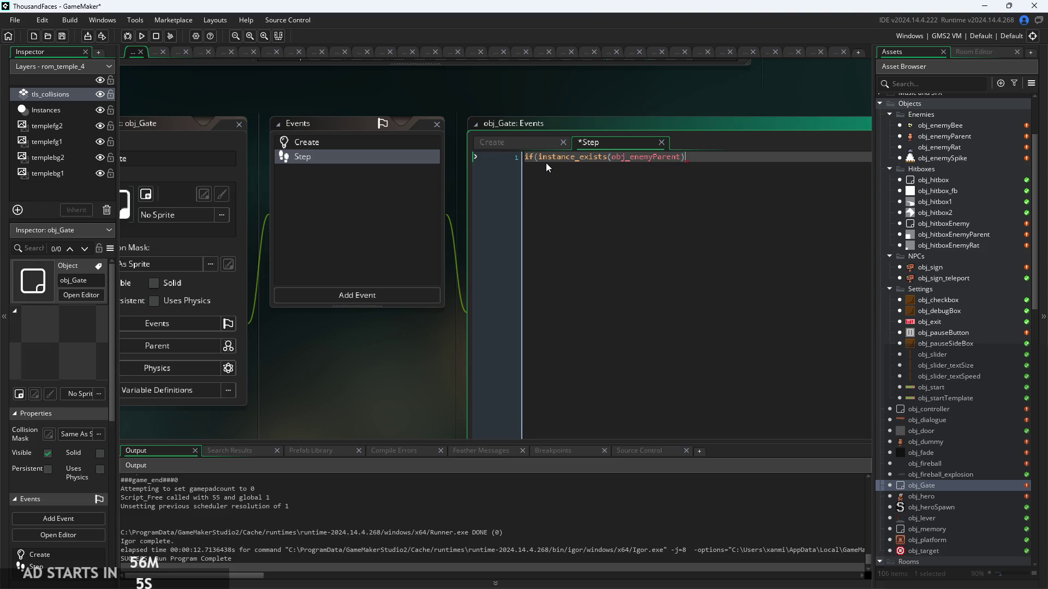
pyautogui.write(')')
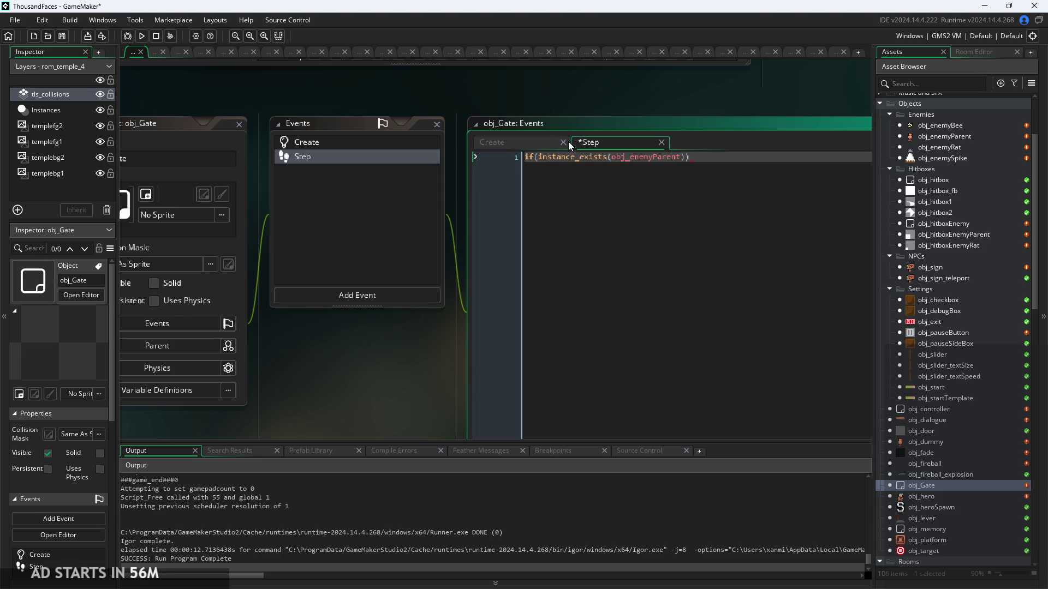
# Negate the check and add an instance_destroy(); block so the gate removes itself.
pyautogui.click(534, 157)
pyautogui.write('!')
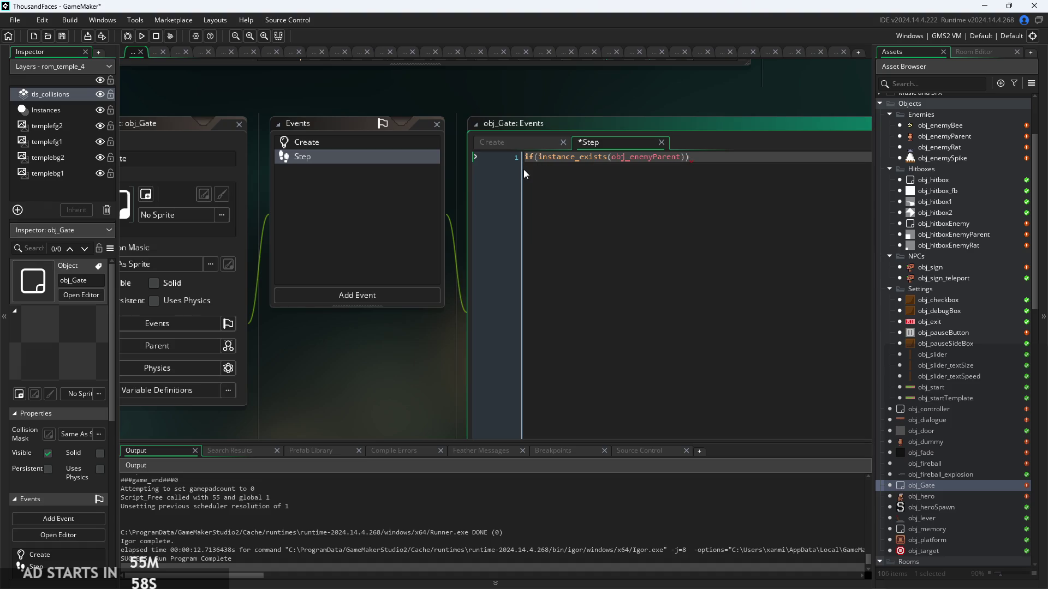
pyautogui.write('{')
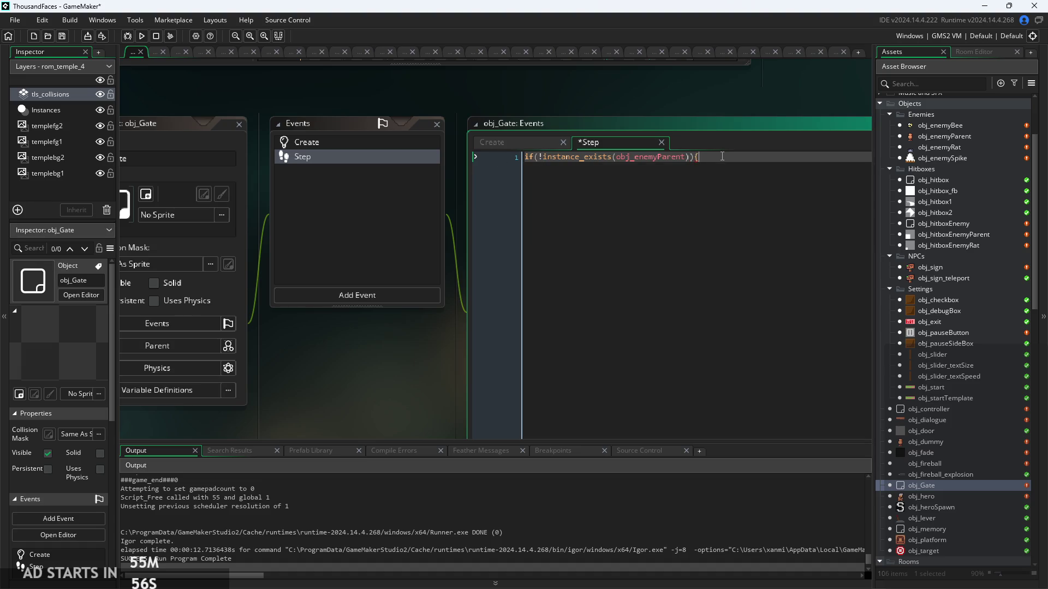
pyautogui.press('Return')
pyautogui.press('Return')
pyautogui.write('}')
pyautogui.press('Up')
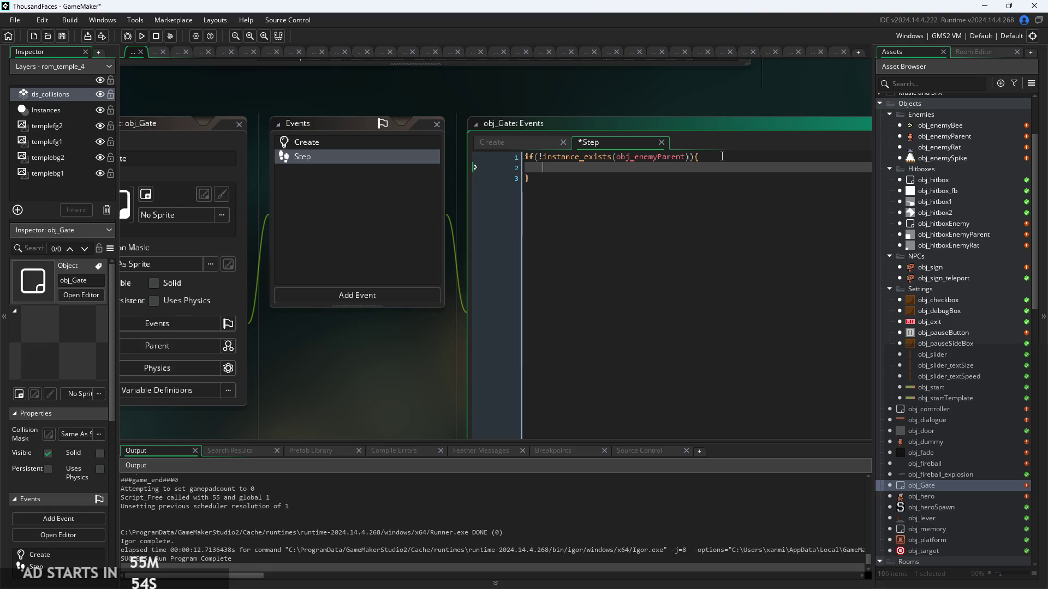
pyautogui.write('instance_des')
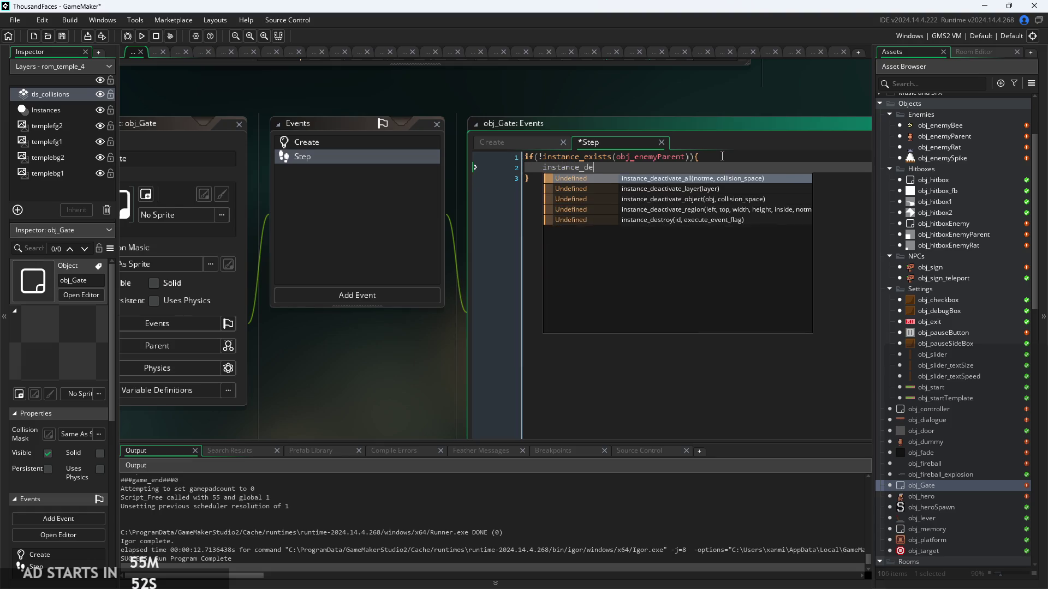
pyautogui.press('Return')
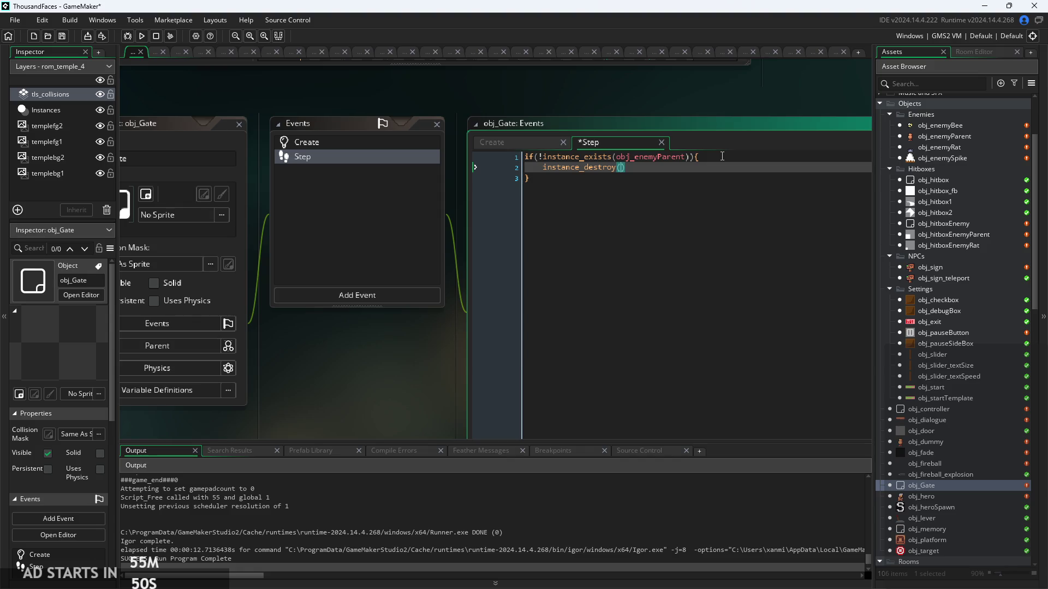
pyautogui.write(');')
pyautogui.click(535, 145)
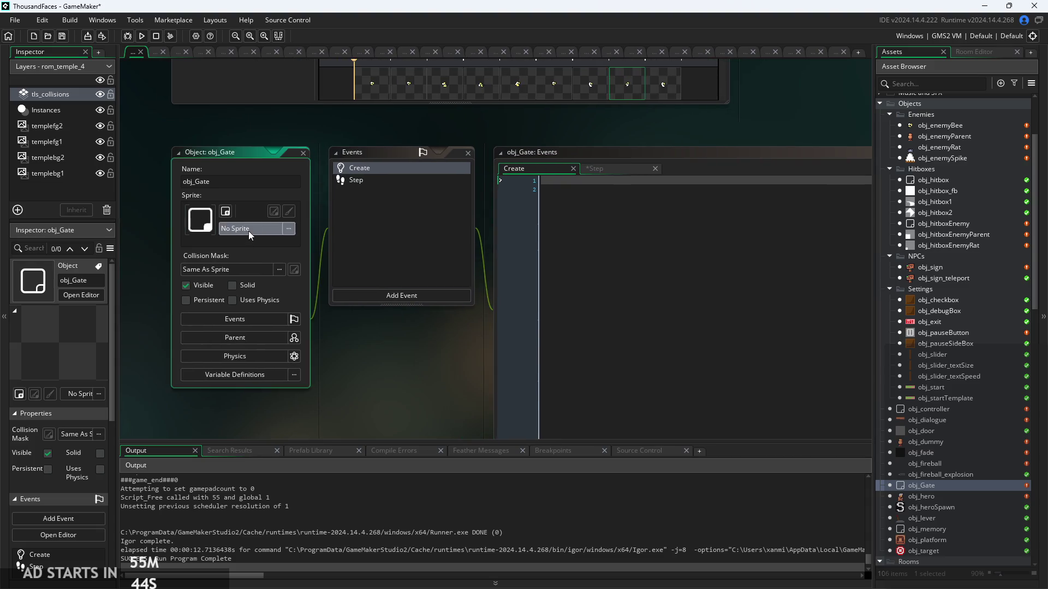
# Assign the large_crate sprite to obj_Gate and reopen rom_temple_4.
pyautogui.click(247, 231)
pyautogui.click(246, 284)
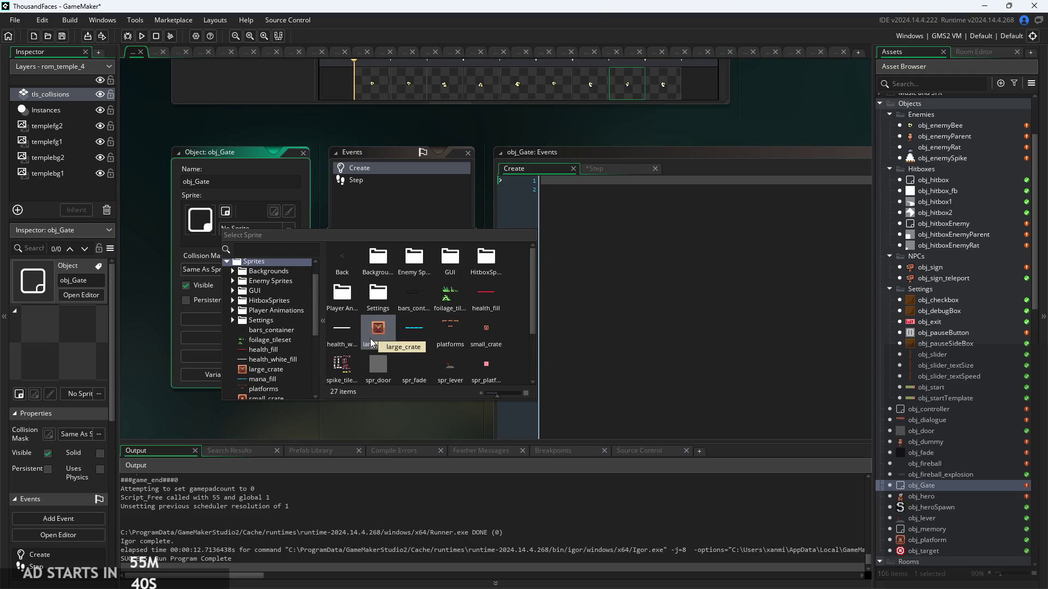
pyautogui.click(371, 342)
pyautogui.scroll(-4, 938, 365)
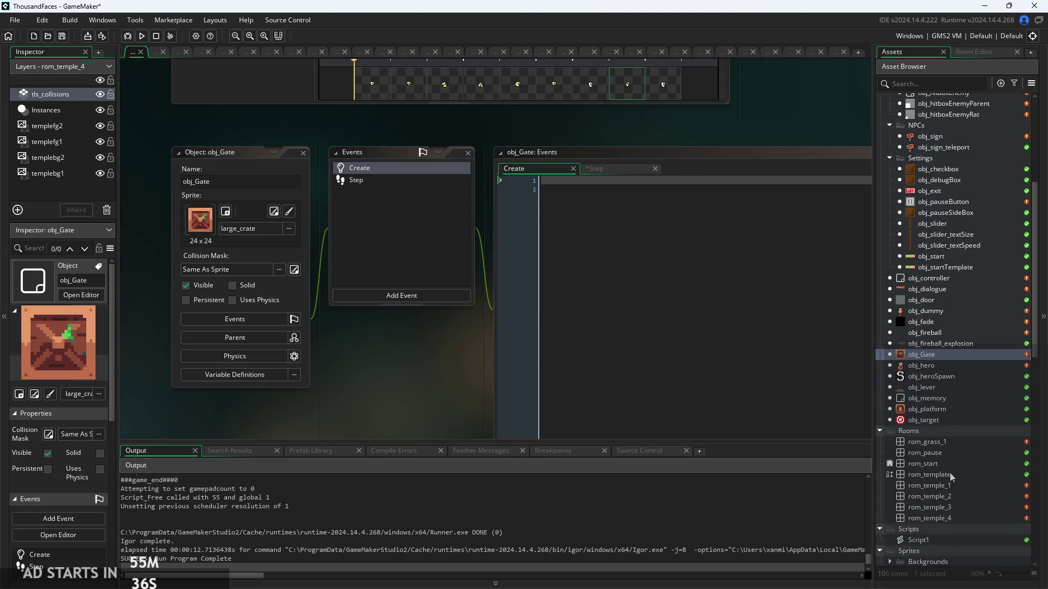
pyautogui.doubleClick(953, 519)
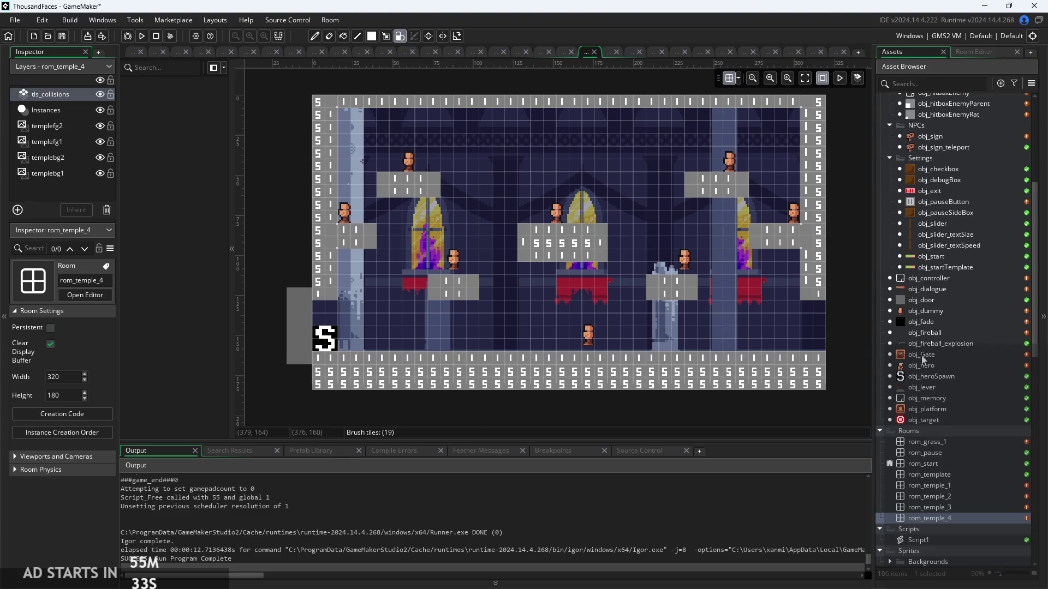
# Place an obj_Gate instance on the Instances layer at the room's right edge and resize it.
pyautogui.moveTo(922, 354); pyautogui.dragTo(807, 342)
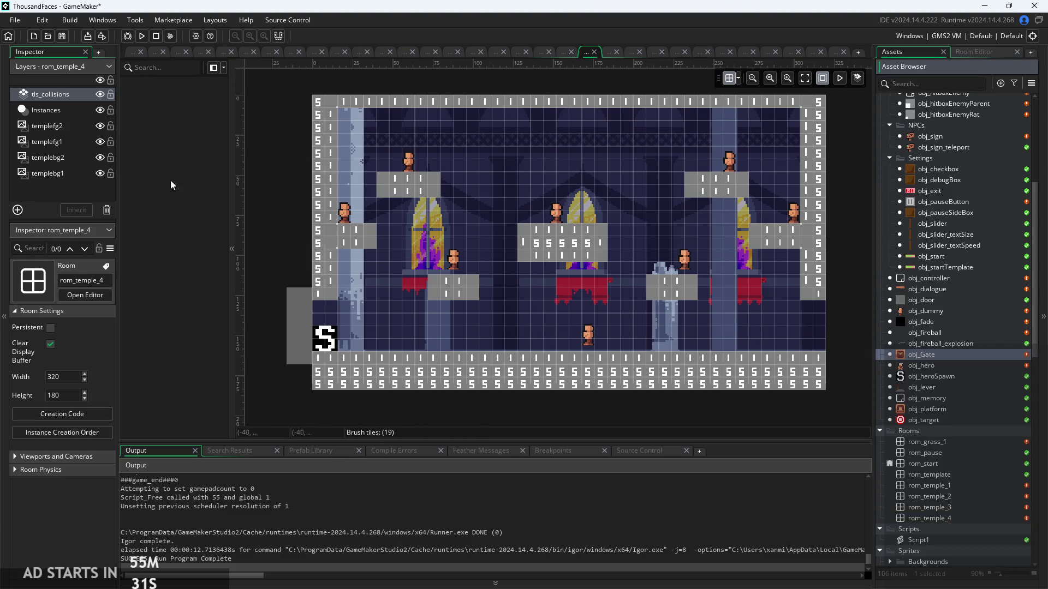
pyautogui.click(52, 110)
pyautogui.moveTo(922, 354); pyautogui.dragTo(819, 323)
pyautogui.click(819, 319)
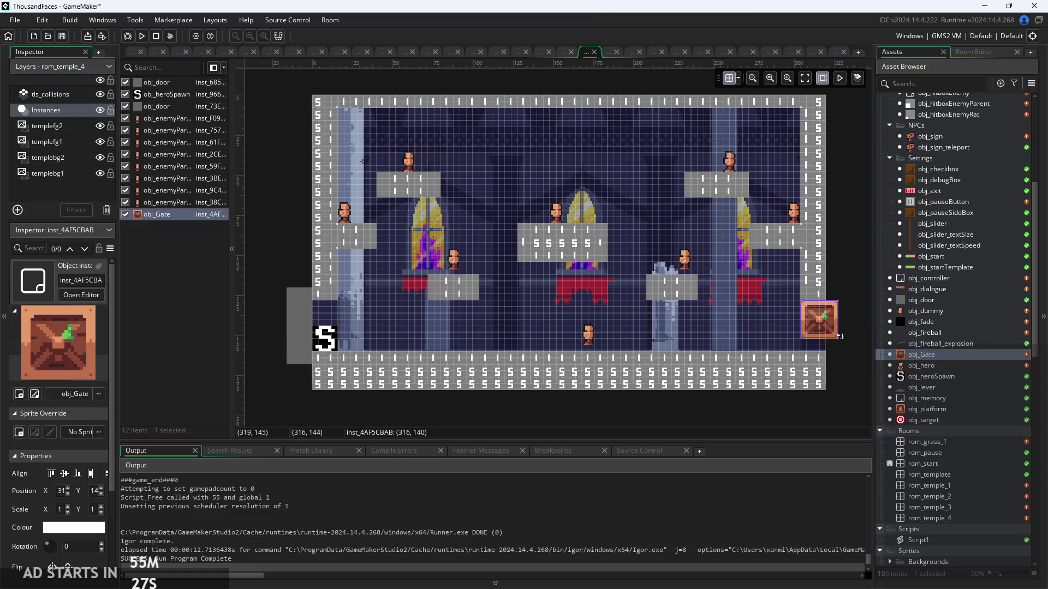
pyautogui.scroll(3, 843, 360)
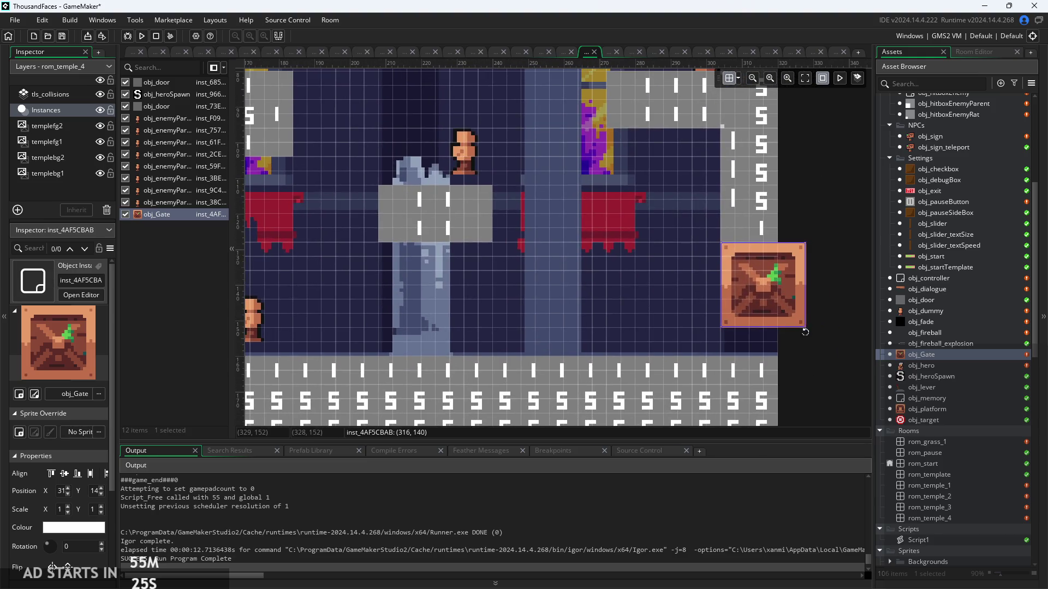
pyautogui.moveTo(783, 332); pyautogui.dragTo(781, 358)
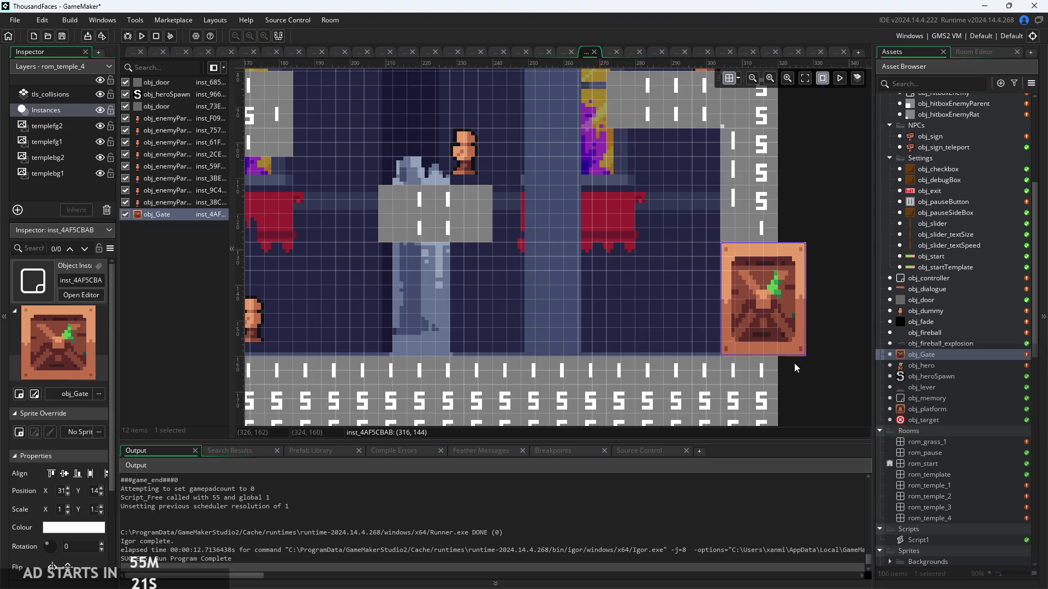
pyautogui.moveTo(787, 352)
pyautogui.mouseDown()
pyautogui.moveTo(789, 324)
pyautogui.moveTo(806, 353)
pyautogui.moveTo(834, 358)
pyautogui.mouseUp()
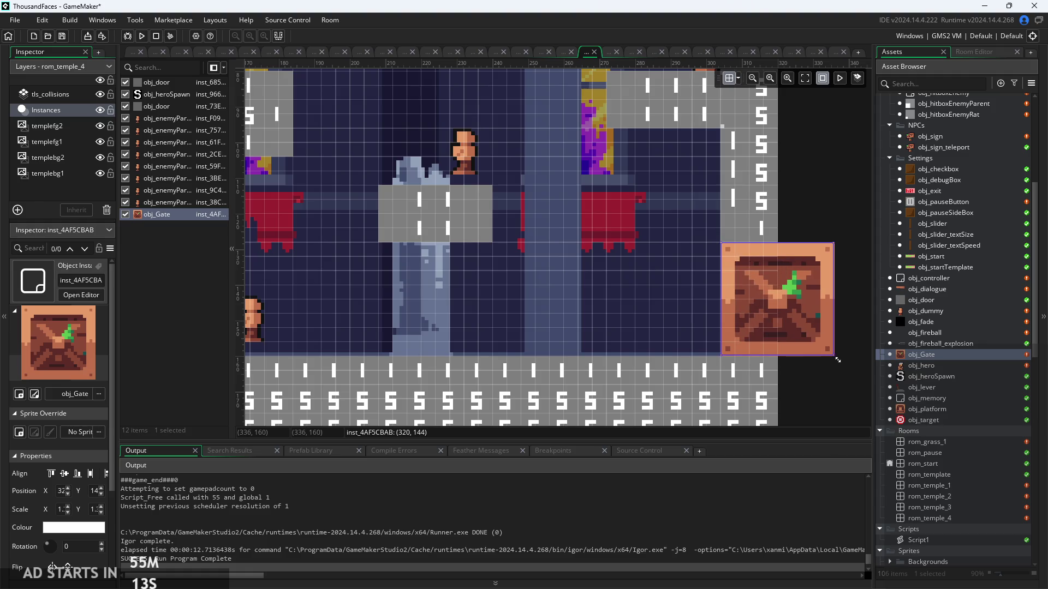
pyautogui.click(833, 381)
pyautogui.click(812, 306)
# Add an obj_door instance just above the gate at (320, 124).
pyautogui.scroll(2, 927, 305)
pyautogui.moveTo(932, 348)
pyautogui.mouseDown()
pyautogui.moveTo(818, 254)
pyautogui.moveTo(795, 255)
pyautogui.moveTo(789, 237)
pyautogui.mouseUp()
pyautogui.hscroll(3, 797, 217)
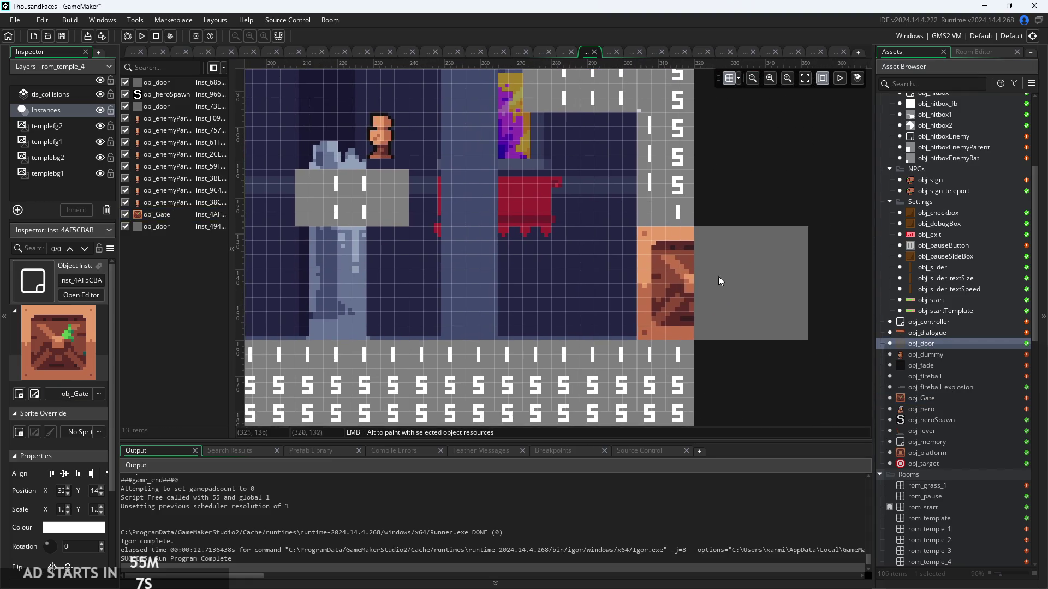
pyautogui.moveTo(783, 294); pyautogui.dragTo(779, 279)
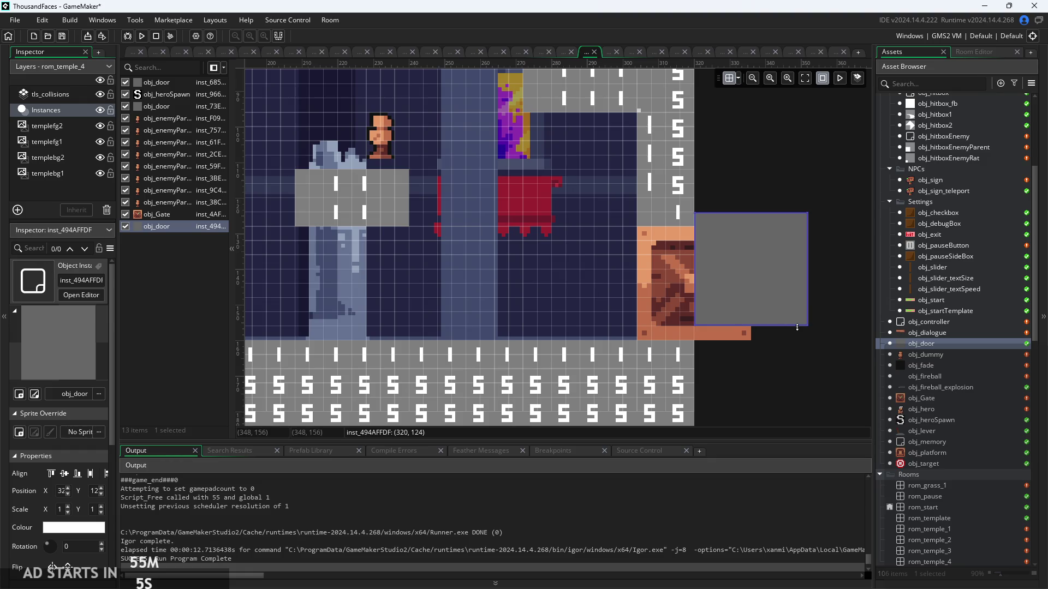
# Stretch the door instance taller and set its target variable to a room.
pyautogui.moveTo(794, 339)
pyautogui.mouseDown()
pyautogui.moveTo(796, 385)
pyautogui.moveTo(785, 322)
pyautogui.moveTo(784, 339)
pyautogui.moveTo(750, 312)
pyautogui.mouseUp()
pyautogui.scroll(-3, 59, 539)
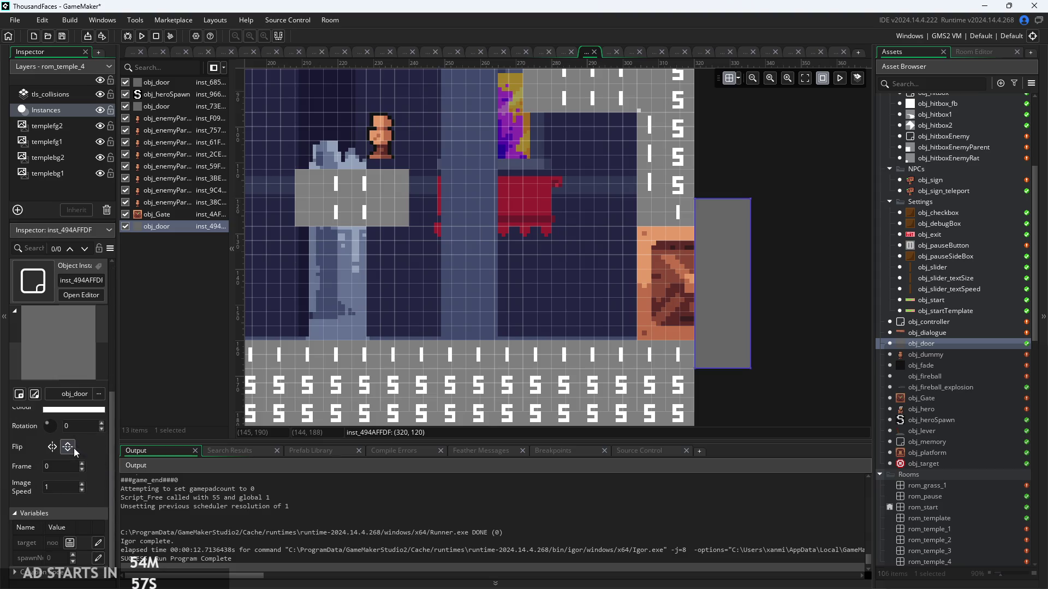
pyautogui.click(70, 542)
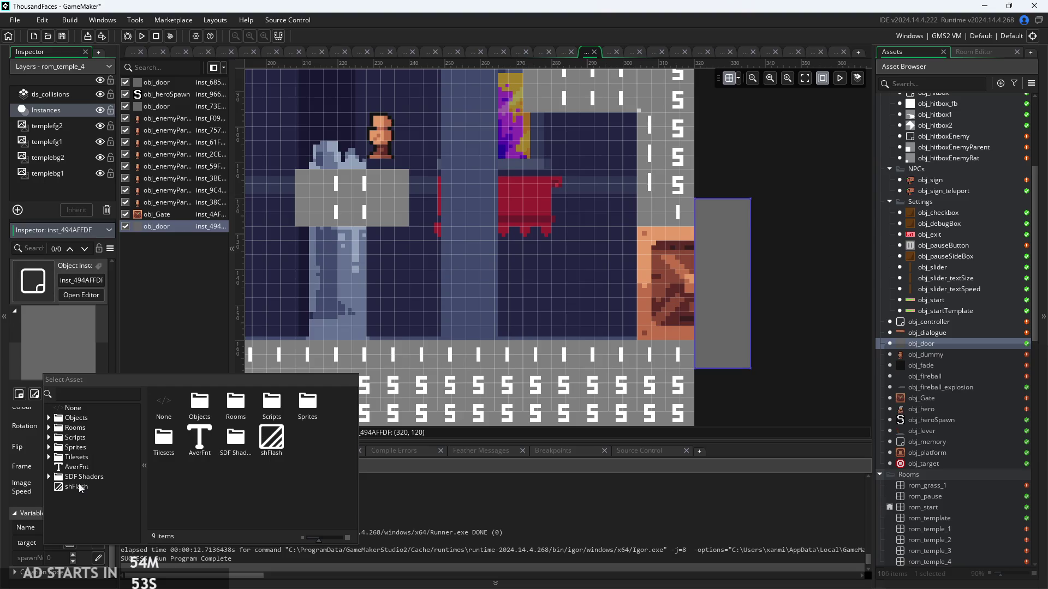
pyautogui.click(49, 428)
pyautogui.scroll(-3, 105, 487)
pyautogui.scroll(3, 87, 509)
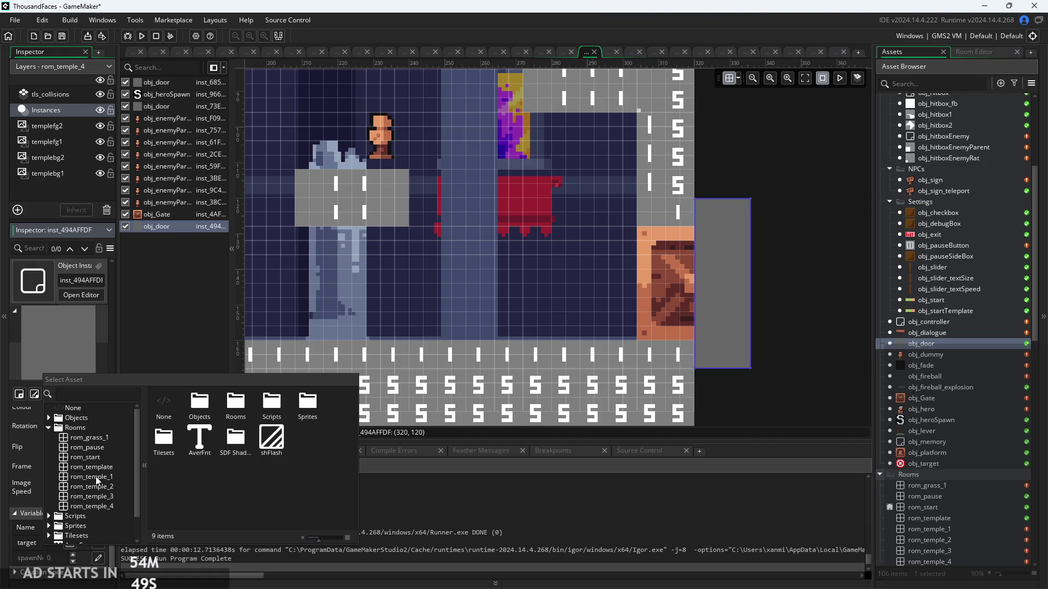
pyautogui.doubleClick(94, 438)
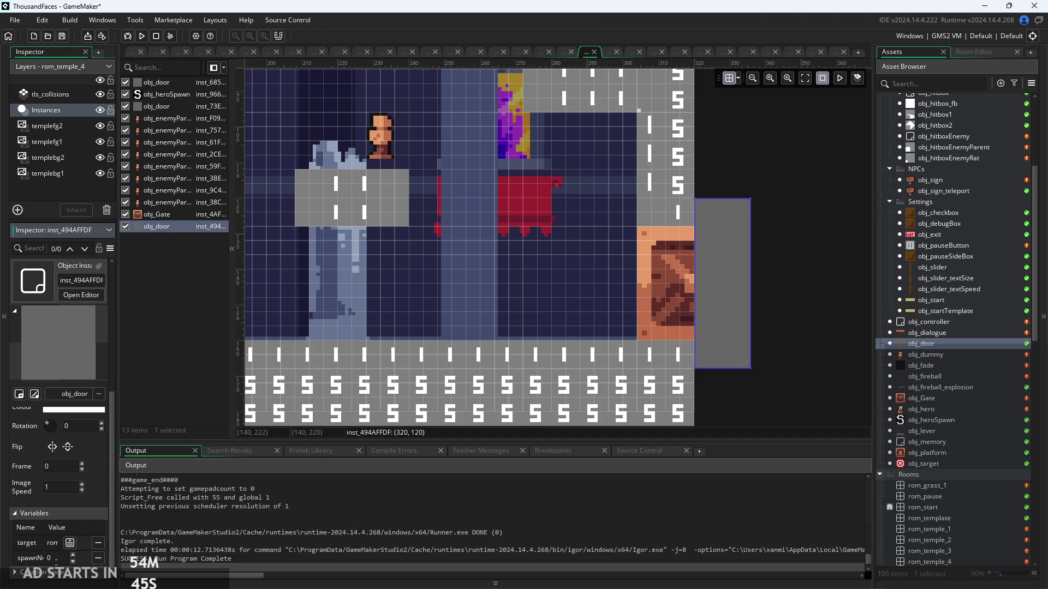
pyautogui.click(57, 558)
pyautogui.write('1')
pyautogui.click(781, 355)
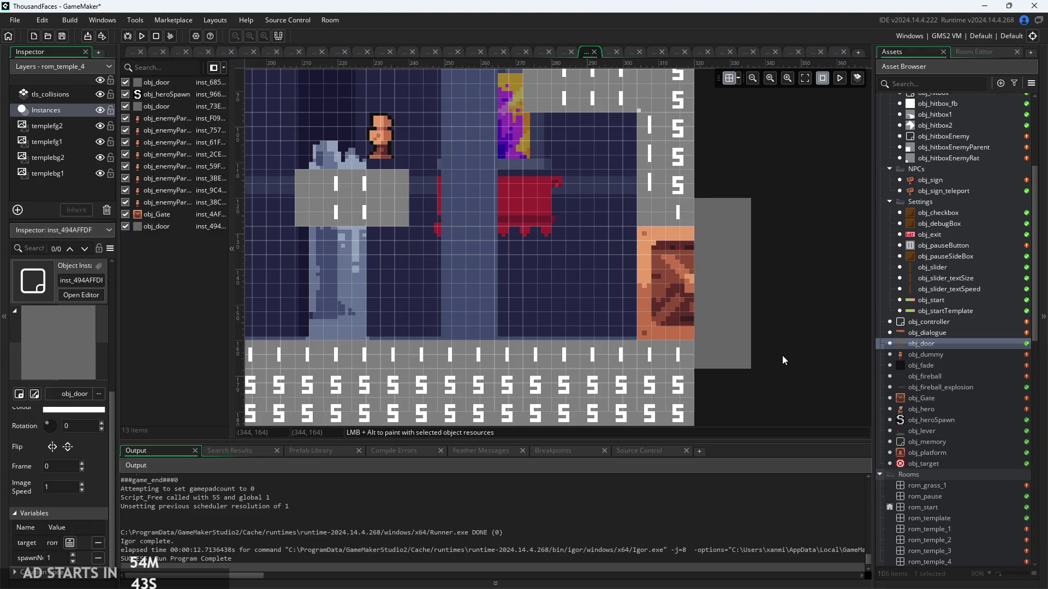
# Look over the obj_door object and rom_grass_1 room, then reopen rom_temple_4.
pyautogui.scroll(-2, 781, 355)
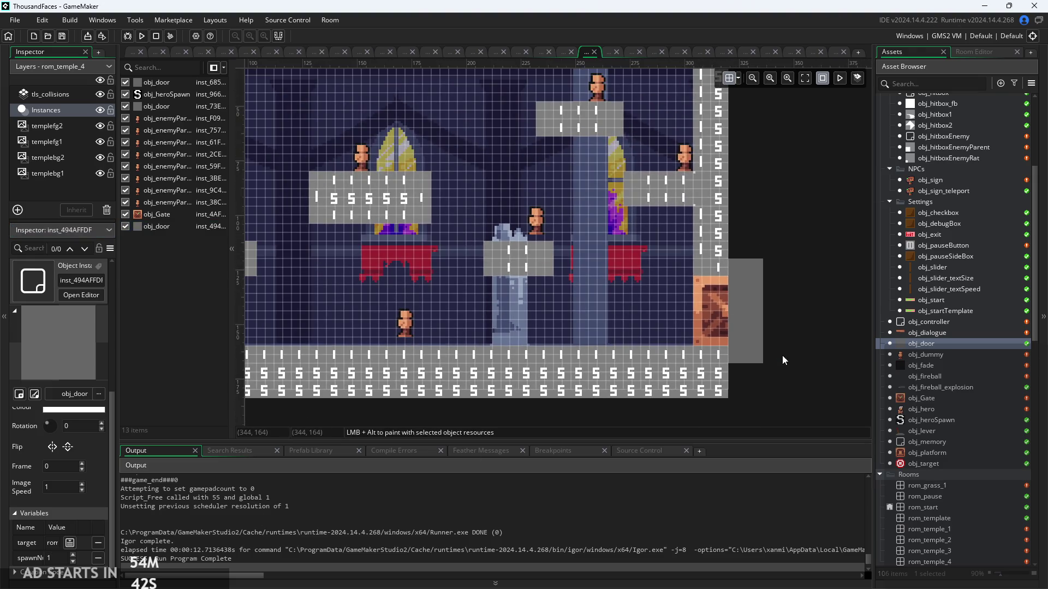
pyautogui.doubleClick(943, 346)
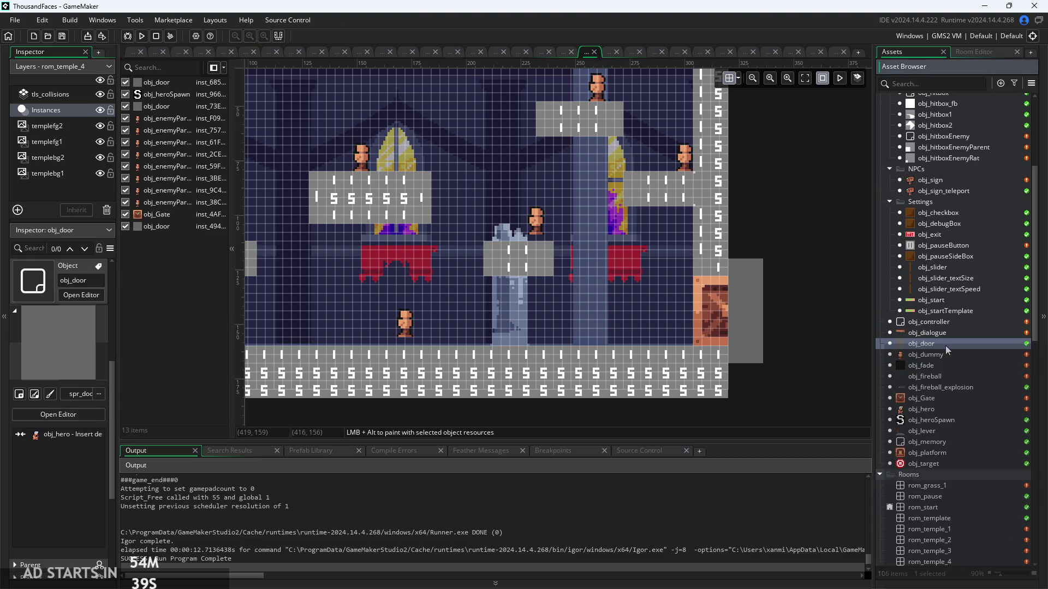
pyautogui.scroll(-5, 945, 417)
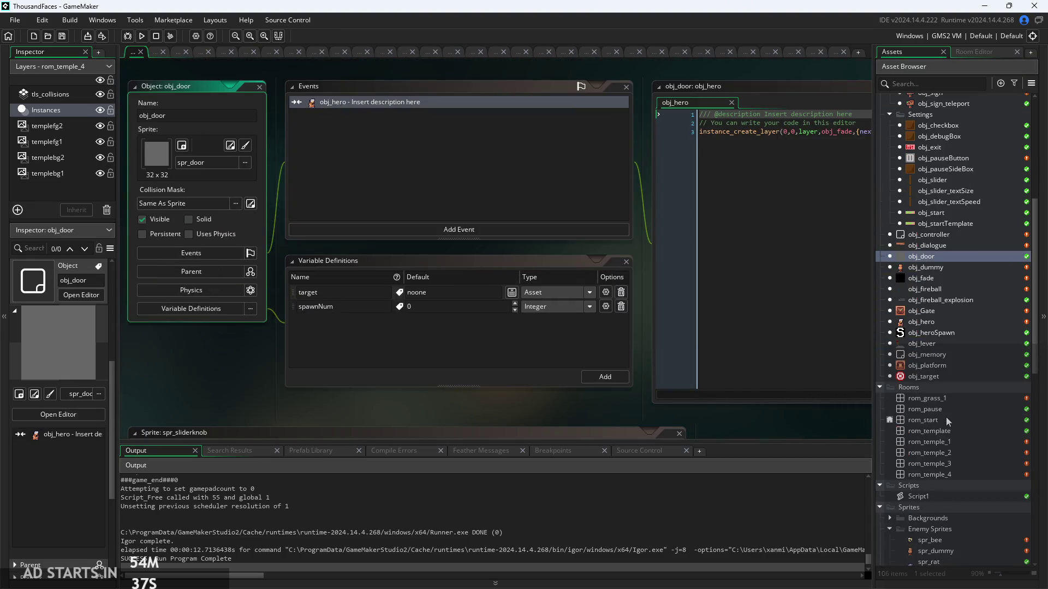
pyautogui.doubleClick(933, 381)
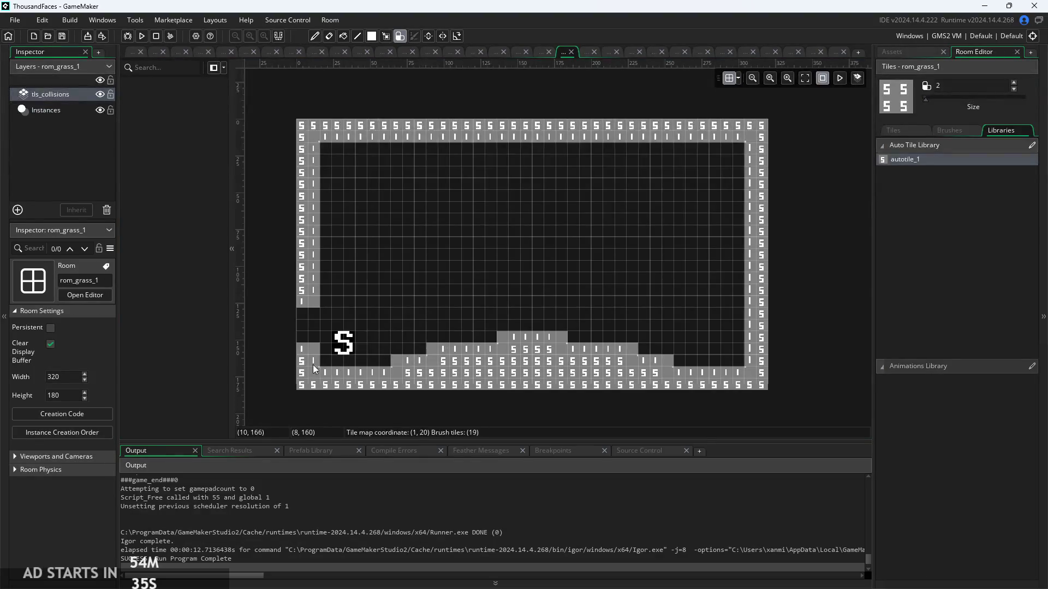
pyautogui.scroll(2, 312, 365)
pyautogui.click(913, 57)
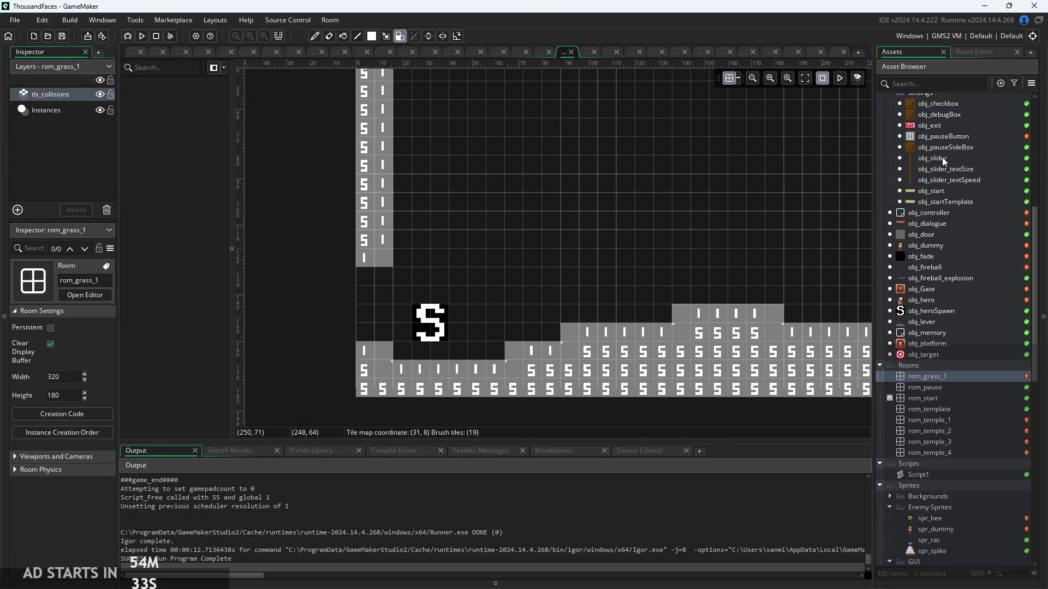
pyautogui.doubleClick(957, 233)
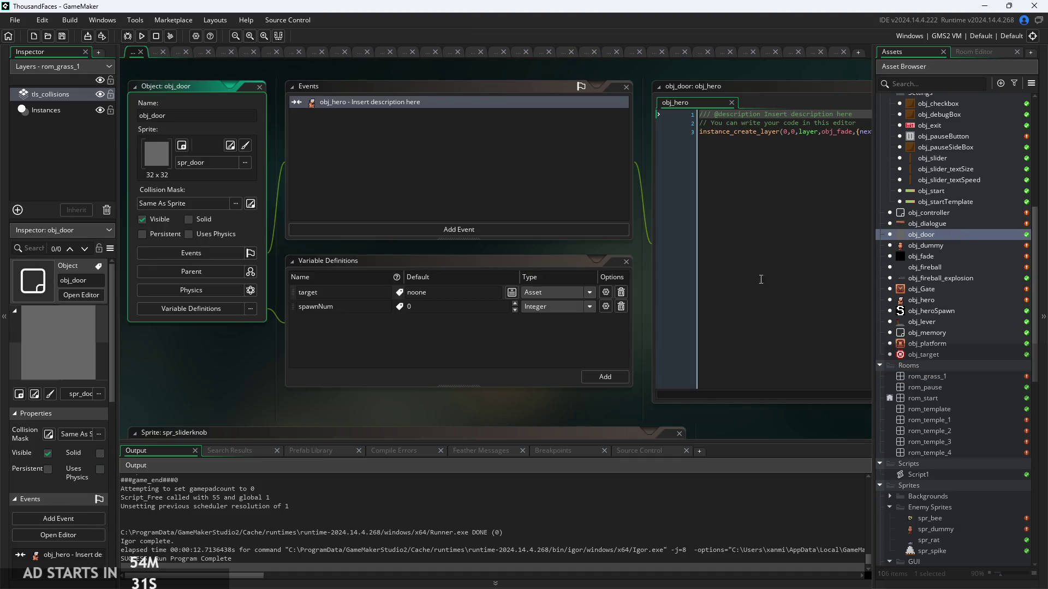
pyautogui.scroll(-1, 654, 373)
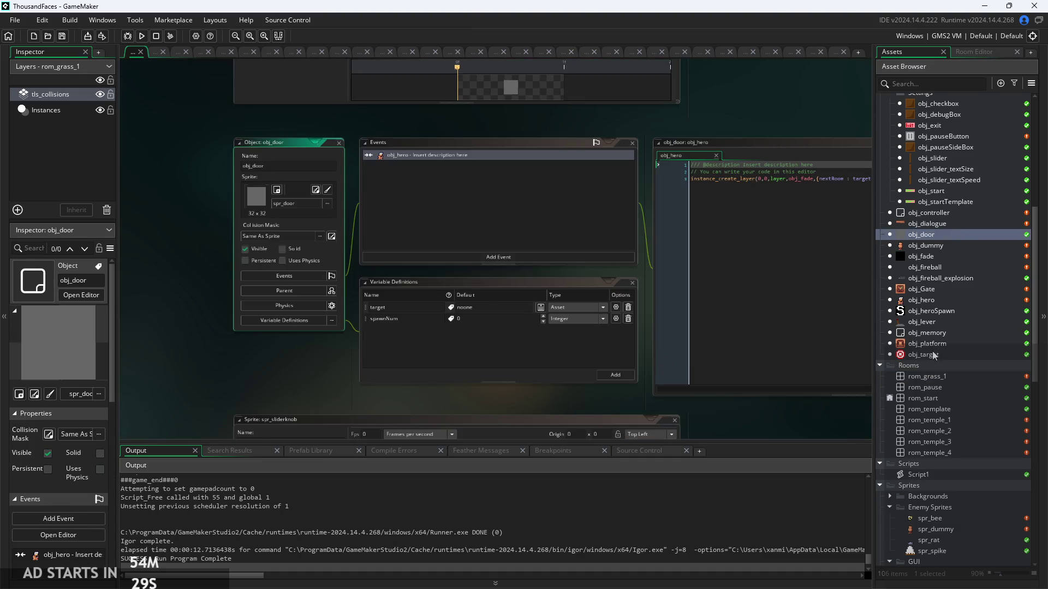
pyautogui.click(942, 454)
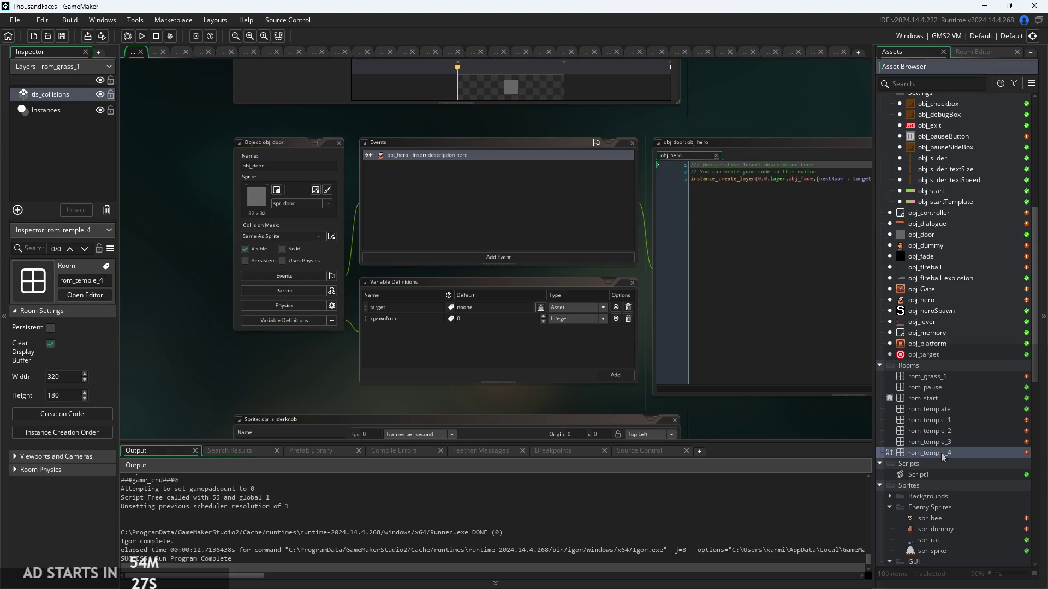
pyautogui.doubleClick(942, 454)
pyautogui.click(906, 53)
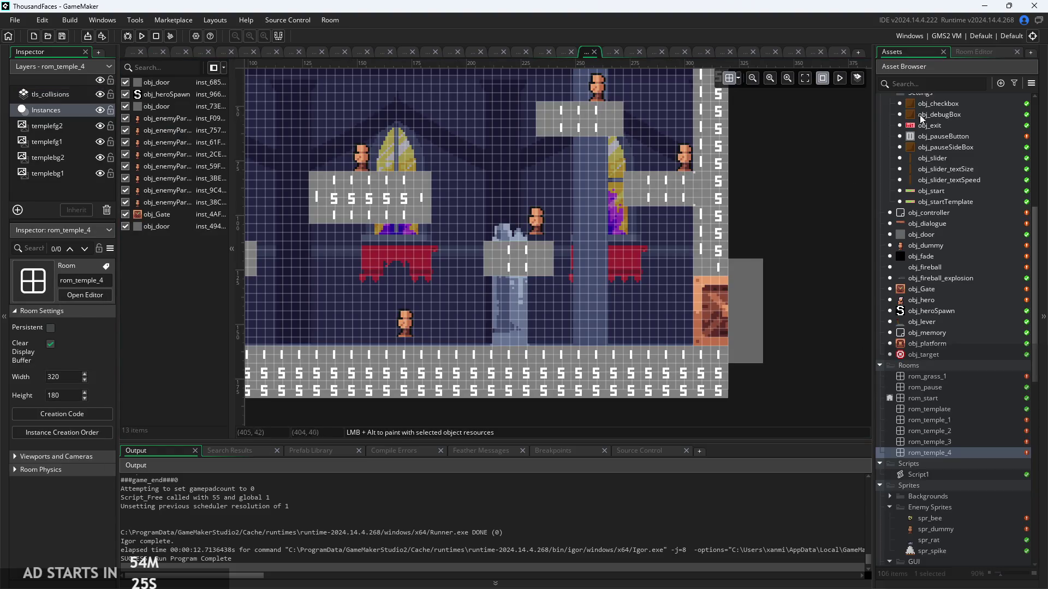
# Place an obj_heroSpawn with spawnNum 2 beside the gate and move it to (304, 152).
pyautogui.moveTo(928, 333); pyautogui.dragTo(667, 328)
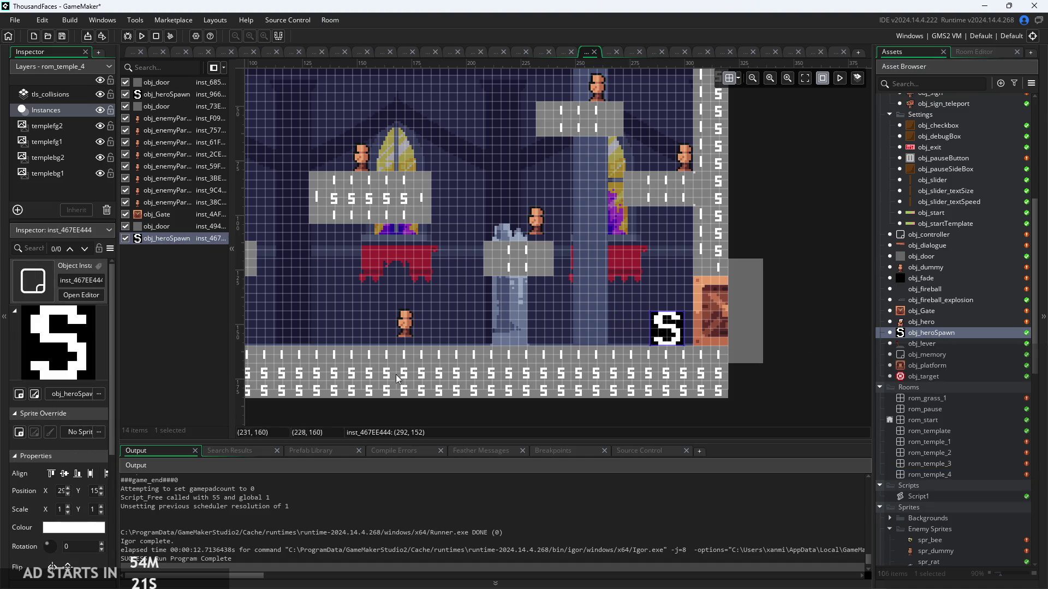
pyautogui.scroll(-3, 34, 526)
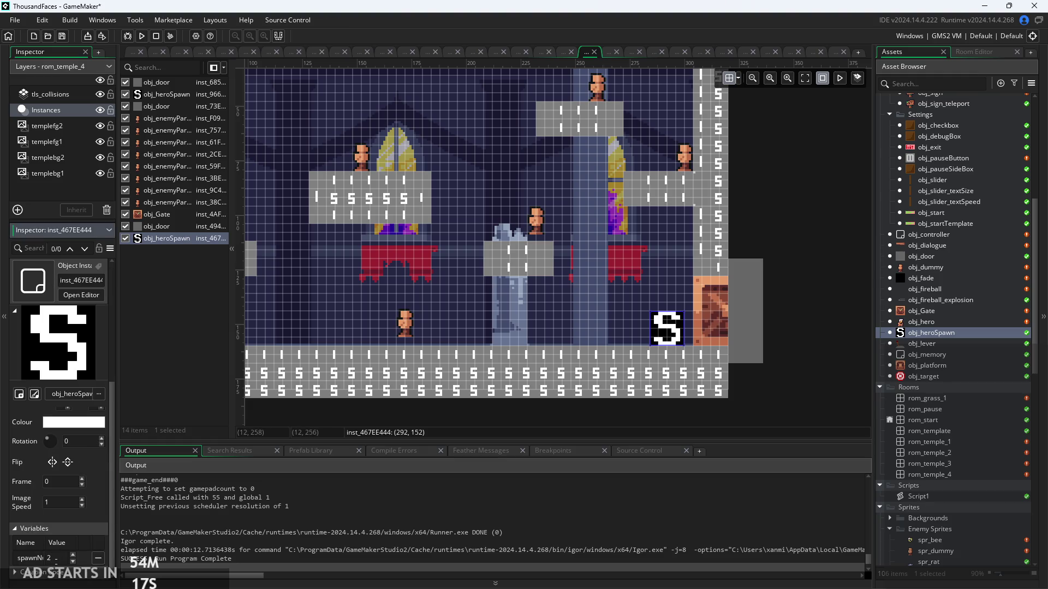
pyautogui.click(48, 558)
pyautogui.click(365, 421)
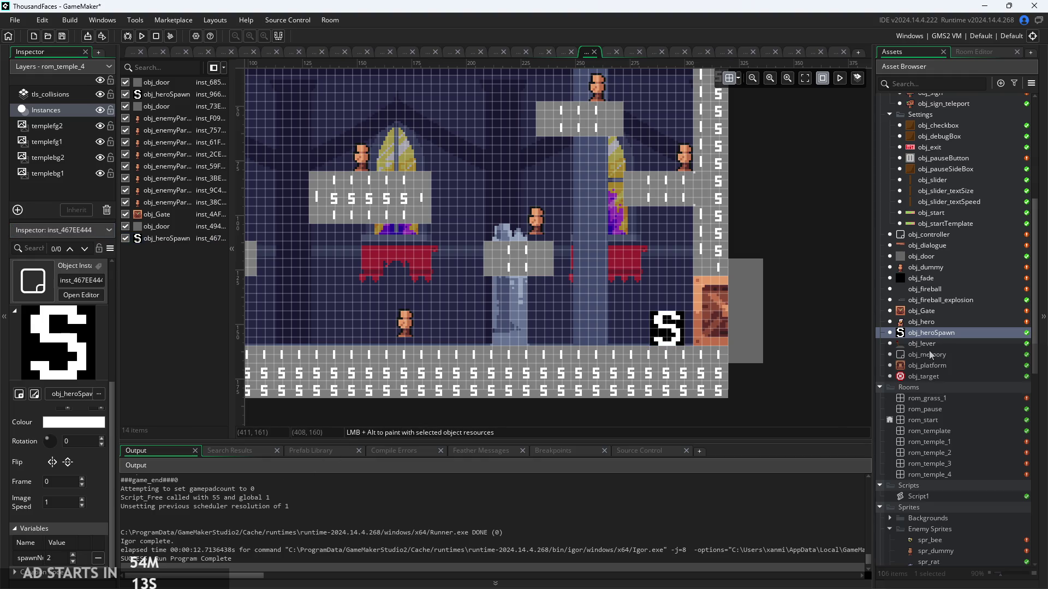
pyautogui.moveTo(671, 343)
pyautogui.mouseDown()
pyautogui.moveTo(711, 341)
pyautogui.moveTo(682, 335)
pyautogui.moveTo(693, 335)
pyautogui.mouseUp()
pyautogui.click(812, 335)
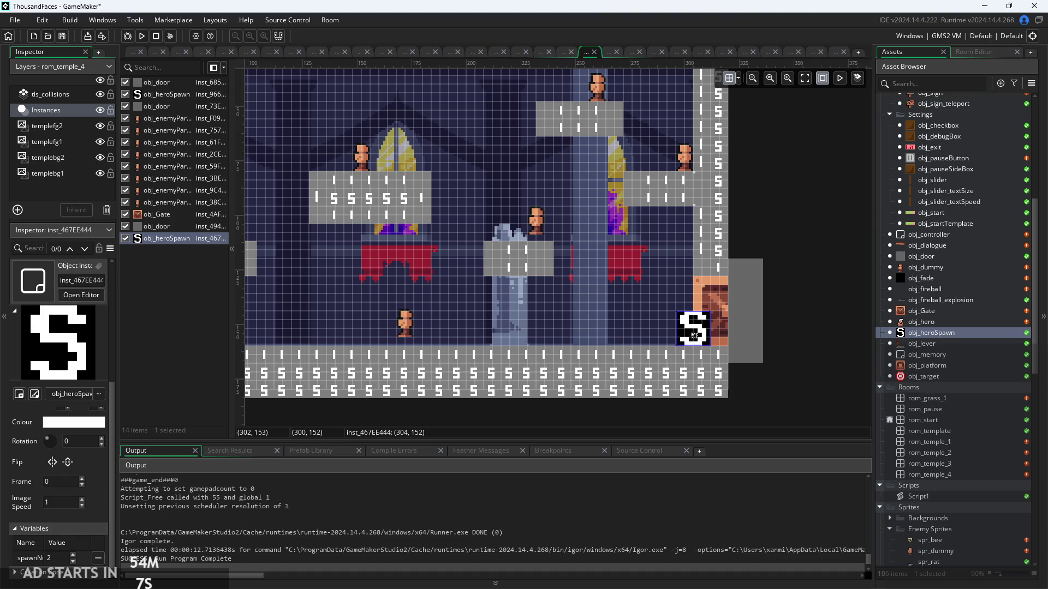
pyautogui.click(822, 333)
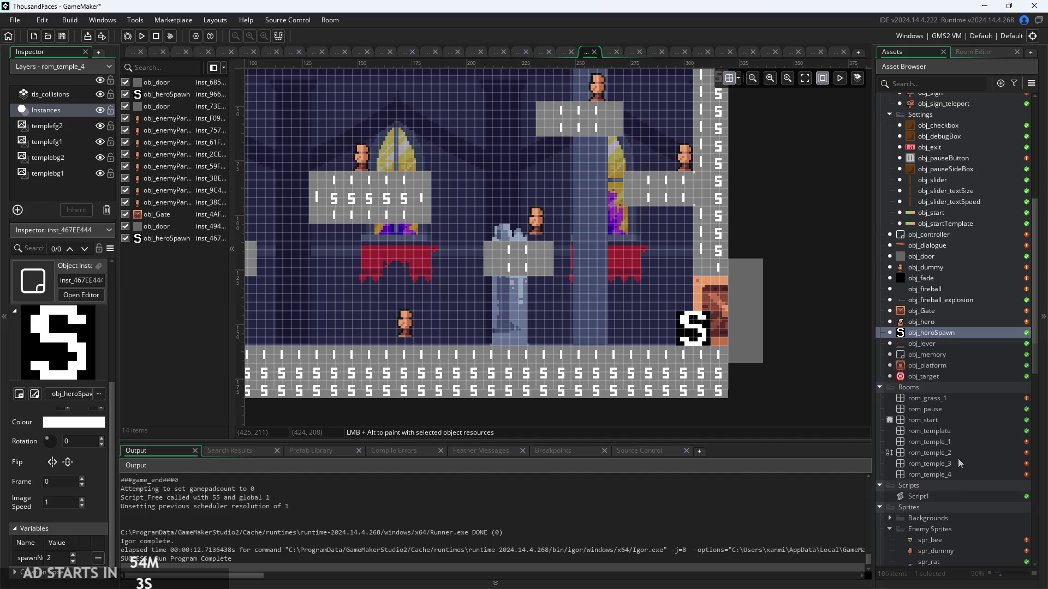
# Place a taller obj_door instance on rom_grass_1's left edge in the Instances layer.
pyautogui.doubleClick(937, 398)
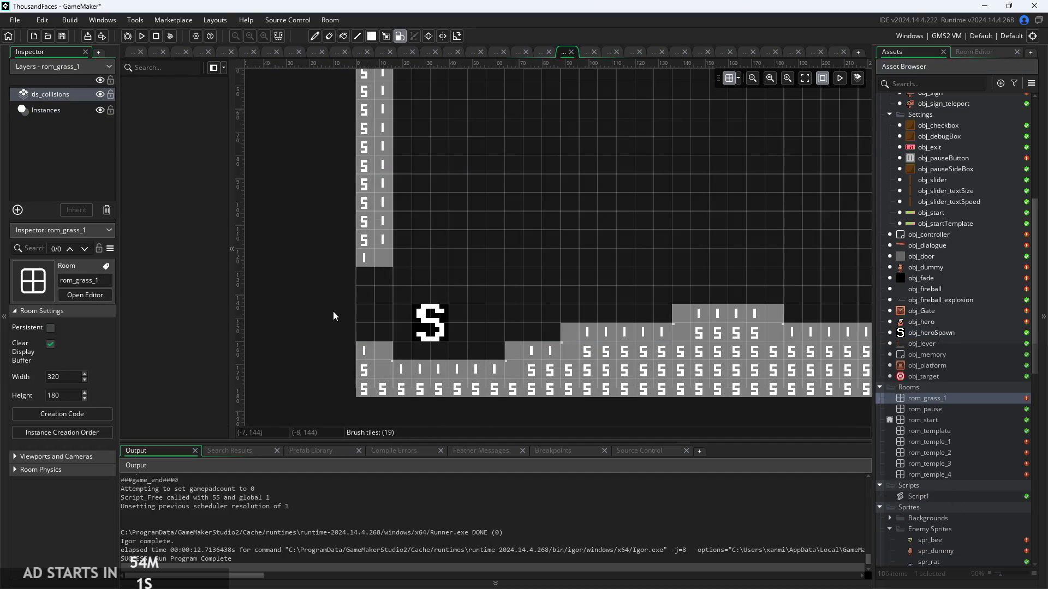
pyautogui.moveTo(928, 256); pyautogui.dragTo(319, 281)
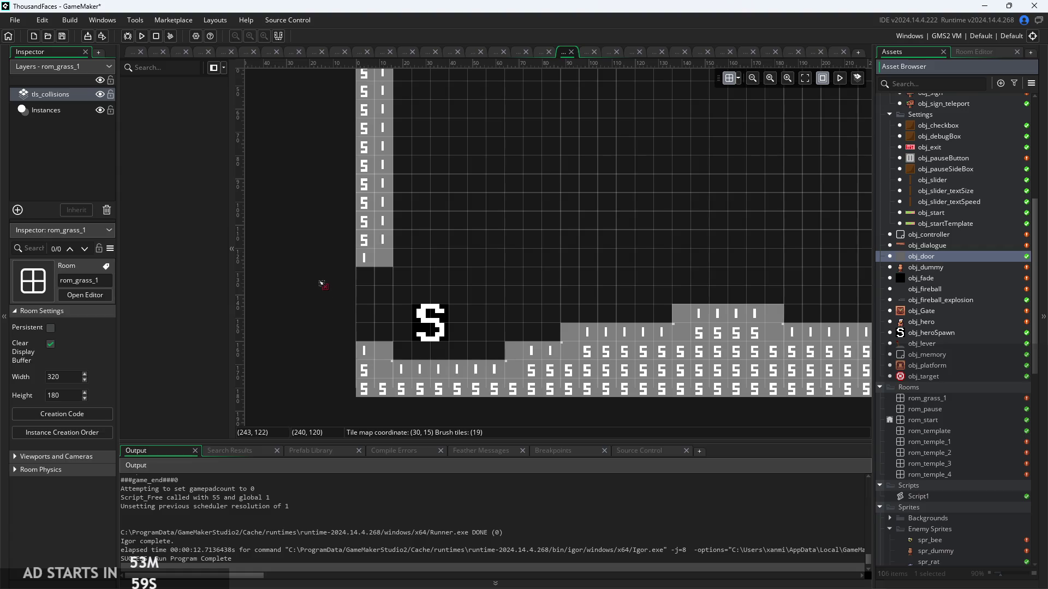
pyautogui.moveTo(417, 281); pyautogui.dragTo(928, 240)
pyautogui.click(940, 260)
pyautogui.click(46, 110)
pyautogui.moveTo(909, 261)
pyautogui.mouseDown()
pyautogui.moveTo(323, 299)
pyautogui.moveTo(304, 282)
pyautogui.mouseUp()
pyautogui.scroll(-3, 484, 264)
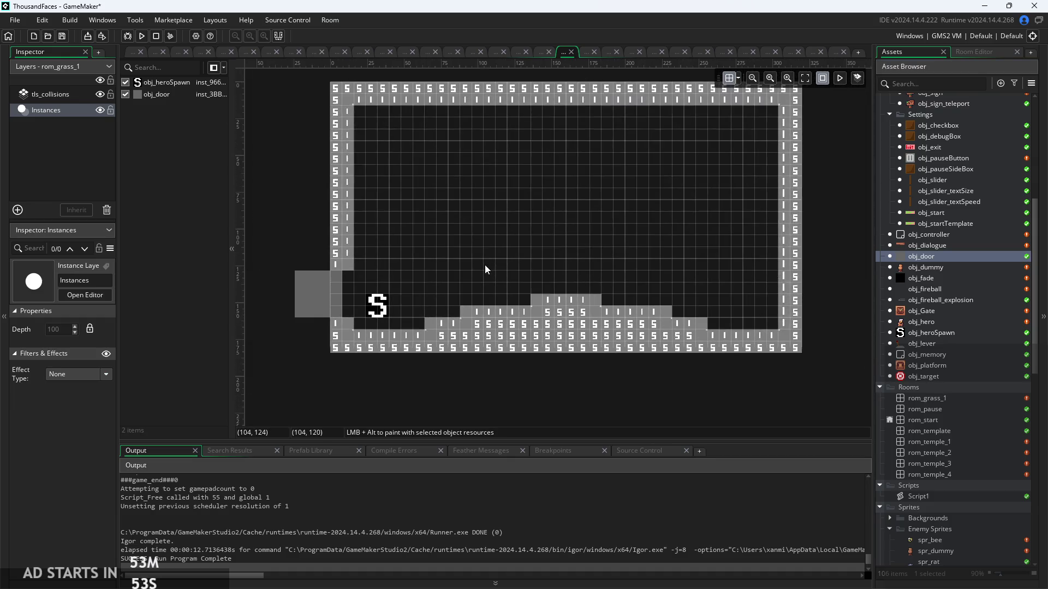
pyautogui.scroll(3, 457, 279)
pyautogui.hscroll(-3, 457, 280)
pyautogui.click(352, 321)
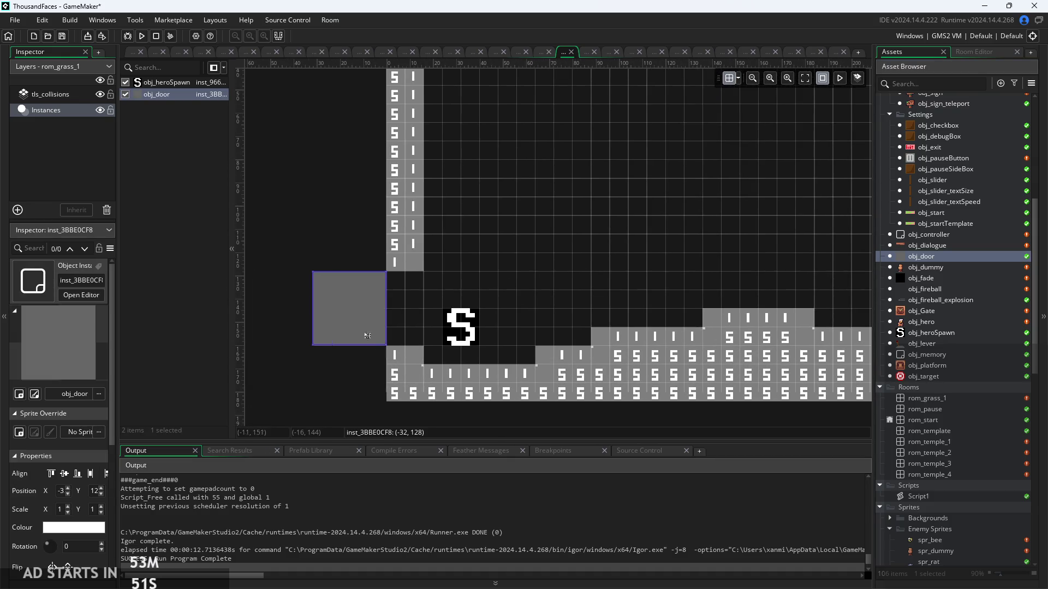
pyautogui.moveTo(357, 255); pyautogui.dragTo(357, 232)
pyautogui.moveTo(361, 297); pyautogui.dragTo(361, 306)
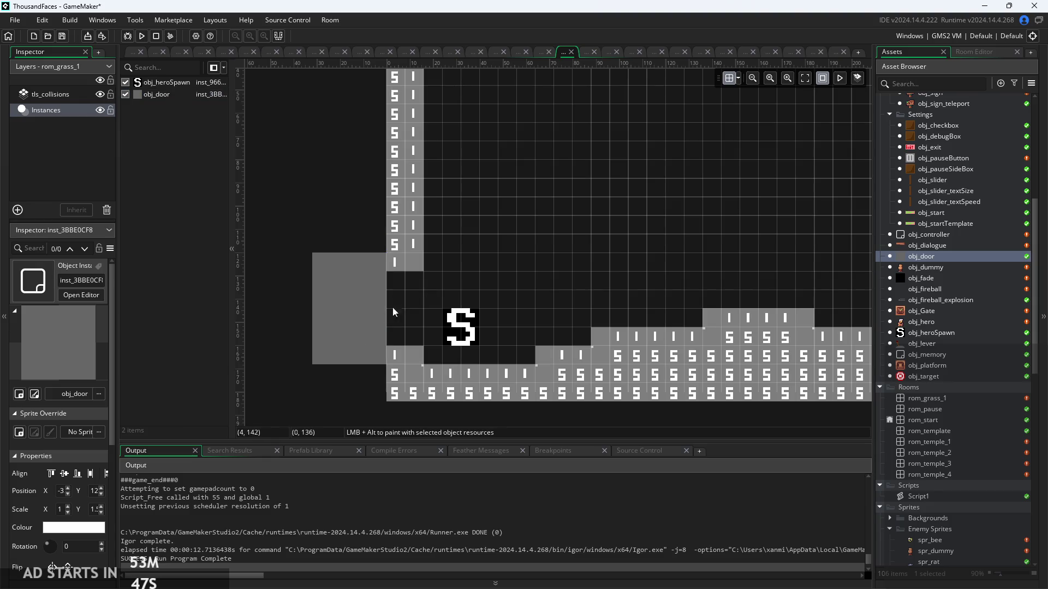
# Set the door's target to a temple room and launch the game to test it.
pyautogui.scroll(-3, 76, 420)
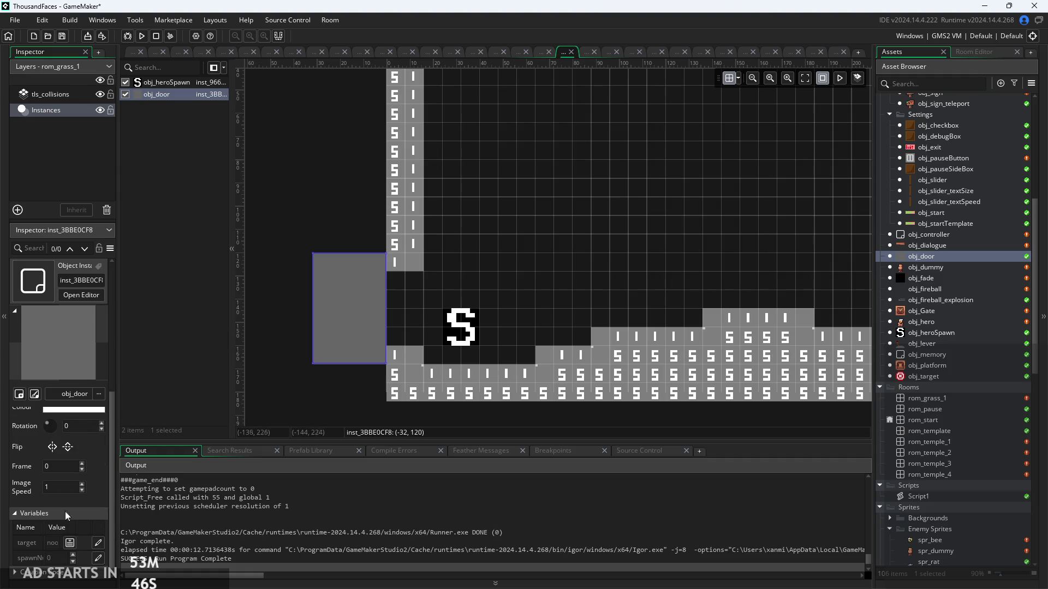
pyautogui.click(70, 543)
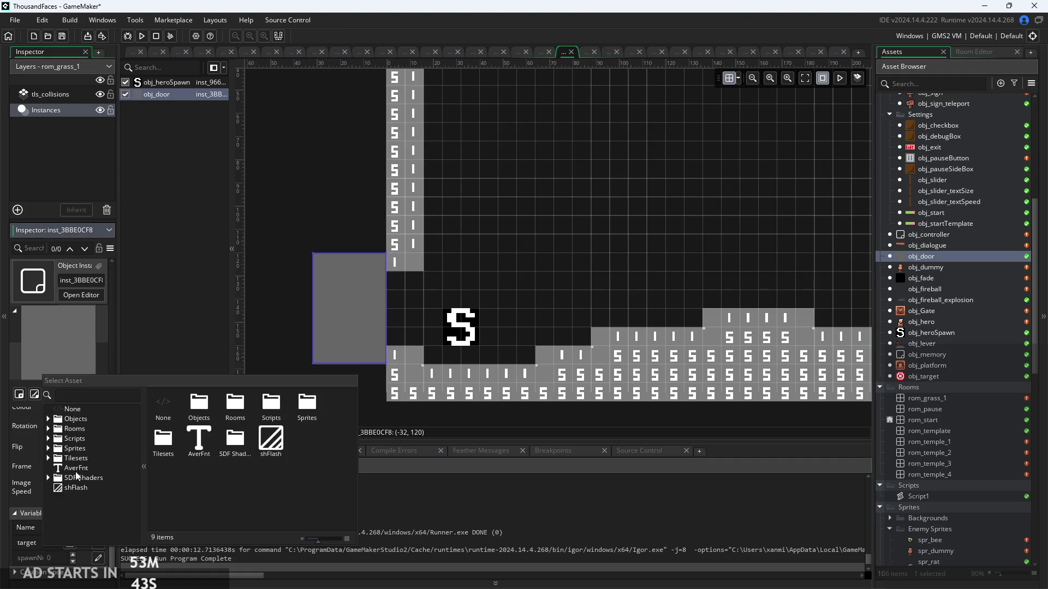
pyautogui.click(49, 428)
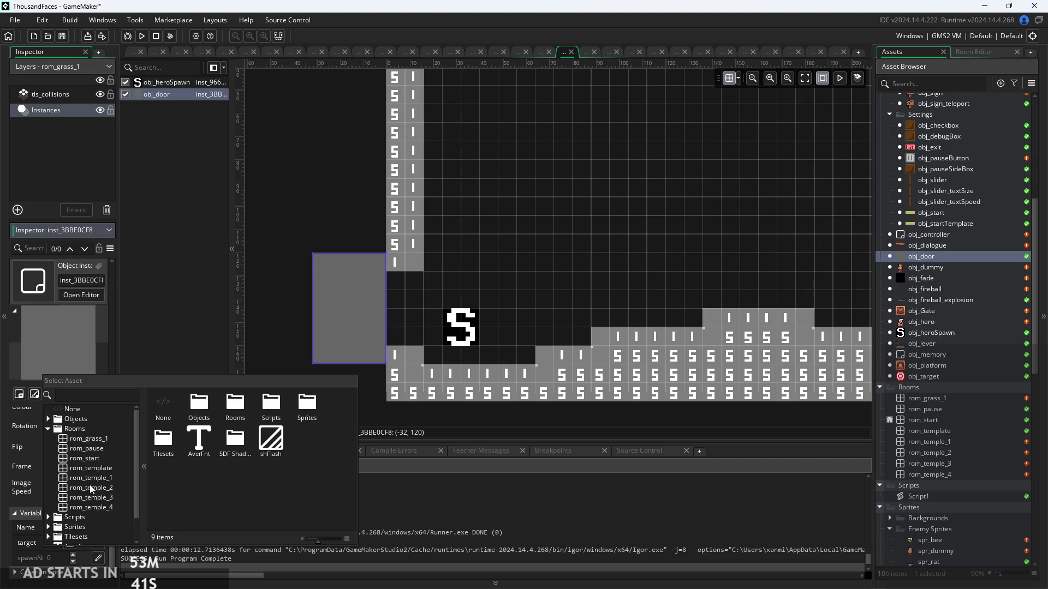
pyautogui.click(91, 507)
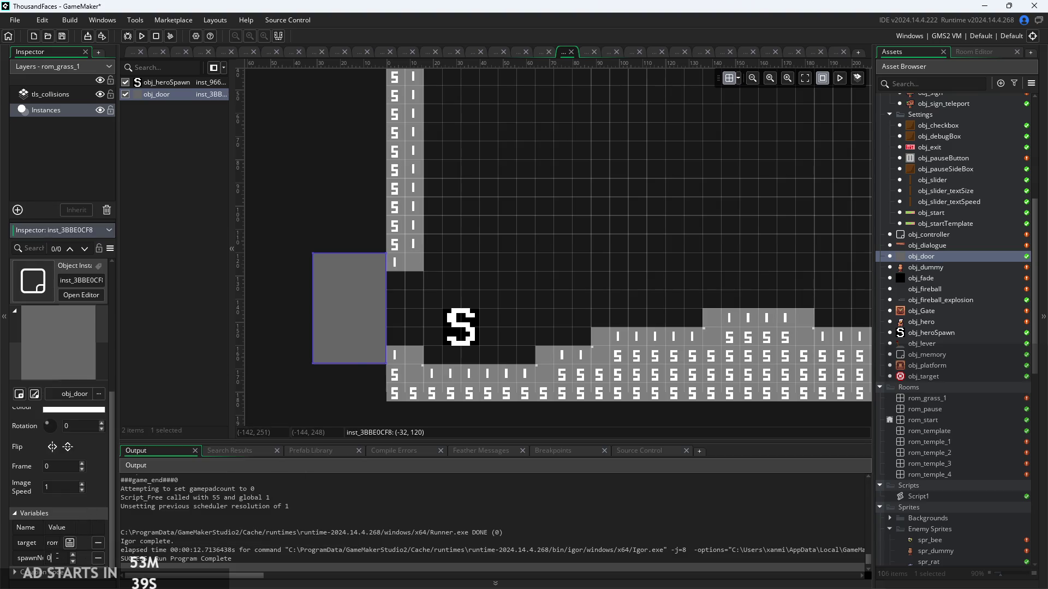
pyautogui.click(61, 558)
pyautogui.write('2')
pyautogui.click(274, 389)
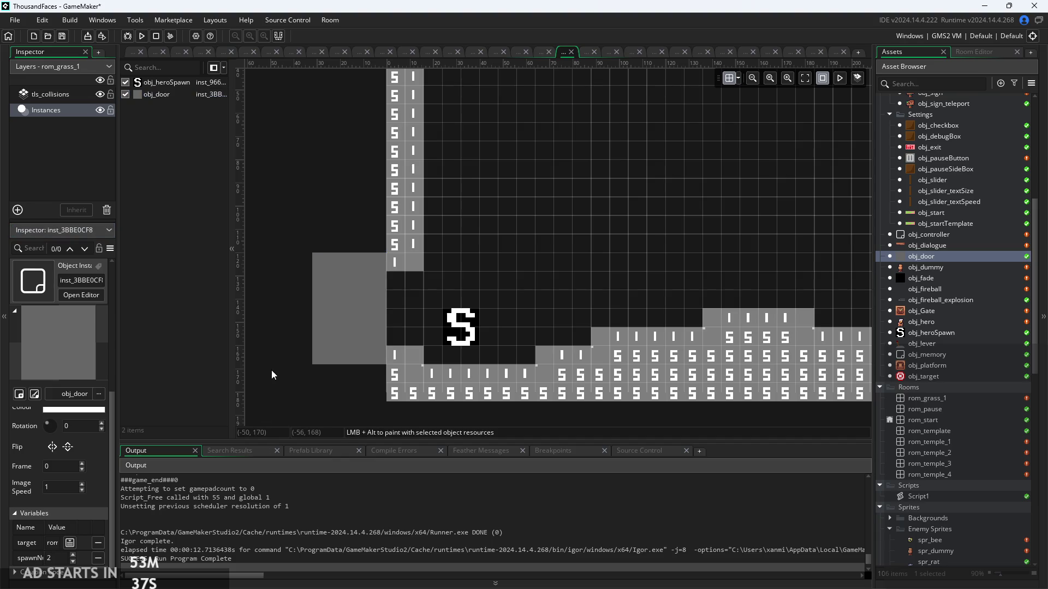
pyautogui.scroll(-3, 270, 370)
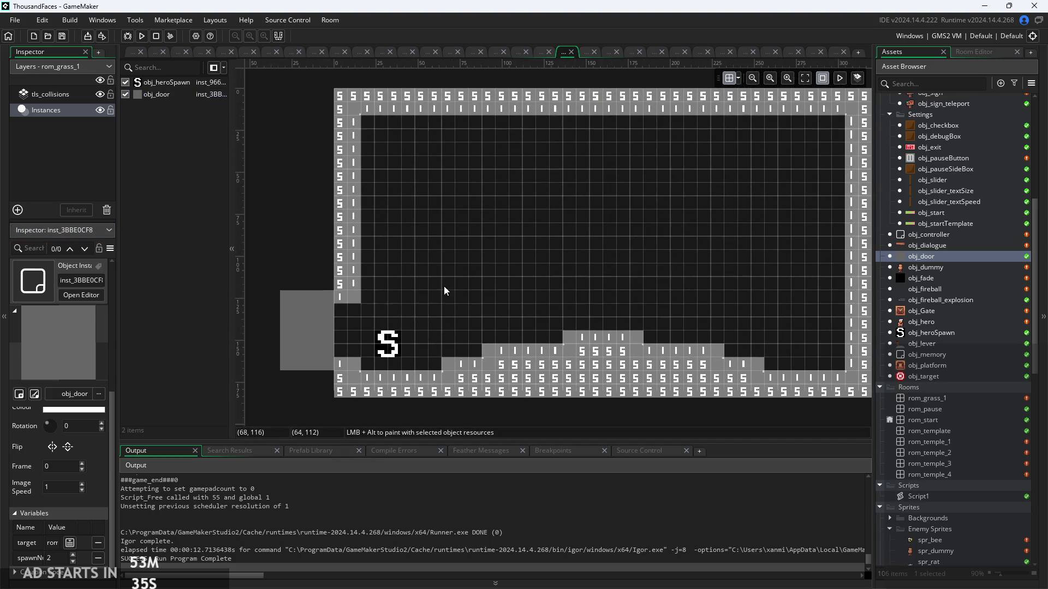
pyautogui.click(141, 36)
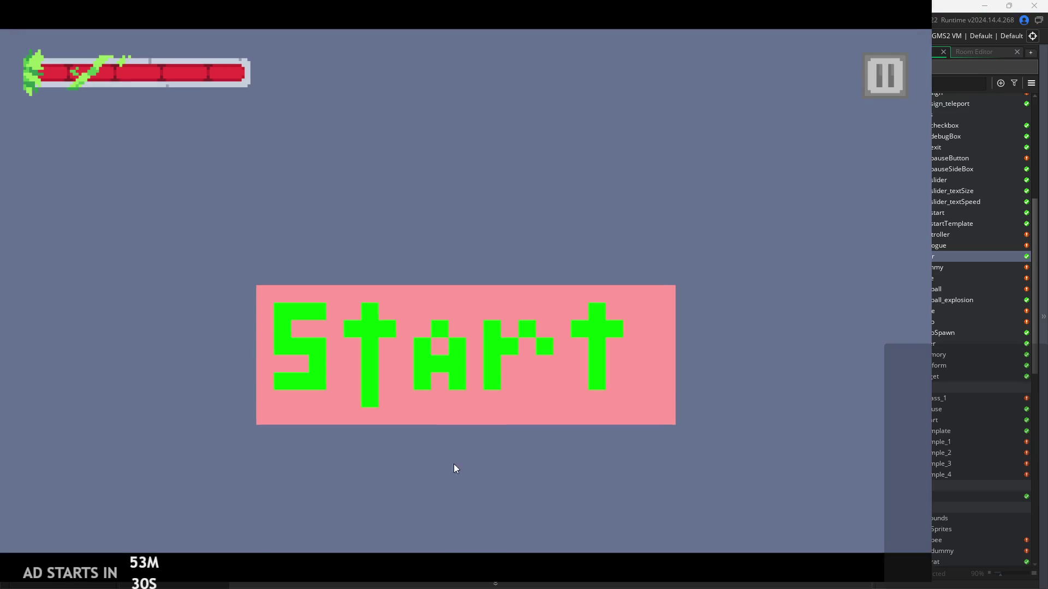
# Start the game, run and jump the knight right through the door into the temple room, then quit.
pyautogui.click(494, 418)
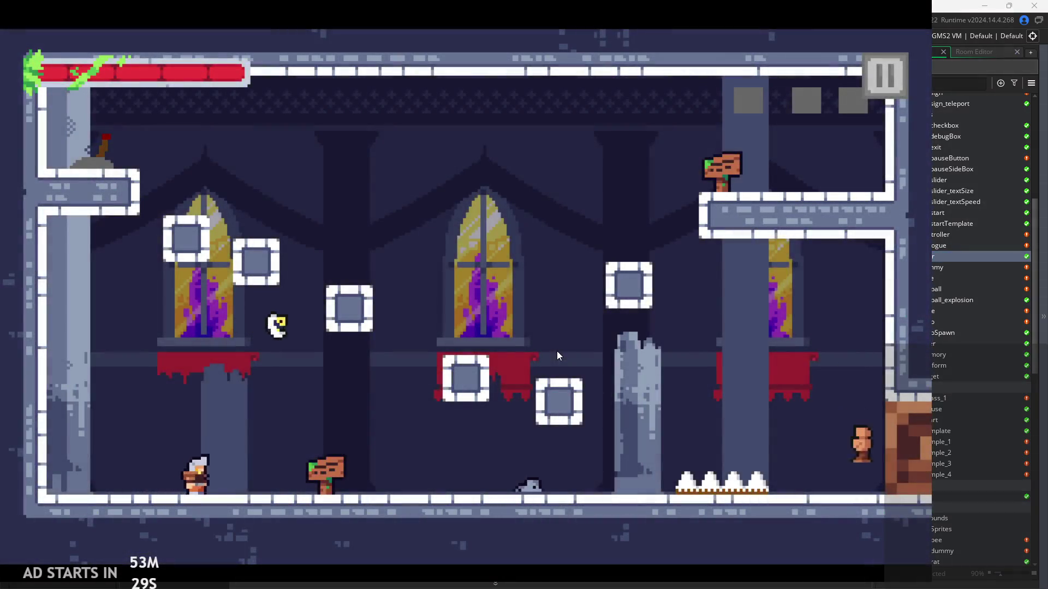
pyautogui.press('space')
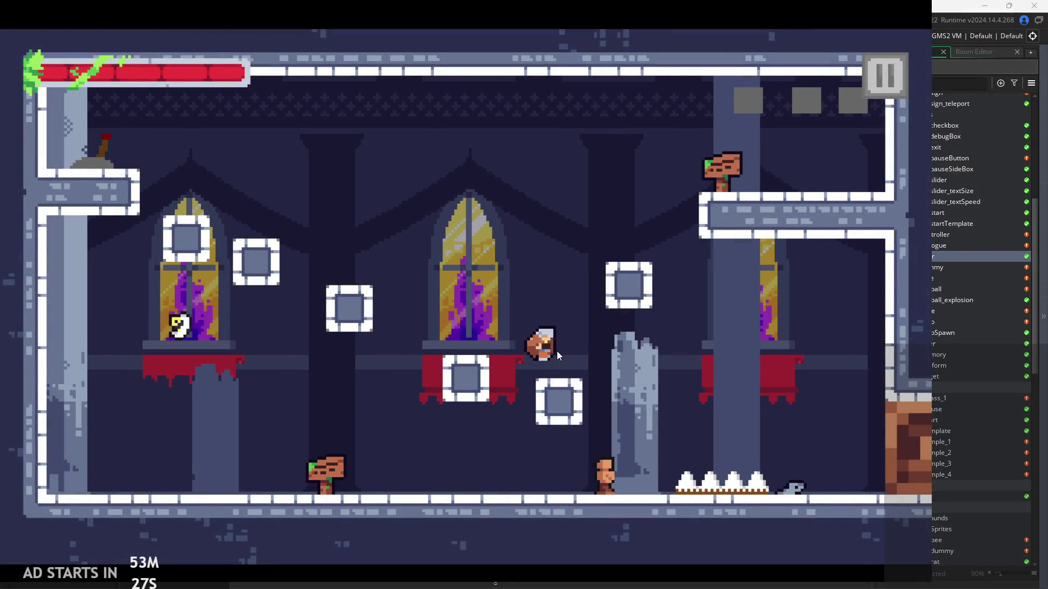
pyautogui.press('Right')
pyautogui.press('space')
pyautogui.press('Right')
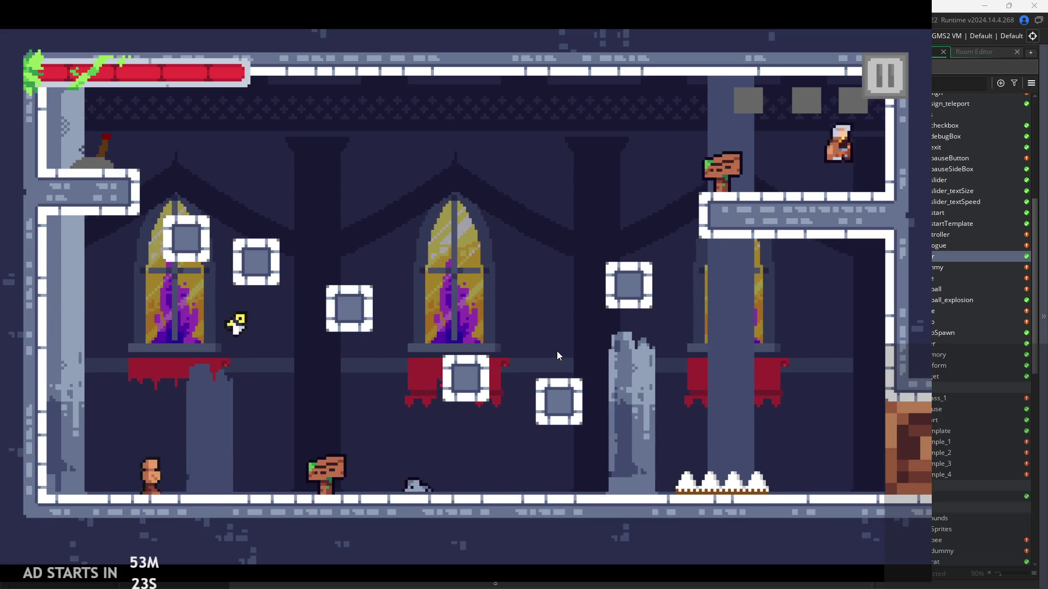
pyautogui.press('Right')
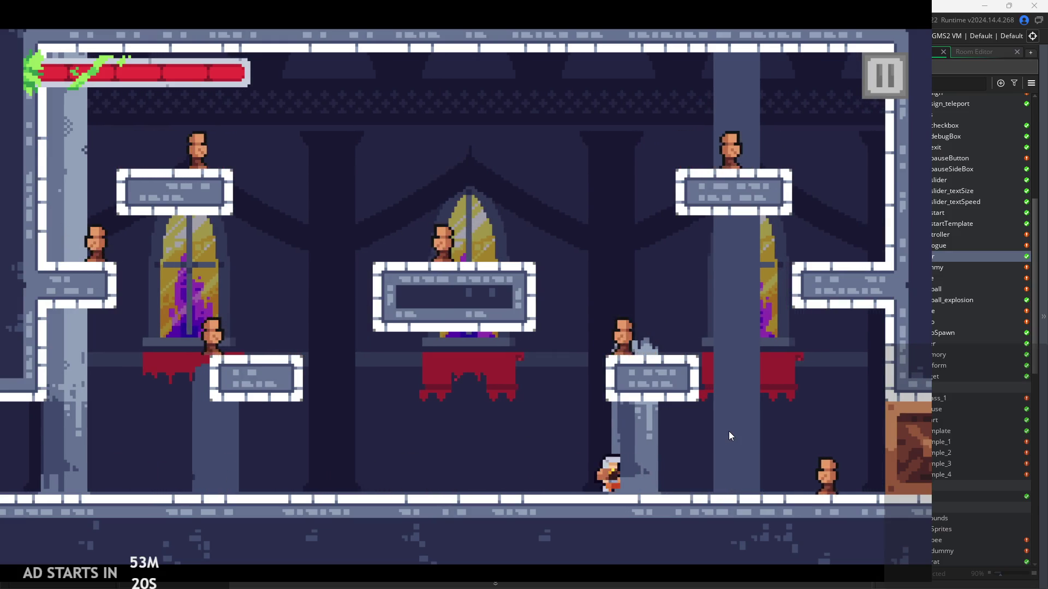
pyautogui.press('Right')
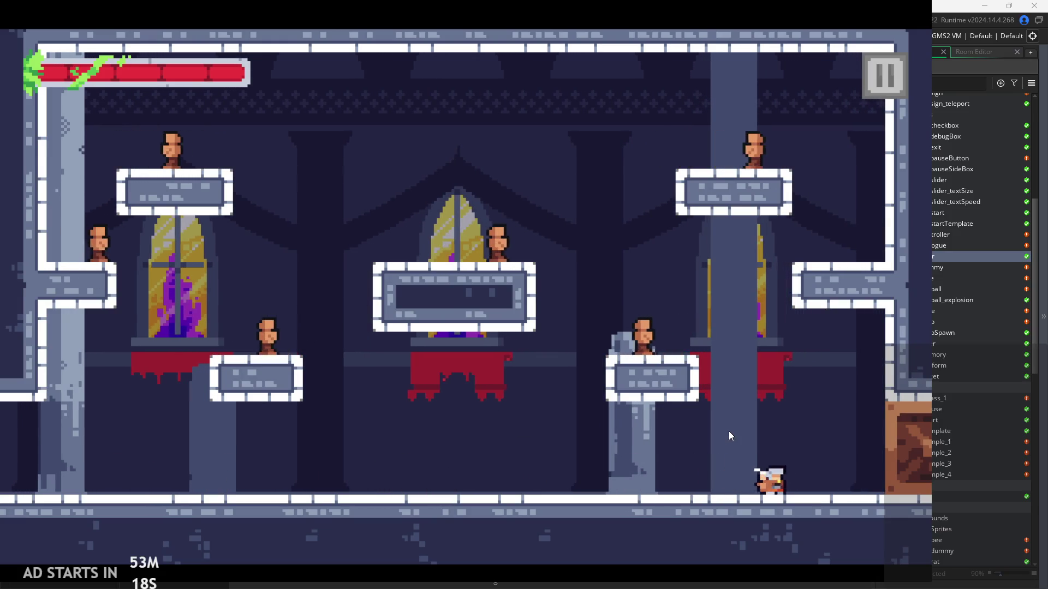
pyautogui.press('Escape')
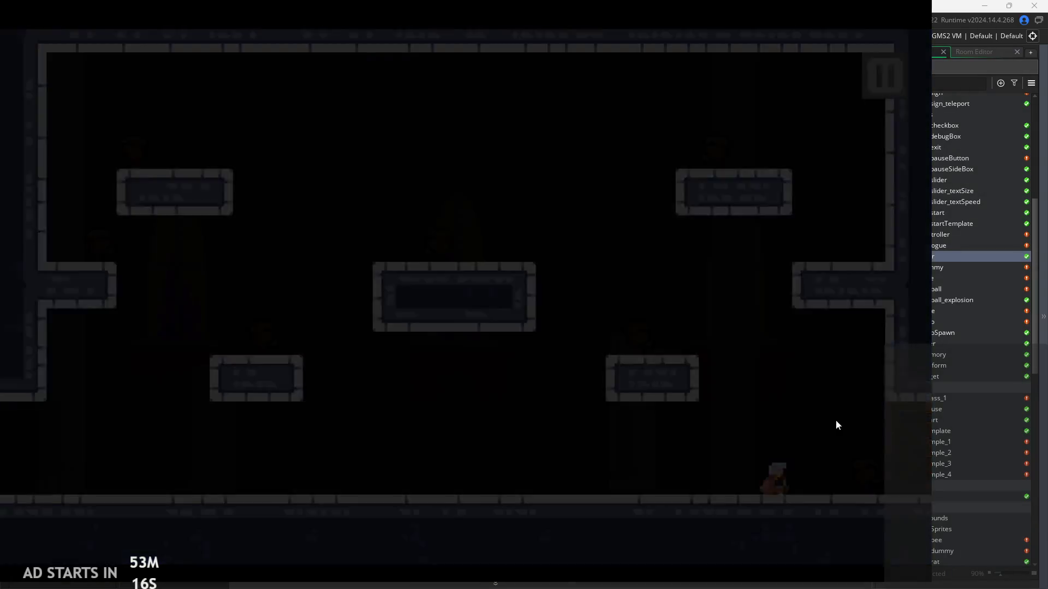
pyautogui.scroll(3, 927, 361)
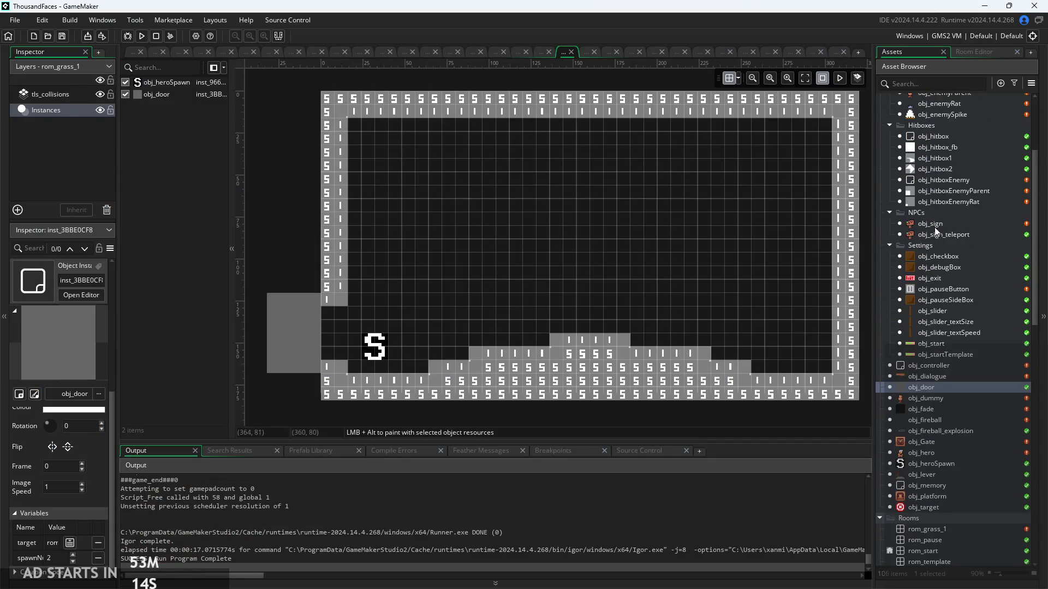
# Open obj_controller and show its Step event code.
pyautogui.scroll(3, 945, 297)
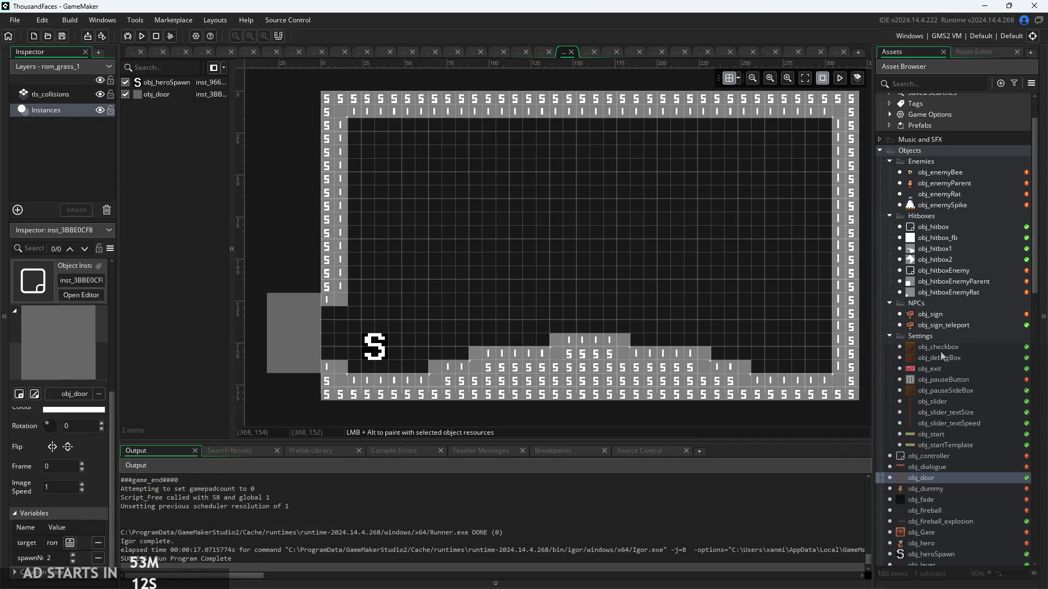
pyautogui.scroll(-2, 947, 386)
pyautogui.doubleClick(942, 411)
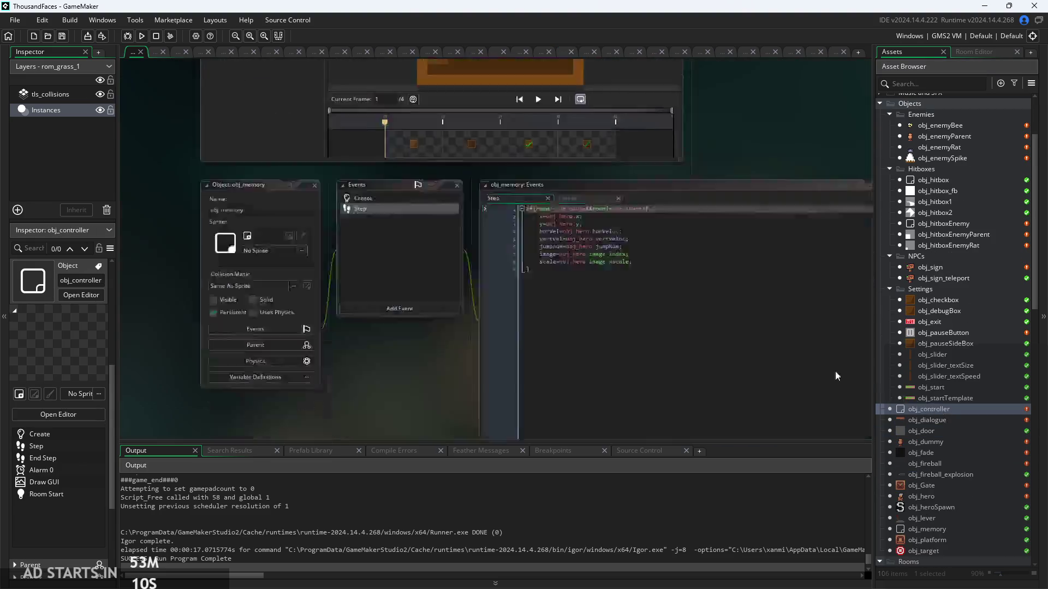
pyautogui.click(443, 109)
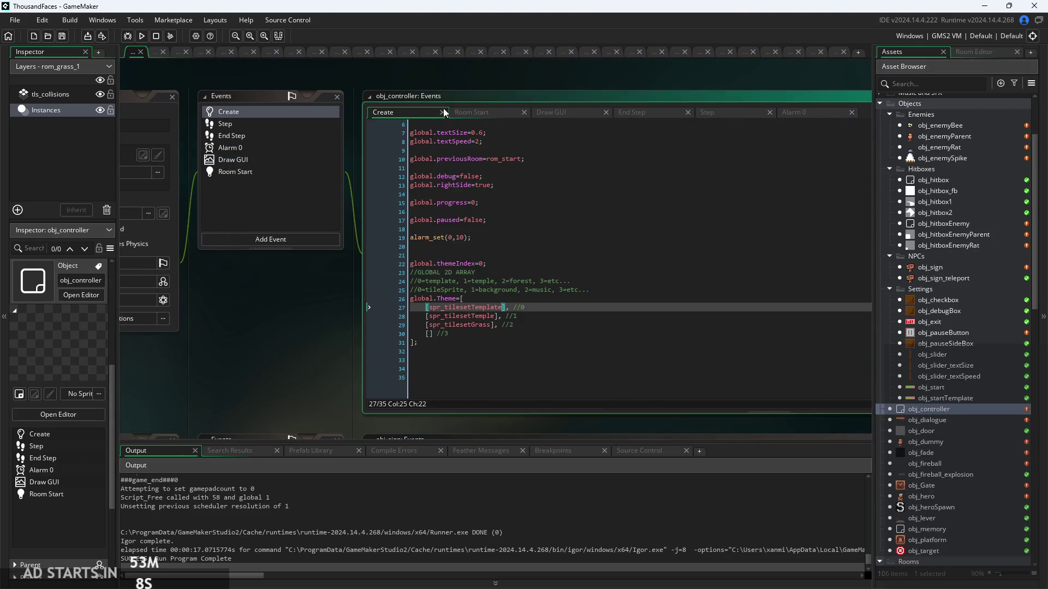
pyautogui.click(477, 112)
pyautogui.click(701, 112)
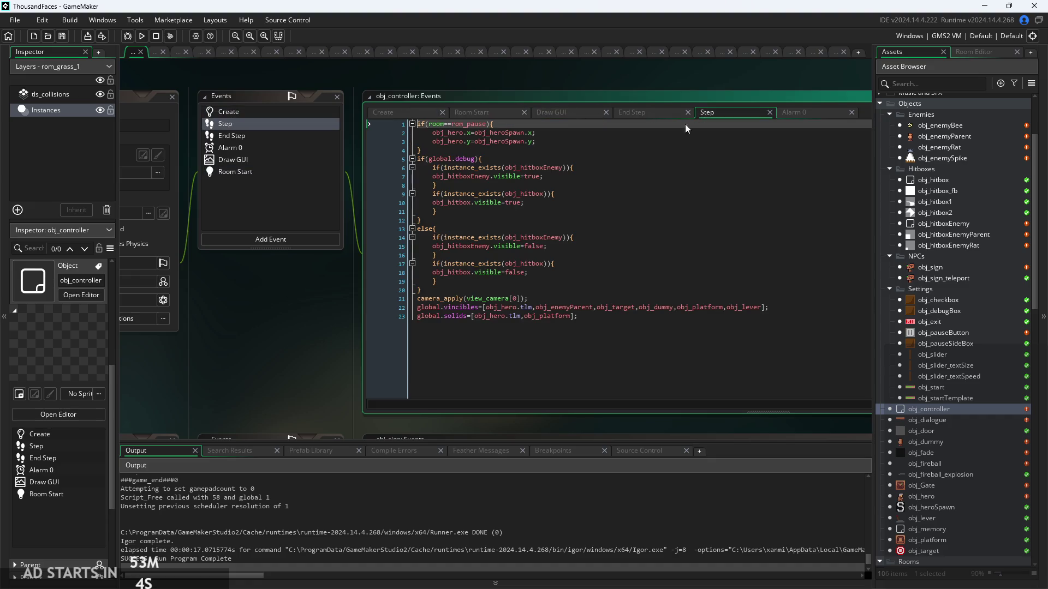
# Append obj_Gate to the end of the global.solids array using autocomplete.
pyautogui.scroll(2, 578, 195)
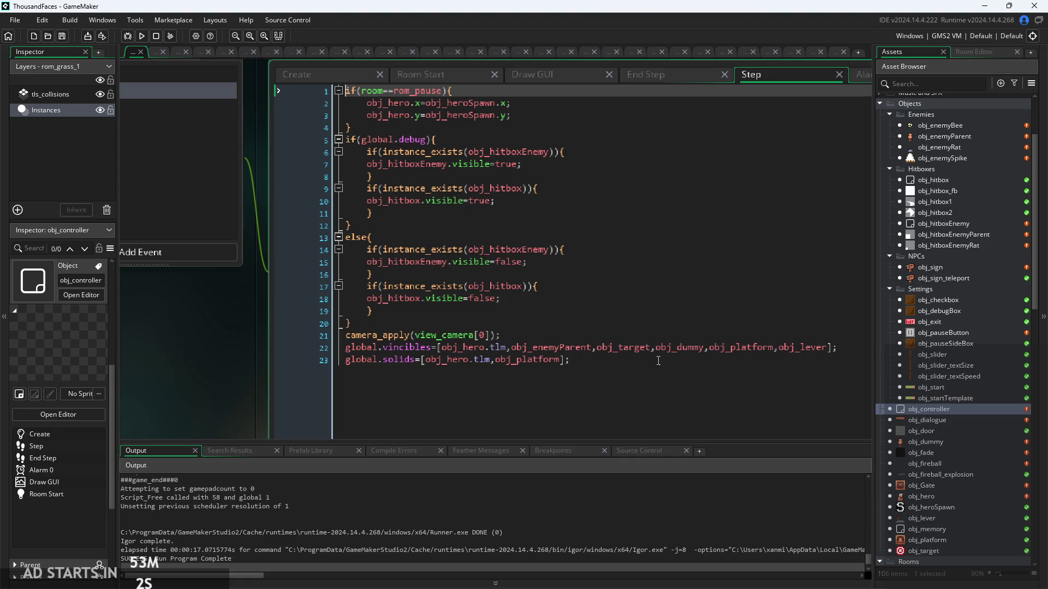
pyautogui.click(570, 364)
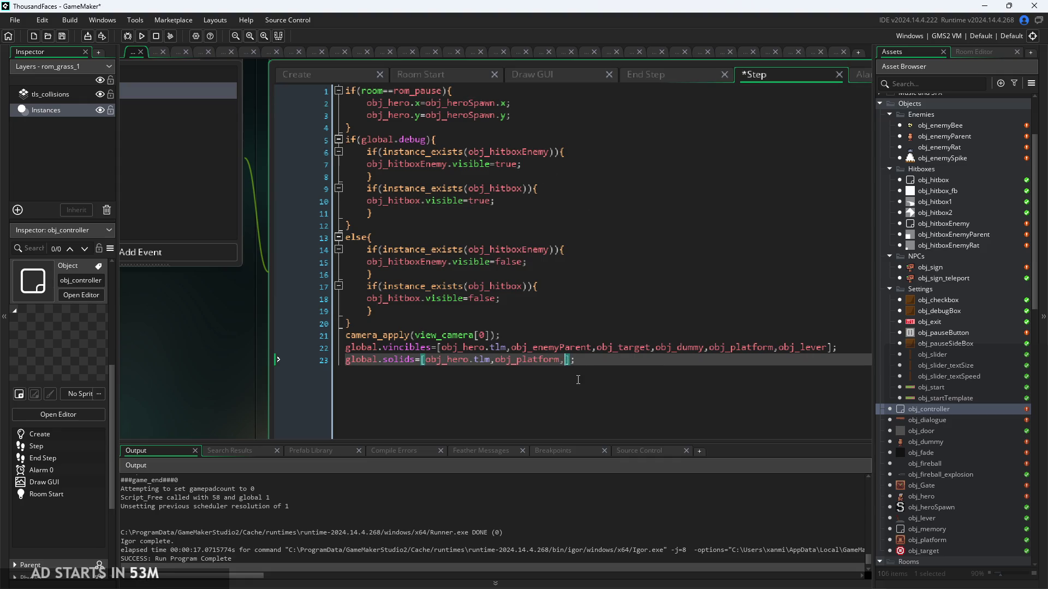
pyautogui.write(',obj_')
pyautogui.press('Return')
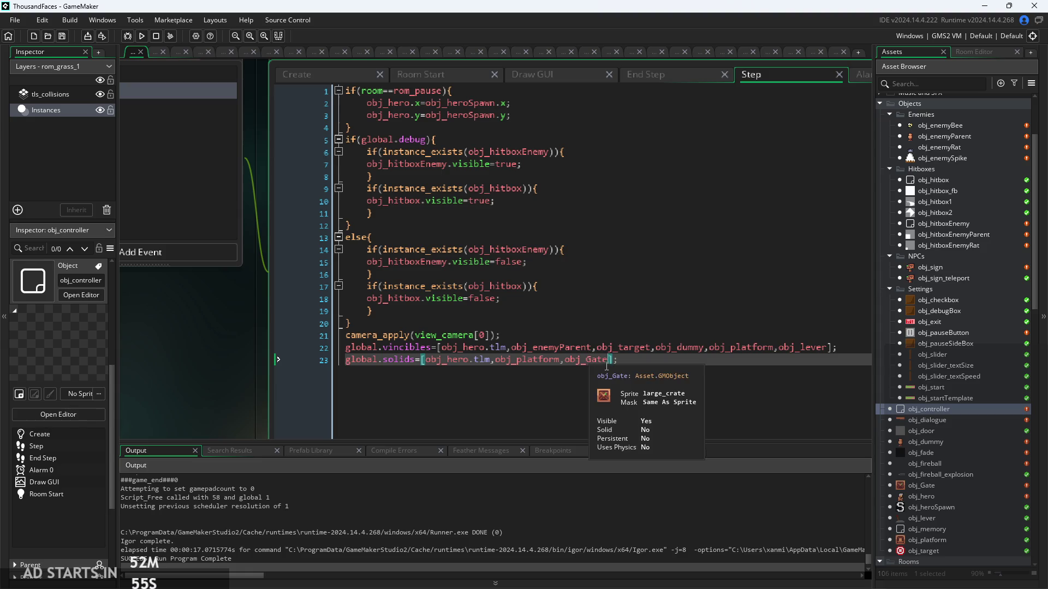
pyautogui.moveTo(611, 364)
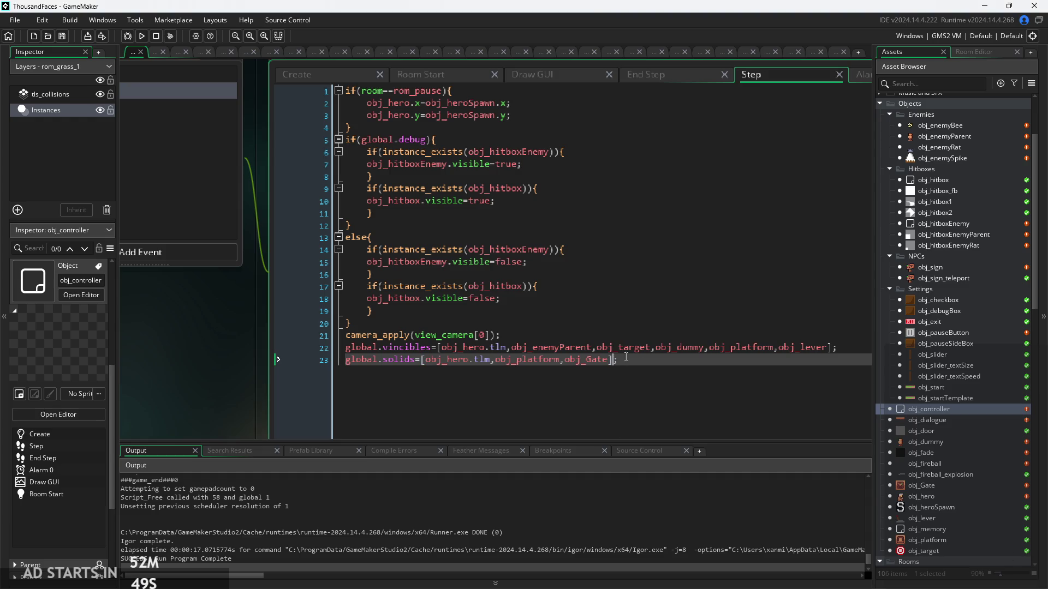
pyautogui.moveTo(703, 360); pyautogui.dragTo(667, 352)
pyautogui.click(661, 367)
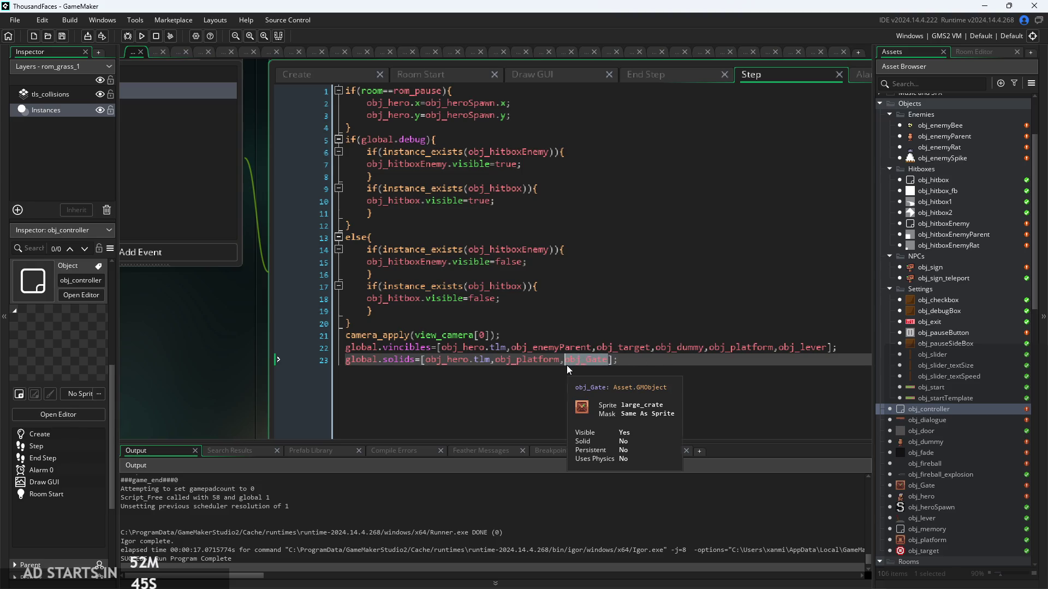
# Append obj_Gate to the global.vincibles list and launch the game past its title screen.
pyautogui.click(830, 349)
pyautogui.write(',obj_Gate')
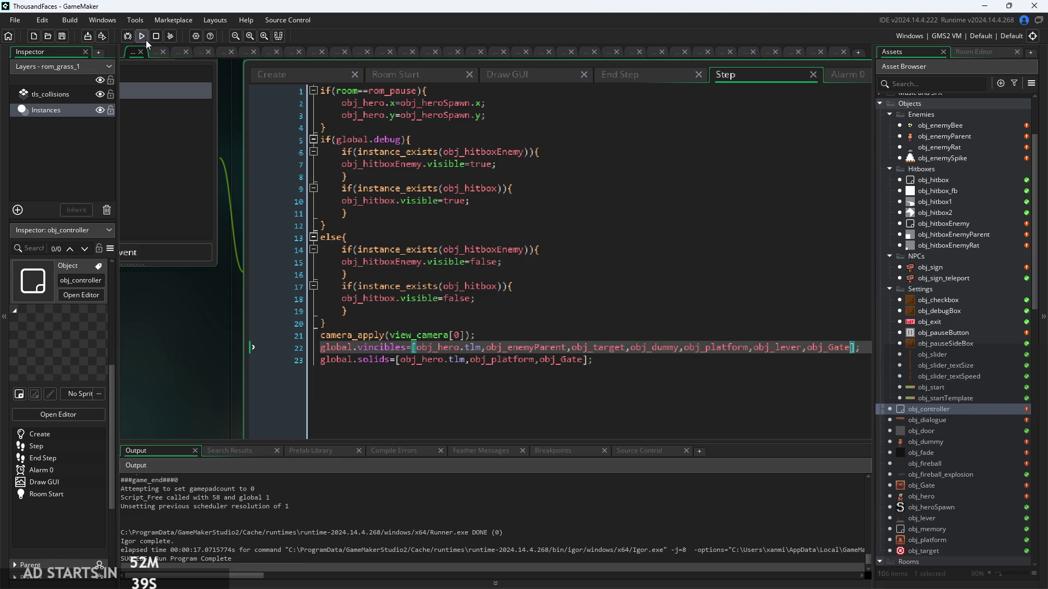
pyautogui.click(142, 36)
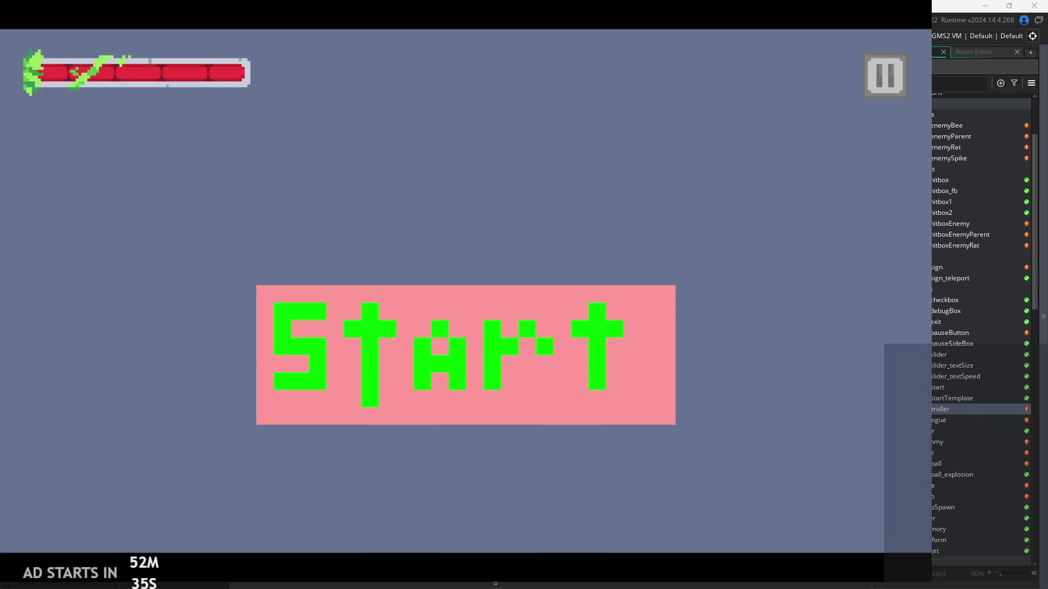
pyautogui.click(515, 348)
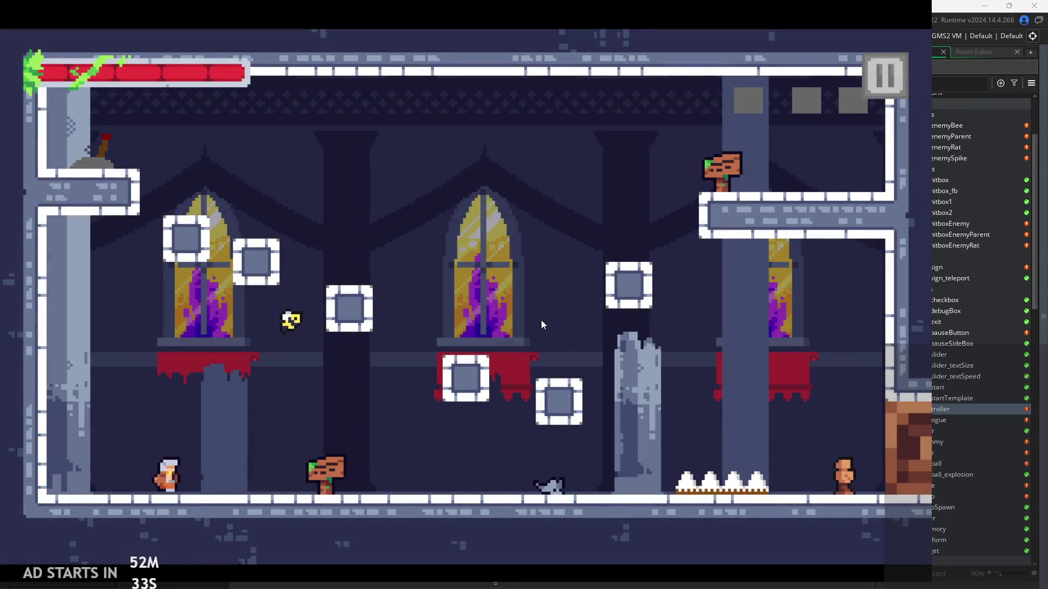
# Run and jump the hero through the first temple room into the next, slashing along the floor.
pyautogui.press('Right')
pyautogui.press('space')
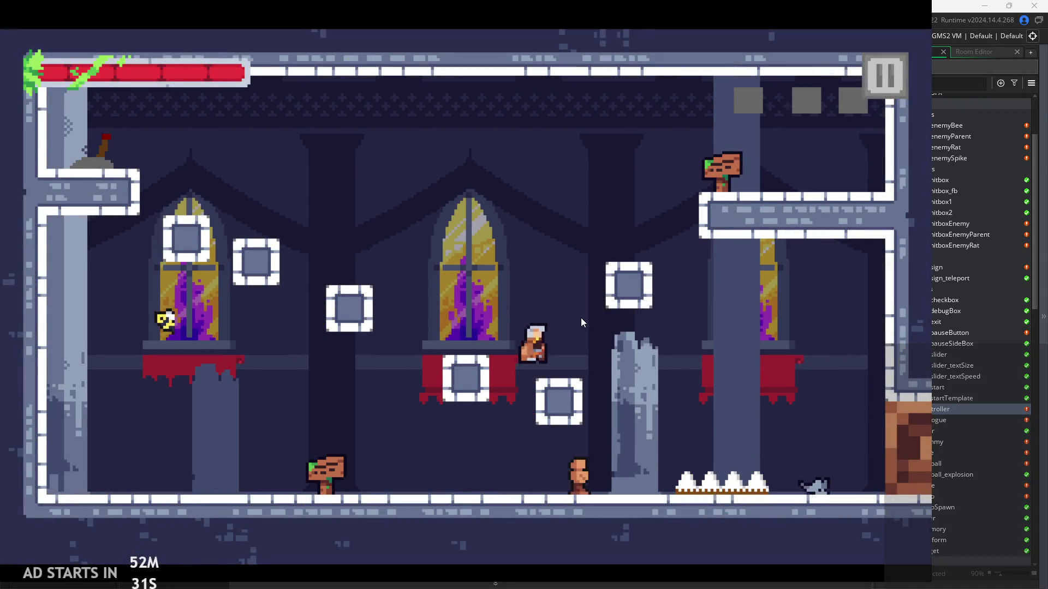
pyautogui.press('Right')
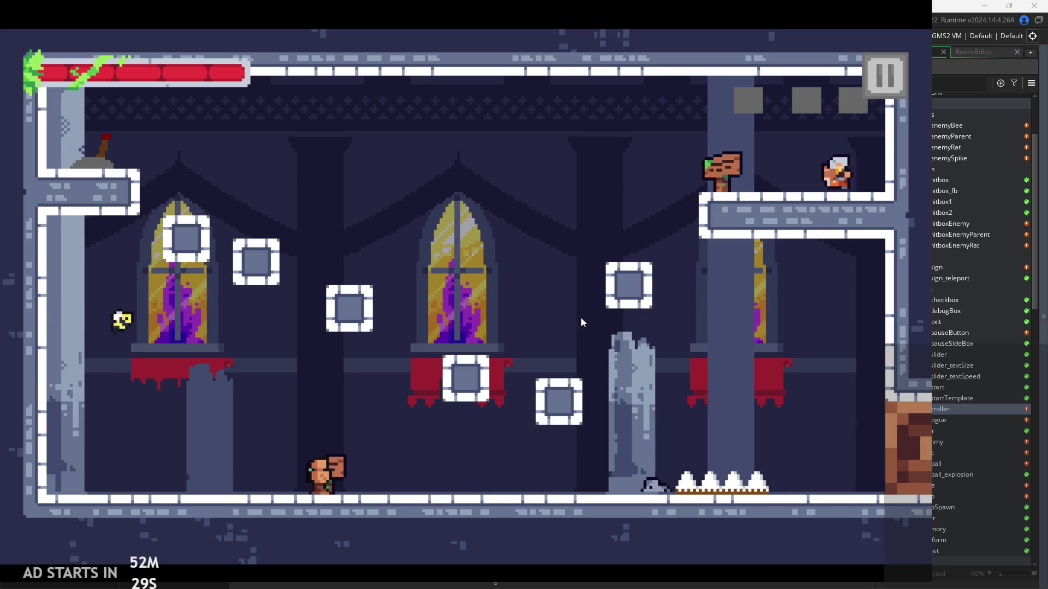
pyautogui.press('space')
pyautogui.press('Right')
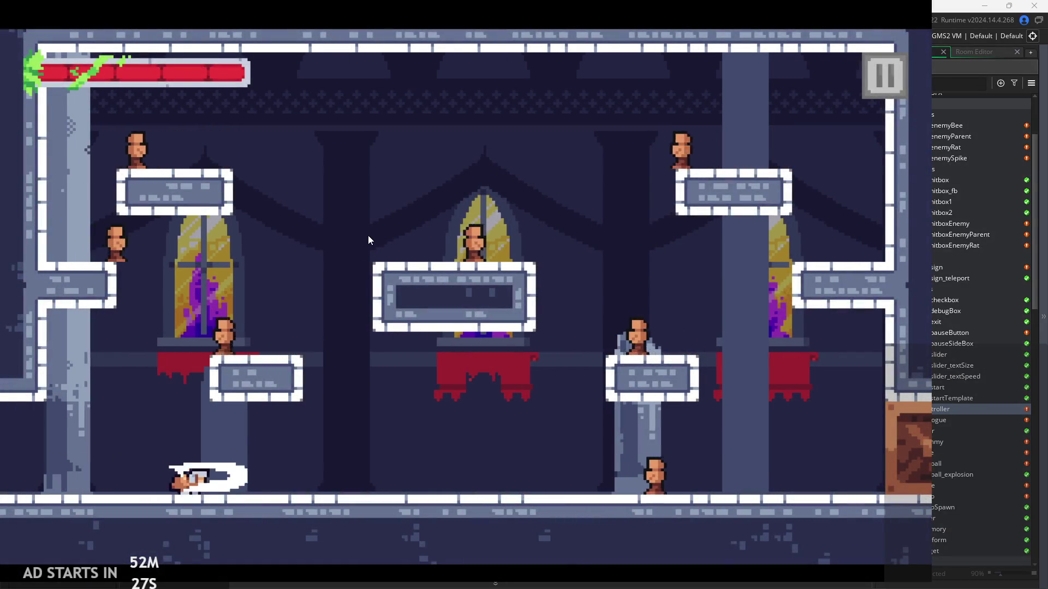
pyautogui.press('Right')
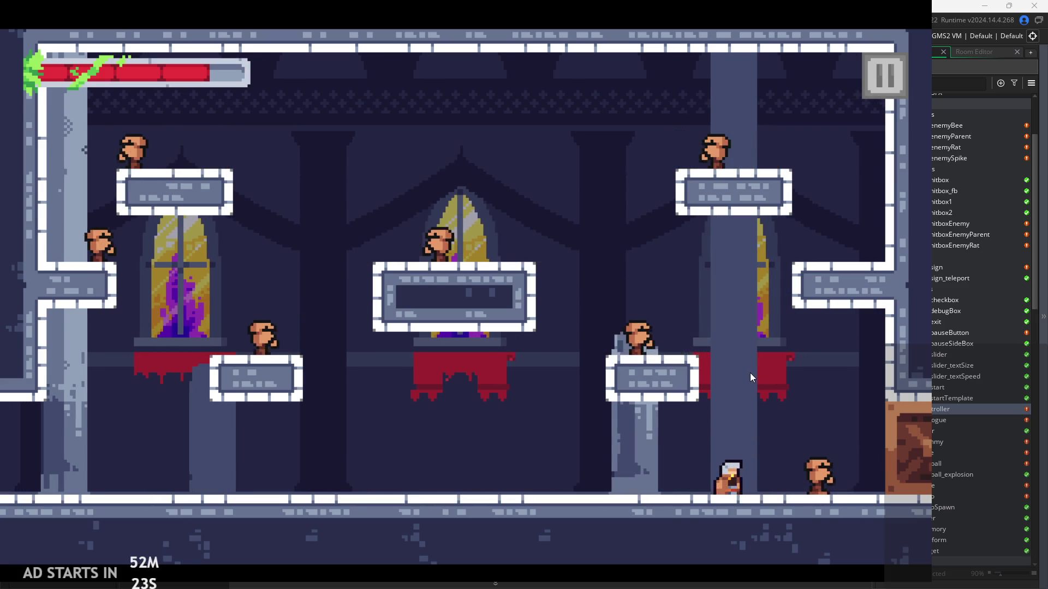
pyautogui.press('Right')
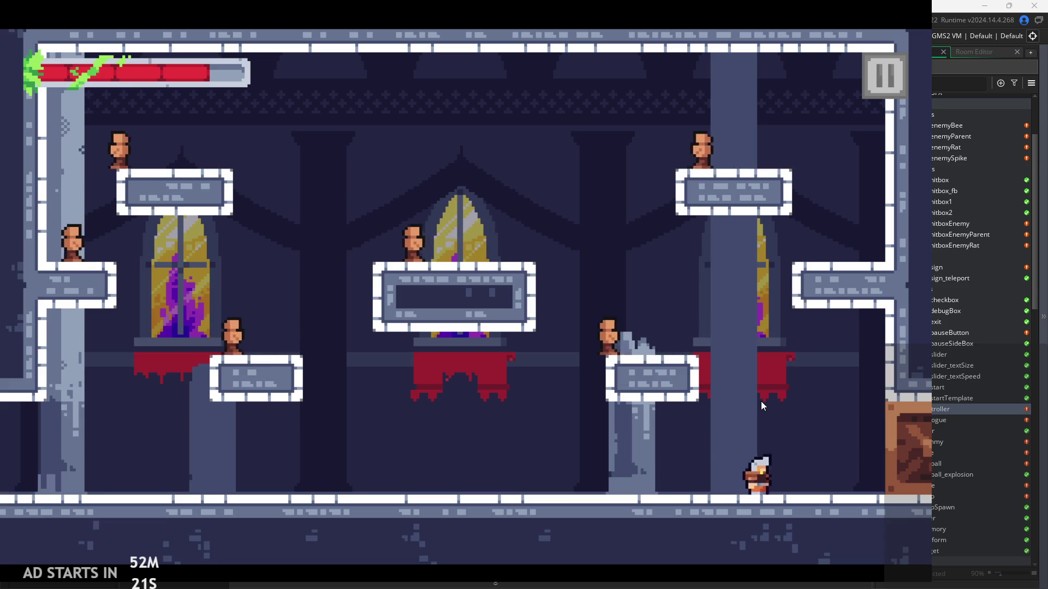
# Jump around the new room, steering the hero into enemies and slashing along the floor.
pyautogui.press('space')
pyautogui.press('Left')
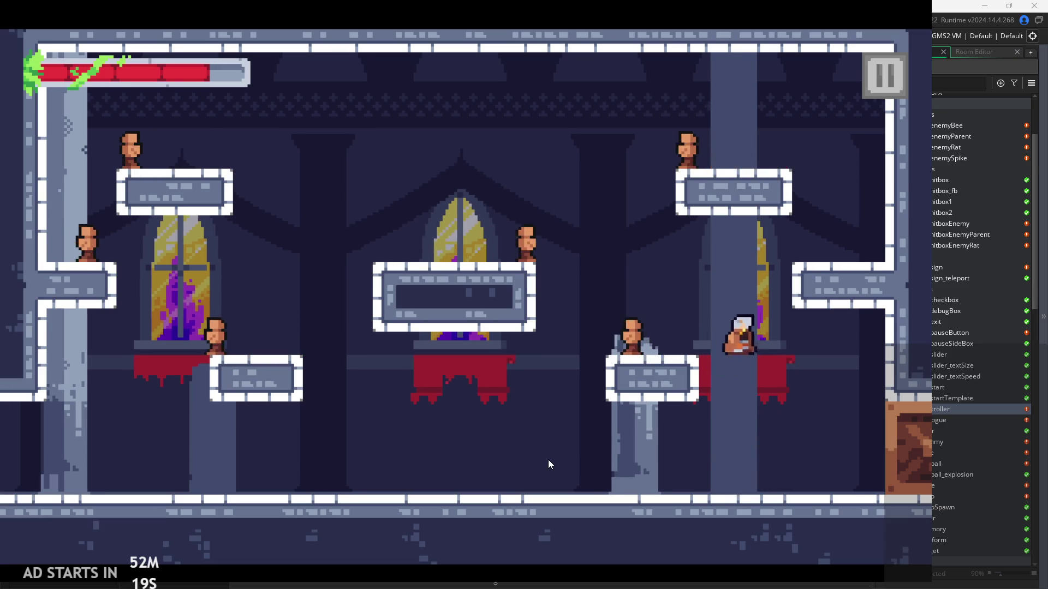
pyautogui.press('space')
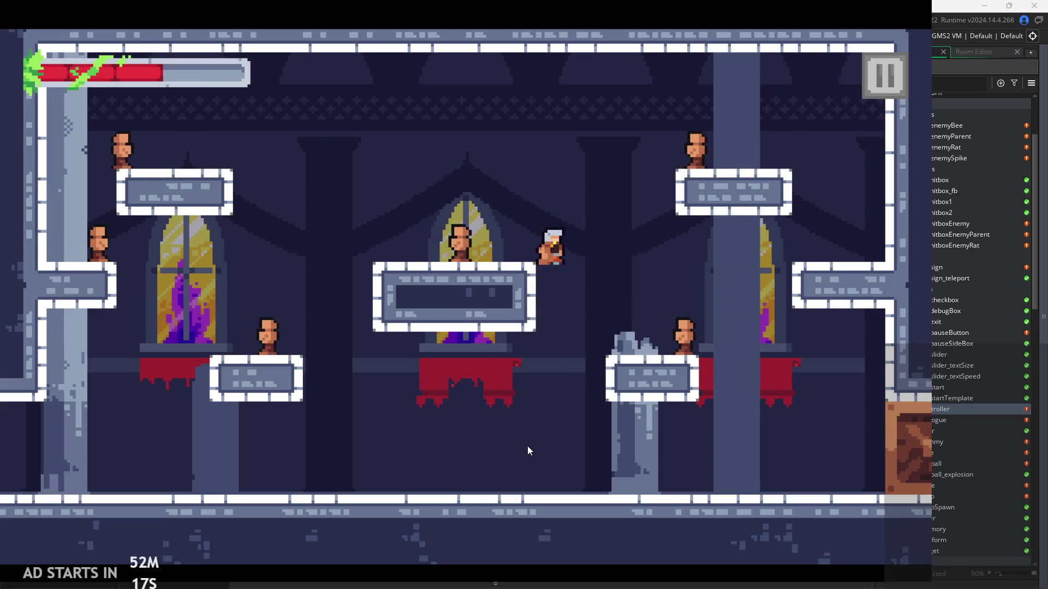
pyautogui.press('Right')
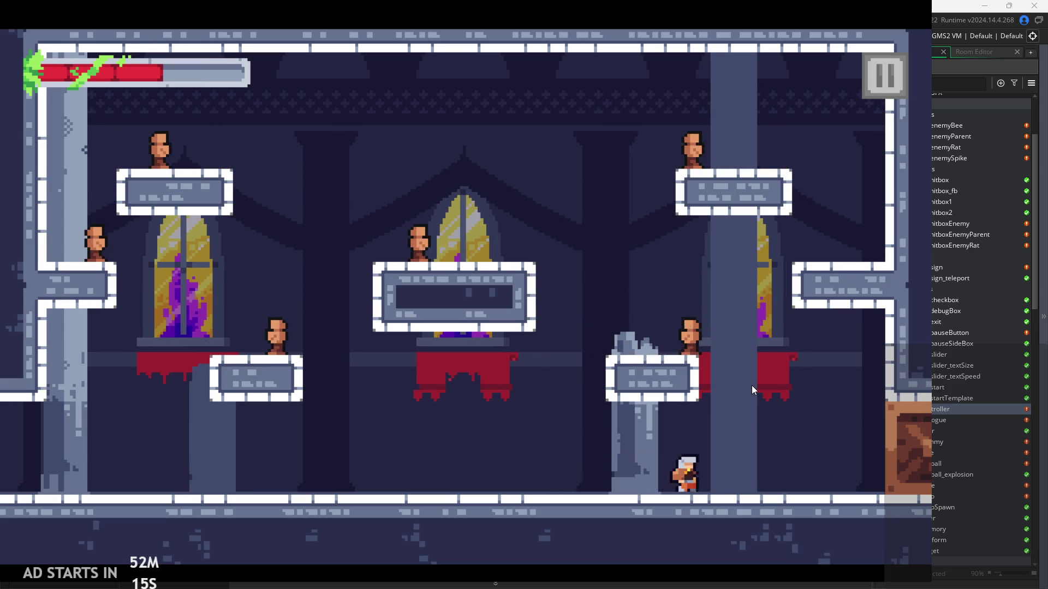
pyautogui.press('space')
pyautogui.press('space')
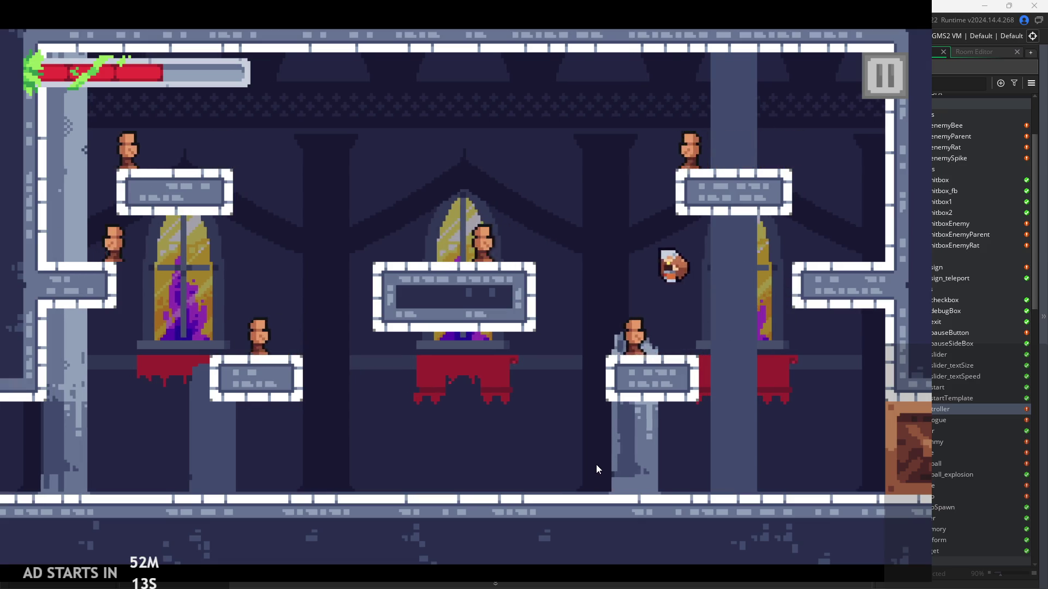
pyautogui.press('x')
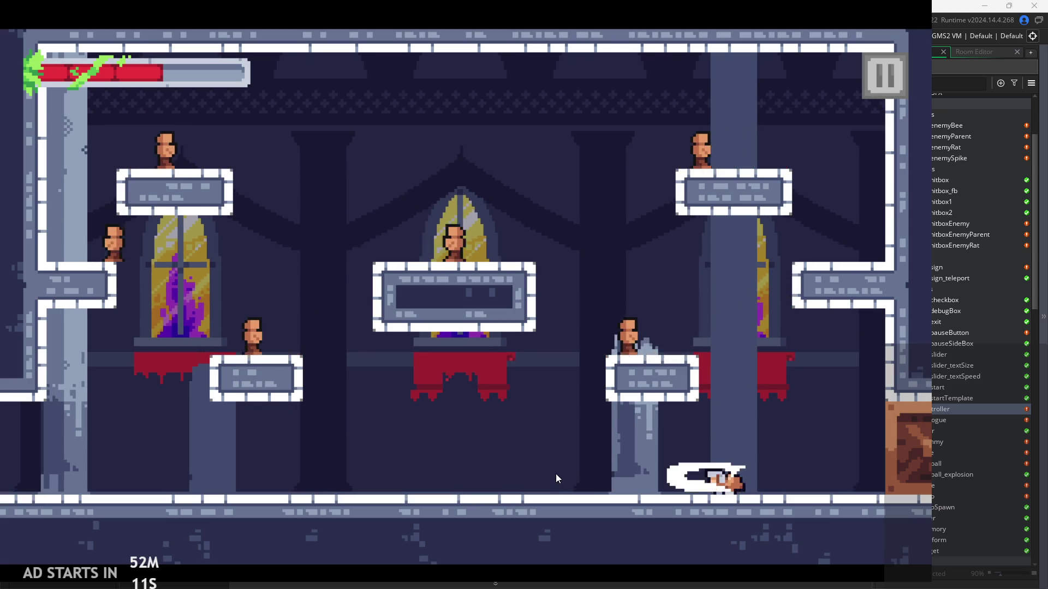
pyautogui.press('space')
pyautogui.press('Left')
pyautogui.press('space')
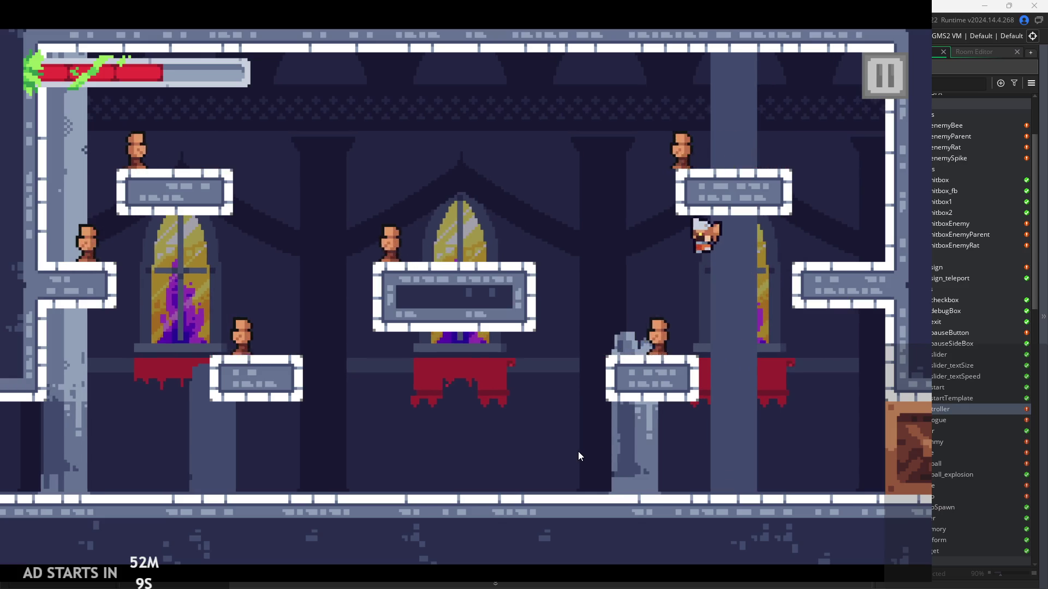
# Attack at the right wall and central platform, then pause and exit after the hero respawns.
pyautogui.press('Right')
pyautogui.press('x')
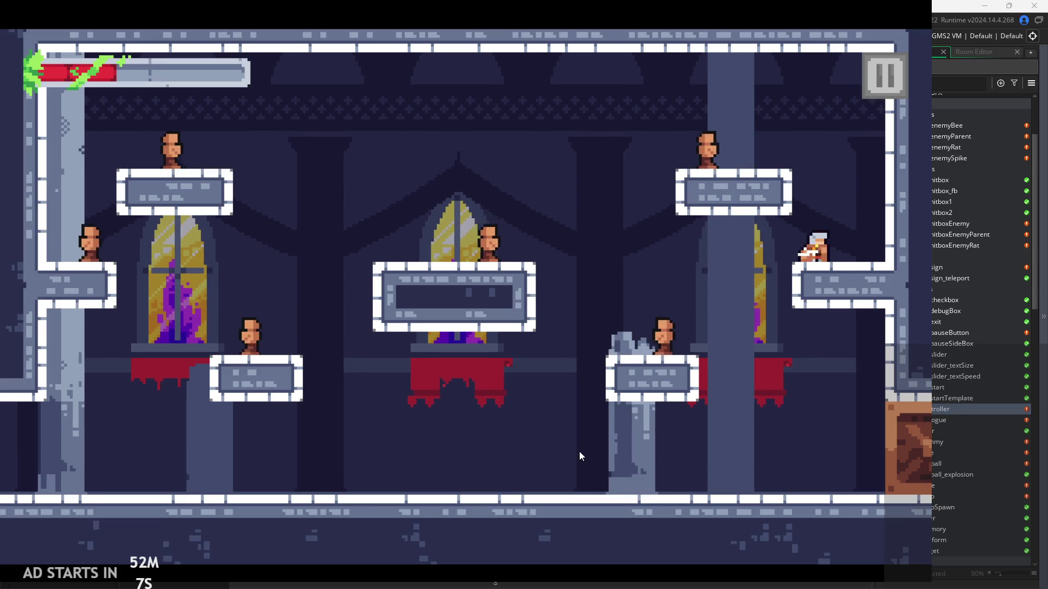
pyautogui.press('Left')
pyautogui.press('x')
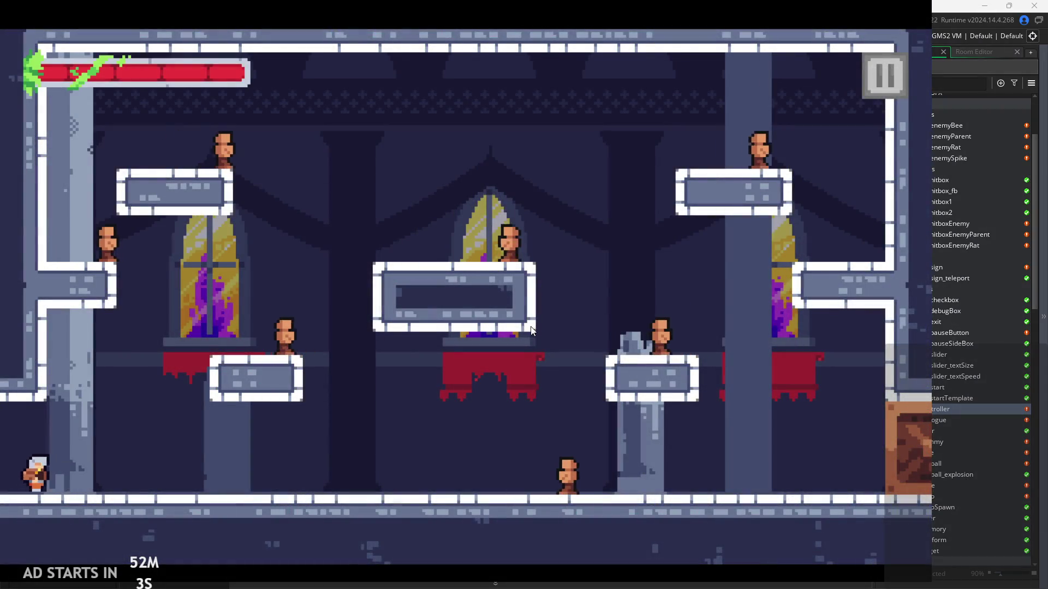
pyautogui.press('Right')
pyautogui.click(879, 82)
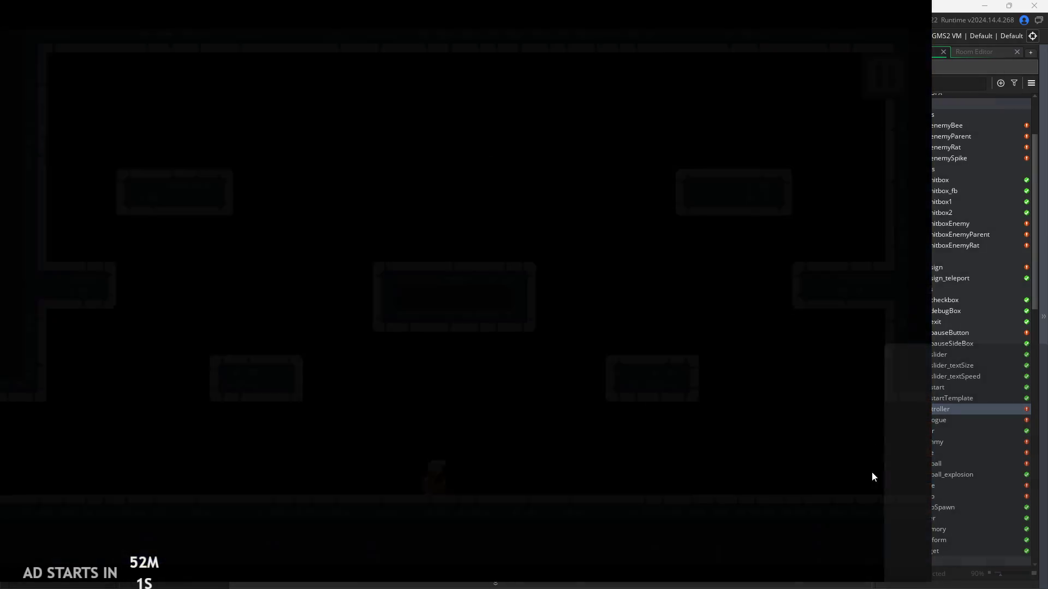
pyautogui.click(829, 500)
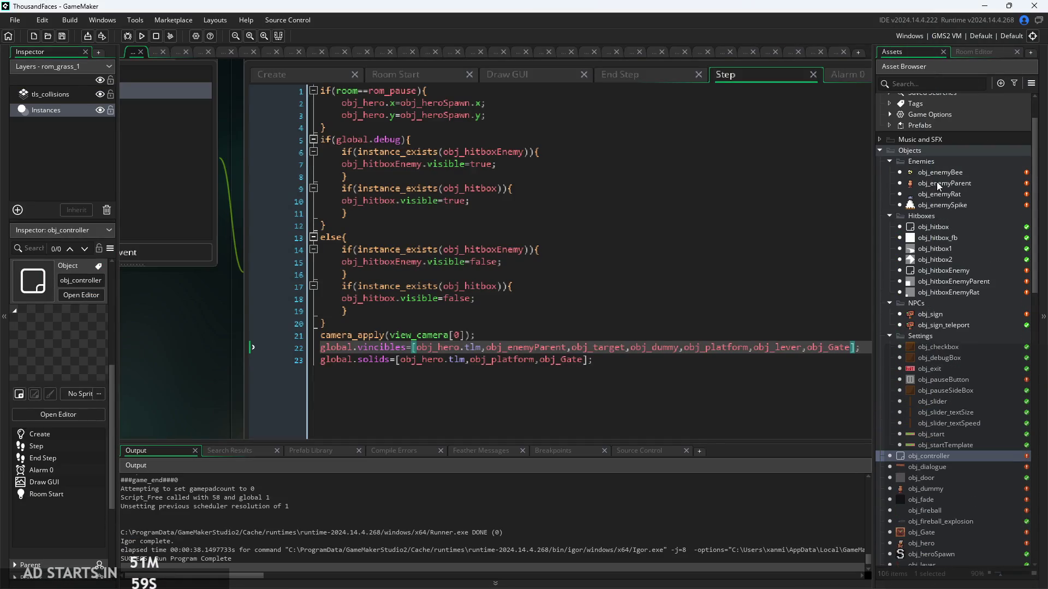
# Open the obj_hero object and show its Create event code.
pyautogui.click(923, 488)
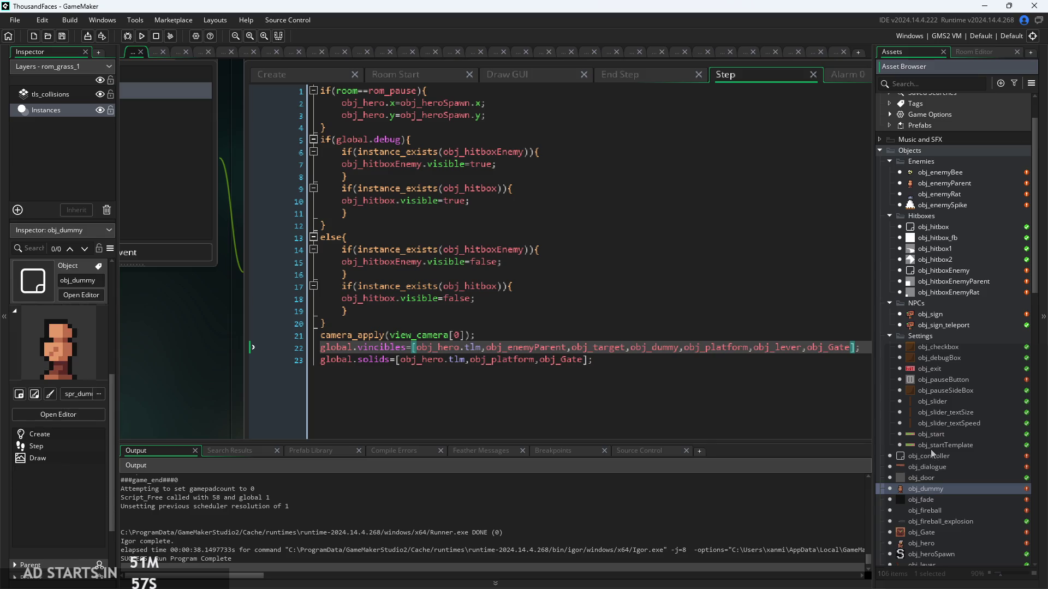
pyautogui.scroll(-5, 934, 449)
pyautogui.scroll(1, 931, 453)
pyautogui.click(928, 438)
pyautogui.doubleClick(929, 431)
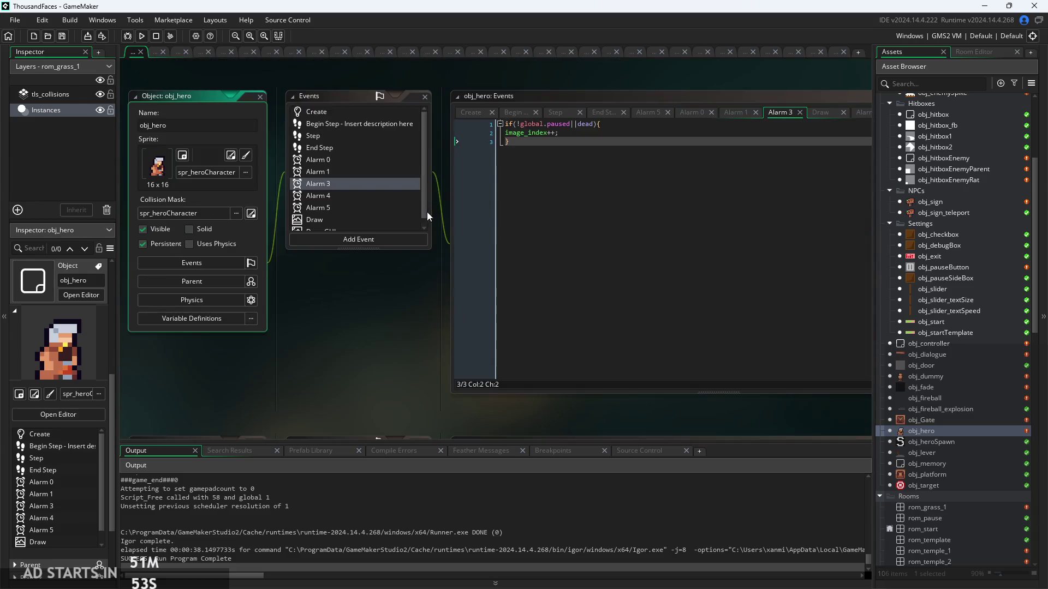
pyautogui.click(483, 119)
pyautogui.scroll(3, 413, 357)
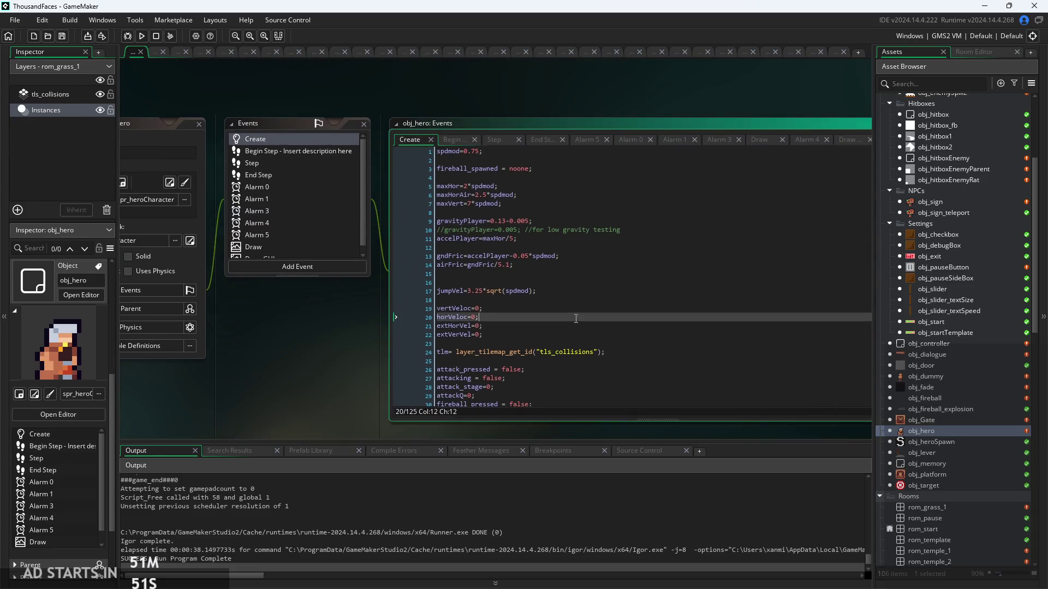
# Change iframes from 60 to 600 on line 94 and rebuild the game.
pyautogui.click(580, 292)
pyautogui.scroll(-5, 584, 294)
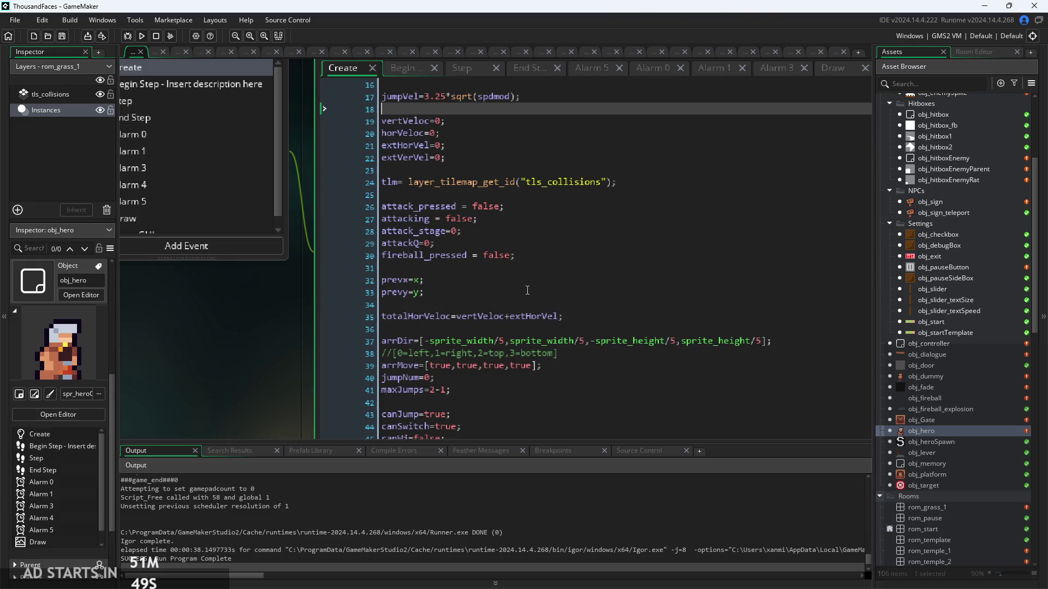
pyautogui.scroll(-4, 527, 290)
pyautogui.scroll(-8, 467, 263)
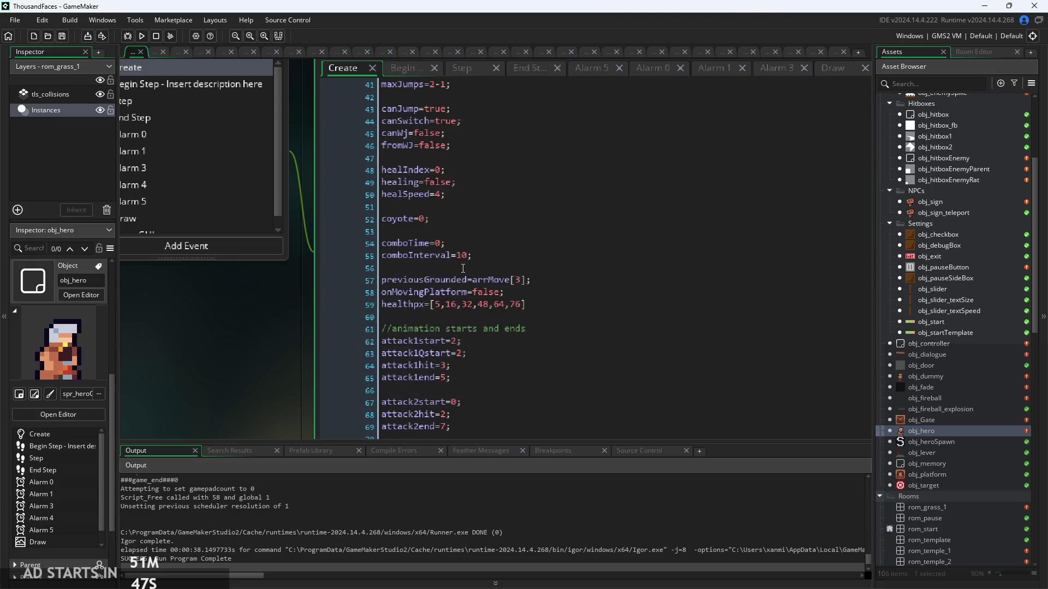
pyautogui.scroll(-12, 462, 268)
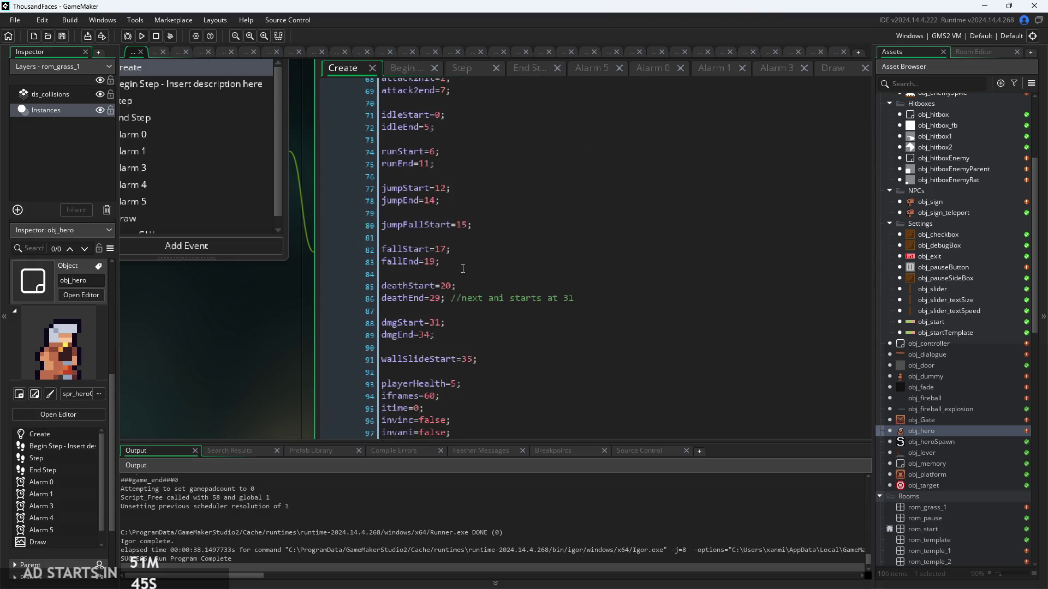
pyautogui.scroll(-1, 462, 269)
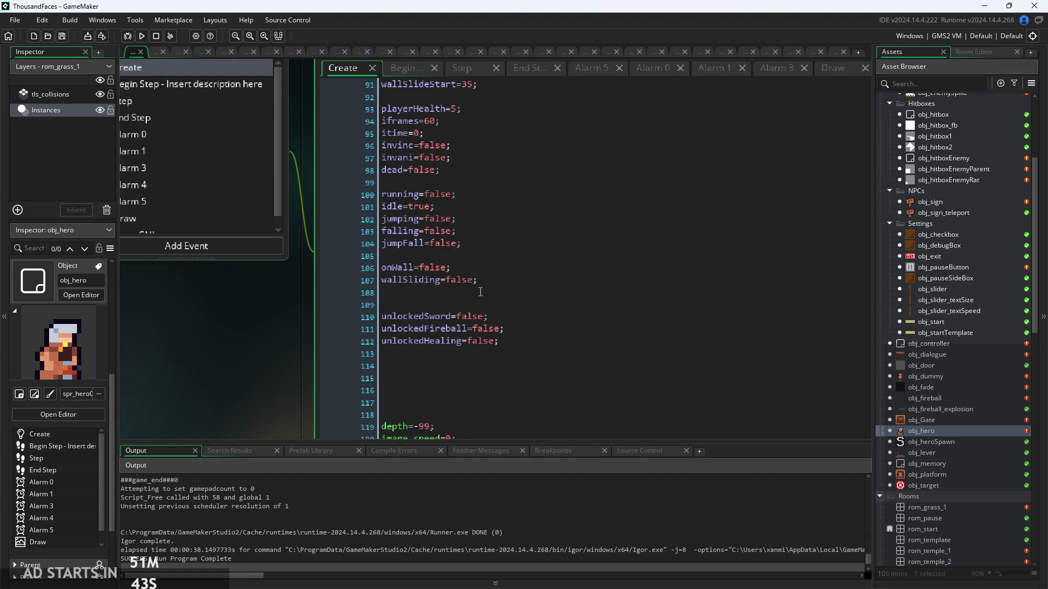
pyautogui.scroll(3, 480, 292)
pyautogui.keyDown('ctrl'); pyautogui.scroll(4, 469, 279); pyautogui.keyUp('ctrl')
pyautogui.click(429, 252)
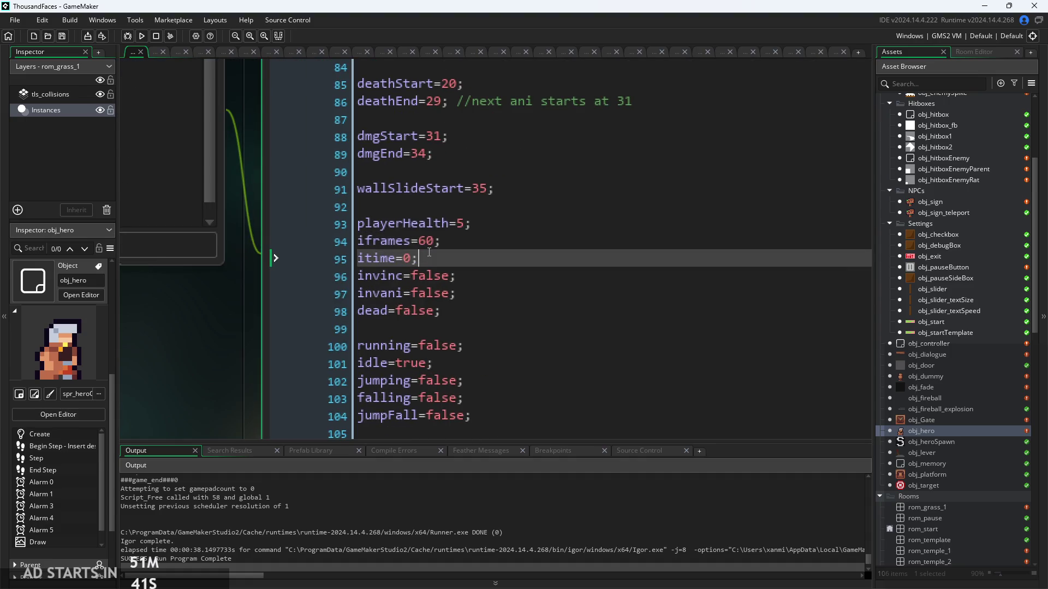
pyautogui.keyDown('ctrl'); pyautogui.scroll(-4, 429, 252); pyautogui.keyUp('ctrl')
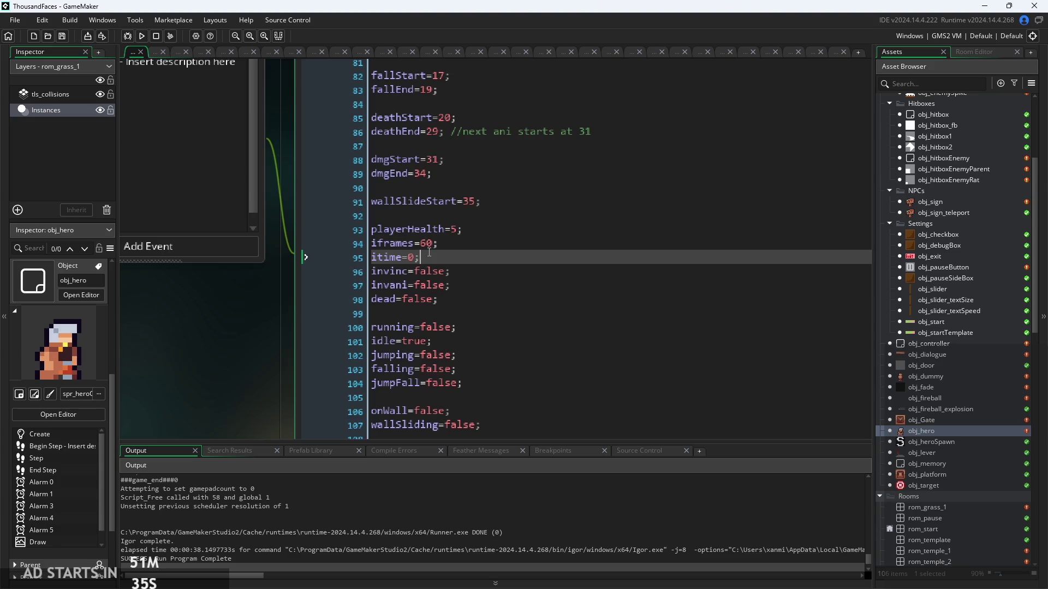
pyautogui.keyDown('ctrl'); pyautogui.scroll(2, 442, 250); pyautogui.keyUp('ctrl')
pyautogui.click(425, 242)
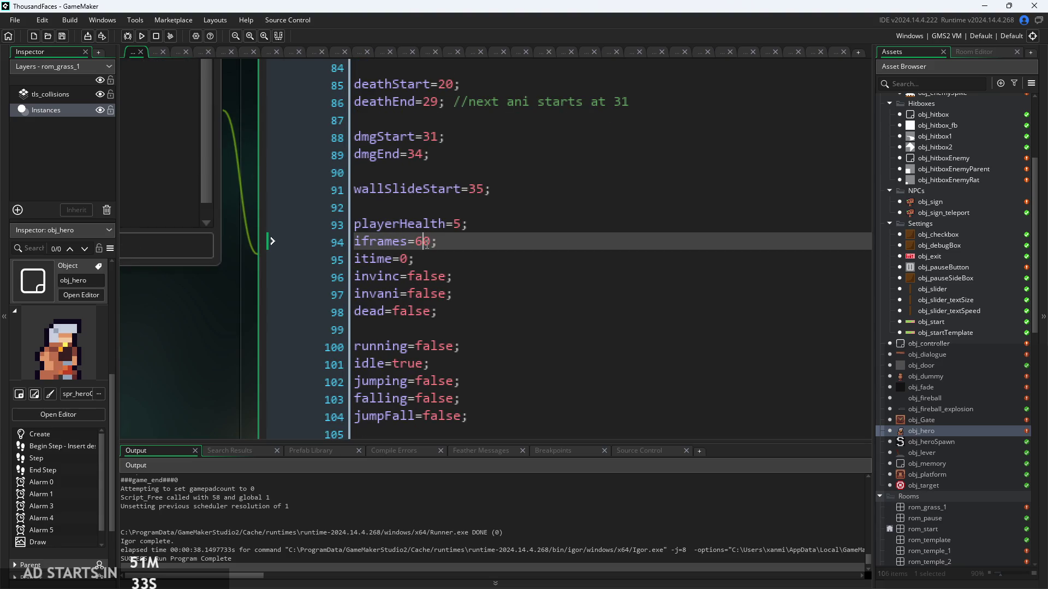
pyautogui.write('0')
pyautogui.click(142, 36)
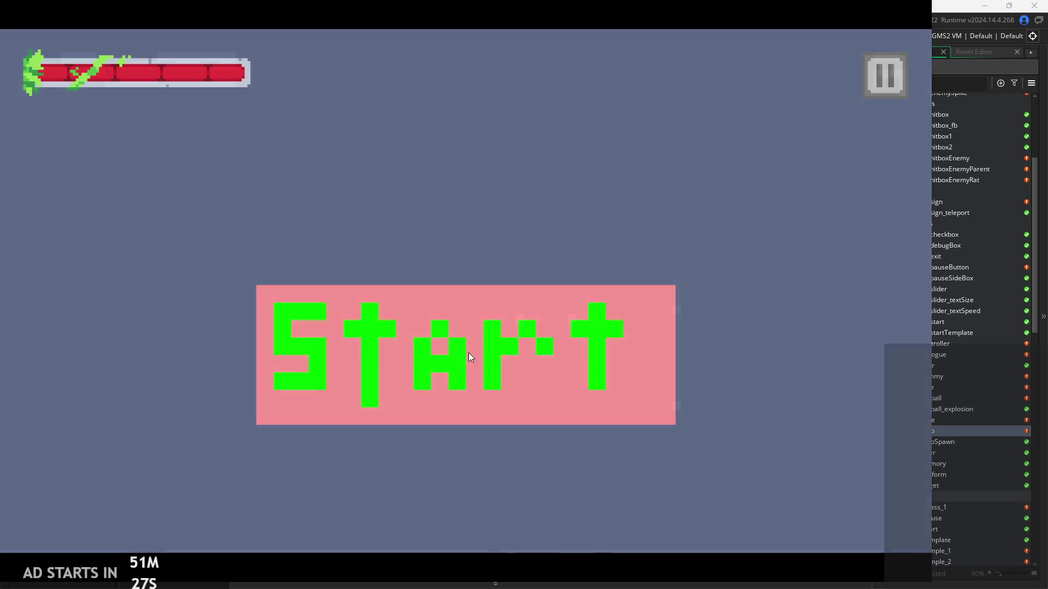
# Start the rebuilt game, move the hero onto the pillar to take a hit, then close the game.
pyautogui.click(471, 357)
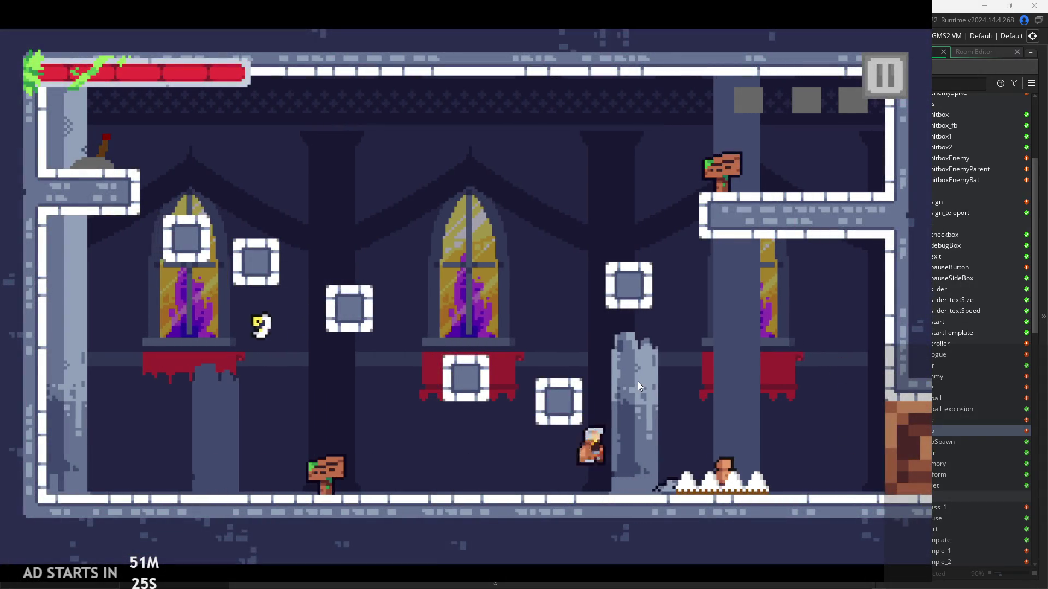
pyautogui.press('Right')
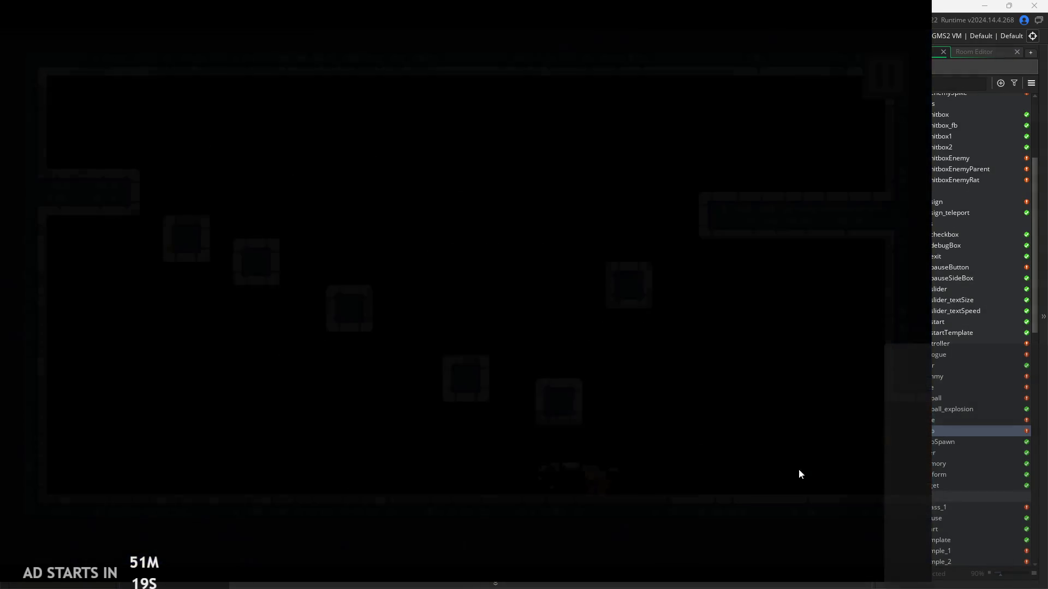
pyautogui.press('Down')
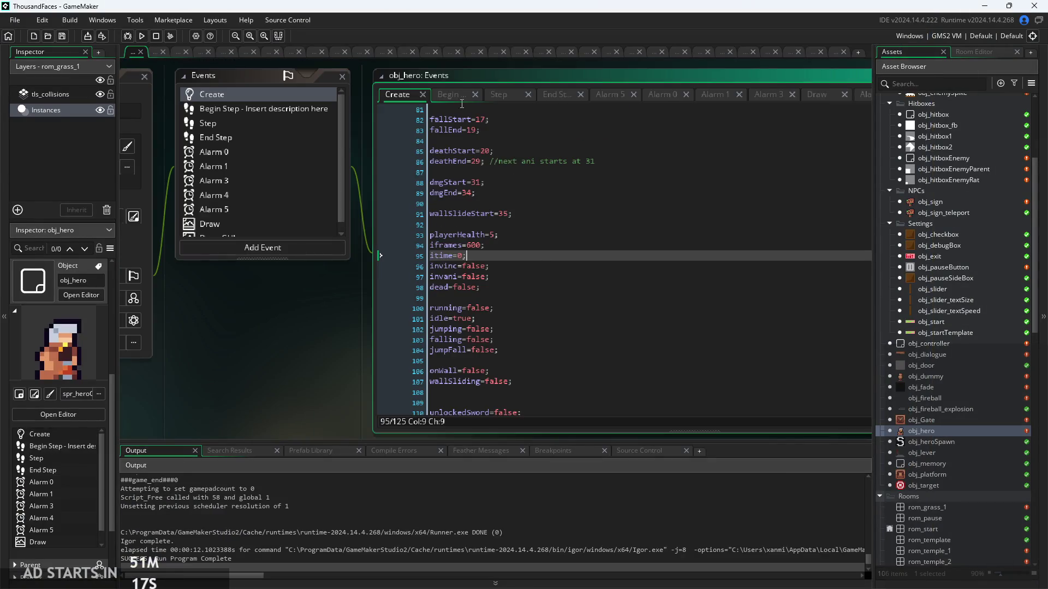
# Open obj_hero's Step event and review the health-subtraction branch and knockback vertVeloc line.
pyautogui.click(461, 95)
pyautogui.click(507, 96)
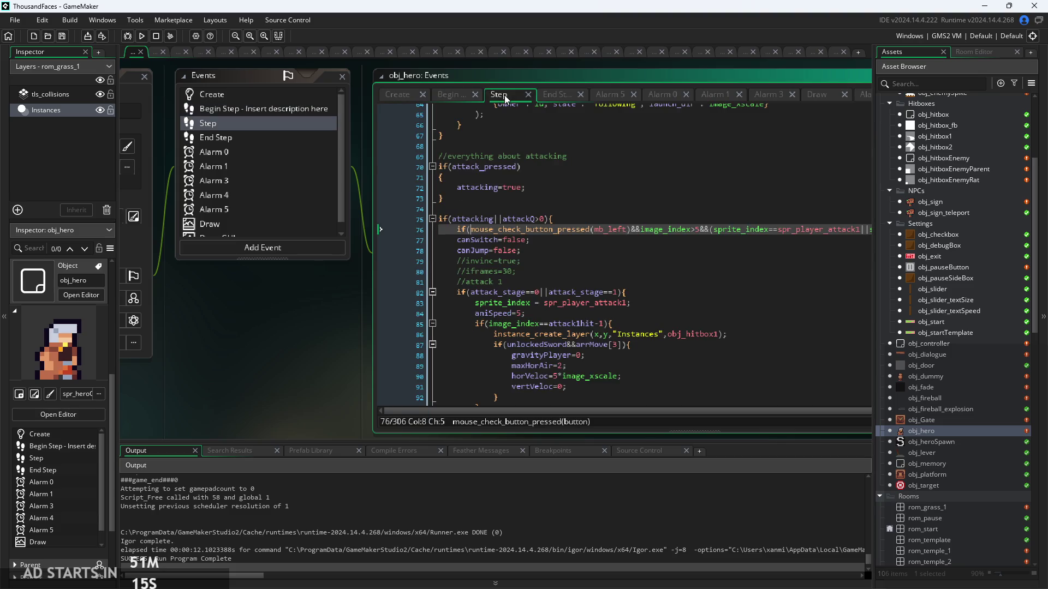
pyautogui.scroll(-20, 618, 344)
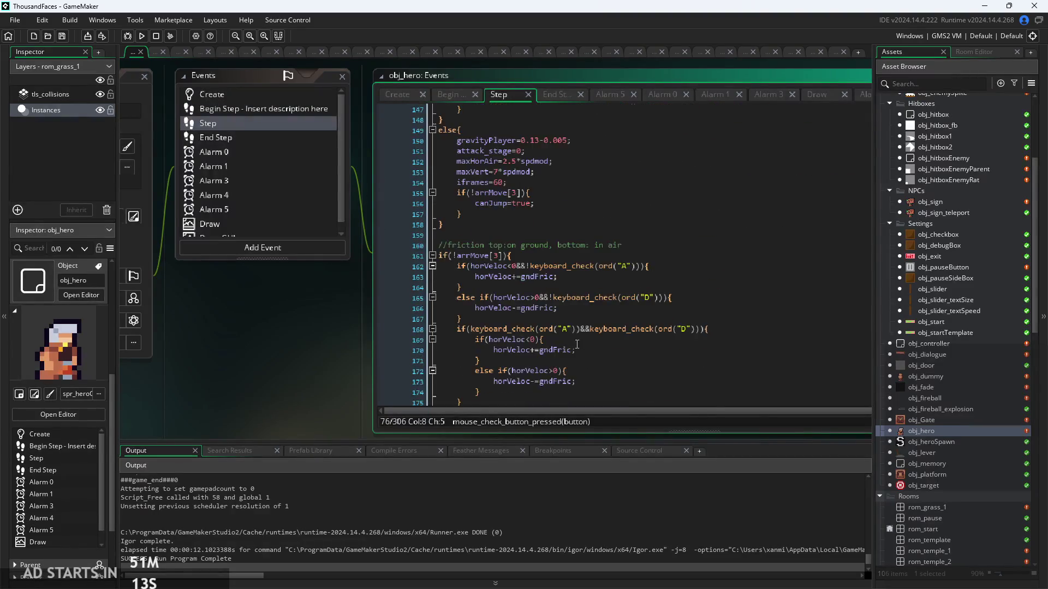
pyautogui.scroll(-20, 579, 340)
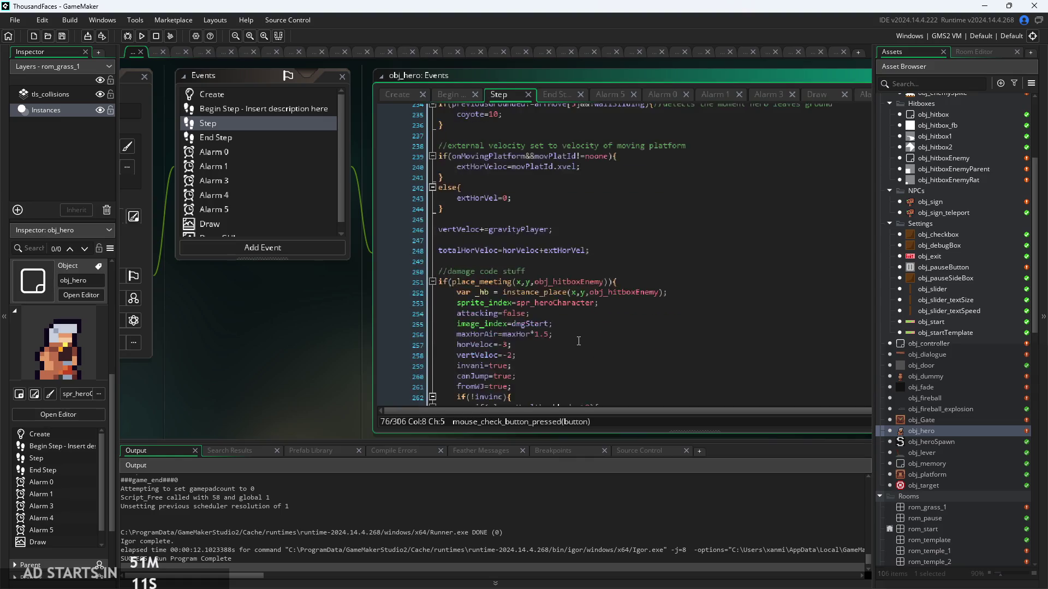
pyautogui.scroll(-2, 579, 341)
pyautogui.scroll(3, 213, 386)
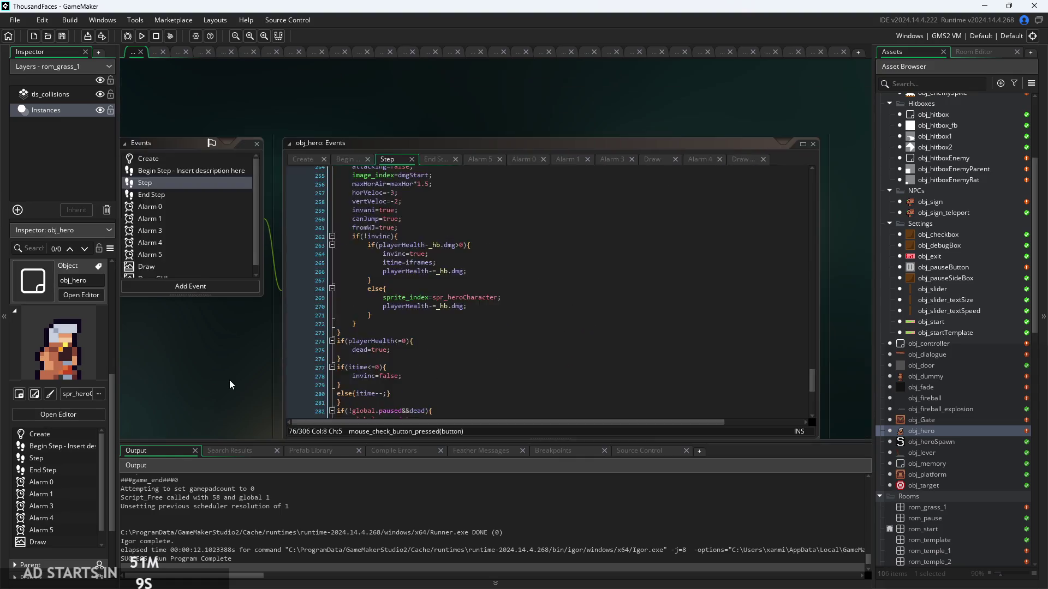
pyautogui.scroll(3, 213, 386)
pyautogui.click(371, 405)
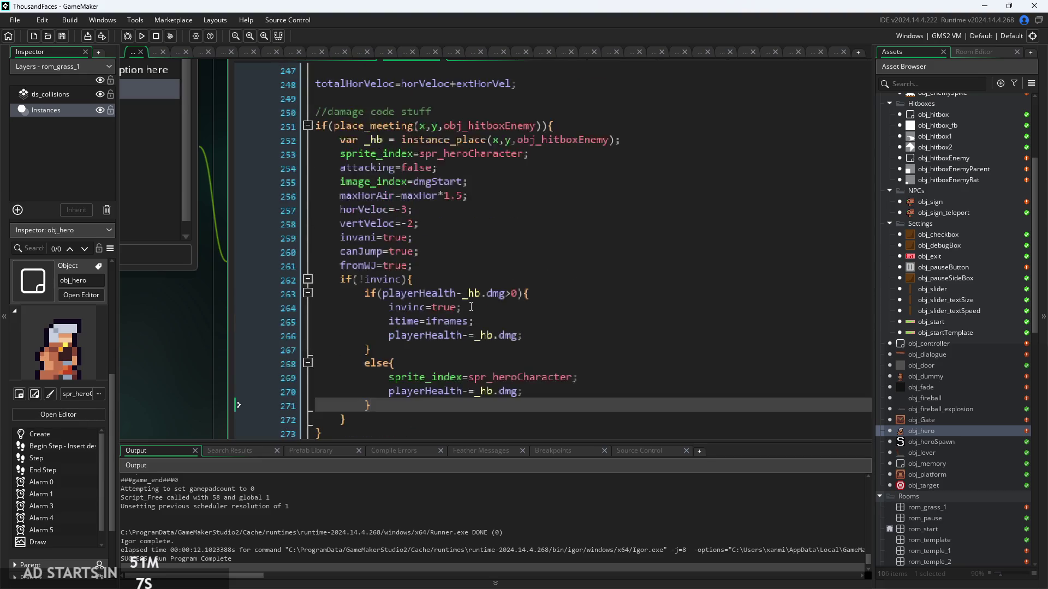
pyautogui.click(436, 223)
pyautogui.scroll(2, 438, 245)
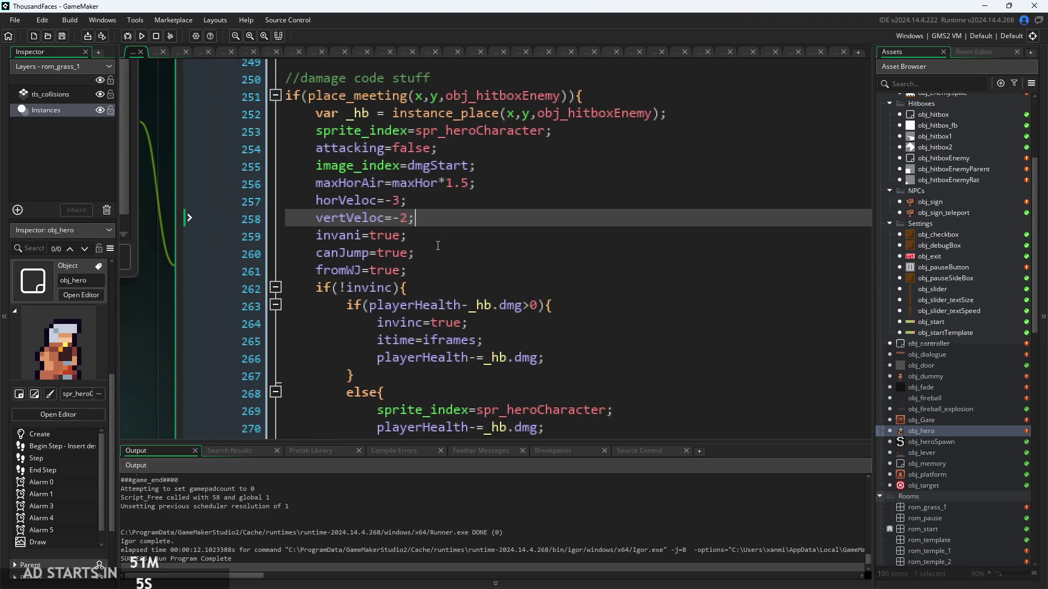
pyautogui.scroll(-1, 445, 253)
# Review the invinc=true and itime=iframes lines in the damage block.
pyautogui.click(522, 295)
pyautogui.click(525, 273)
pyautogui.scroll(-1, 538, 257)
pyautogui.click(505, 254)
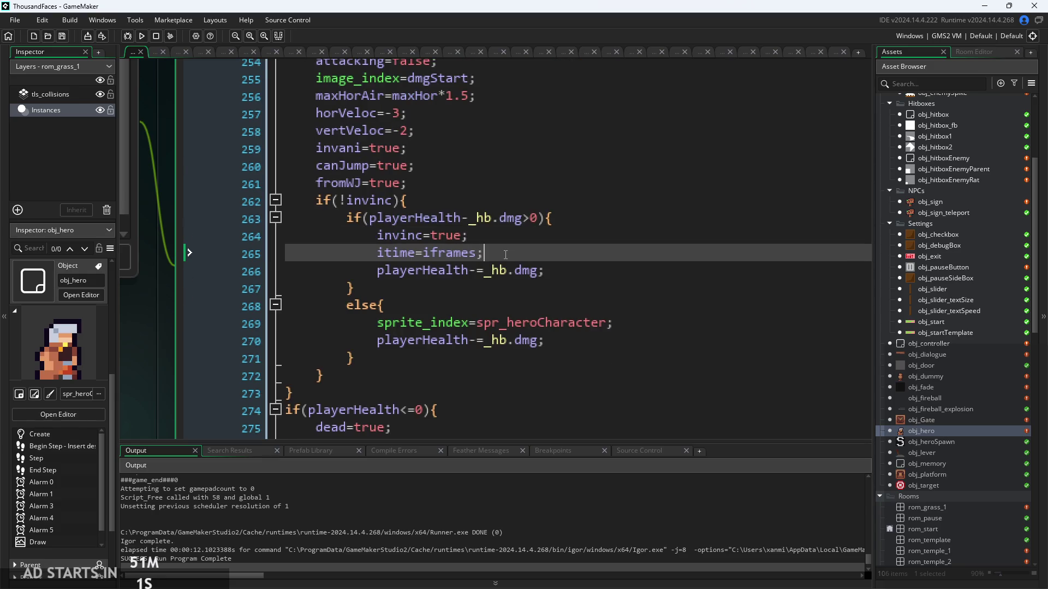
pyautogui.scroll(-1, 463, 259)
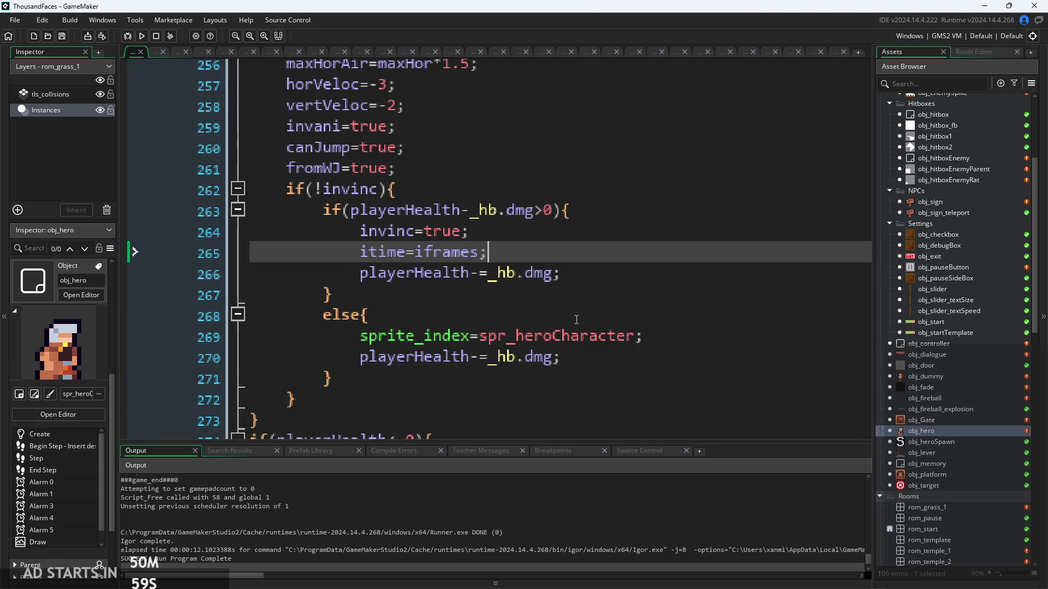
pyautogui.scroll(1, 528, 361)
pyautogui.scroll(-3, 528, 362)
# Step through the itime countdown on line 280 and the invinc reset when it expires.
pyautogui.click(489, 358)
pyautogui.scroll(-1, 459, 354)
pyautogui.scroll(1, 459, 353)
pyautogui.click(463, 326)
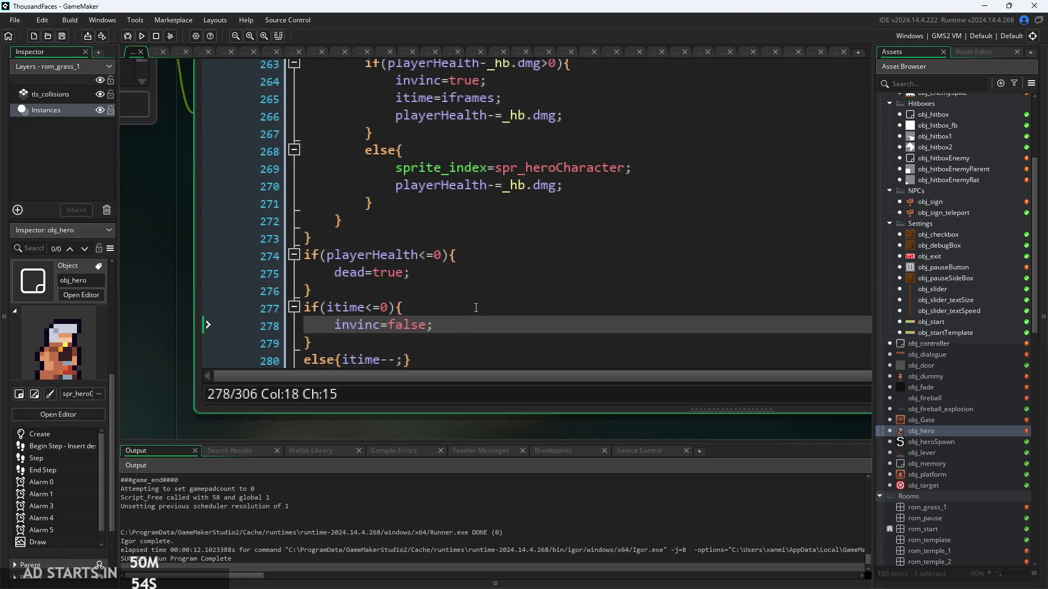
pyautogui.scroll(-1, 475, 309)
pyautogui.click(475, 309)
pyautogui.click(470, 327)
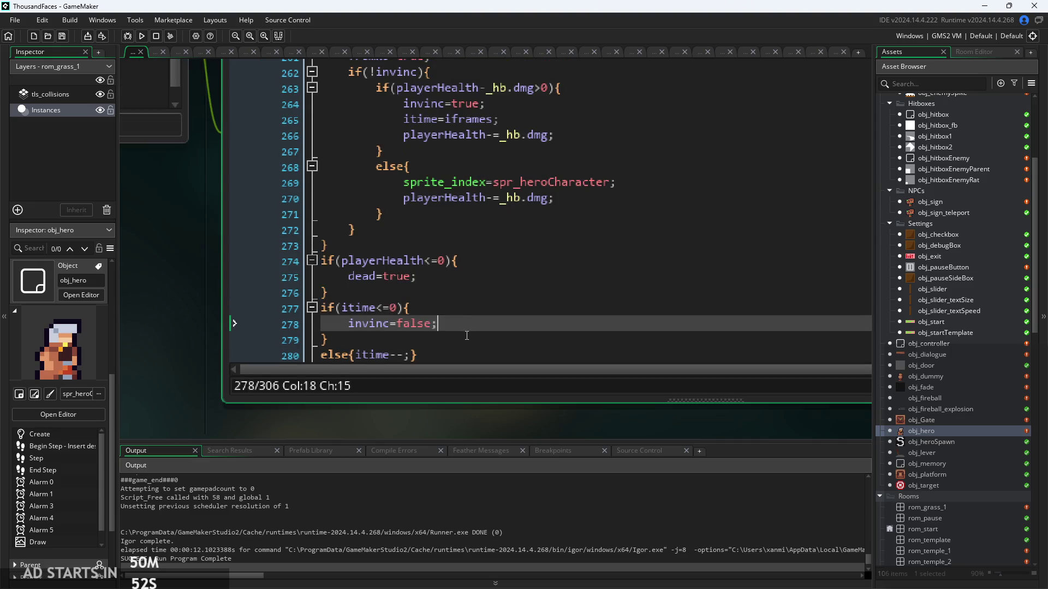
pyautogui.click(476, 332)
pyautogui.click(475, 357)
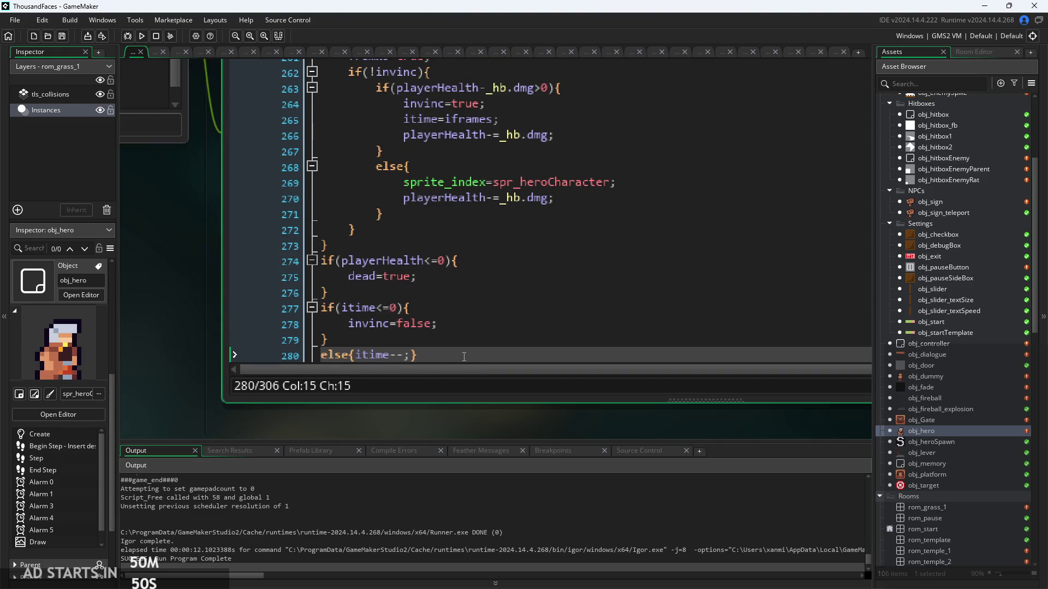
# Review the end of the death check and the itime check on line 277.
pyautogui.scroll(-1, 464, 356)
pyautogui.scroll(1, 471, 290)
pyautogui.scroll(-2, 471, 290)
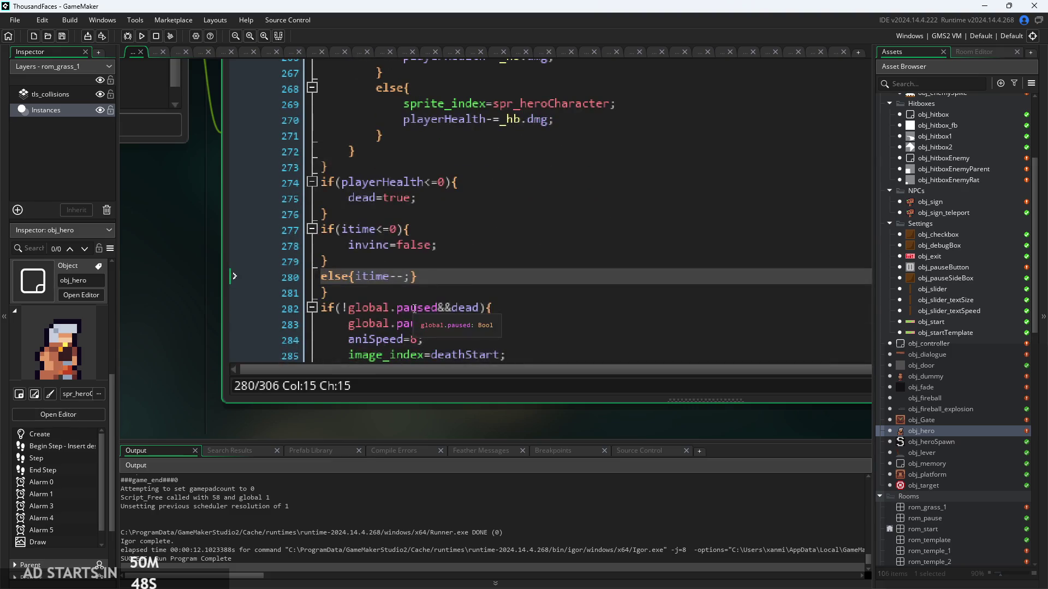
pyautogui.scroll(2, 402, 288)
pyautogui.click(475, 288)
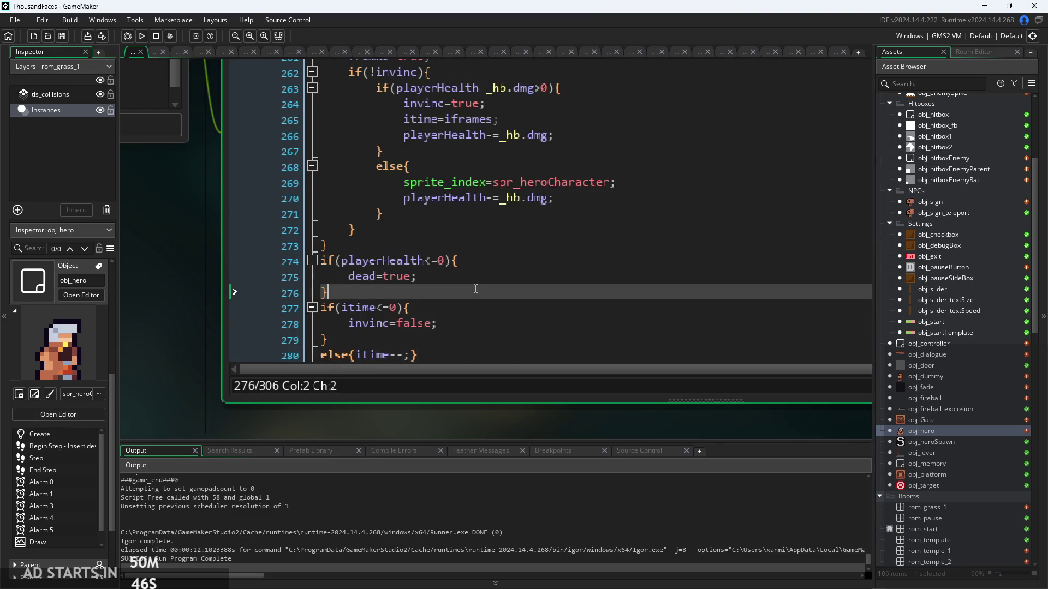
pyautogui.scroll(3, 484, 294)
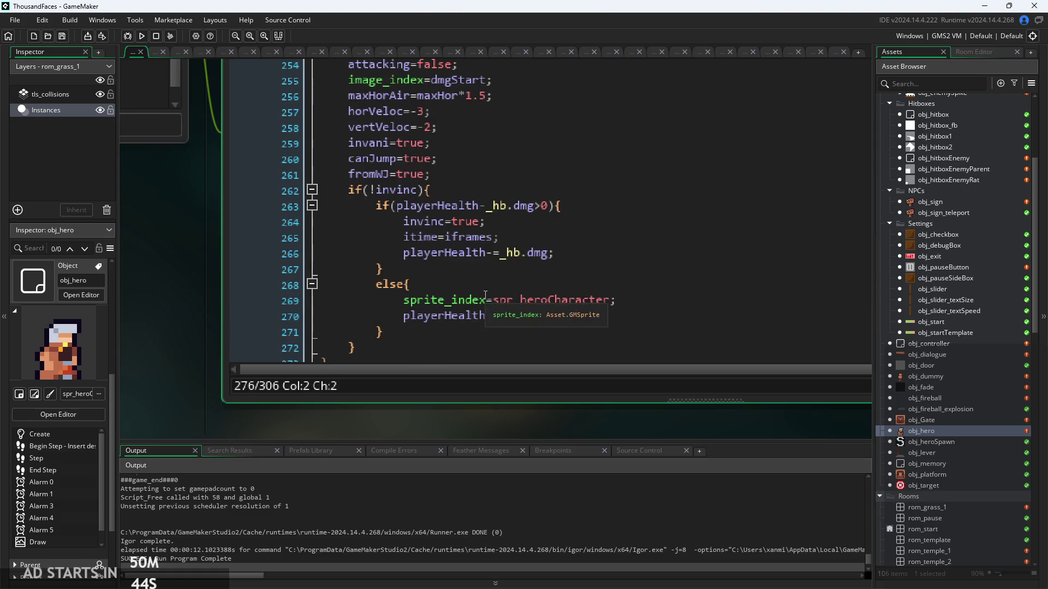
pyautogui.scroll(2, 484, 298)
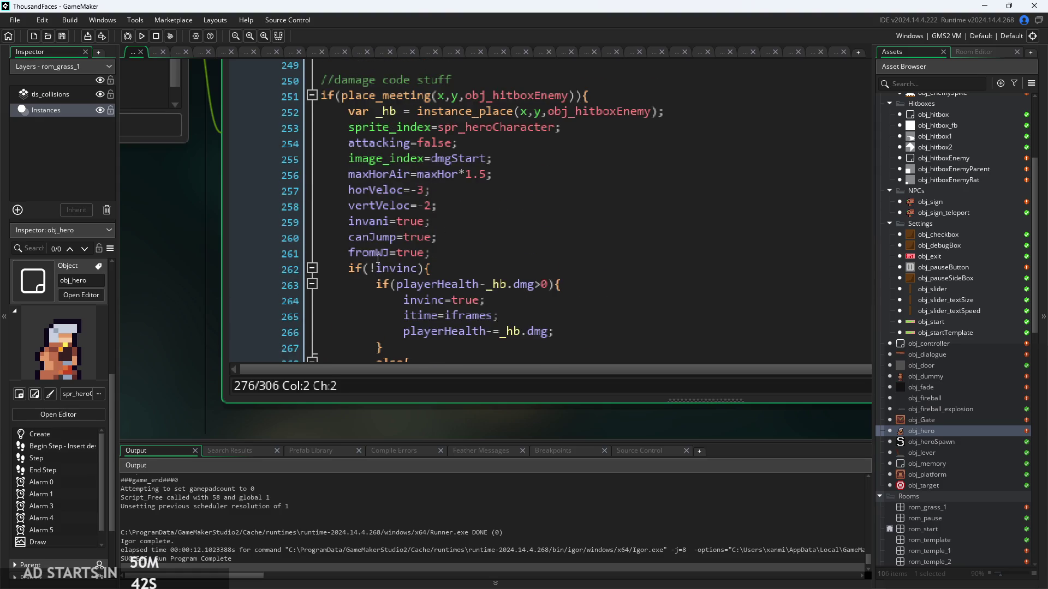
pyautogui.scroll(-5, 377, 259)
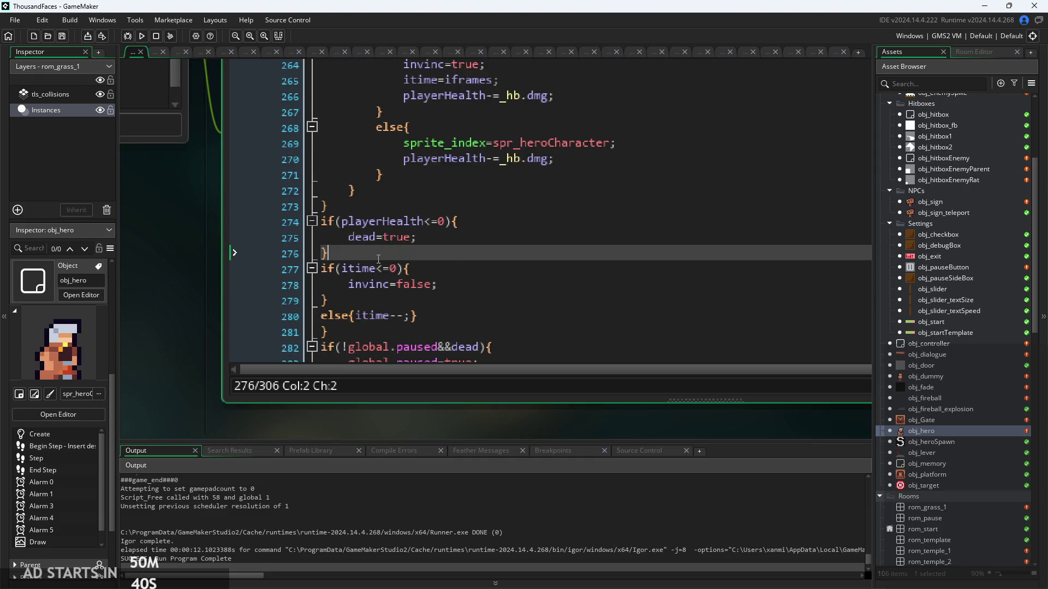
pyautogui.click(448, 290)
pyautogui.click(462, 261)
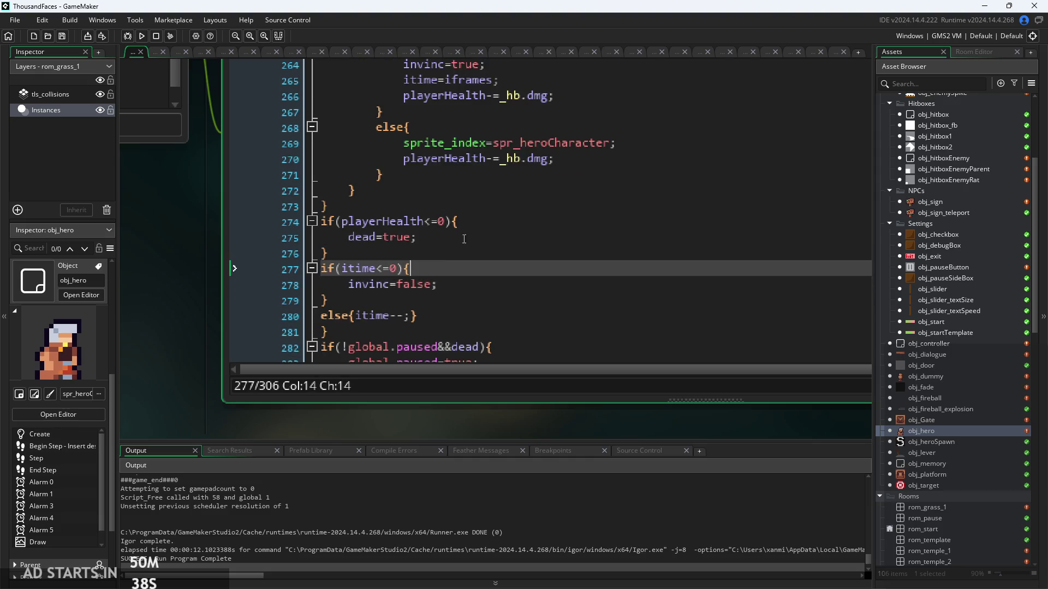
pyautogui.scroll(5, 462, 260)
pyautogui.scroll(-2, 462, 259)
pyautogui.keyDown('ctrl'); pyautogui.scroll(2, 192, 309); pyautogui.keyUp('ctrl')
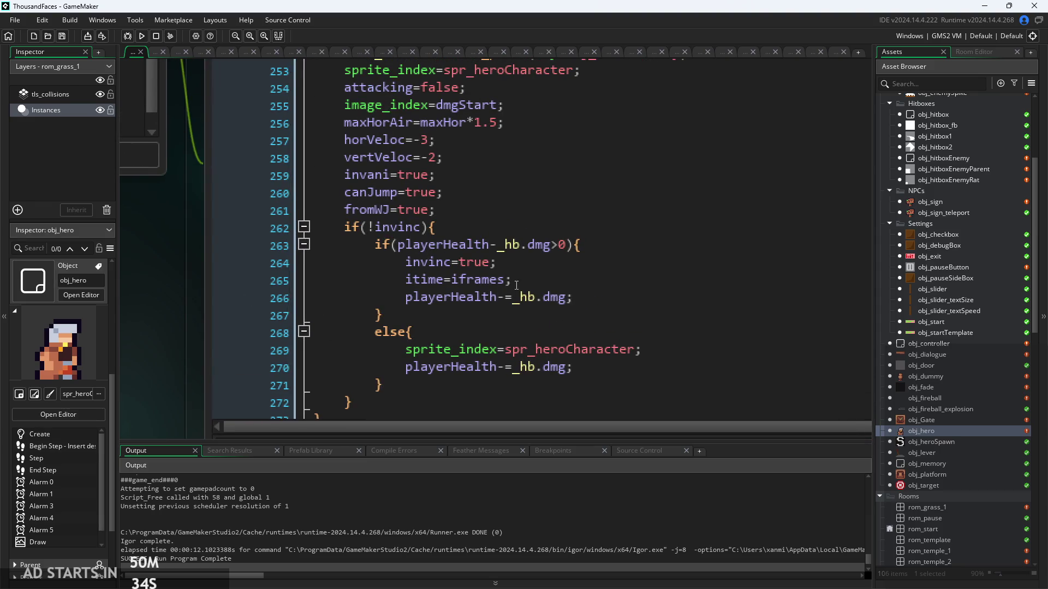
pyautogui.keyDown('ctrl'); pyautogui.scroll(-2, 559, 245); pyautogui.keyUp('ctrl')
# Bring the code editor back into view, mark the fromWJ line, and open a text search.
pyautogui.moveTo(296, 265)
pyautogui.mouseDown()
pyautogui.moveTo(237, 291)
pyautogui.moveTo(233, 317)
pyautogui.mouseUp()
pyautogui.keyDown('ctrl'); pyautogui.scroll(-1, 232, 315); pyautogui.keyUp('ctrl')
pyautogui.click(585, 279)
pyautogui.hotkey('ctrl', 'f')
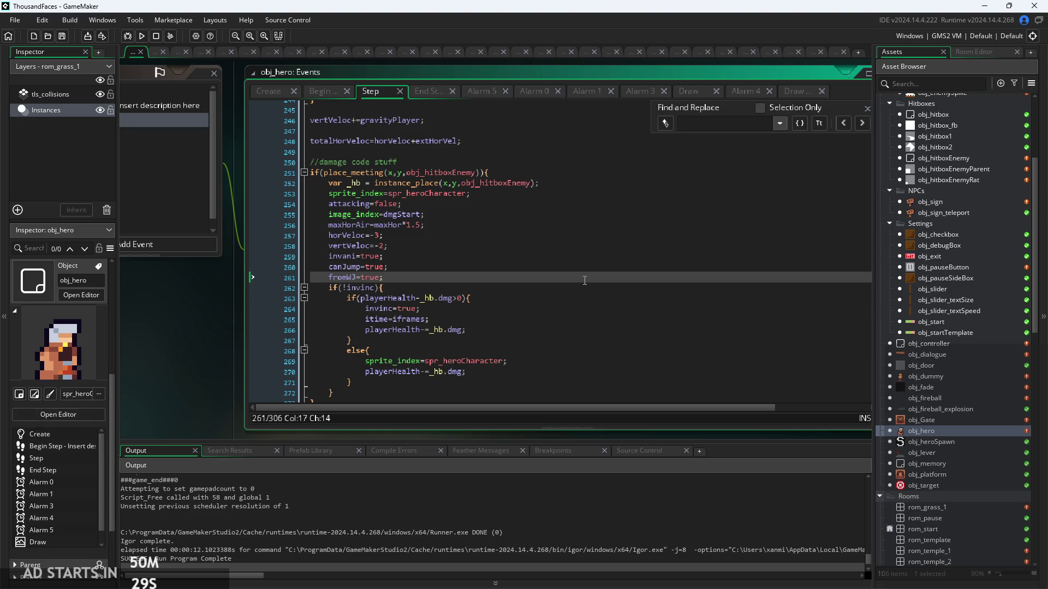
# Search for 'invinc' and delete the invinc=false line 135 after attack 2.
pyautogui.write('invinc')
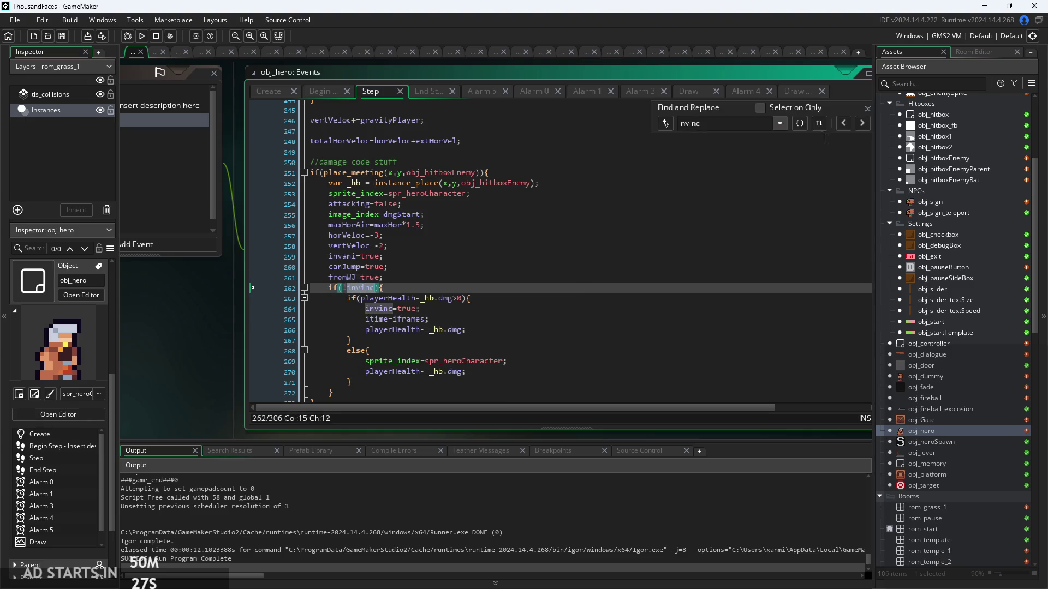
pyautogui.click(843, 125)
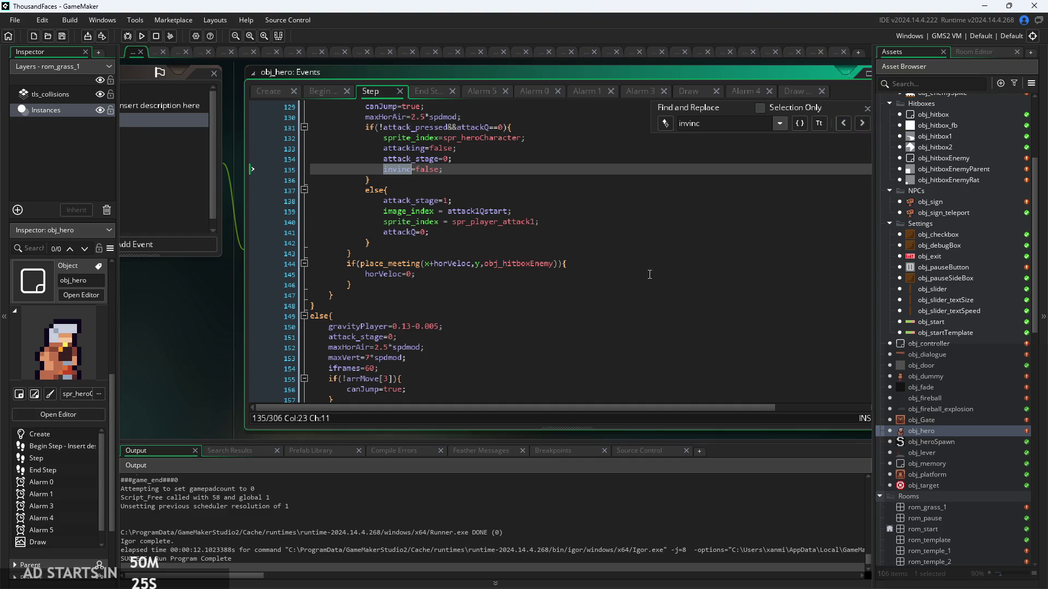
pyautogui.scroll(3, 456, 268)
pyautogui.keyDown('ctrl'); pyautogui.scroll(2, 456, 268); pyautogui.keyUp('ctrl')
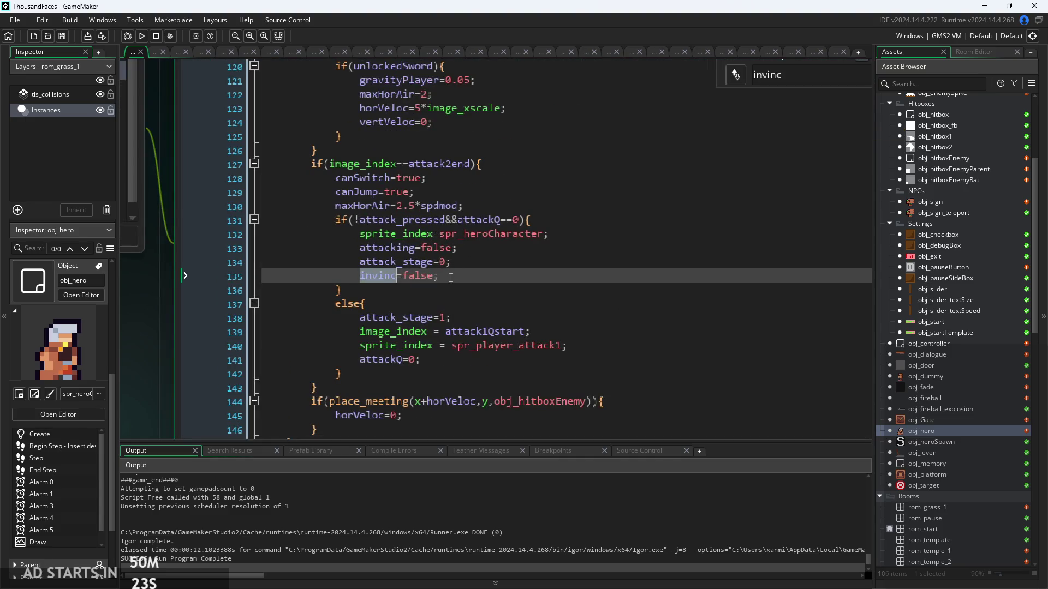
pyautogui.click(499, 276)
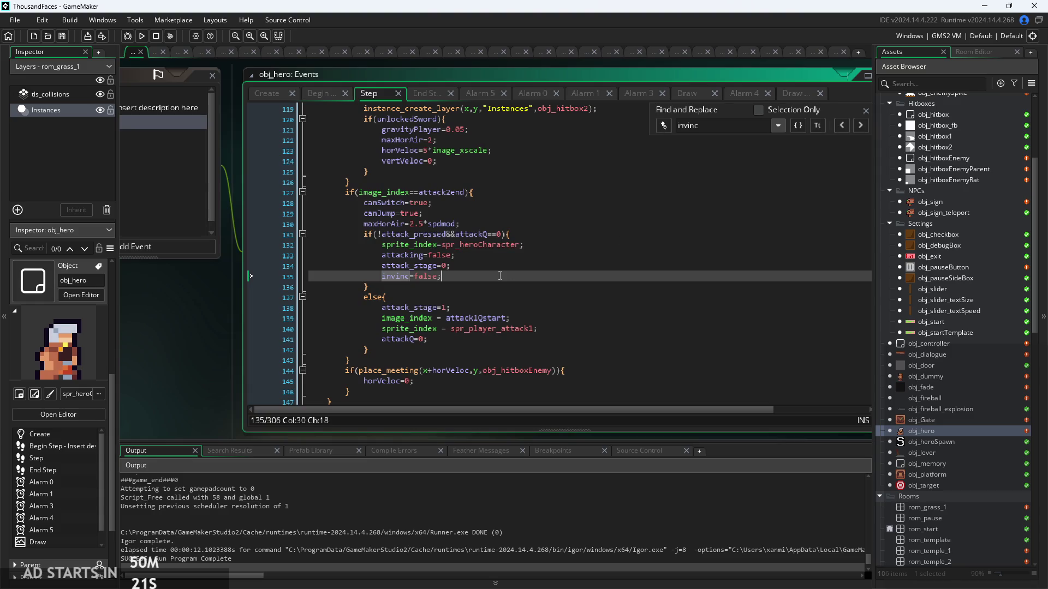
pyautogui.hotkey('shift', 'Home')
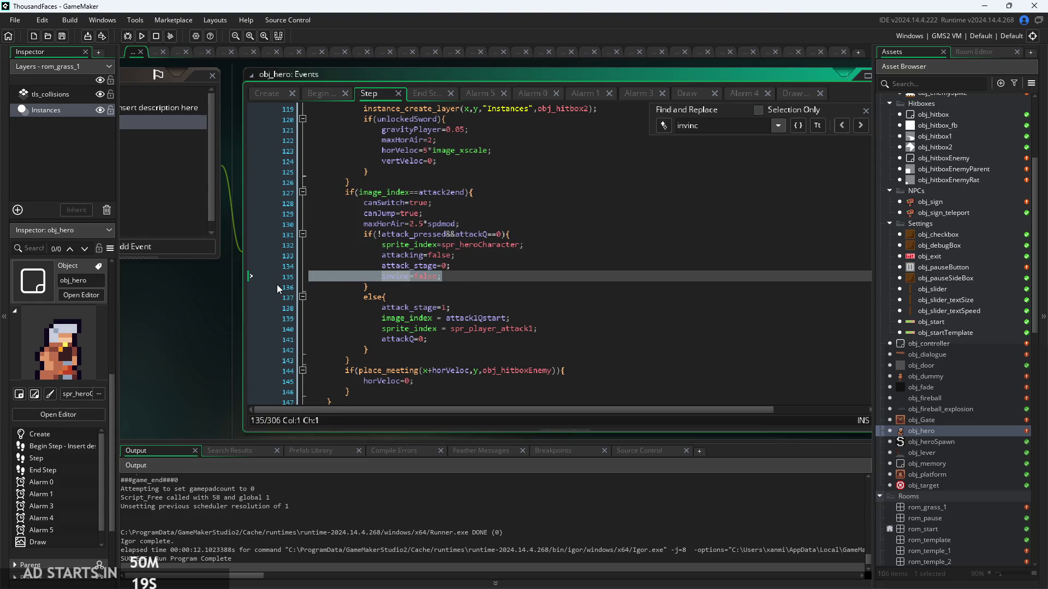
pyautogui.scroll(3, 502, 292)
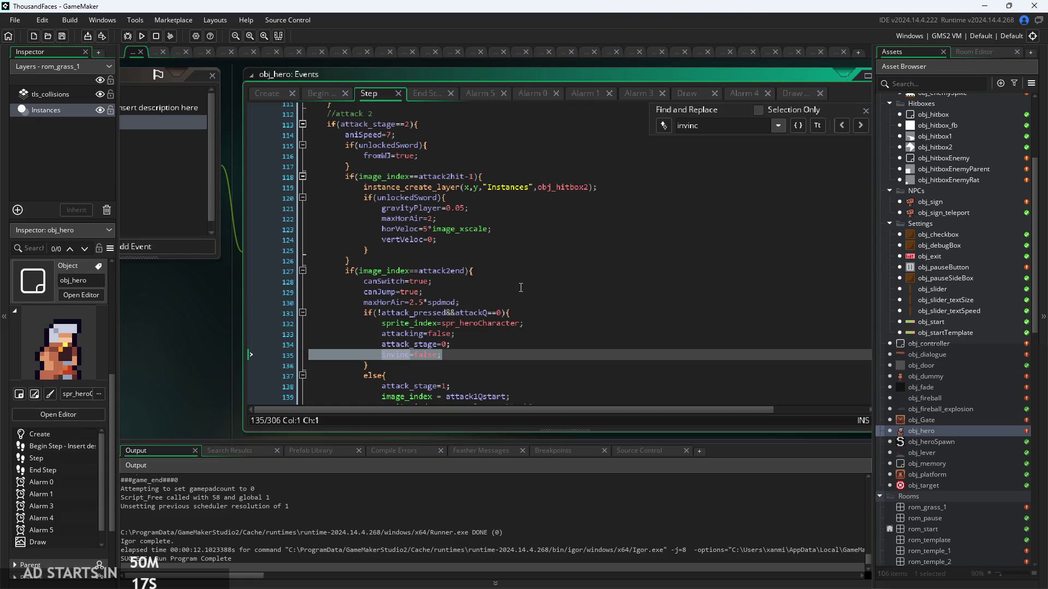
pyautogui.scroll(-2, 521, 288)
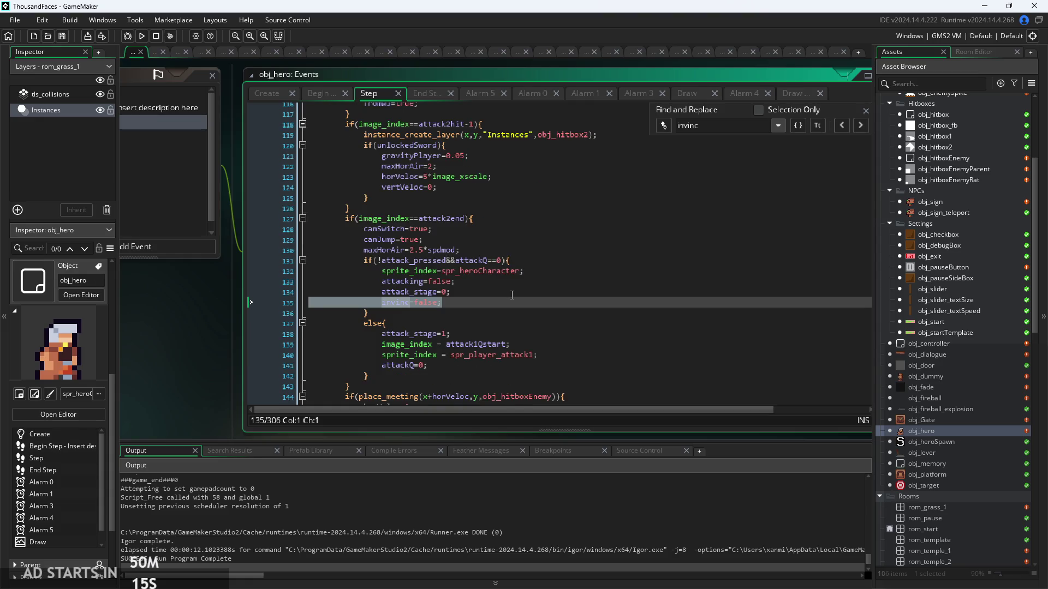
pyautogui.press('BackSpace')
pyautogui.press('BackSpace')
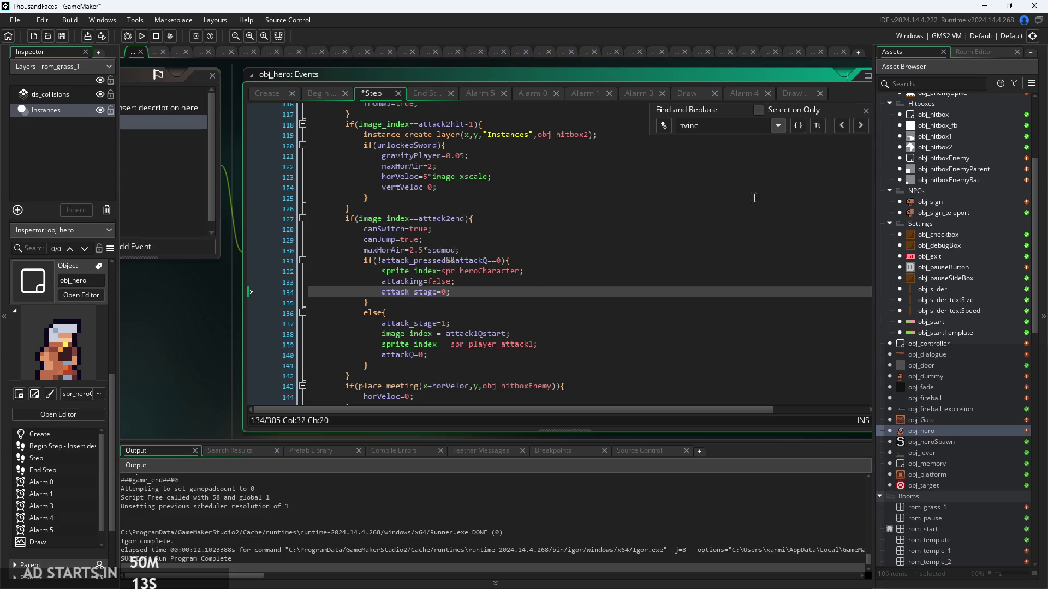
# Step back through the invinc matches and delete the invinc=false line 101 after attack 1.
pyautogui.click(846, 129)
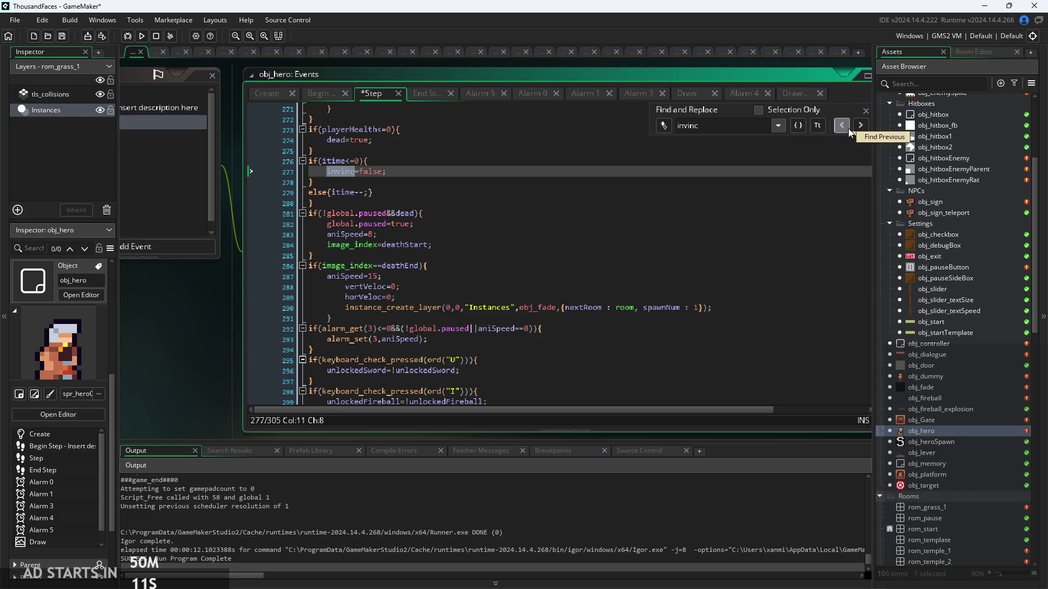
pyautogui.click(848, 129)
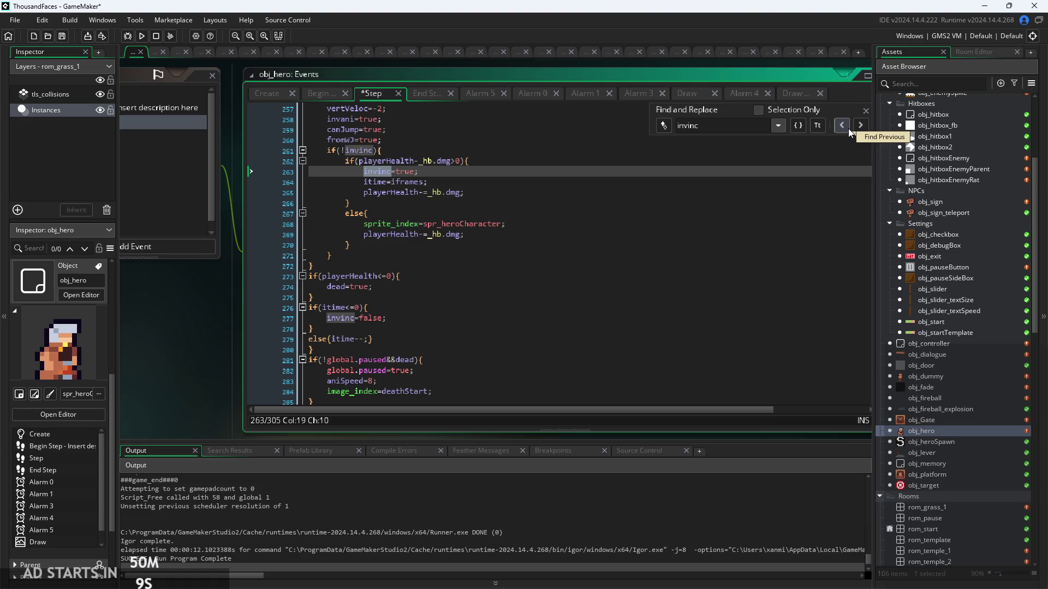
pyautogui.scroll(3, 664, 226)
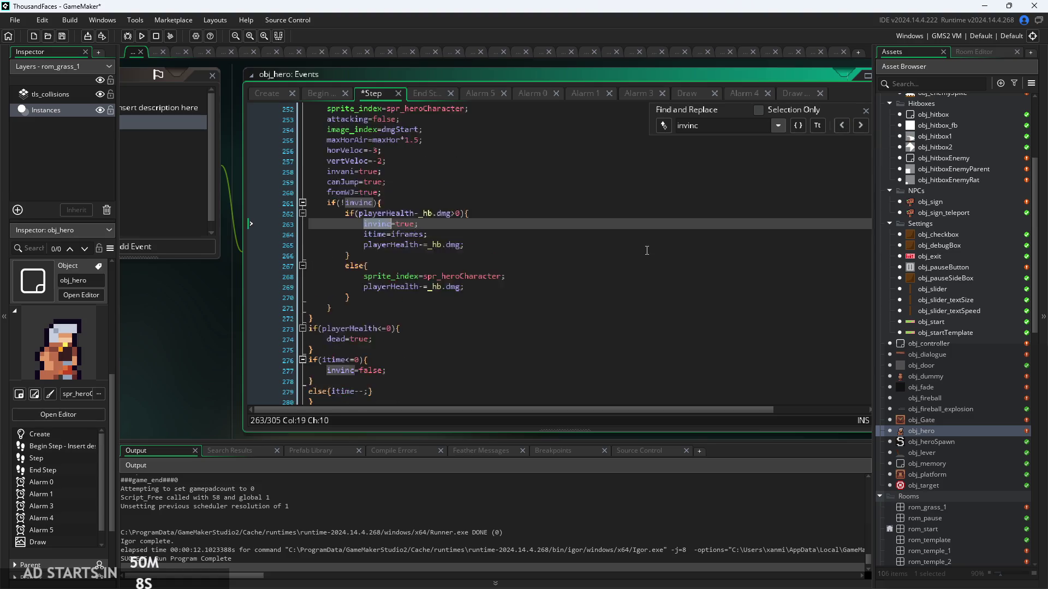
pyautogui.click(841, 127)
pyautogui.click(841, 126)
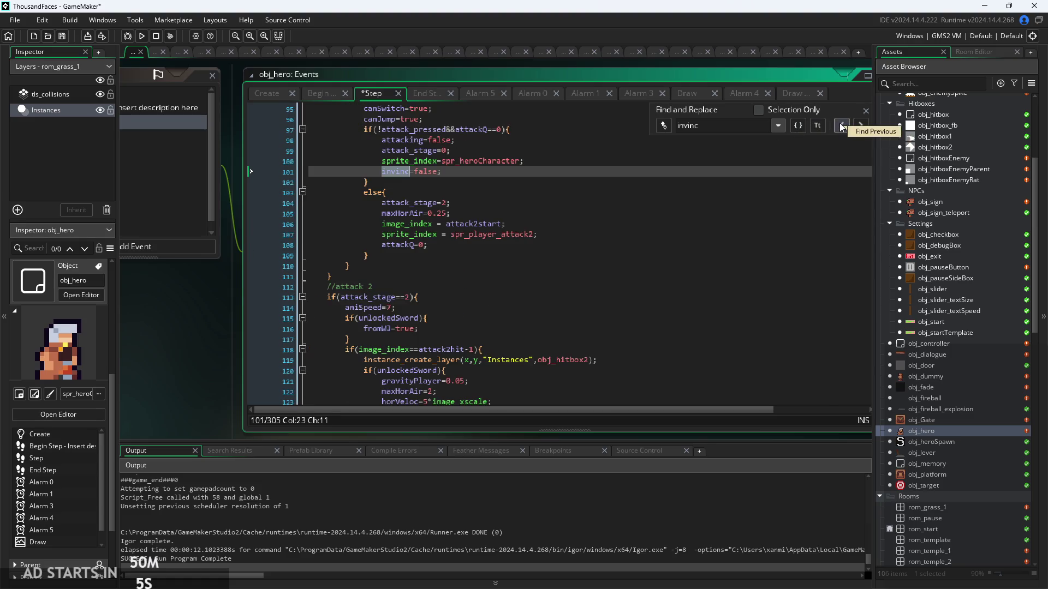
pyautogui.scroll(3, 476, 268)
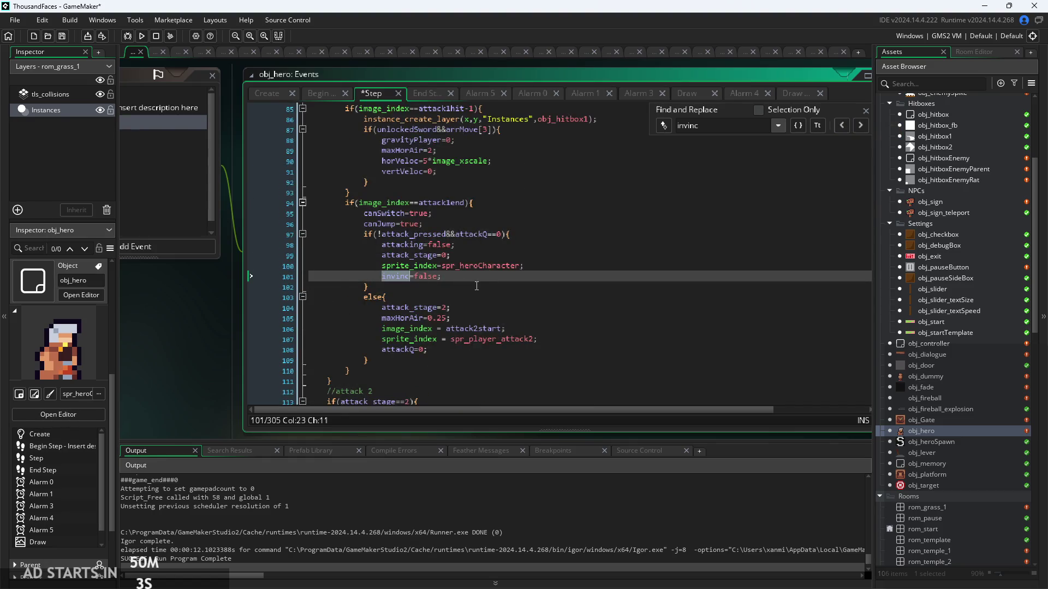
pyautogui.keyDown('ctrl'); pyautogui.scroll(1, 476, 269); pyautogui.keyUp('ctrl')
pyautogui.keyDown('ctrl'); pyautogui.scroll(-1, 475, 268); pyautogui.keyUp('ctrl')
pyautogui.click(288, 273)
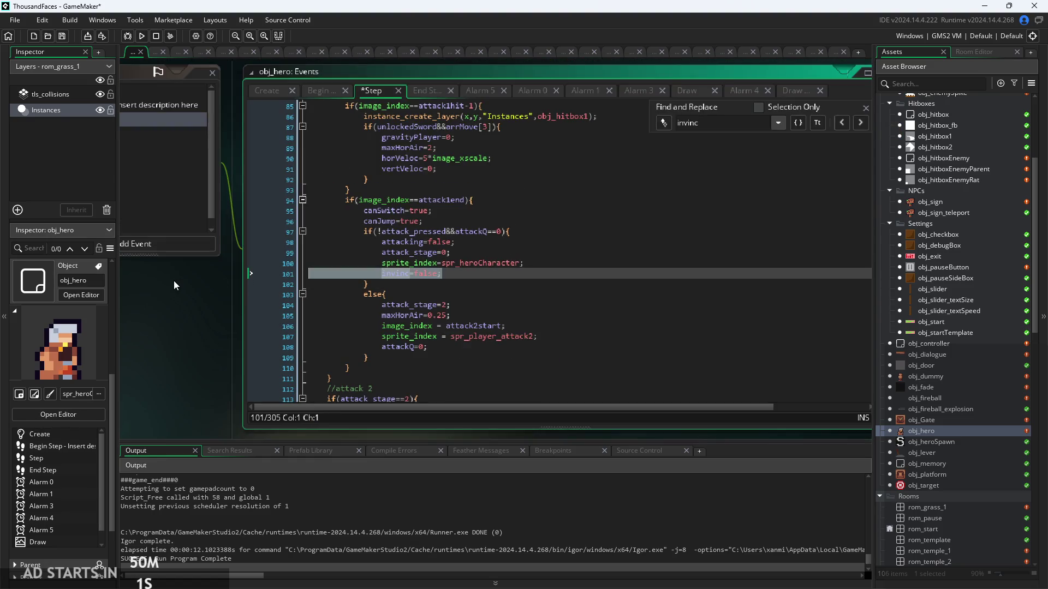
pyautogui.press('BackSpace')
pyautogui.press('BackSpace')
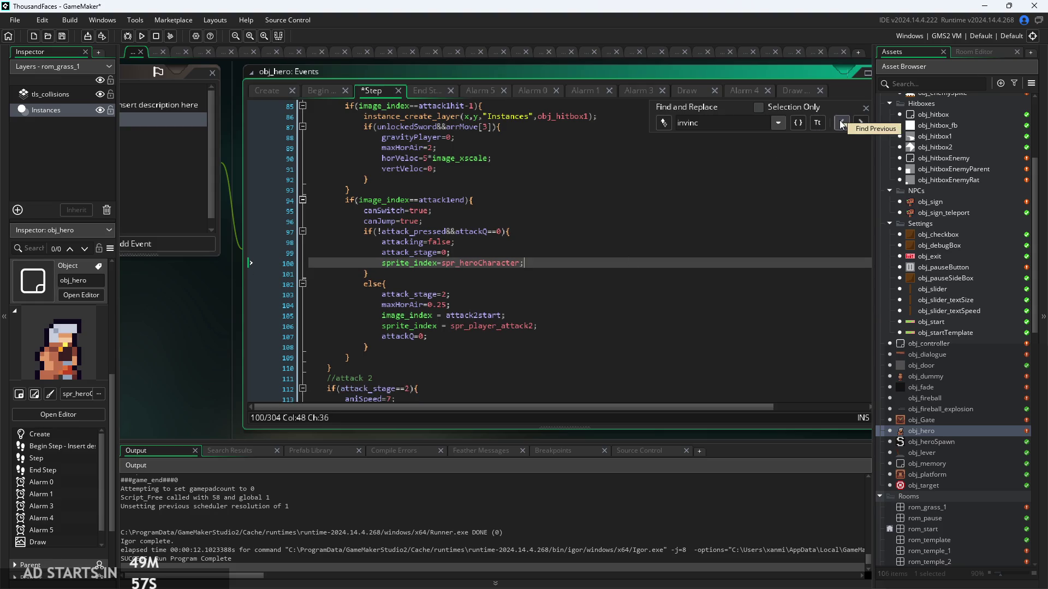
# Go back to line 79 and delete the commented-out invinc and iframes lines.
pyautogui.click(841, 125)
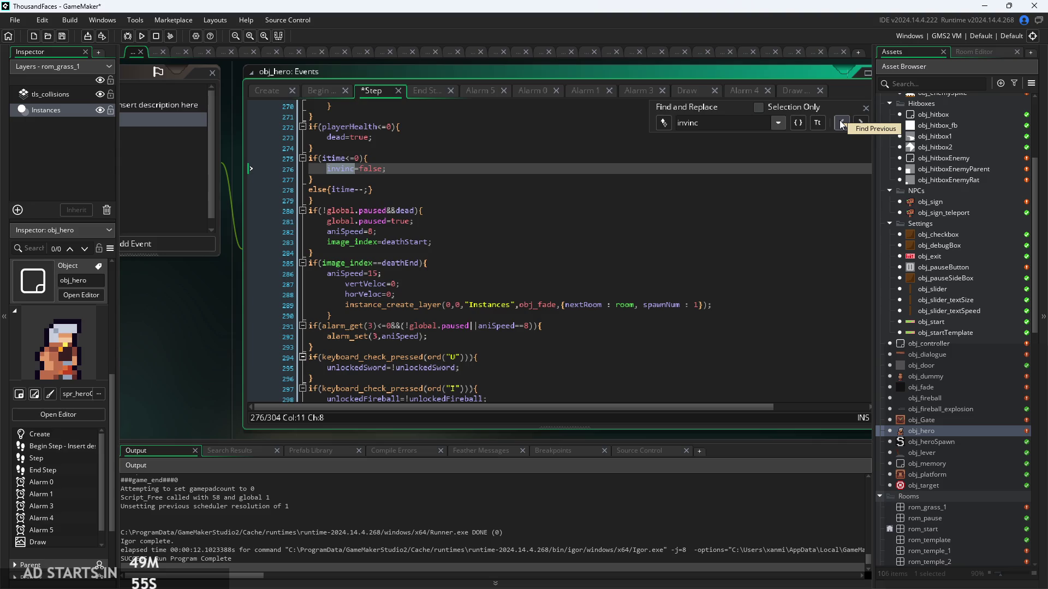
pyautogui.click(841, 124)
pyautogui.click(841, 124)
pyautogui.click(841, 124)
pyautogui.click(840, 124)
pyautogui.click(840, 124)
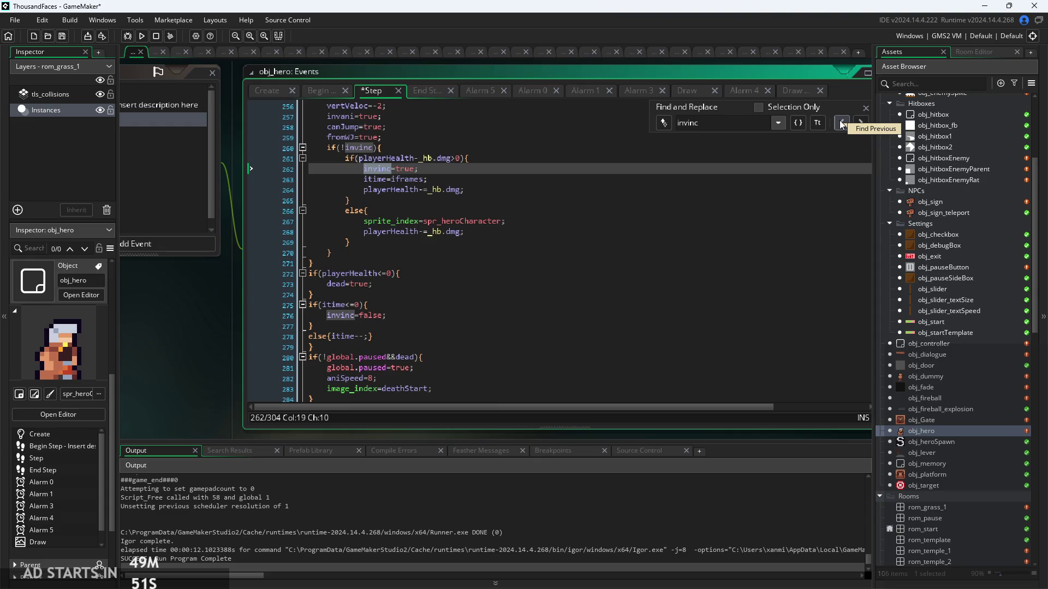
pyautogui.scroll(3, 555, 220)
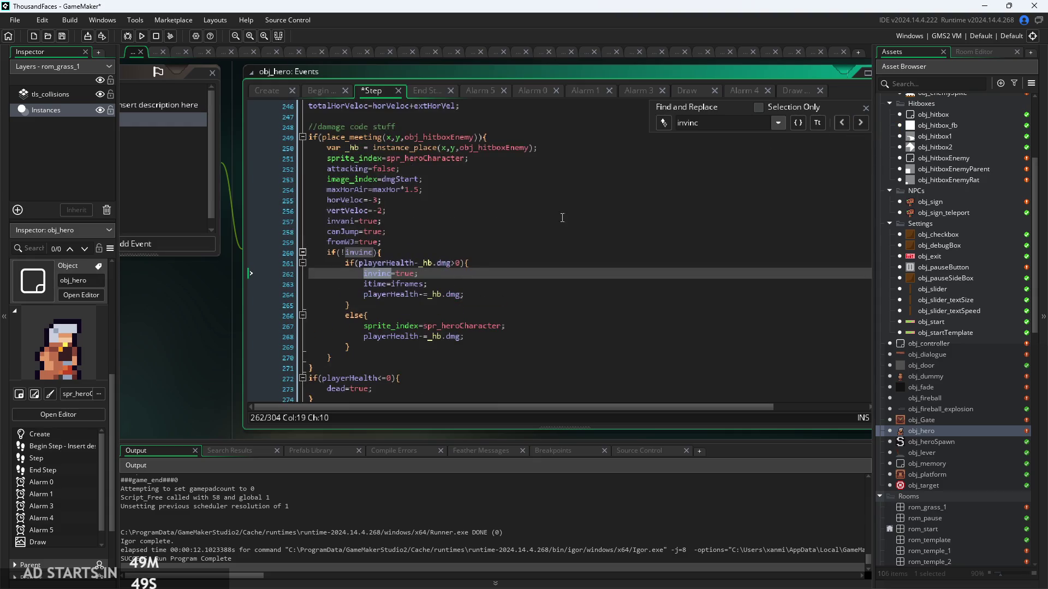
pyautogui.click(848, 126)
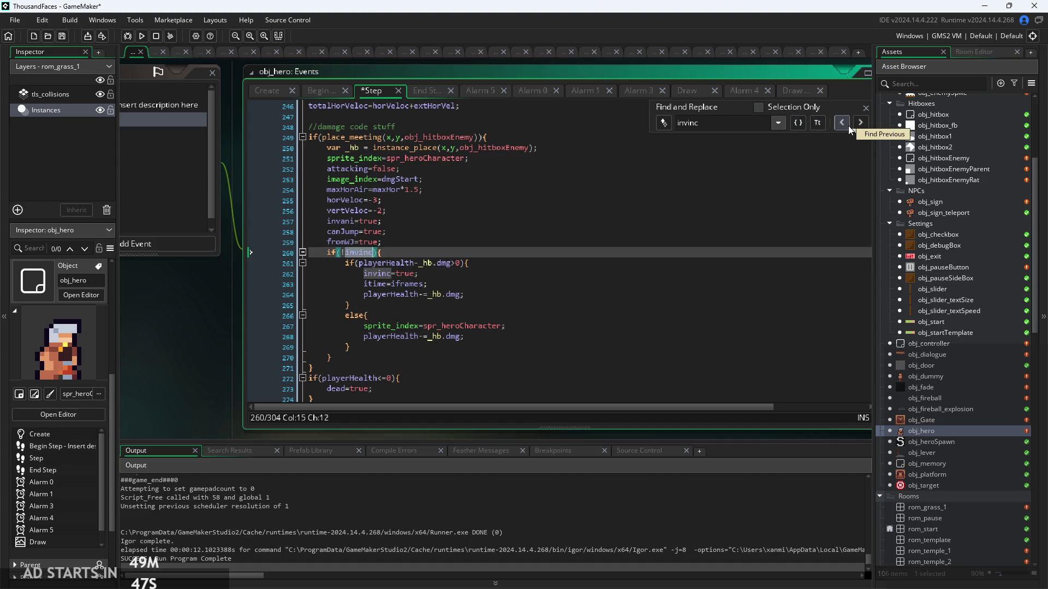
pyautogui.click(843, 128)
pyautogui.scroll(3, 592, 258)
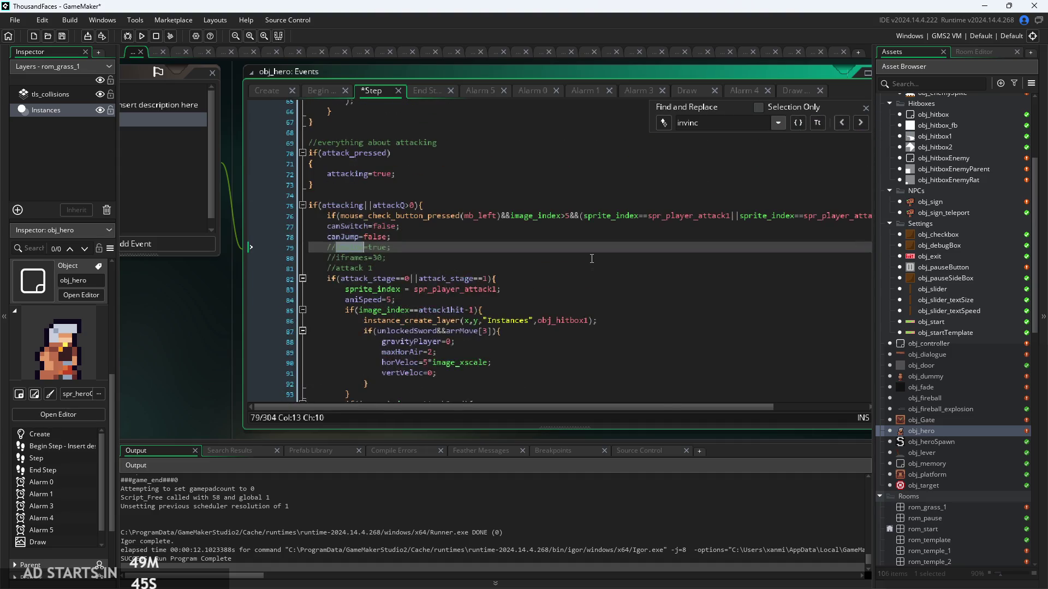
pyautogui.press('Down')
pyautogui.press('Down')
pyautogui.press('End')
pyautogui.press('BackSpace')
pyautogui.press('BackSpace')
pyautogui.press('BackSpace')
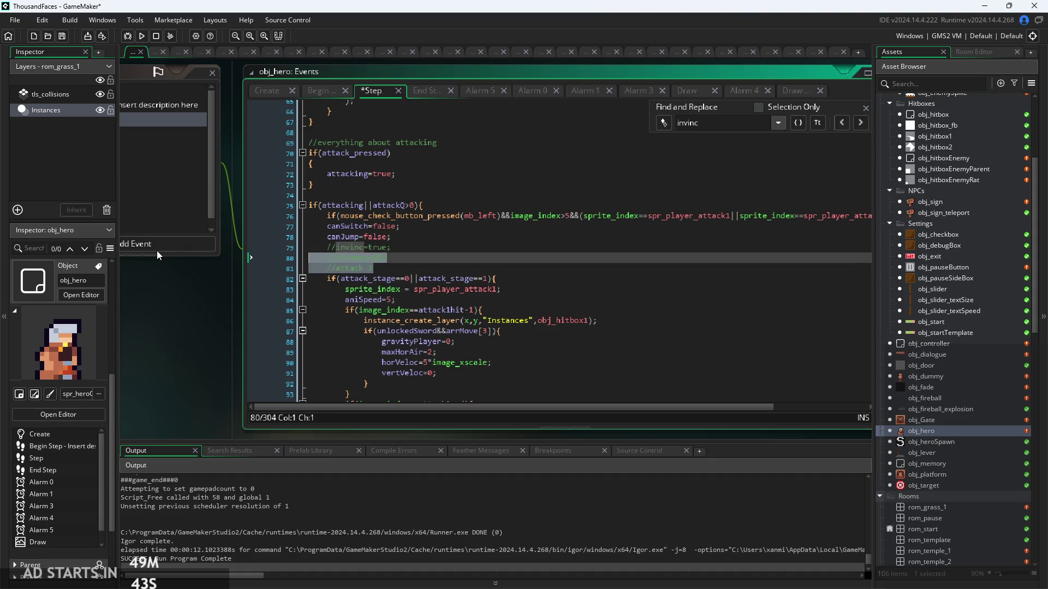
# Check the remaining invinc matches, then save and run the game with F5.
pyautogui.click(841, 123)
pyautogui.click(842, 123)
pyautogui.click(843, 124)
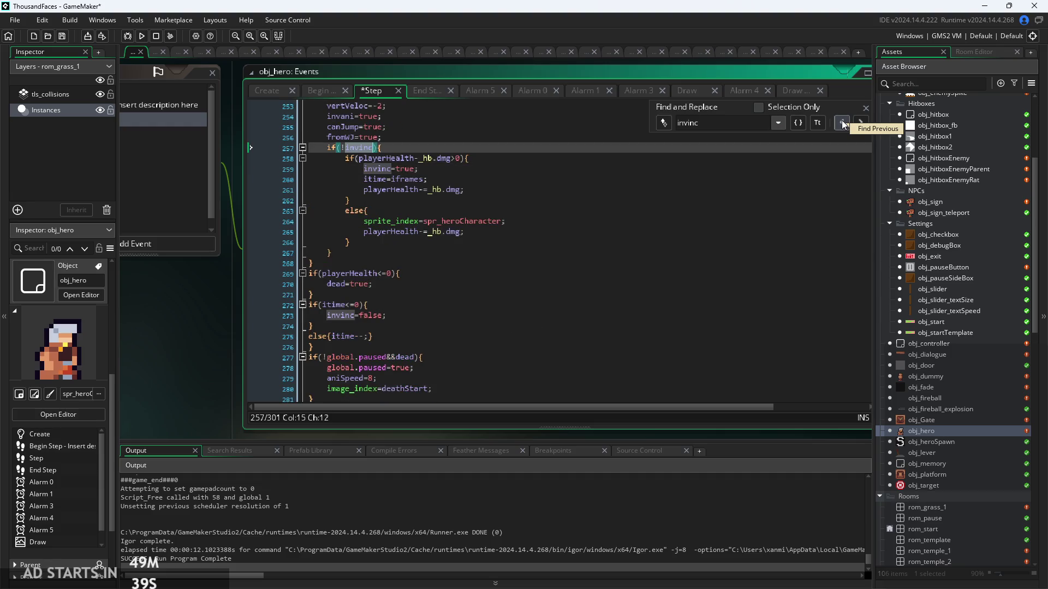
pyautogui.click(843, 124)
pyautogui.click(843, 124)
pyautogui.click(843, 123)
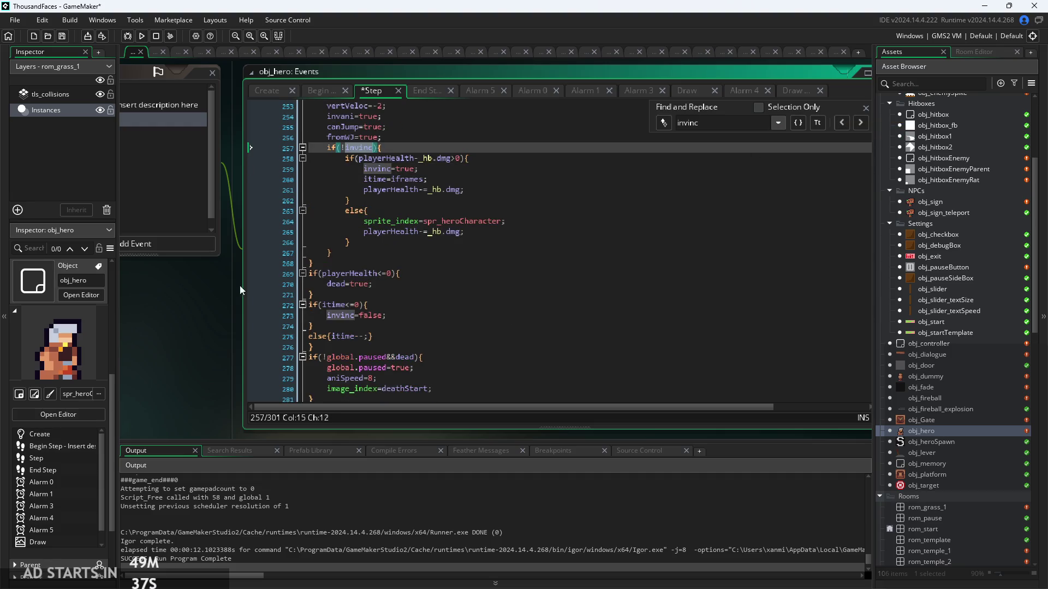
pyautogui.press('F5')
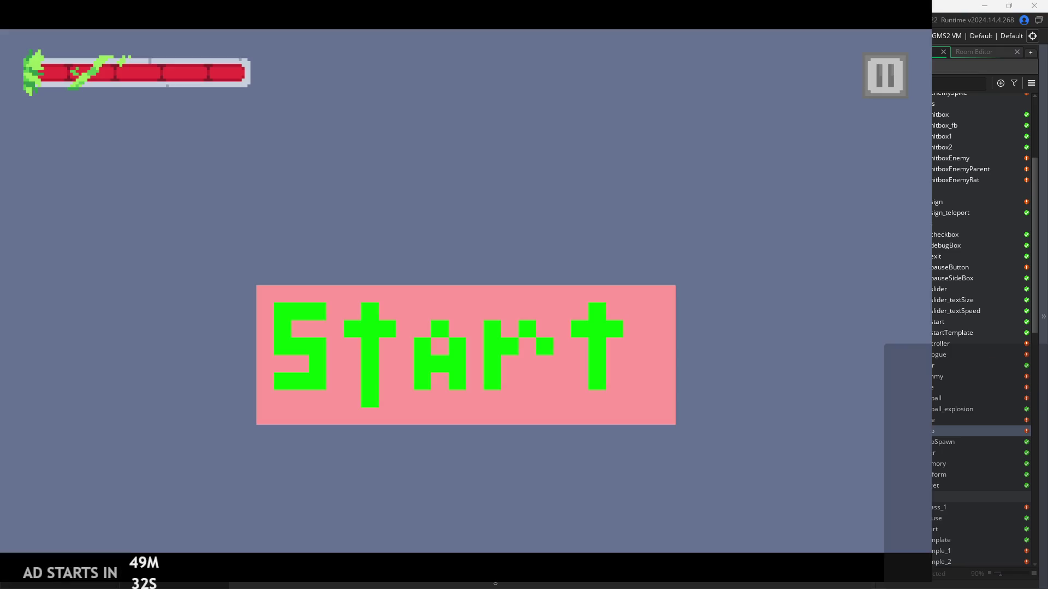
pyautogui.click(572, 375)
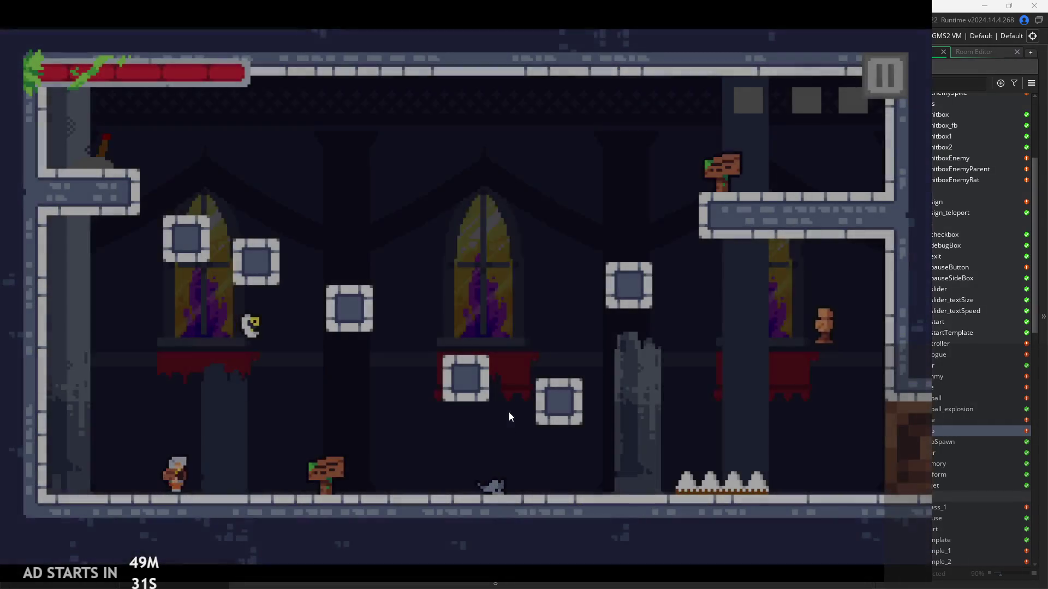
pyautogui.press('Right')
pyautogui.press('space')
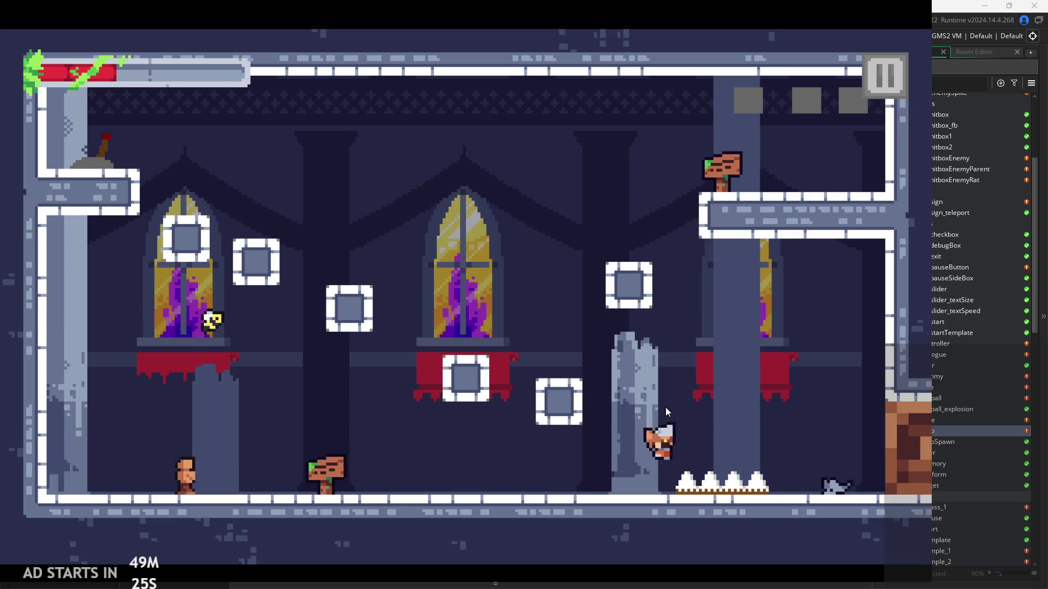
pyautogui.press('Escape')
pyautogui.click(722, 491)
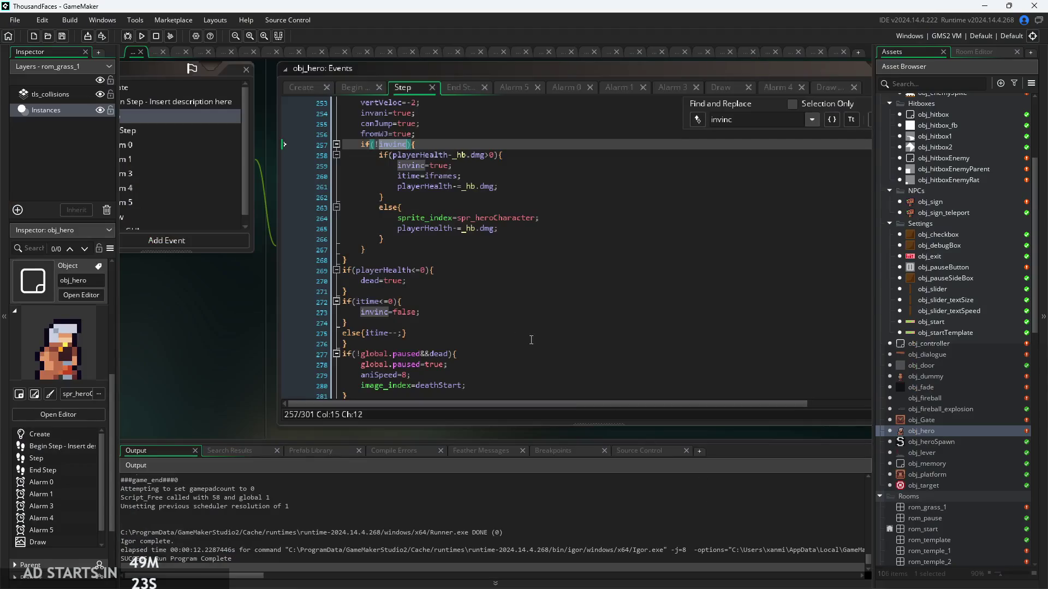
pyautogui.click(469, 85)
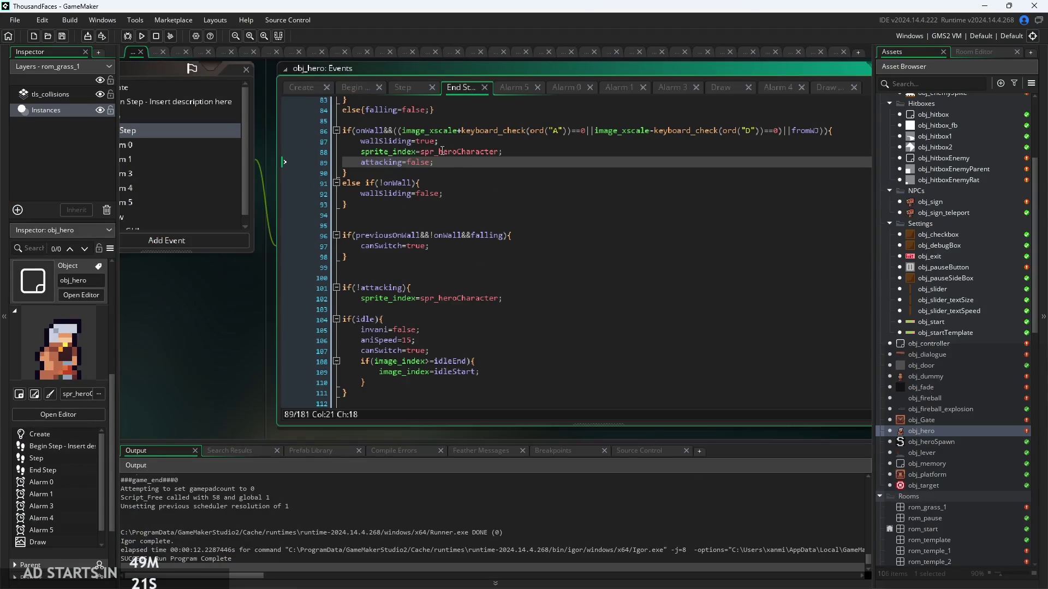
pyautogui.hotkey('ctrl', 'f')
pyautogui.write('invin')
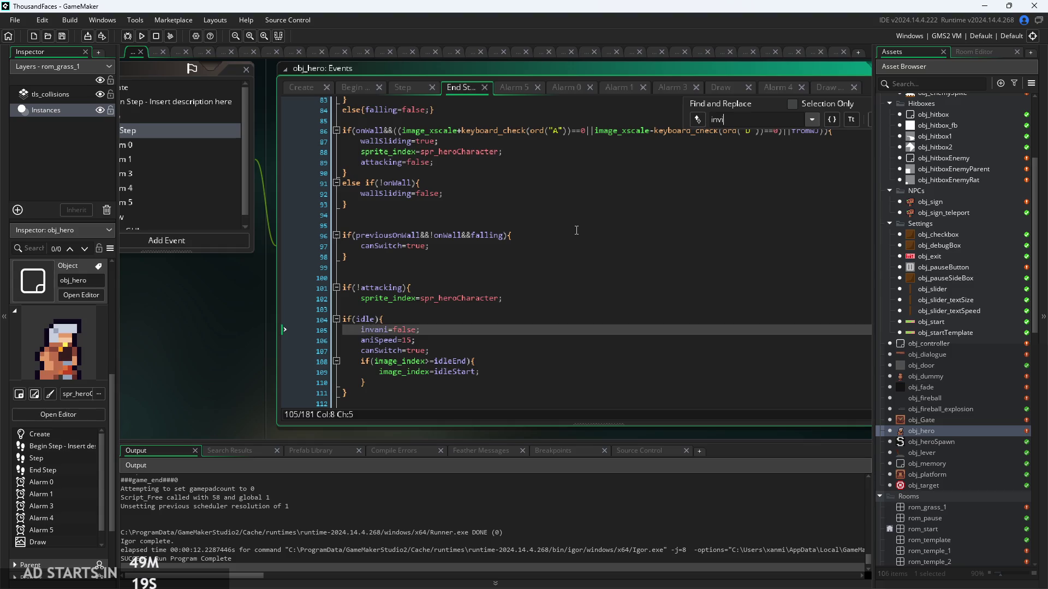
pyautogui.keyDown('ctrl'); pyautogui.scroll(-2, 724, 241); pyautogui.keyUp('ctrl')
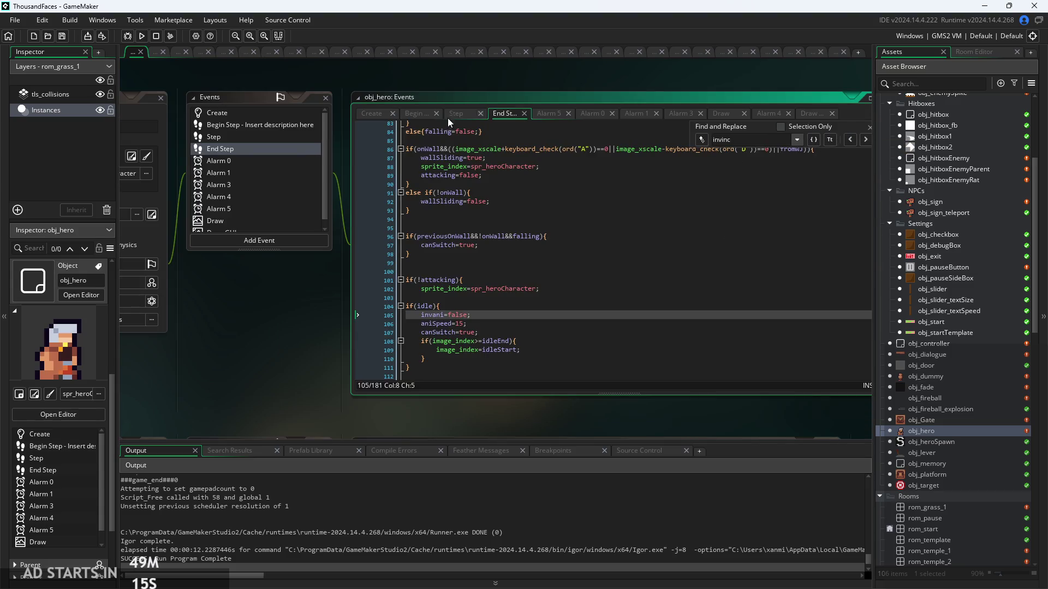
pyautogui.click(418, 114)
pyautogui.click(548, 256)
pyautogui.hotkey('ctrl', 'f')
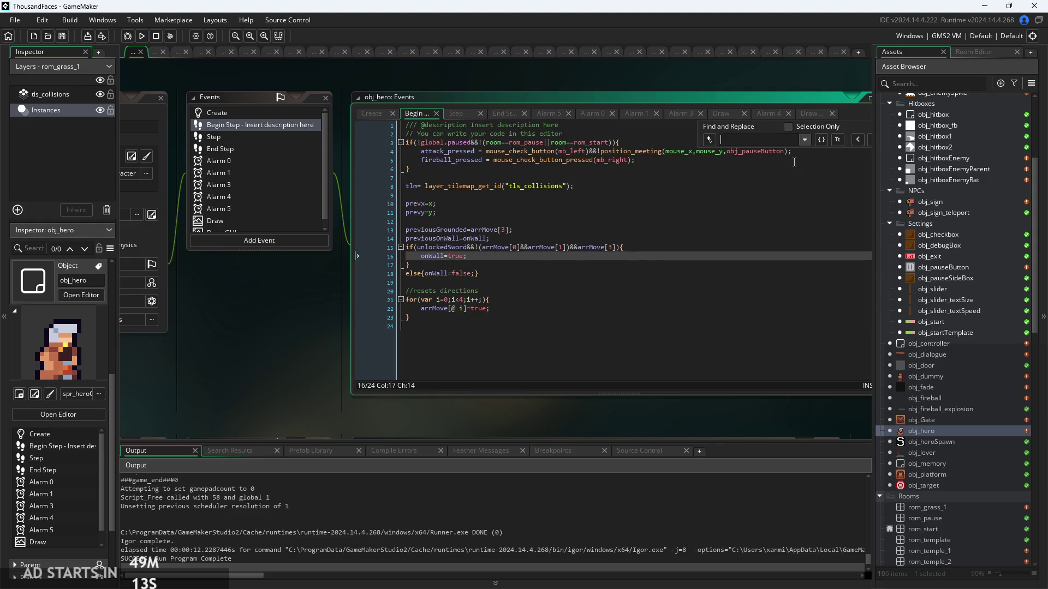
pyautogui.write('invinc')
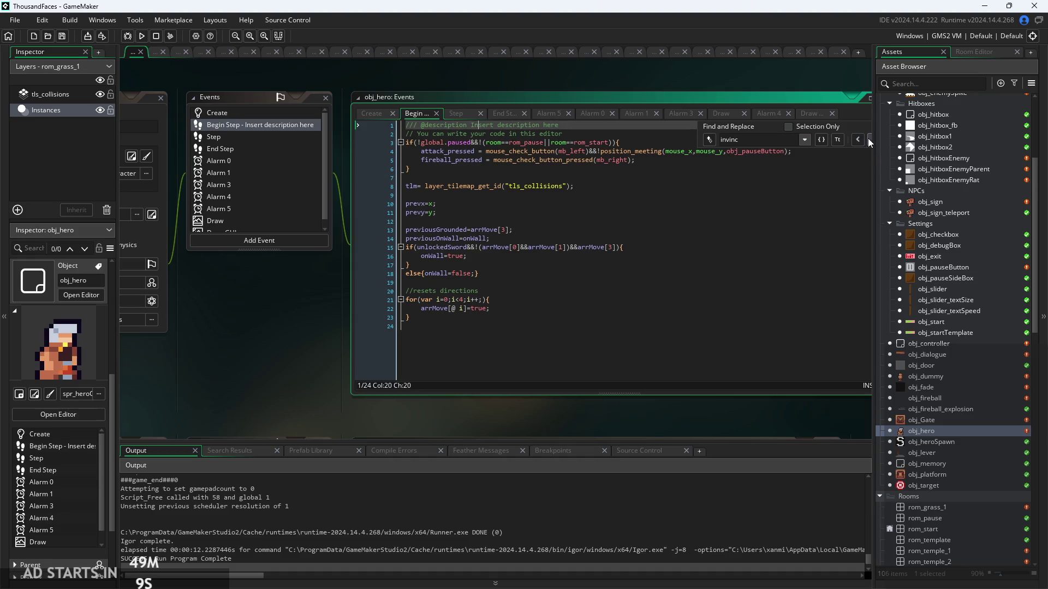
pyautogui.click(453, 115)
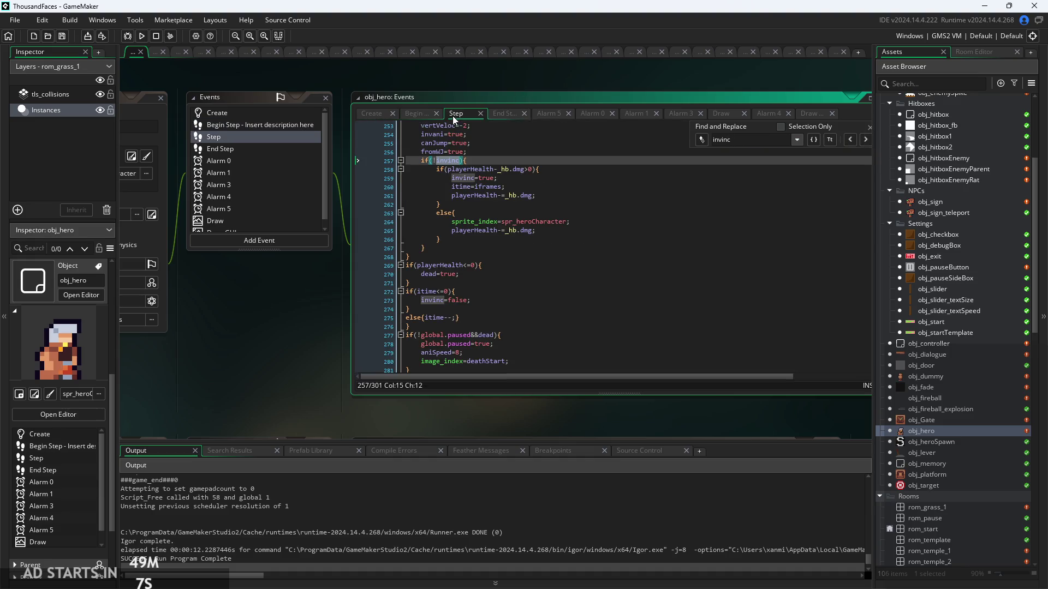
pyautogui.click(864, 141)
pyautogui.click(864, 140)
pyautogui.click(864, 141)
pyautogui.click(865, 140)
pyautogui.click(864, 141)
pyautogui.click(633, 258)
pyautogui.click(519, 285)
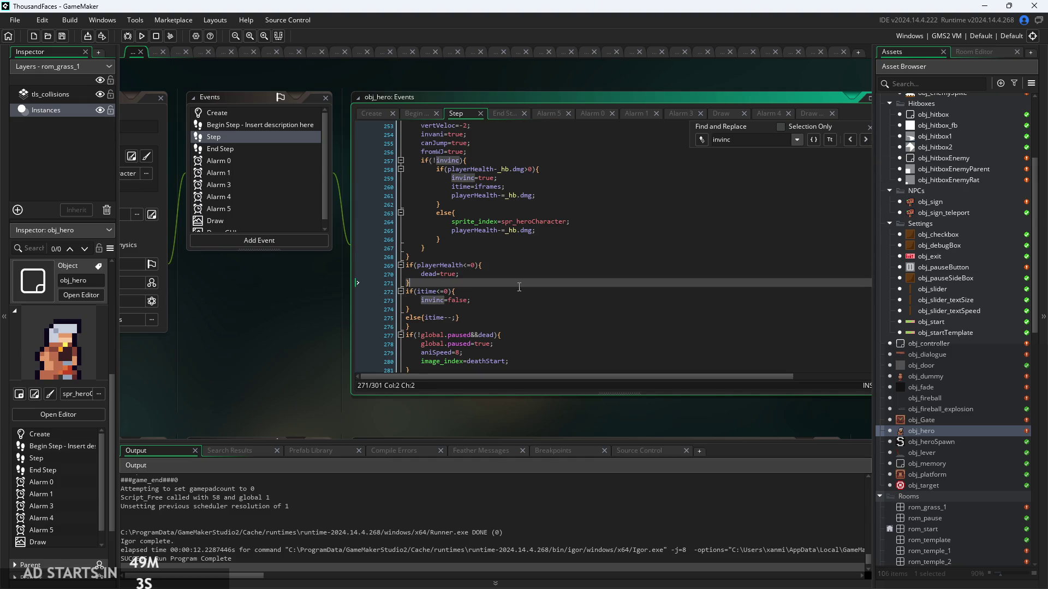
pyautogui.scroll(3, 507, 293)
pyautogui.click(513, 292)
pyautogui.scroll(-3, 507, 295)
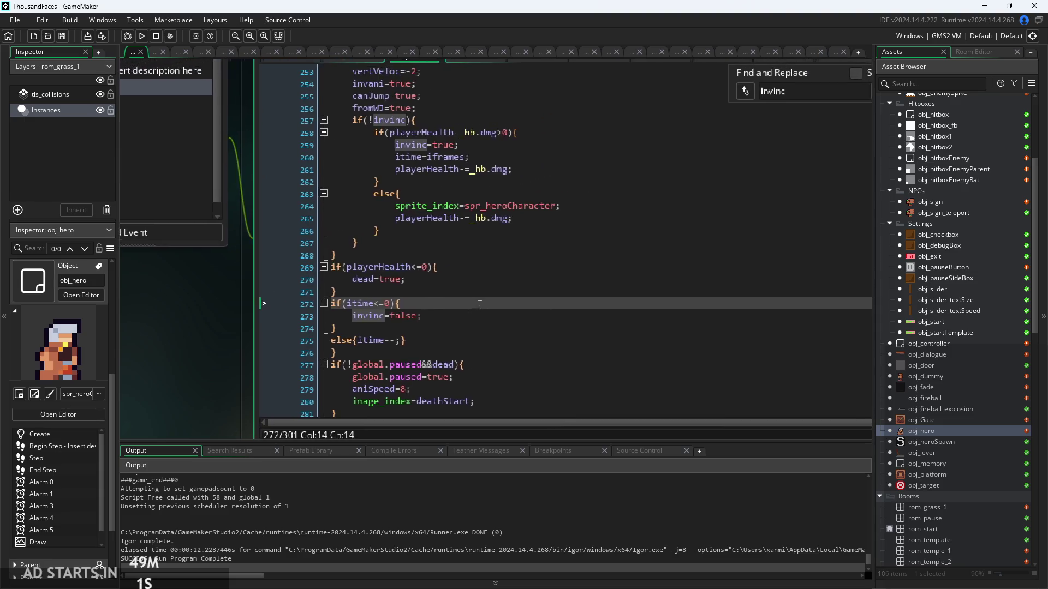
pyautogui.scroll(1, 467, 334)
pyautogui.scroll(2, 467, 334)
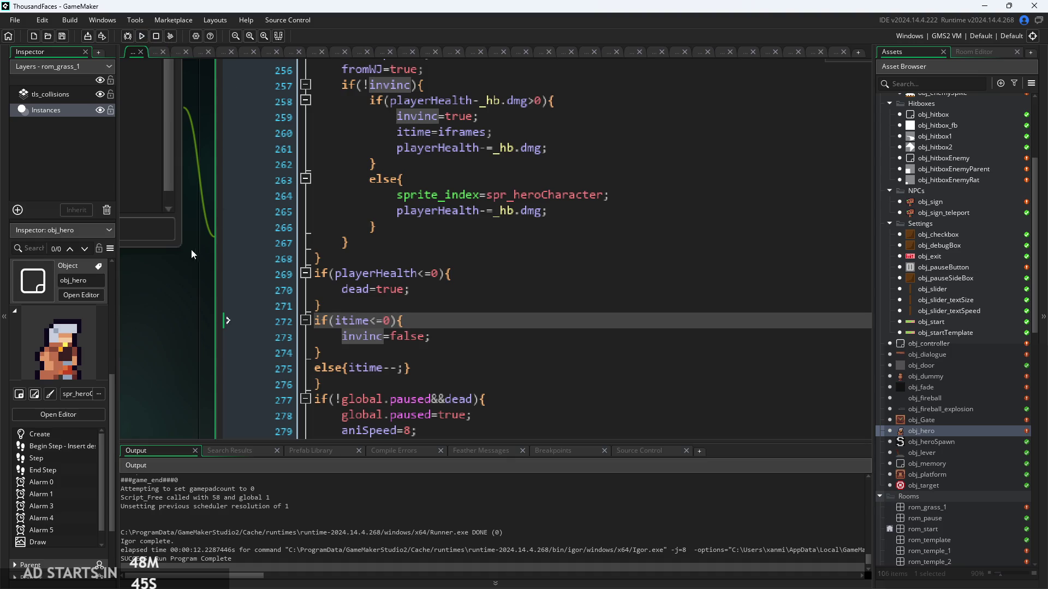
pyautogui.scroll(-3, 192, 247)
# Append a 0 to obj_hero's Create-event iframes value, making it 60000, and run the game.
pyautogui.click(228, 103)
pyautogui.scroll(3, 295, 307)
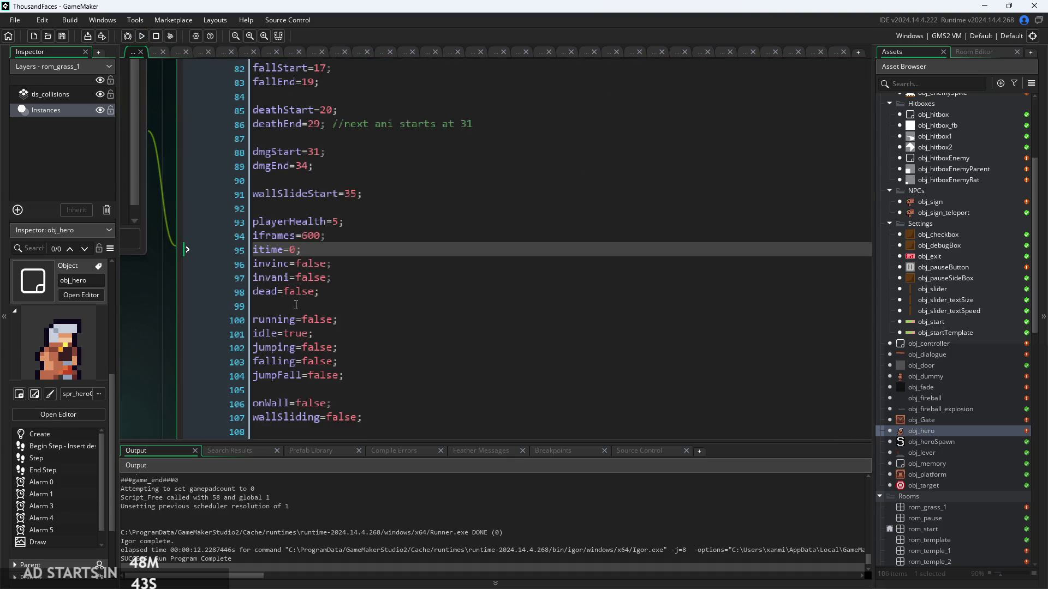
pyautogui.scroll(1, 309, 235)
pyautogui.click(309, 236)
pyautogui.write('00')
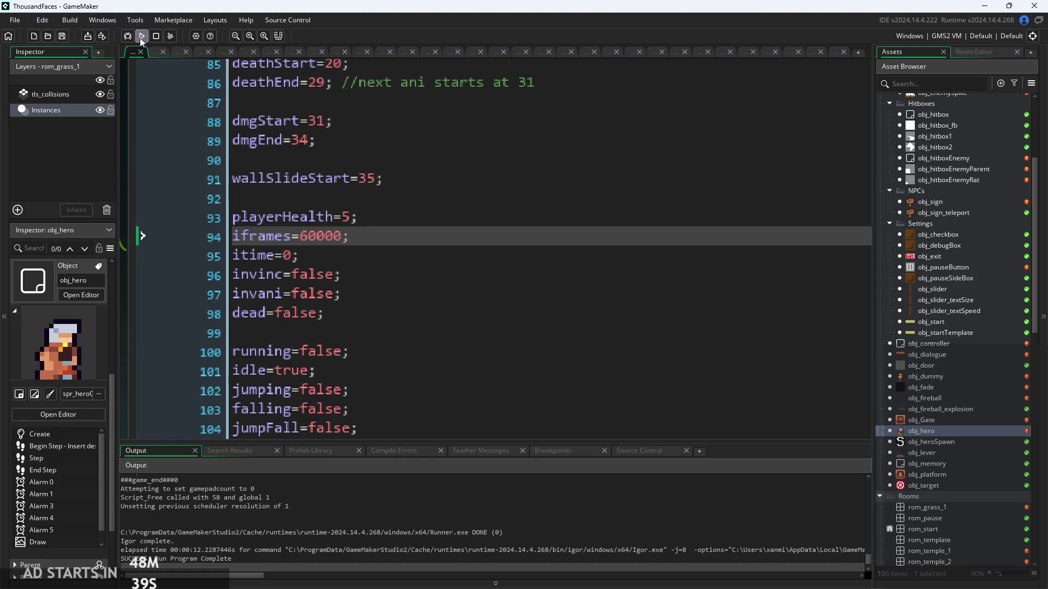
pyautogui.click(141, 36)
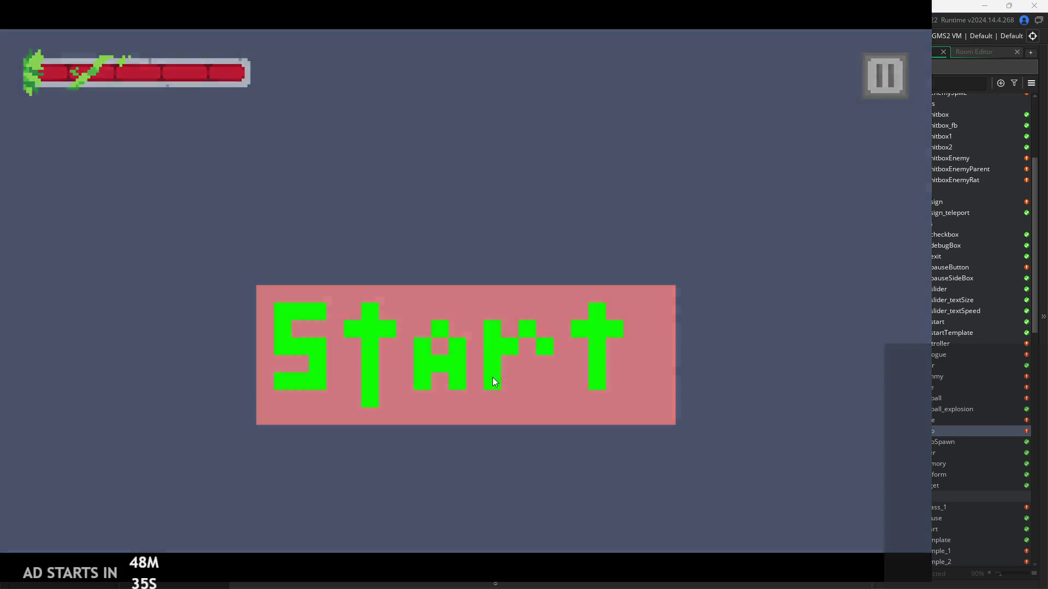
# Start the game with Debug Stats on, take enemy hits down to 1 hp, then exit.
pyautogui.click(492, 377)
pyautogui.click(884, 73)
pyautogui.click(176, 167)
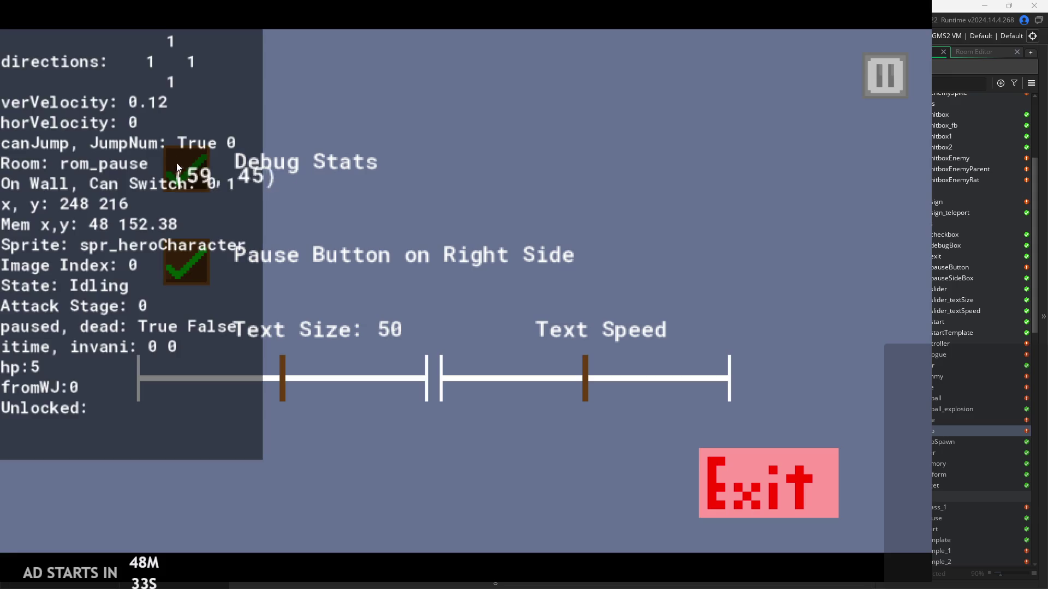
pyautogui.click(884, 76)
pyautogui.press('Right')
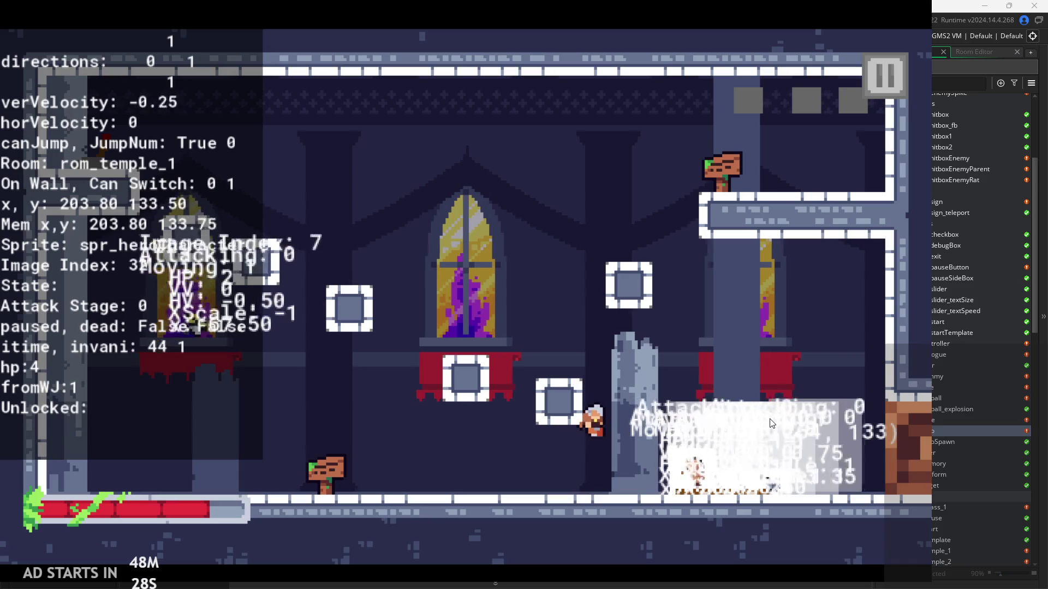
pyautogui.press('Right')
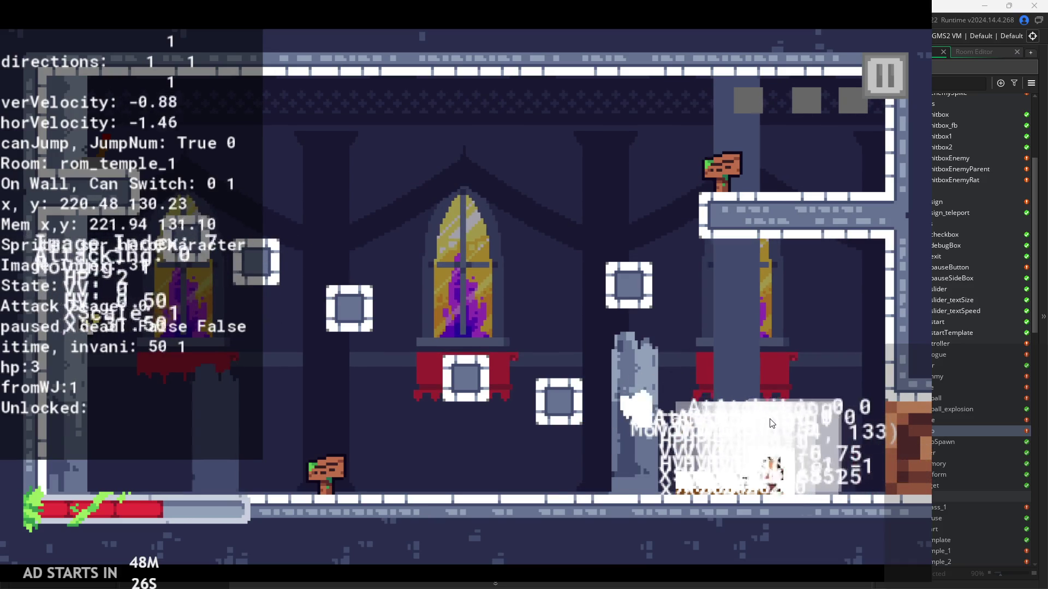
pyautogui.press('space')
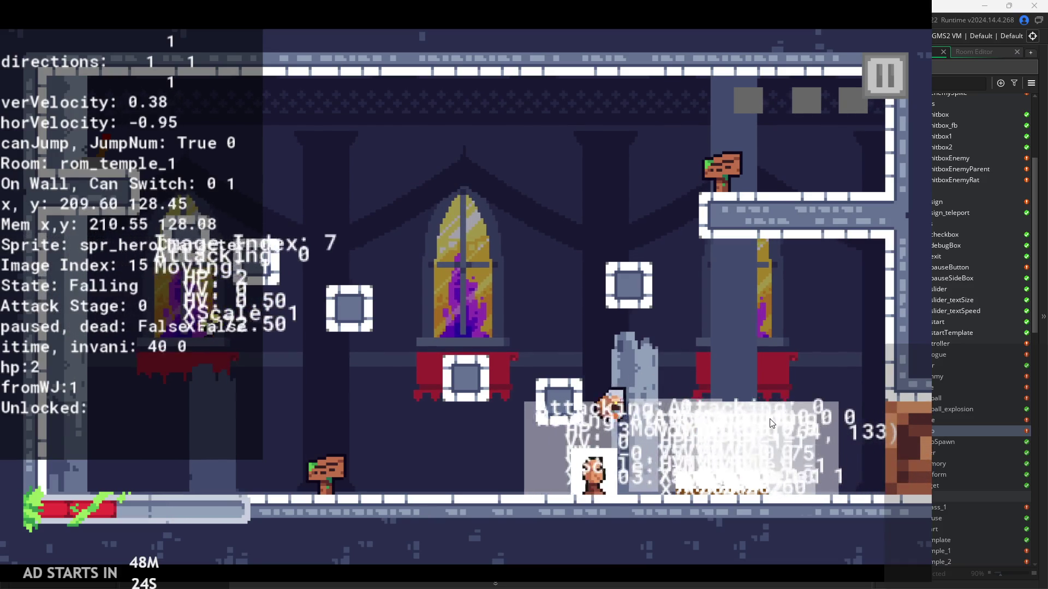
pyautogui.press('space')
pyautogui.press('Right')
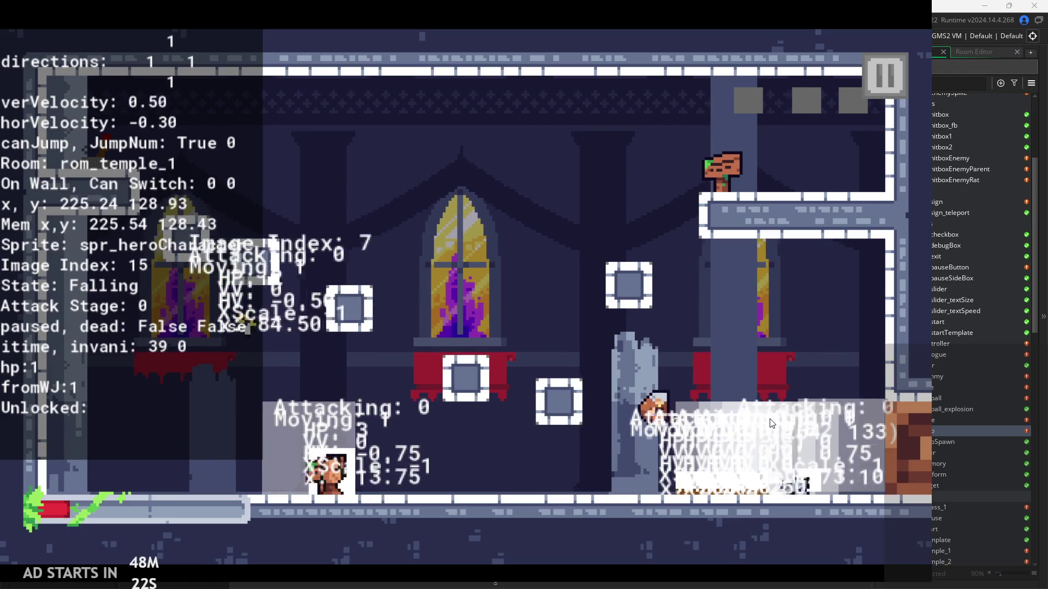
pyautogui.click(871, 68)
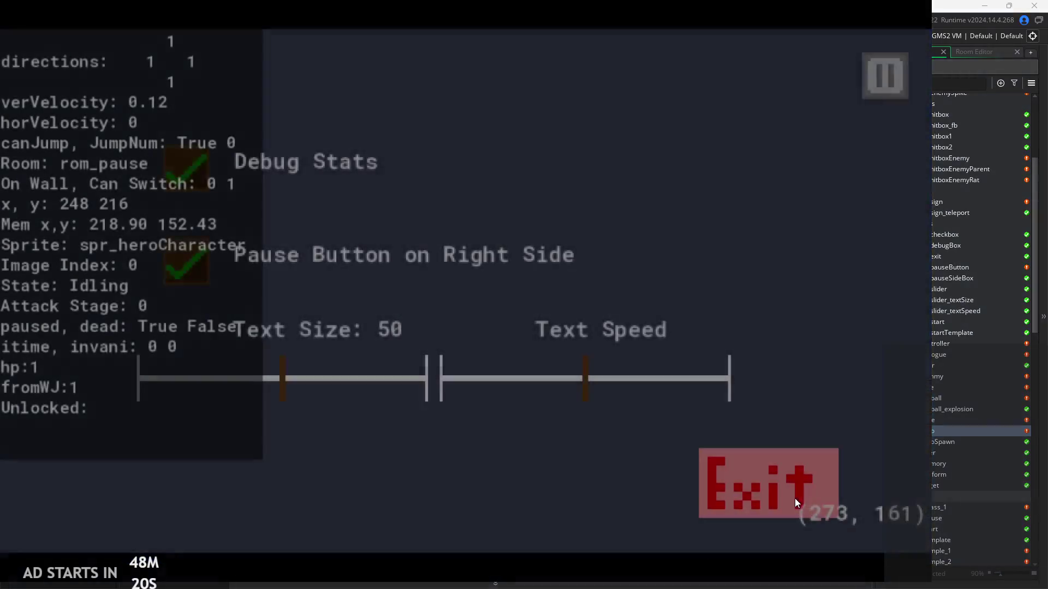
pyautogui.click(795, 499)
# Delete the extra 000 so obj_hero's iframes reads 60 again.
pyautogui.scroll(1, 327, 240)
pyautogui.moveTo(344, 236); pyautogui.dragTo(323, 237)
pyautogui.press('BackSpace')
pyautogui.click(323, 248)
# Search obj_hero's Step code for 'itime' and step through its matches.
pyautogui.scroll(-2, 388, 314)
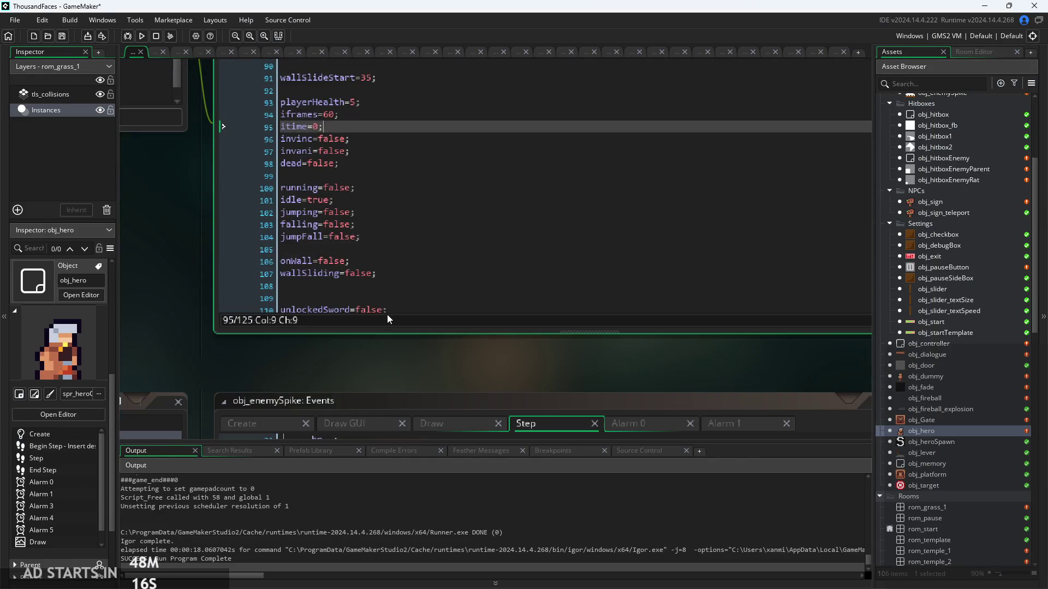
pyautogui.scroll(4, 387, 314)
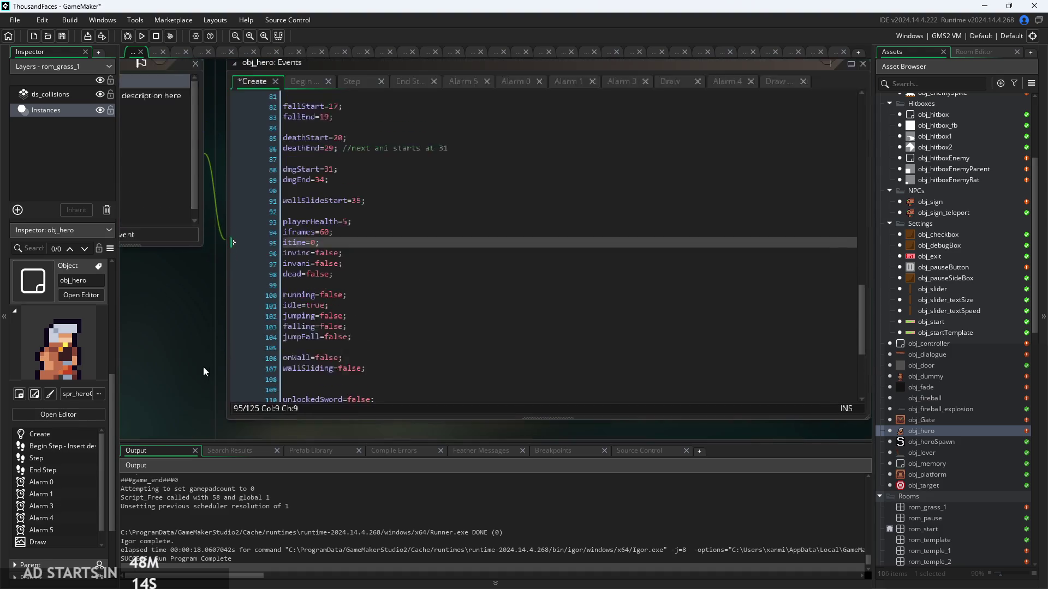
pyautogui.click(354, 99)
pyautogui.write('invinc')
pyautogui.click(453, 220)
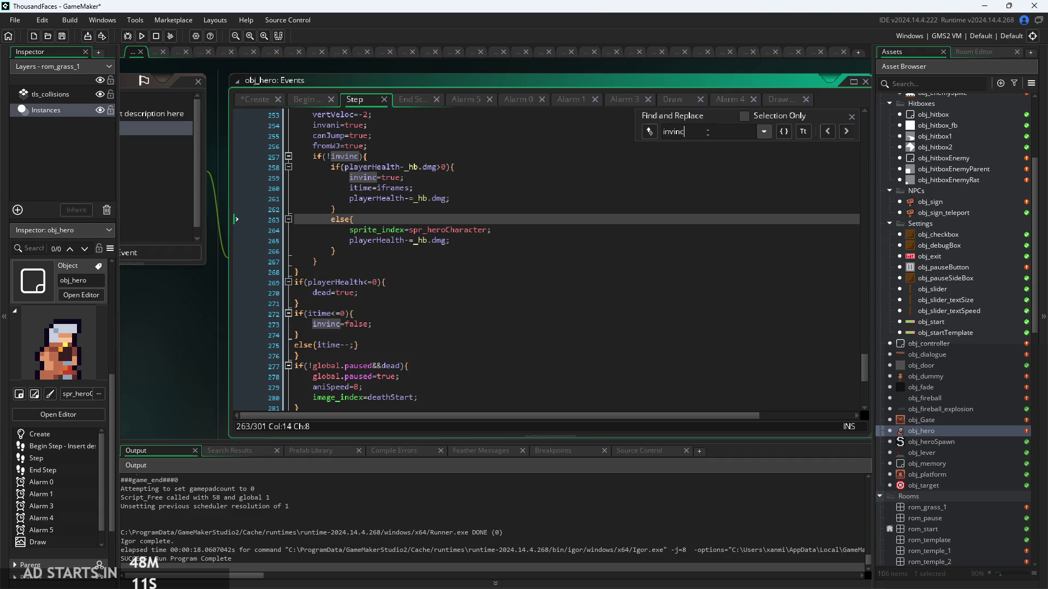
pyautogui.write('time')
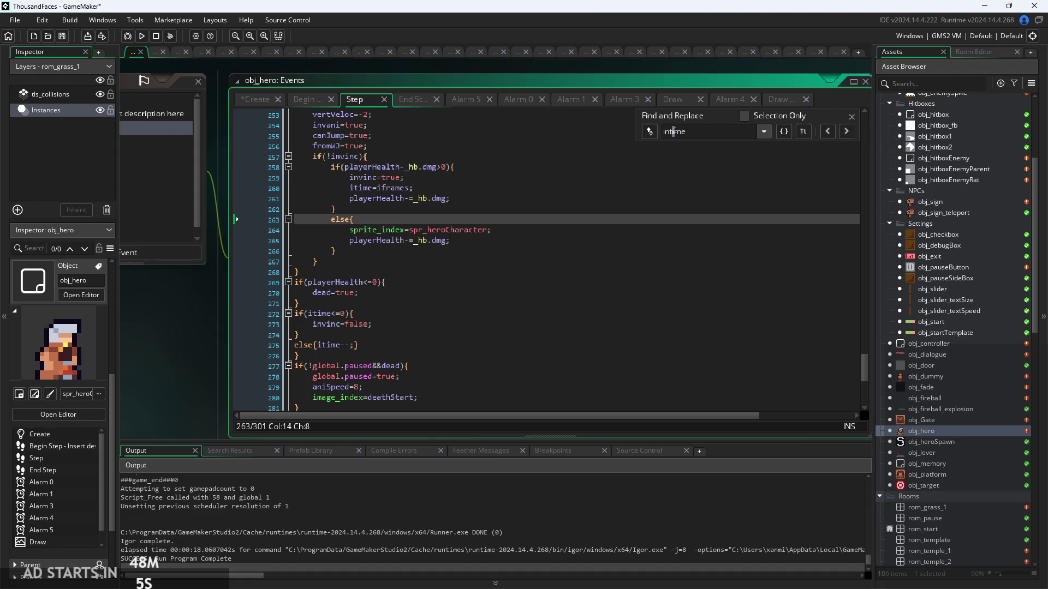
pyautogui.write('it')
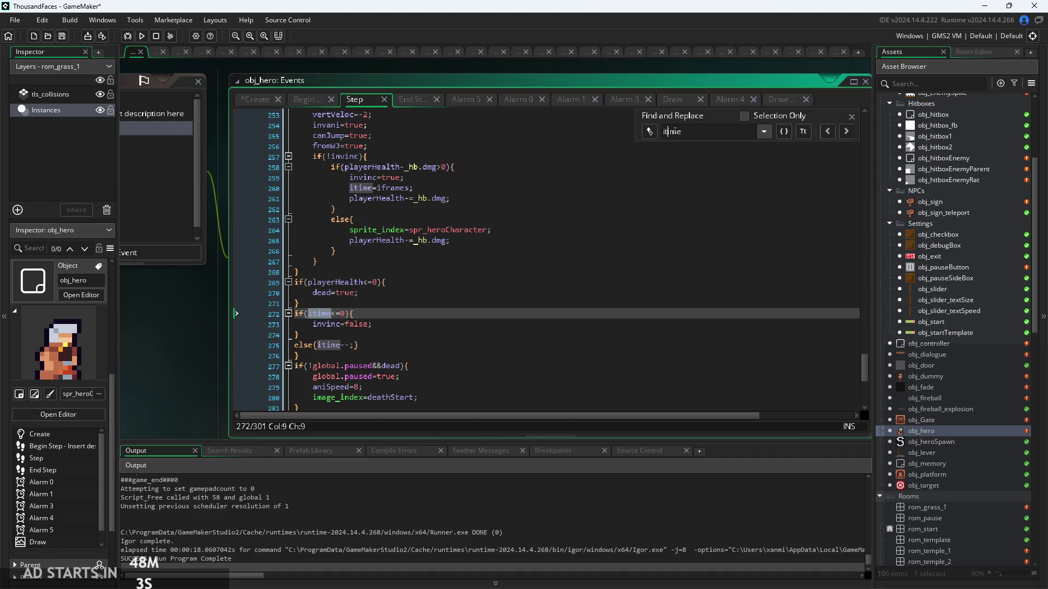
pyautogui.click(845, 130)
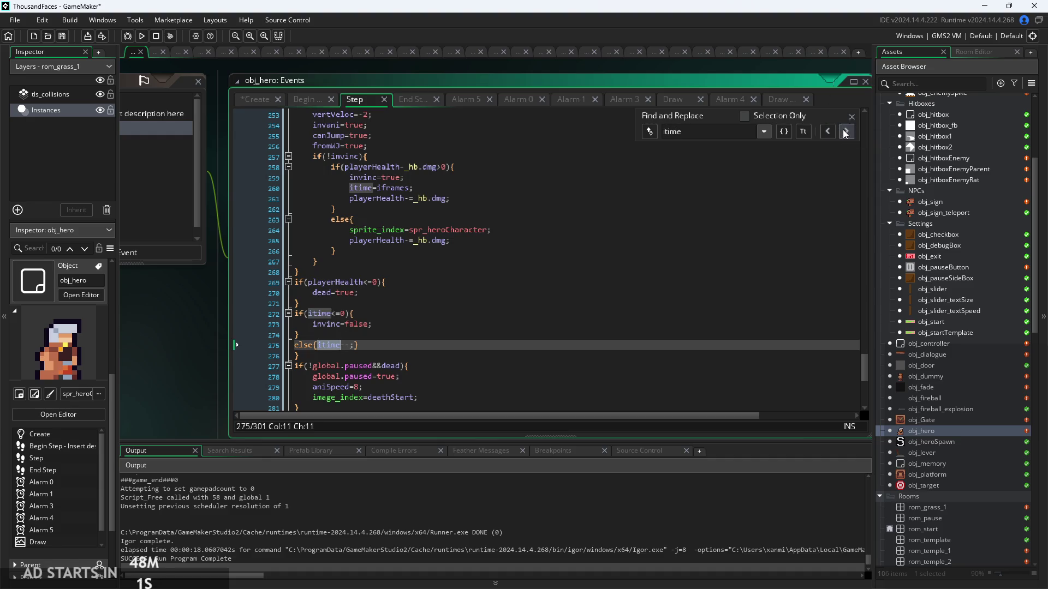
pyautogui.click(845, 131)
pyautogui.click(844, 130)
pyautogui.click(843, 131)
pyautogui.click(844, 131)
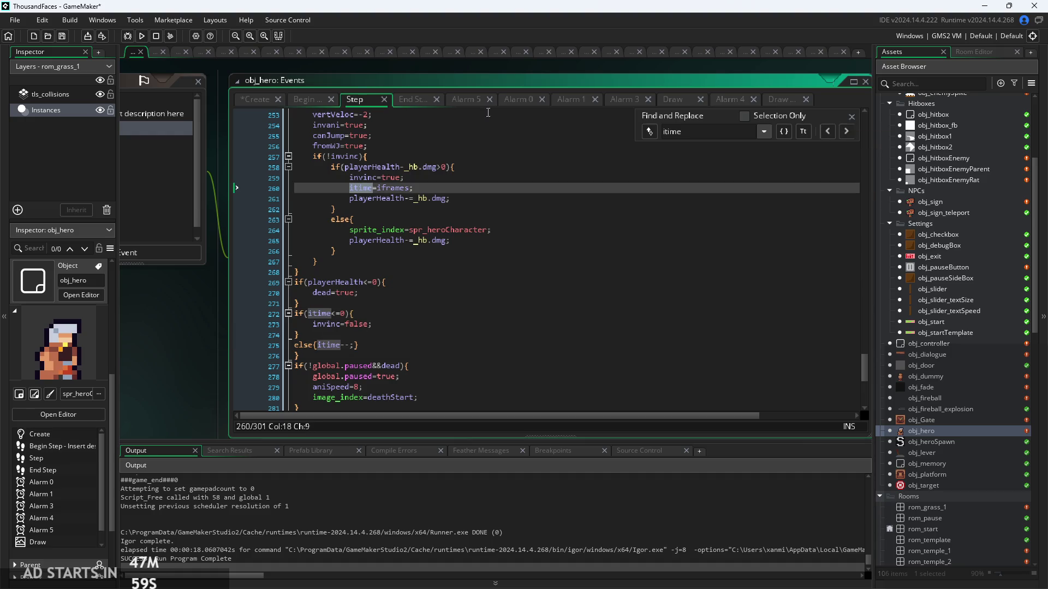
# Look for itime uses in the End Step and Begin Step code.
pyautogui.click(421, 100)
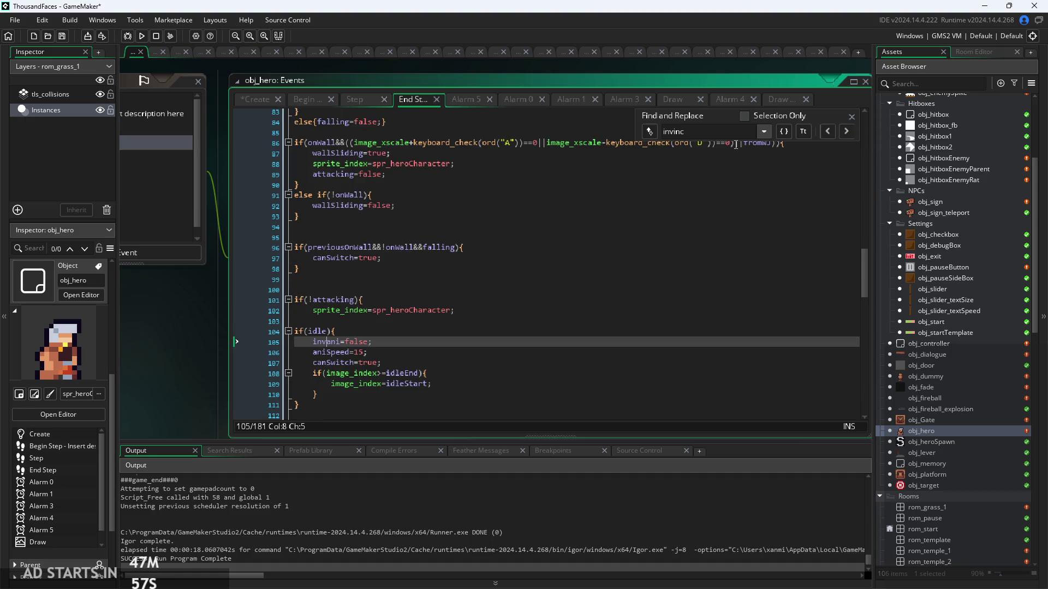
pyautogui.write('itime')
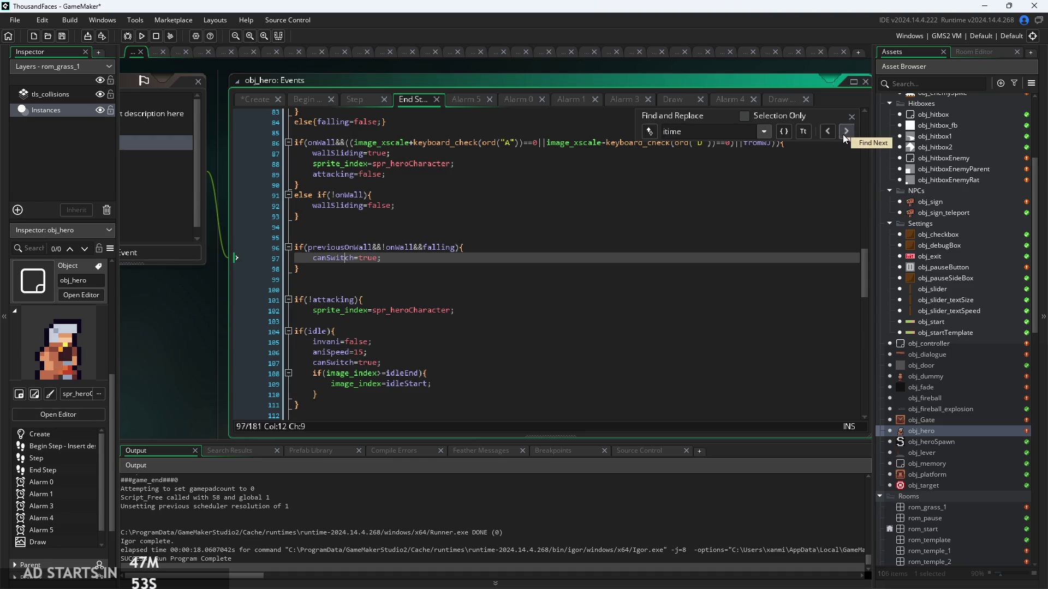
pyautogui.click(315, 100)
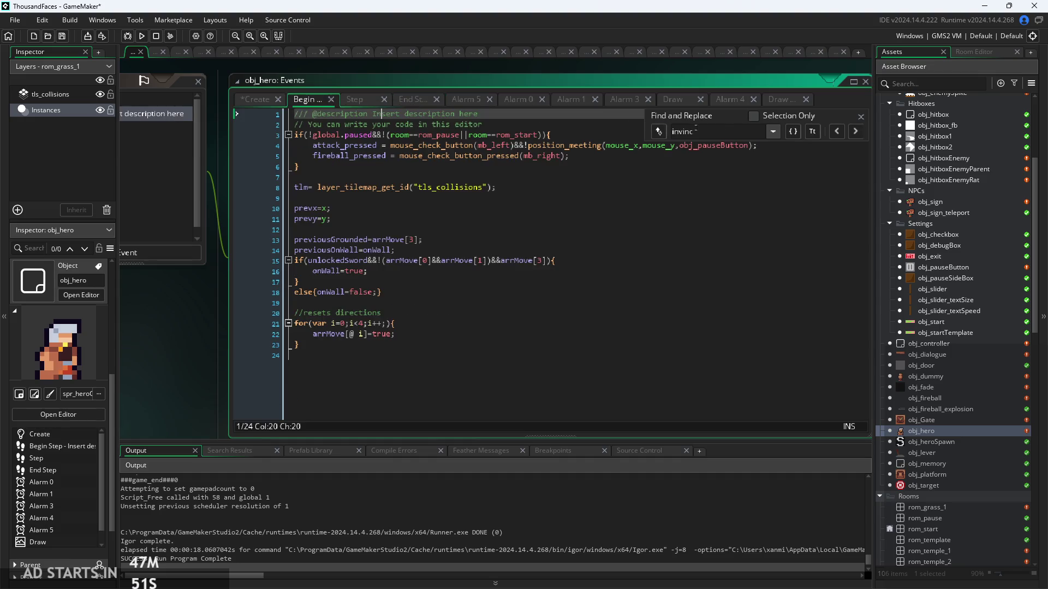
pyautogui.doubleClick(679, 131)
pyautogui.write('it')
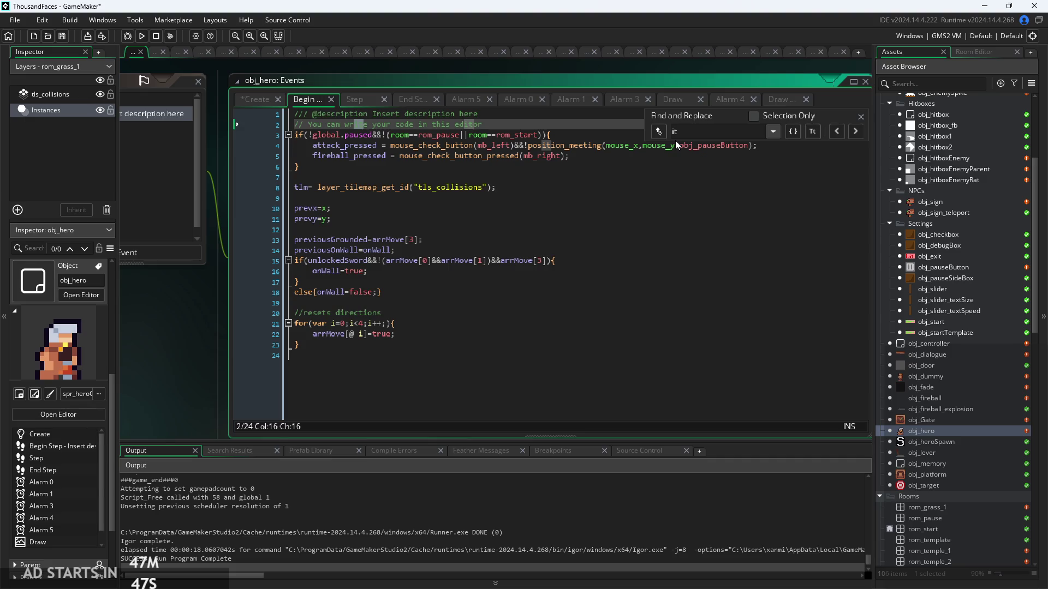
pyautogui.write('ime')
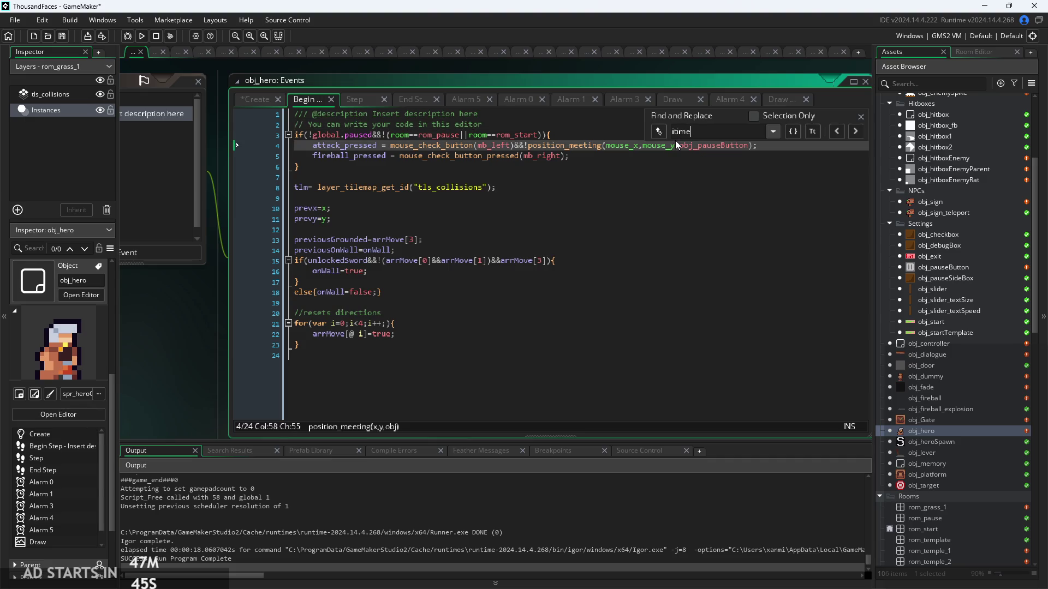
# Recheck the itime matches in the Step code, then go to the Create code's iframes value on line 94.
pyautogui.click(365, 103)
pyautogui.click(846, 133)
pyautogui.click(846, 134)
pyautogui.click(846, 135)
pyautogui.click(845, 134)
pyautogui.click(846, 135)
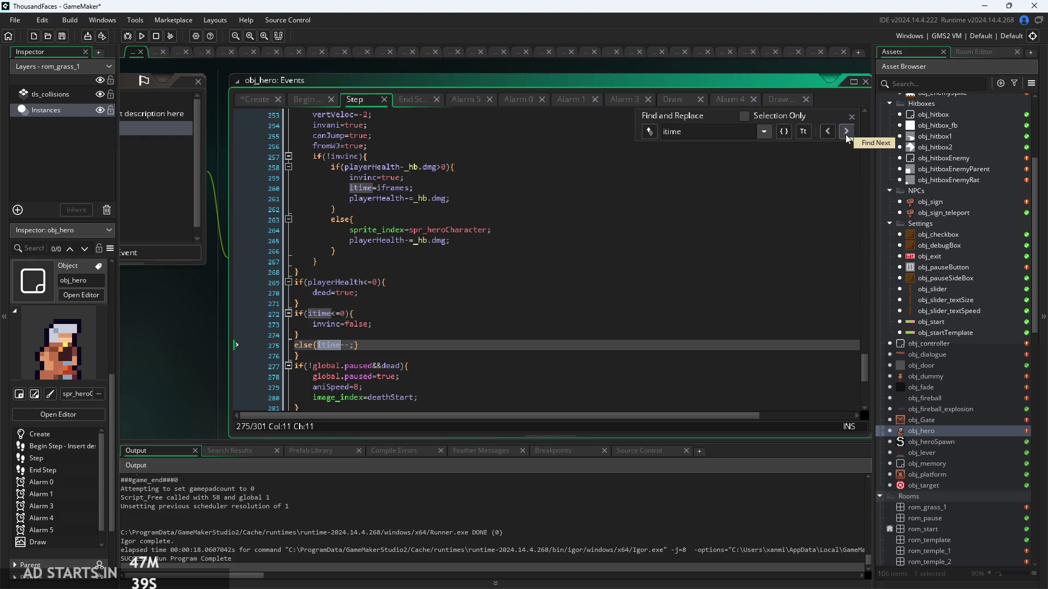
pyautogui.click(845, 134)
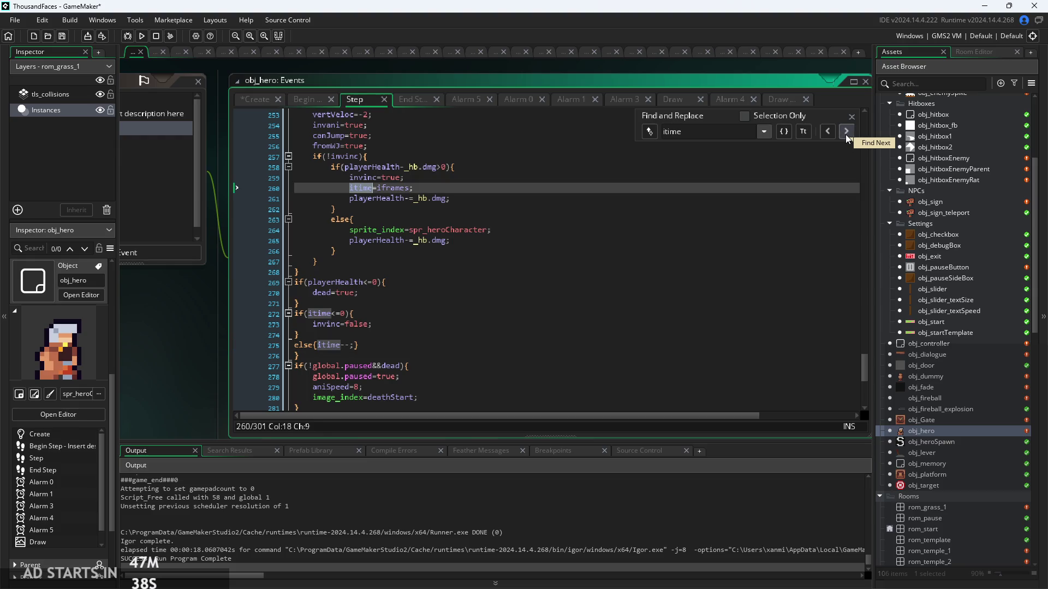
pyautogui.click(249, 98)
pyautogui.scroll(2, 338, 274)
pyautogui.click(332, 240)
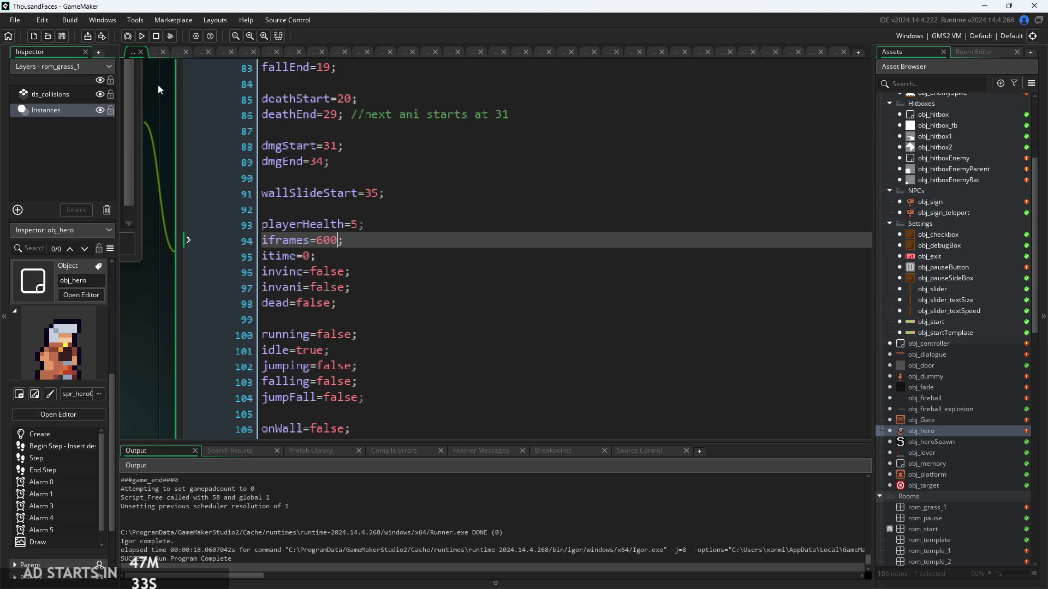
# Run the game with iframes at 600 and turn on Debug Stats from the pause menu.
pyautogui.click(141, 36)
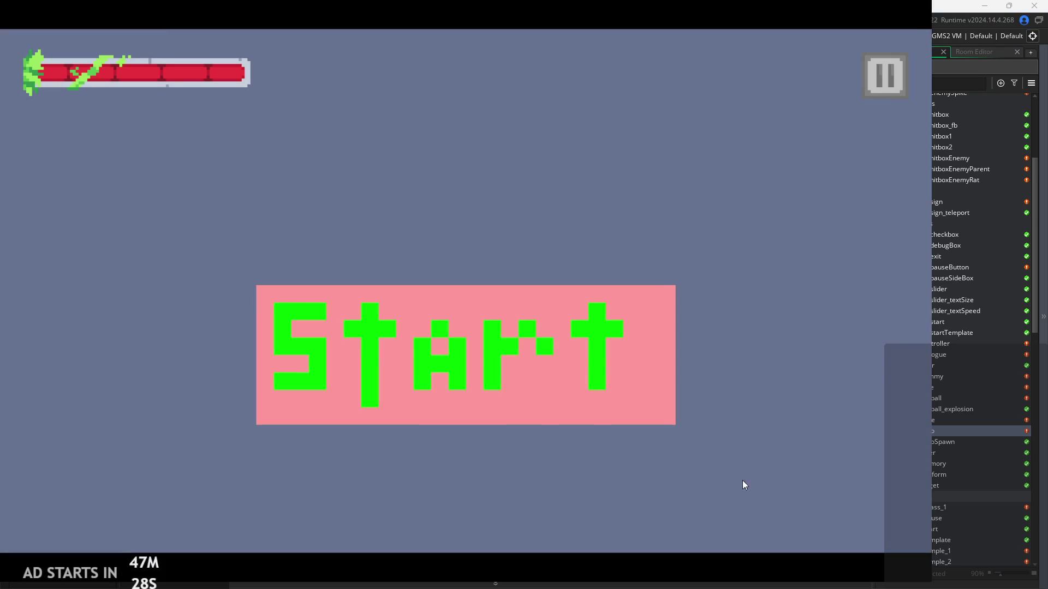
pyautogui.click(424, 364)
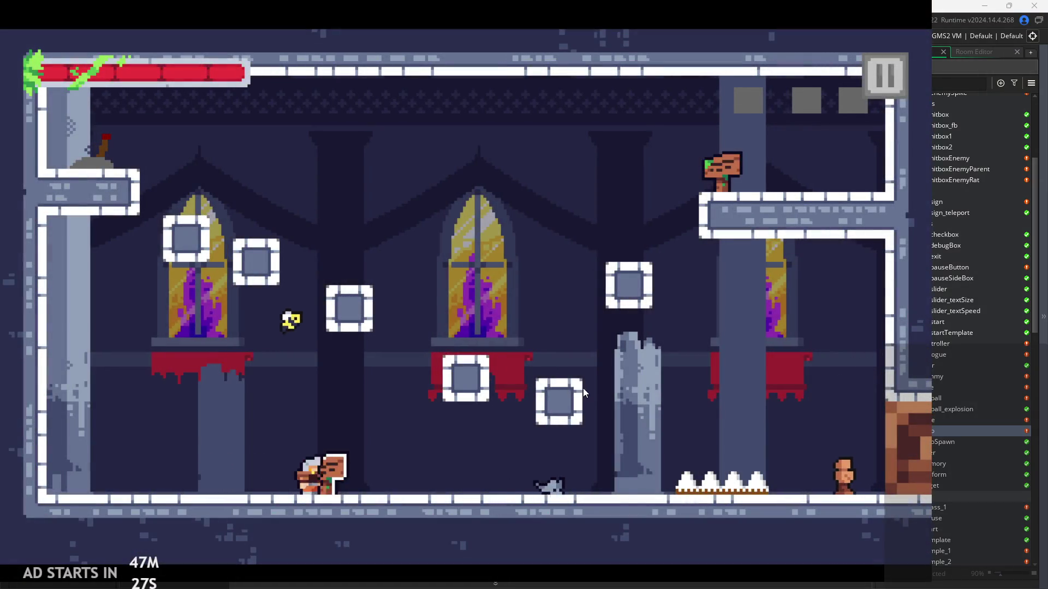
pyautogui.click(881, 77)
pyautogui.click(170, 178)
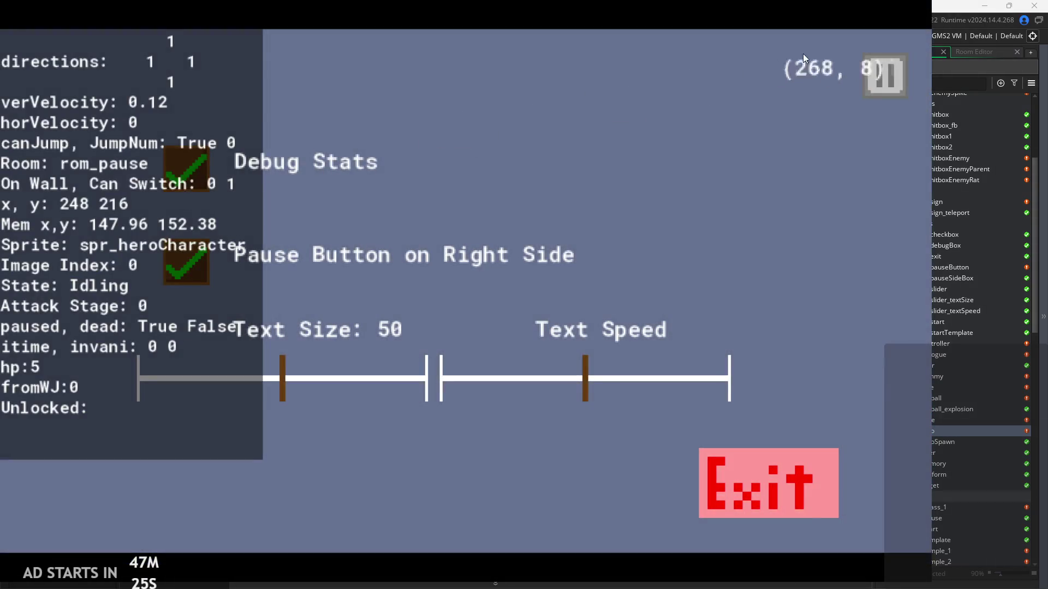
pyautogui.click(883, 77)
# Take repeated enemy hits in rom_temple_1 until the hero dies and respawns at 5 hp, then quit to the editor.
pyautogui.press('Right')
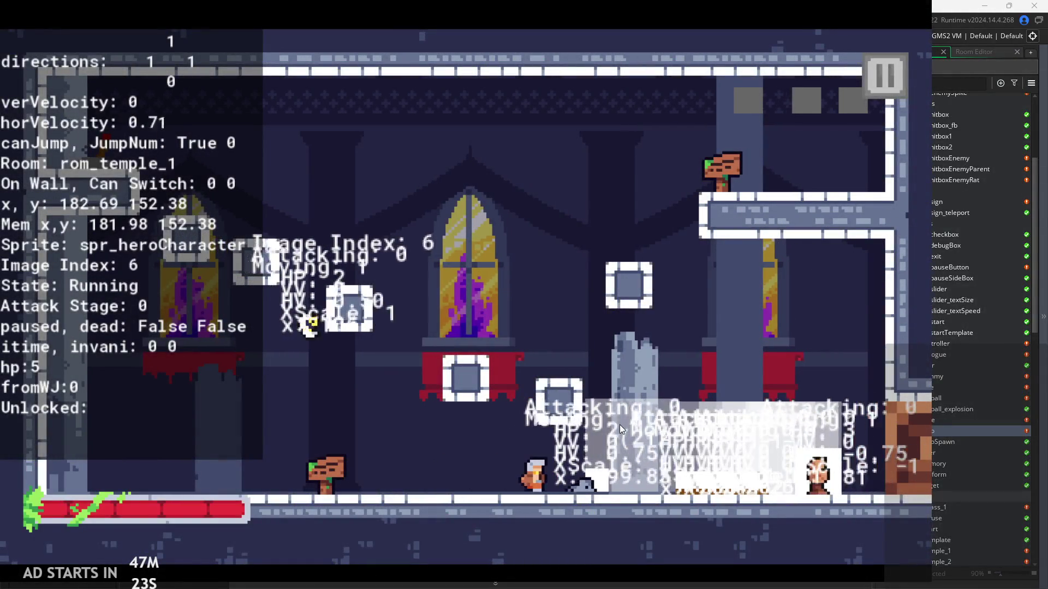
pyautogui.press('Right')
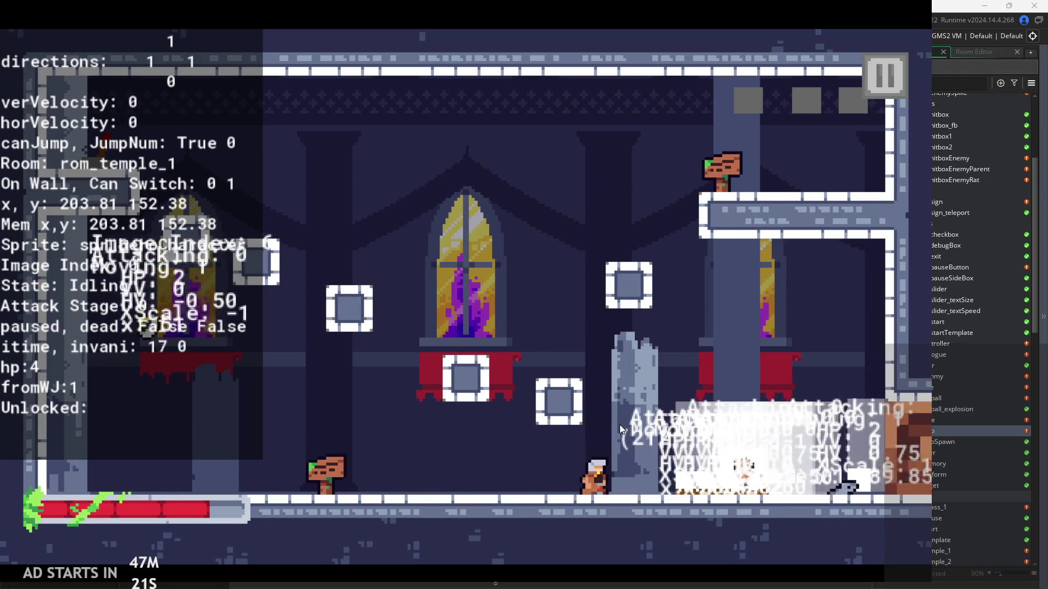
pyautogui.press('Right')
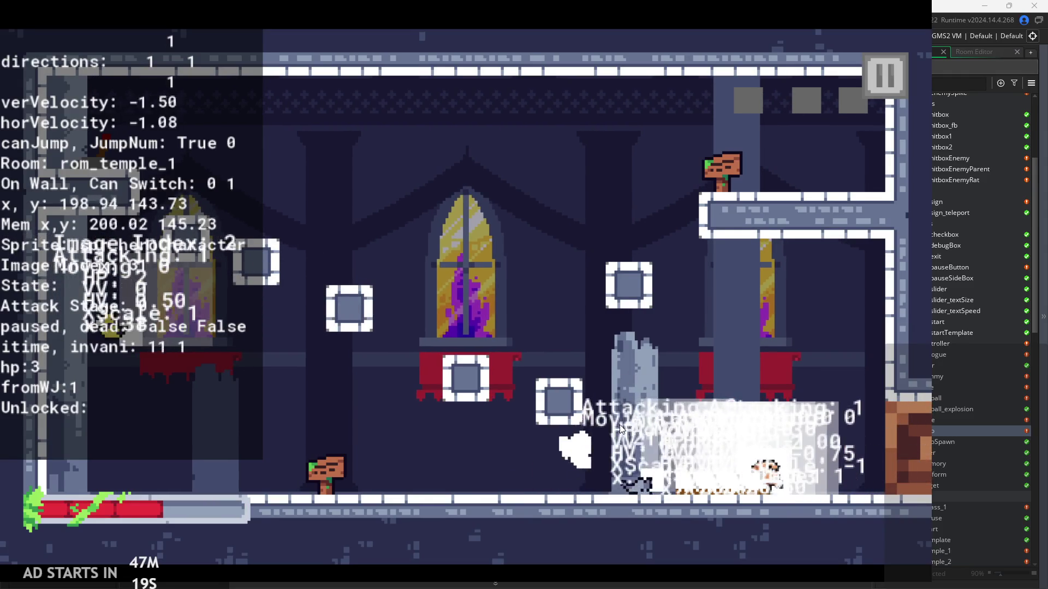
pyautogui.press('space')
pyautogui.press('Right')
pyautogui.press('Right')
pyautogui.press('space')
pyautogui.press('Right')
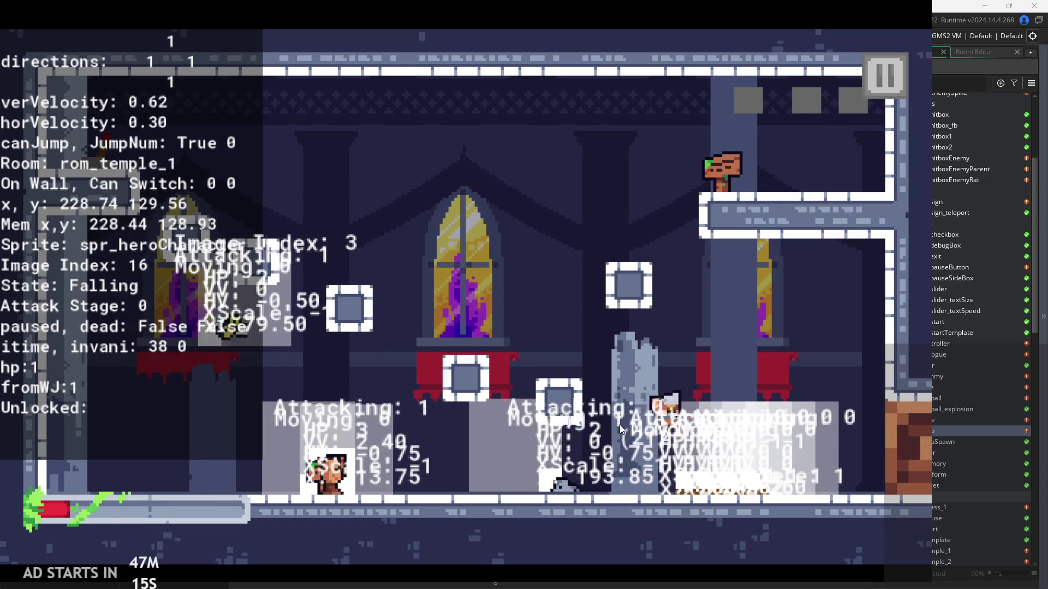
pyautogui.press('space')
pyautogui.press('Left')
pyautogui.press('space')
pyautogui.press('Right')
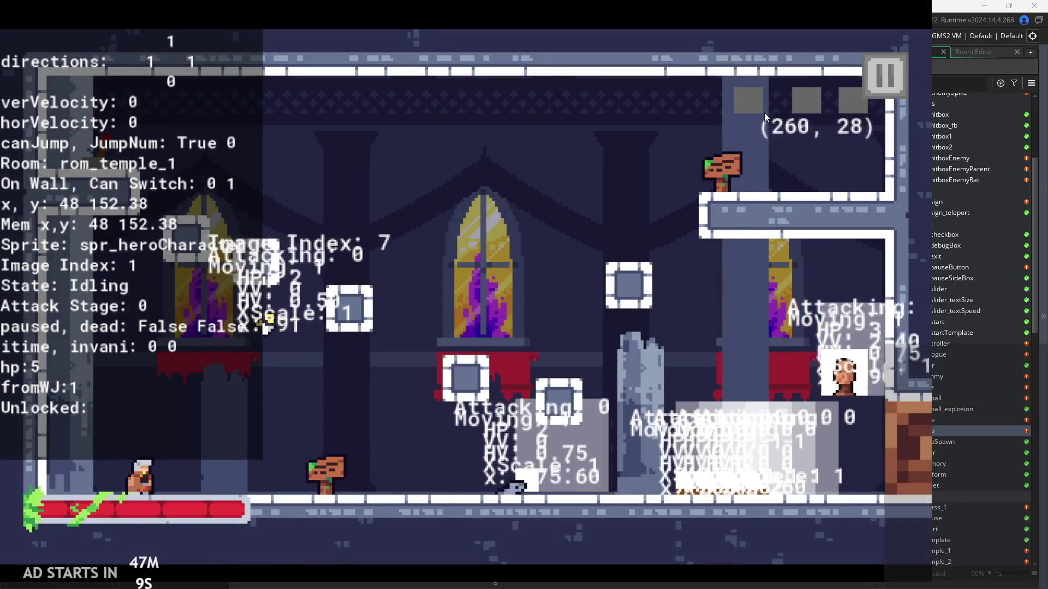
pyautogui.click(865, 71)
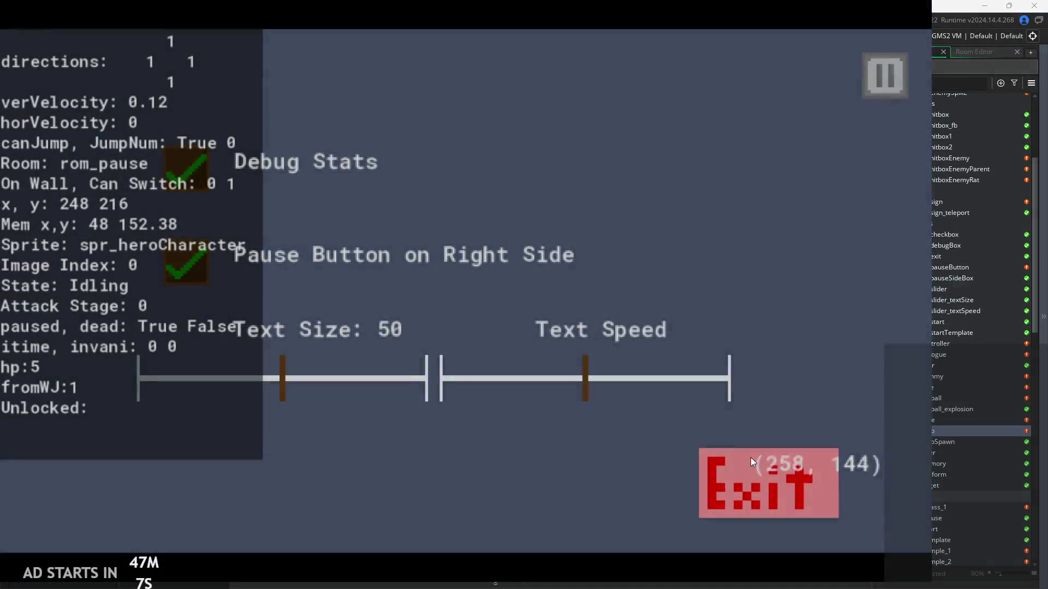
pyautogui.click(752, 453)
pyautogui.click(381, 257)
# Look over the Create code, select obj_fireball in the assets, and return to the iframes line.
pyautogui.press('Down')
pyautogui.press('Up')
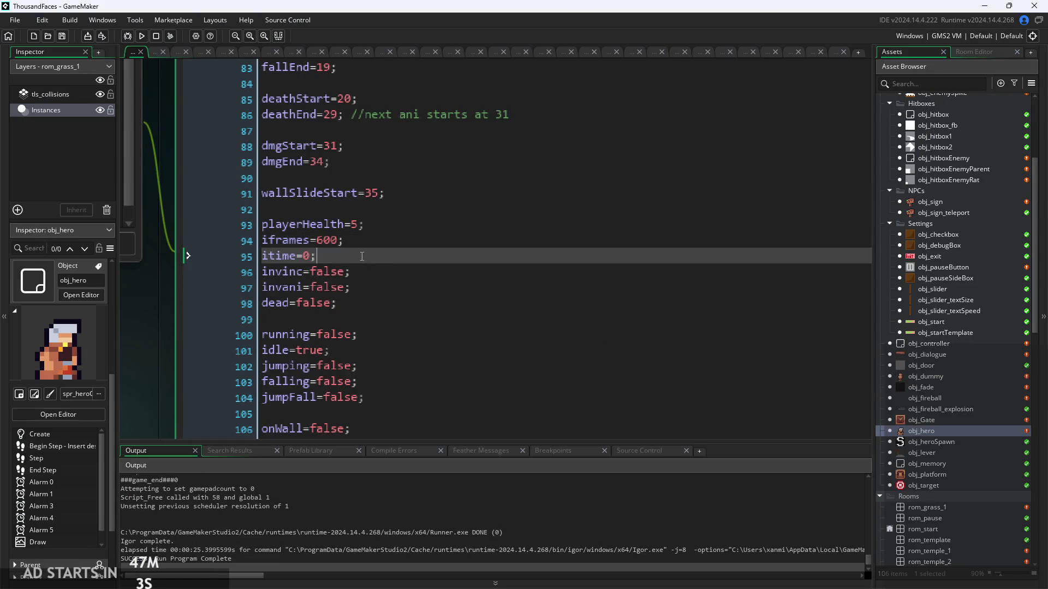
pyautogui.keyDown('ctrl'); pyautogui.scroll(-2, 360, 256); pyautogui.keyUp('ctrl')
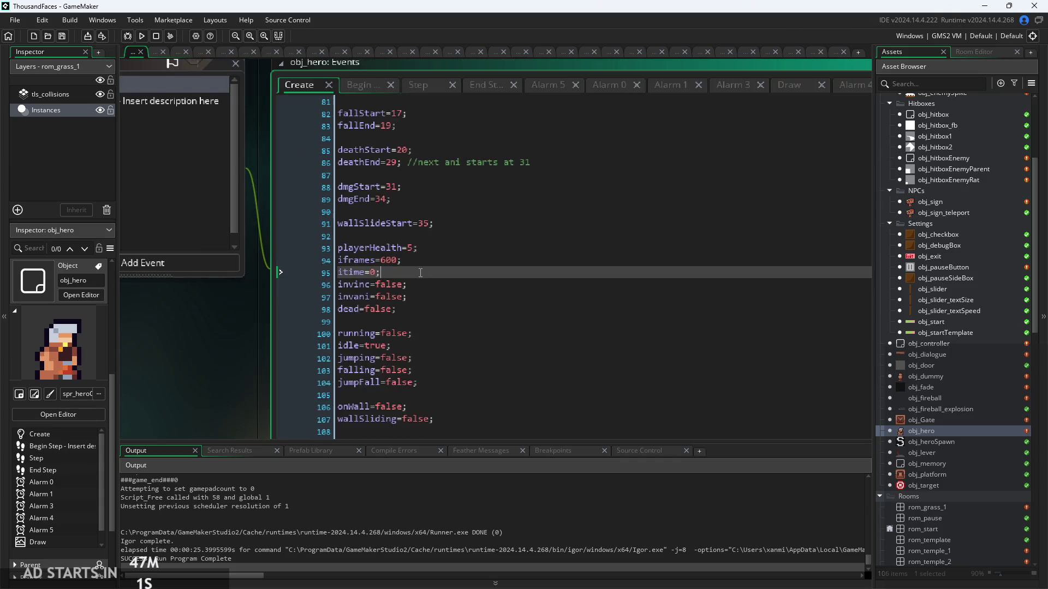
pyautogui.keyDown('ctrl'); pyautogui.scroll(1, 421, 272); pyautogui.keyUp('ctrl')
pyautogui.scroll(3, 911, 336)
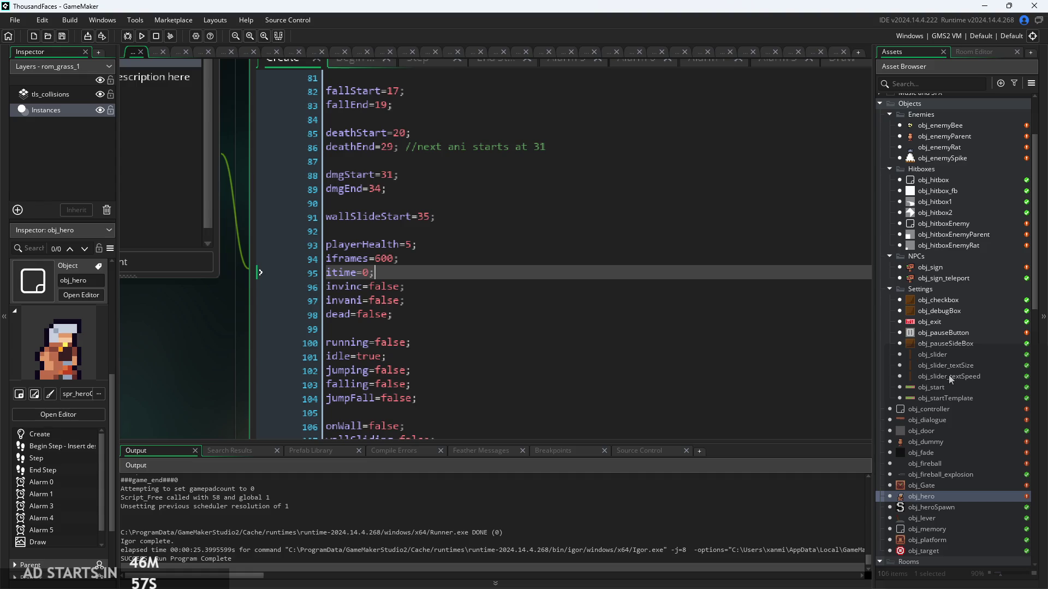
pyautogui.click(949, 463)
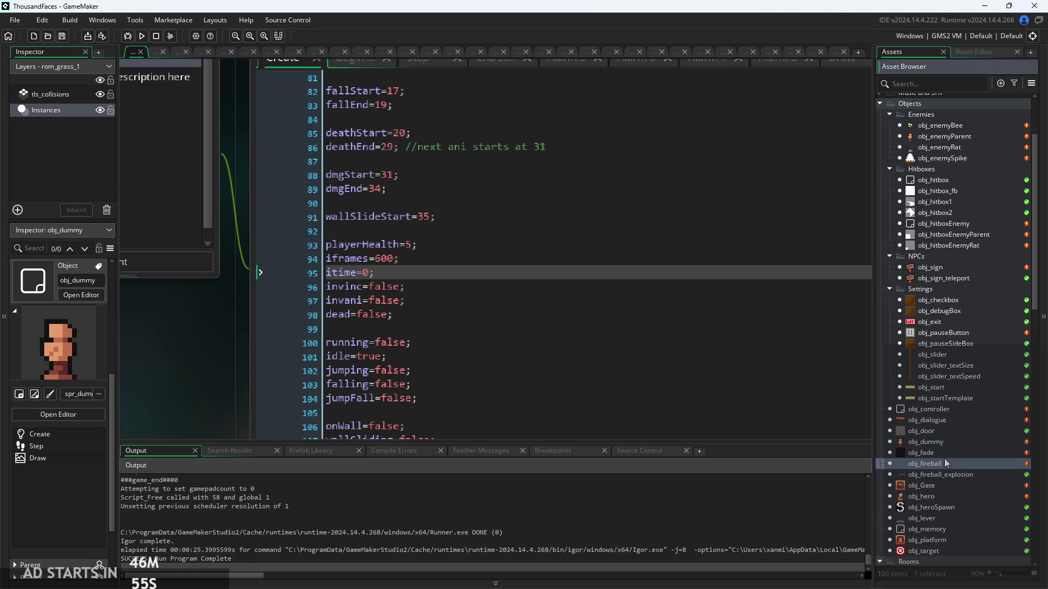
pyautogui.click(415, 260)
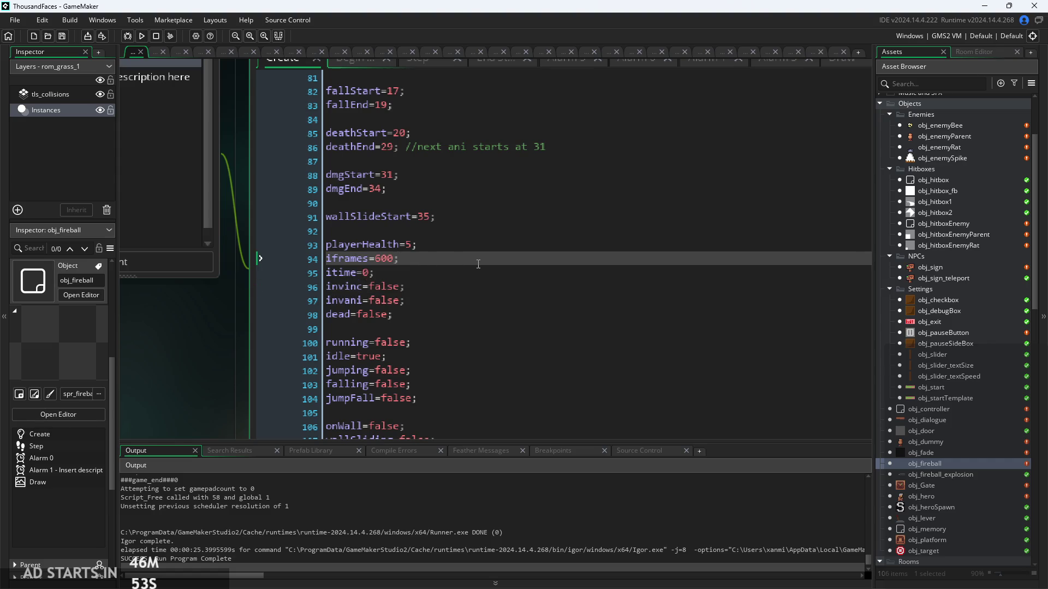
# Search 'iframes' in obj_hero's Step code and go to the iframes=60 line 149.
pyautogui.hotkey('ctrl', 'f')
pyautogui.write('iframes')
pyautogui.scroll(-3, 461, 192)
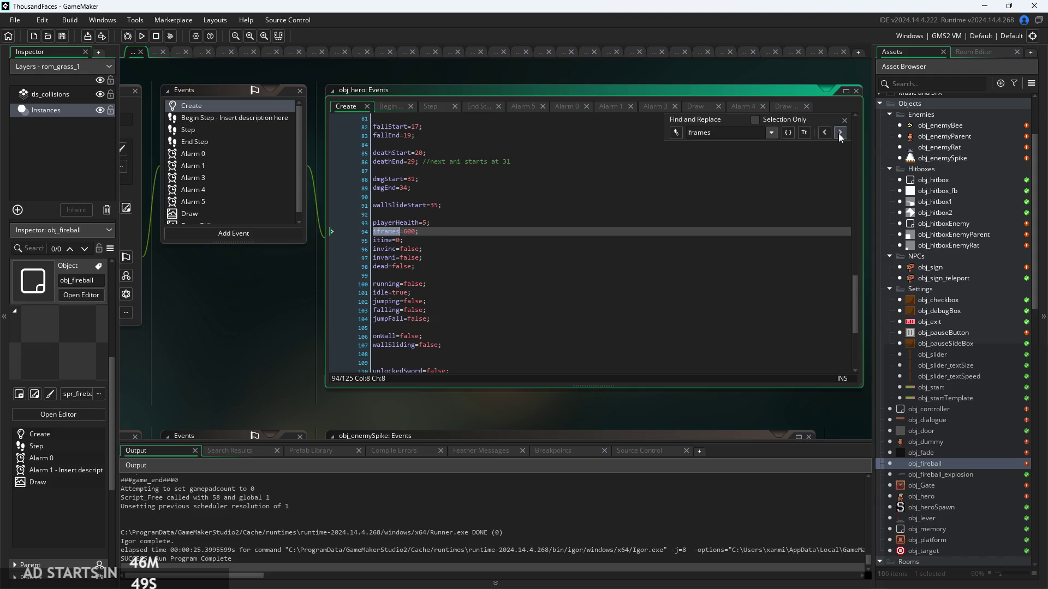
pyautogui.press('BackSpace')
pyautogui.press('BackSpace')
pyautogui.press('BackSpace')
pyautogui.write('time')
pyautogui.hotkey('ctrl', 'Tab')
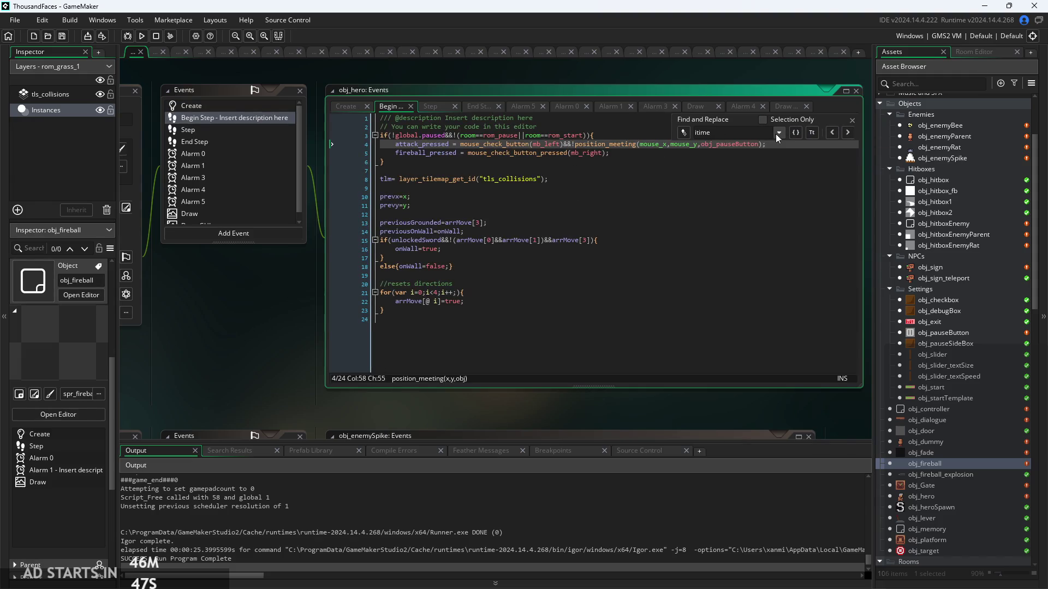
pyautogui.write('iframes')
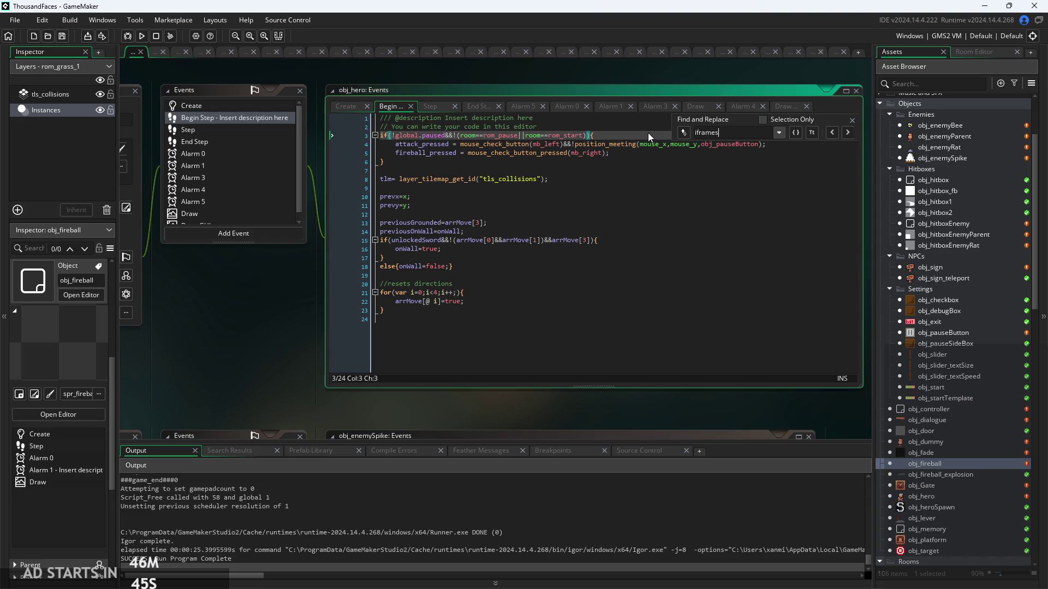
pyautogui.click(433, 107)
pyautogui.press('BackSpace')
pyautogui.press('BackSpace')
pyautogui.press('BackSpace')
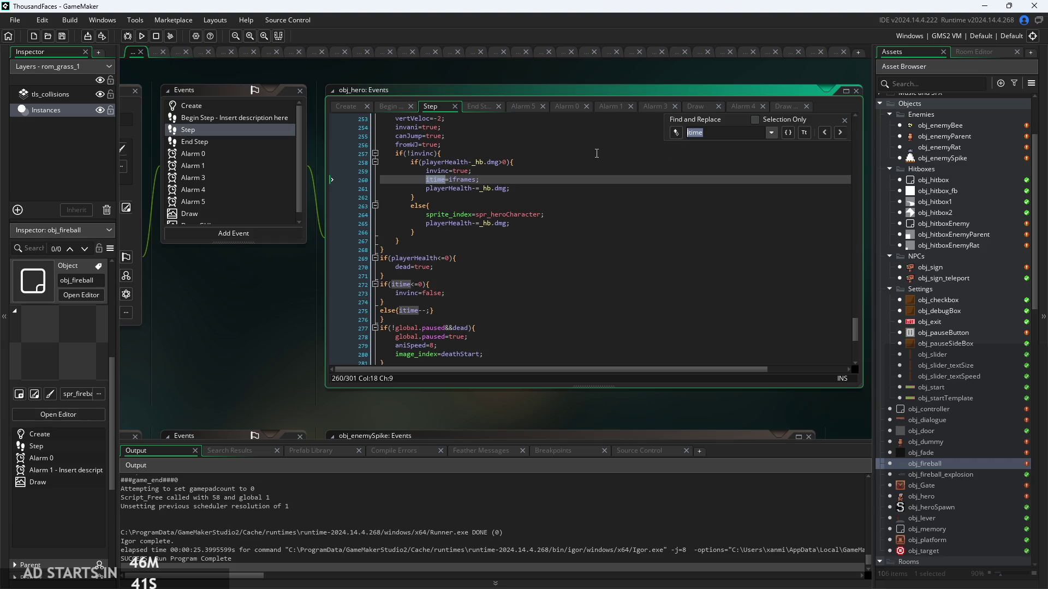
pyautogui.write('ames')
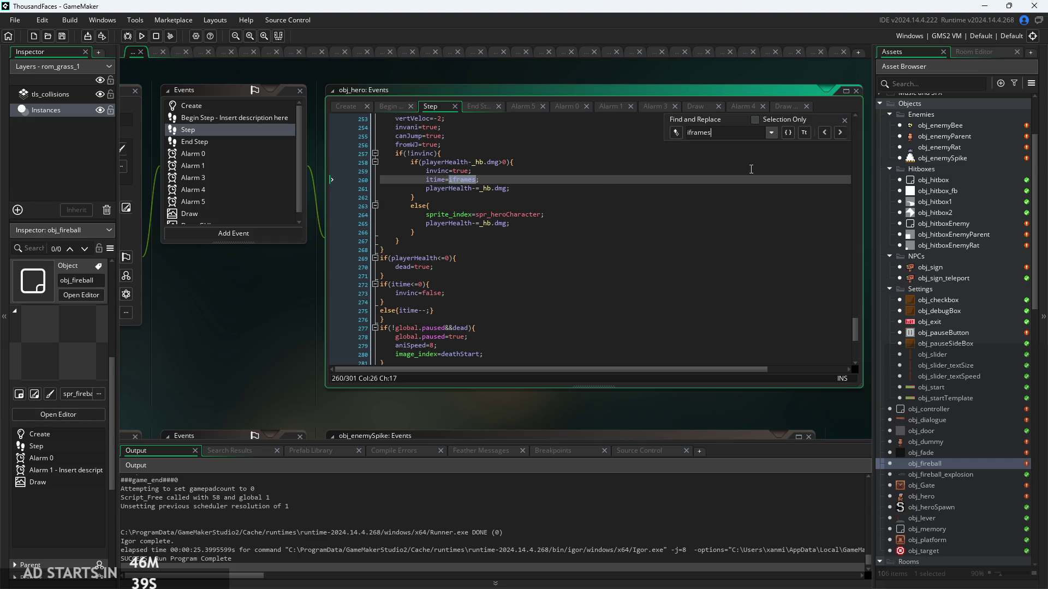
pyautogui.click(839, 133)
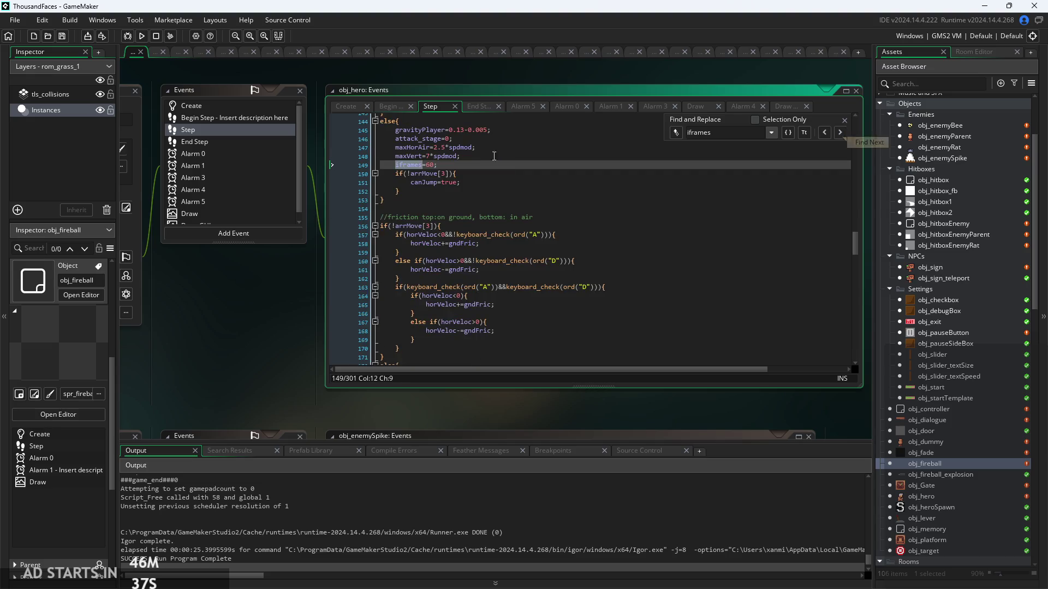
pyautogui.click(450, 177)
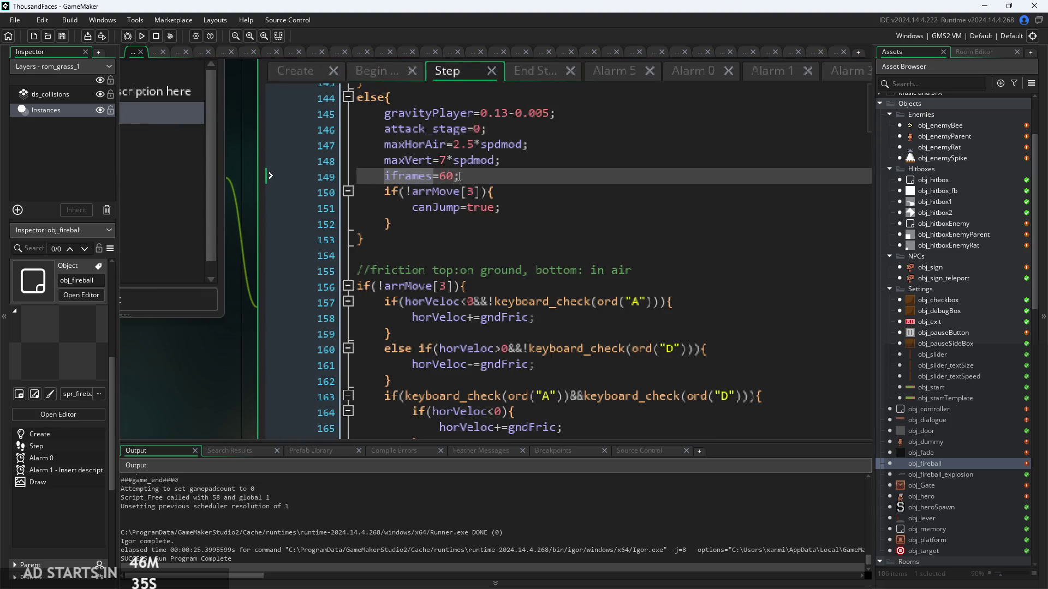
# Delete the iframes=60 line from obj_hero's airborne code, keeping maxVert=7*spdmod.
pyautogui.scroll(-1, 458, 176)
pyautogui.press('Down')
pyautogui.press('Down')
pyautogui.press('Down')
pyautogui.moveTo(470, 246)
pyautogui.mouseDown()
pyautogui.moveTo(403, 235)
pyautogui.moveTo(304, 244)
pyautogui.mouseUp()
pyautogui.press('BackSpace')
pyautogui.hotkey('ctrl', 'z')
pyautogui.press('BackSpace')
pyautogui.press('BackSpace')
pyautogui.scroll(6, 558, 243)
# Save and run the game, start it, and attack enemies along the floor near the pillar.
pyautogui.press('F5')
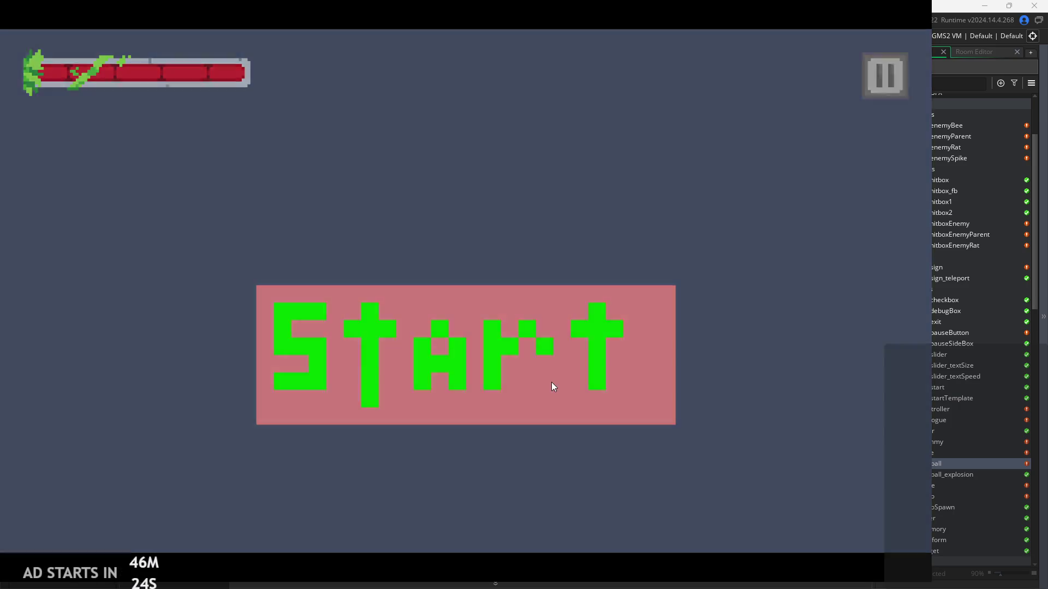
pyautogui.click(551, 383)
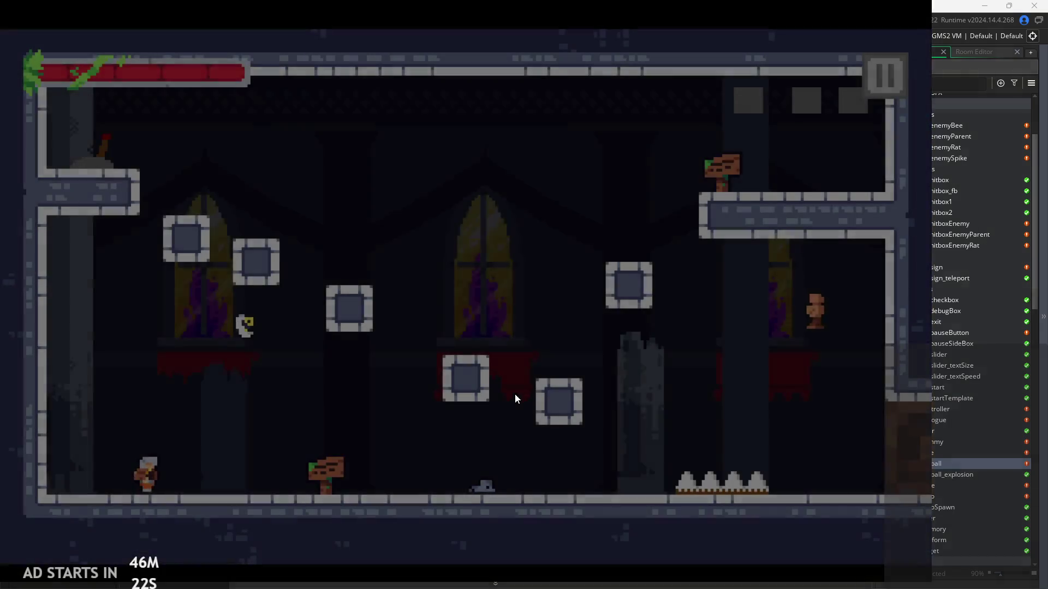
pyautogui.press('Right')
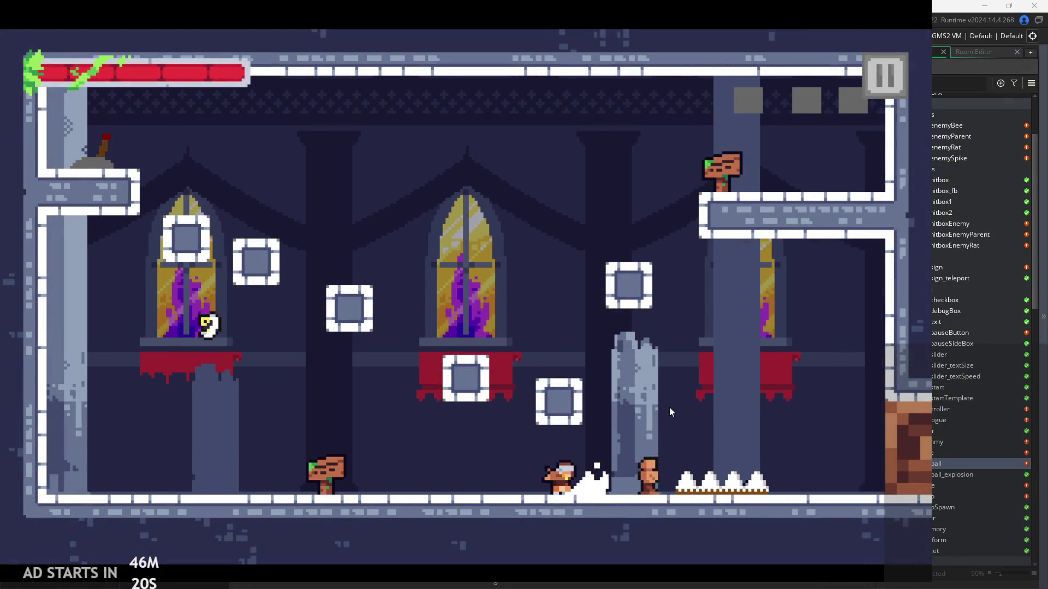
pyautogui.press('Right')
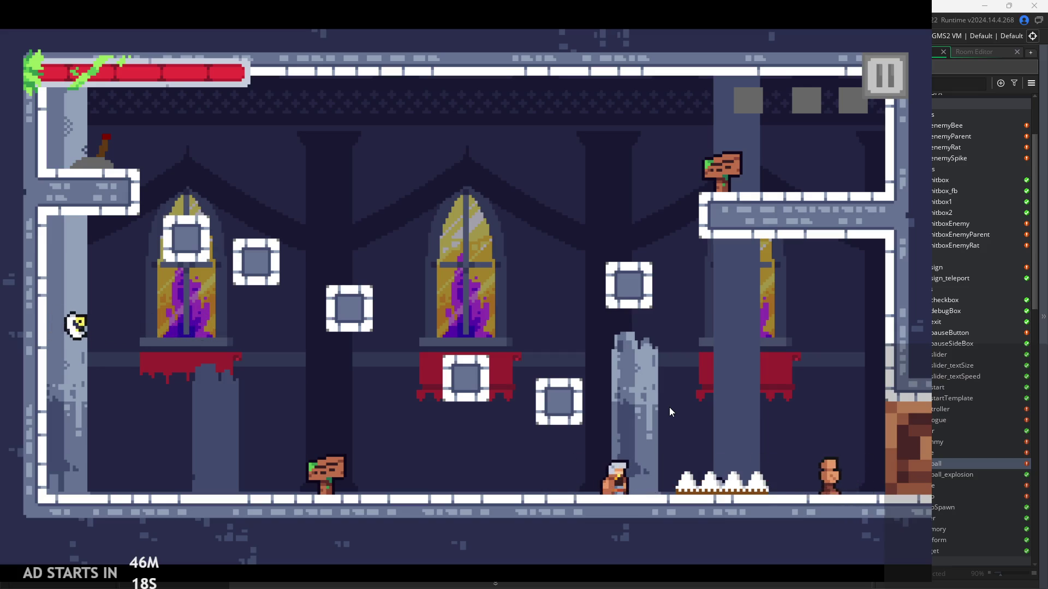
pyautogui.press('x')
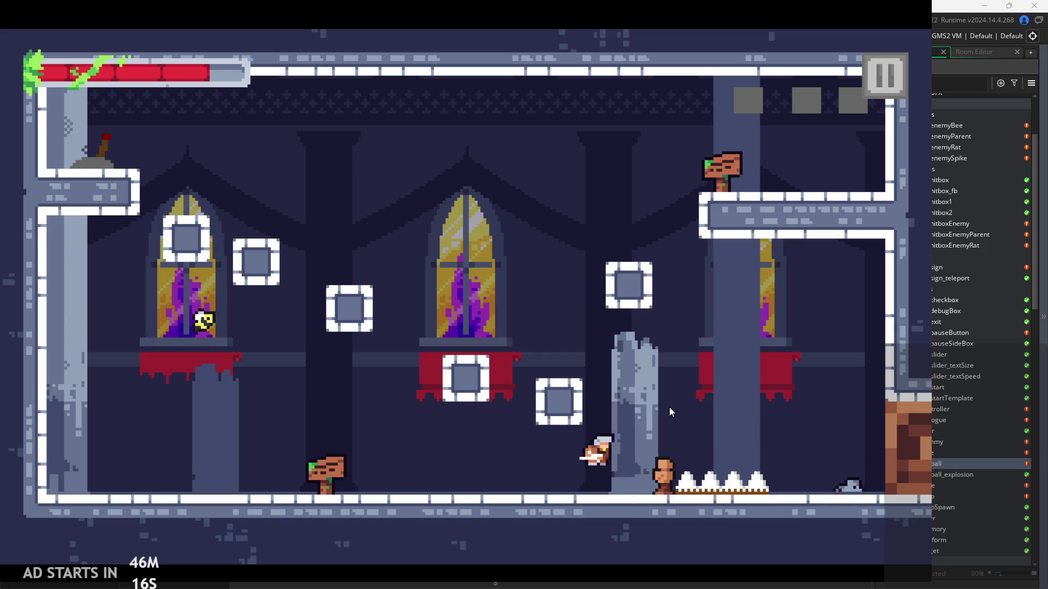
pyautogui.press('Left')
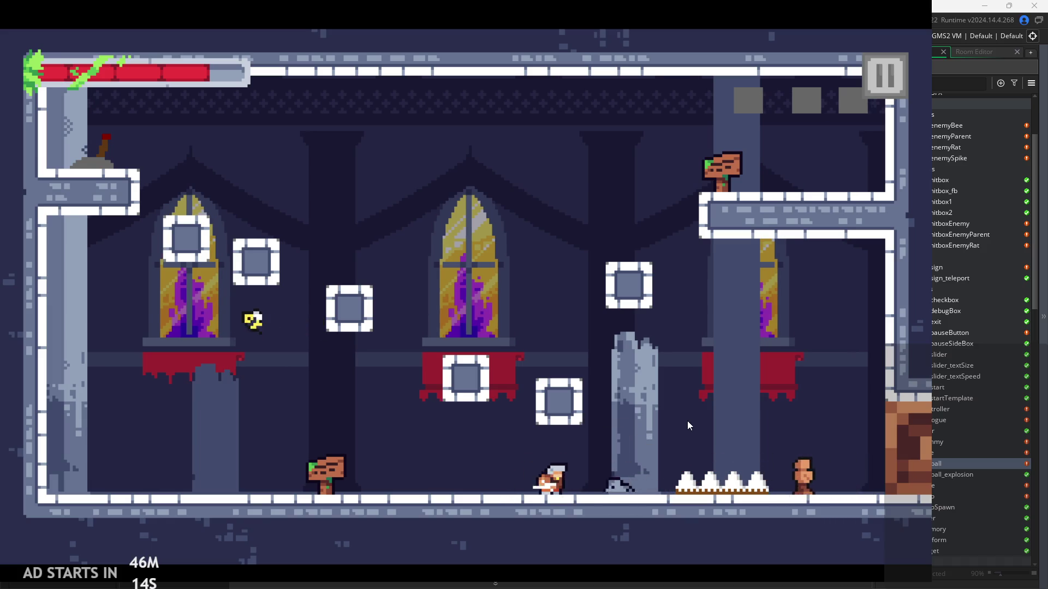
pyautogui.press('Right')
pyautogui.press('x')
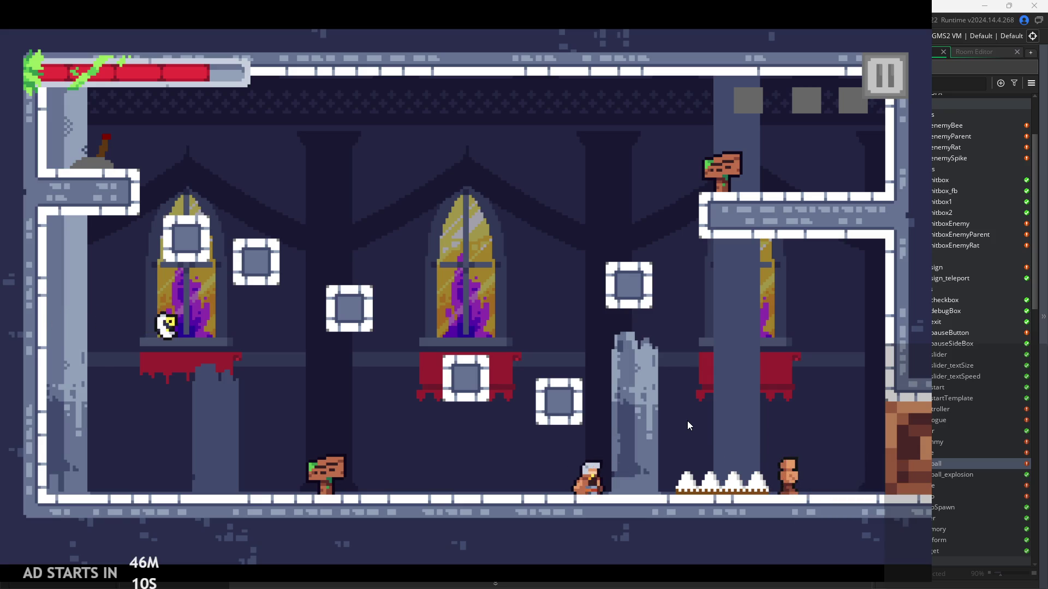
pyautogui.press('x')
pyautogui.press('Right')
# Jump, dash-slash left, and slash up-right around the room's floor.
pyautogui.press('z')
pyautogui.press('Left')
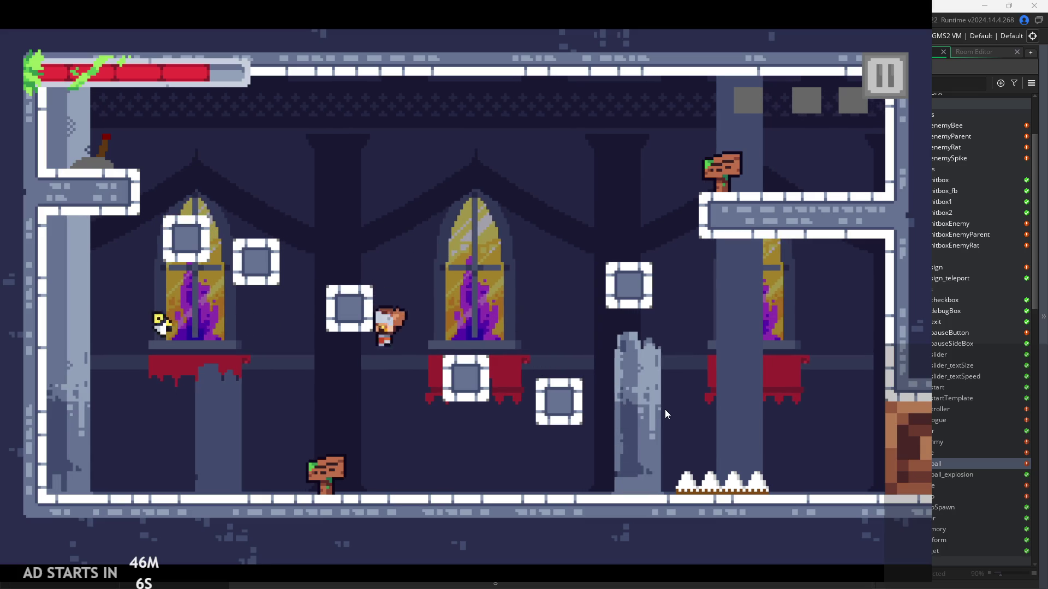
pyautogui.press('Left')
pyautogui.press('x')
pyautogui.press('z')
pyautogui.press('Right')
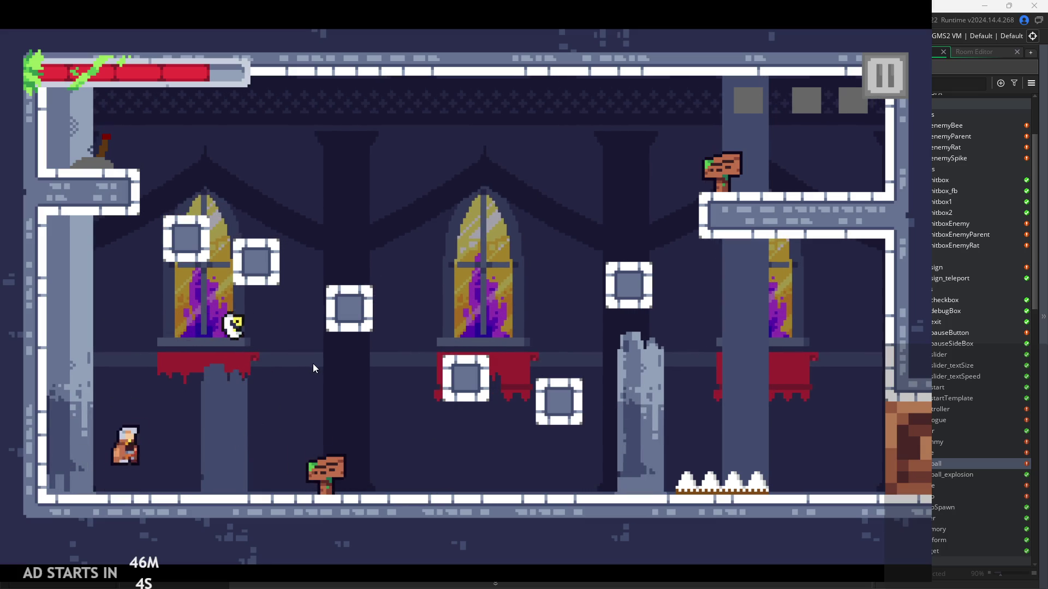
pyautogui.press('x')
pyautogui.press('z')
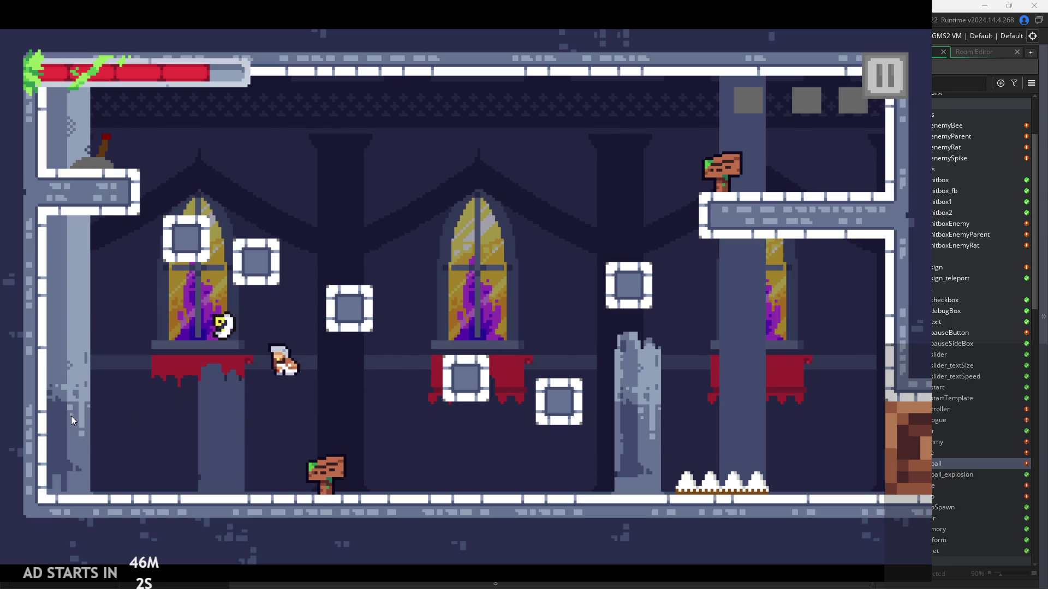
pyautogui.press('z')
pyautogui.press('Left')
pyautogui.press('z')
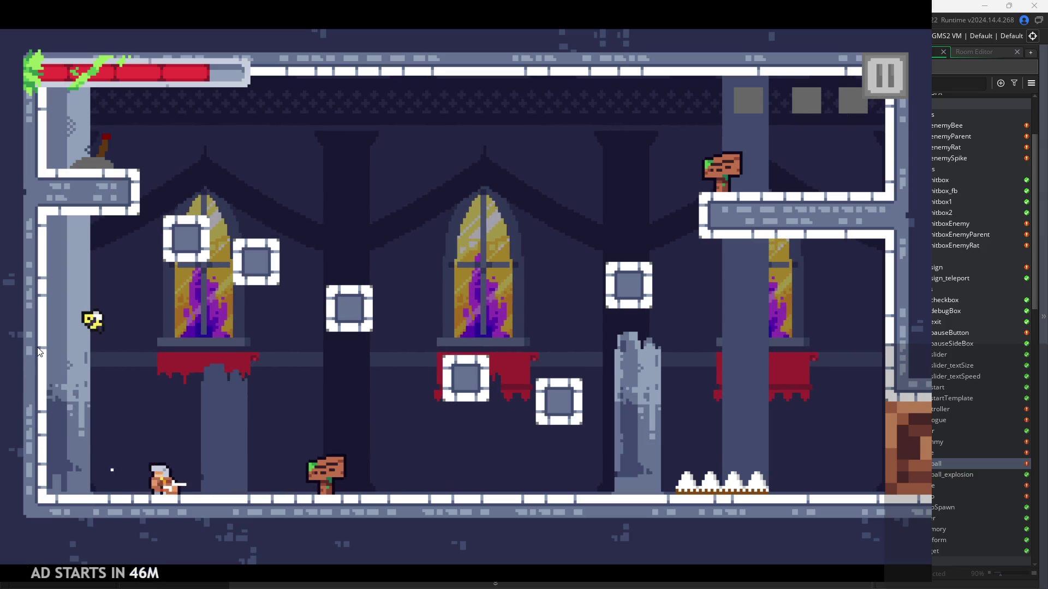
# Jump rightward across the room toward the upper-right ledge.
pyautogui.press('Right')
pyautogui.press('z')
pyautogui.press('Right')
pyautogui.press('z')
pyautogui.press('Right')
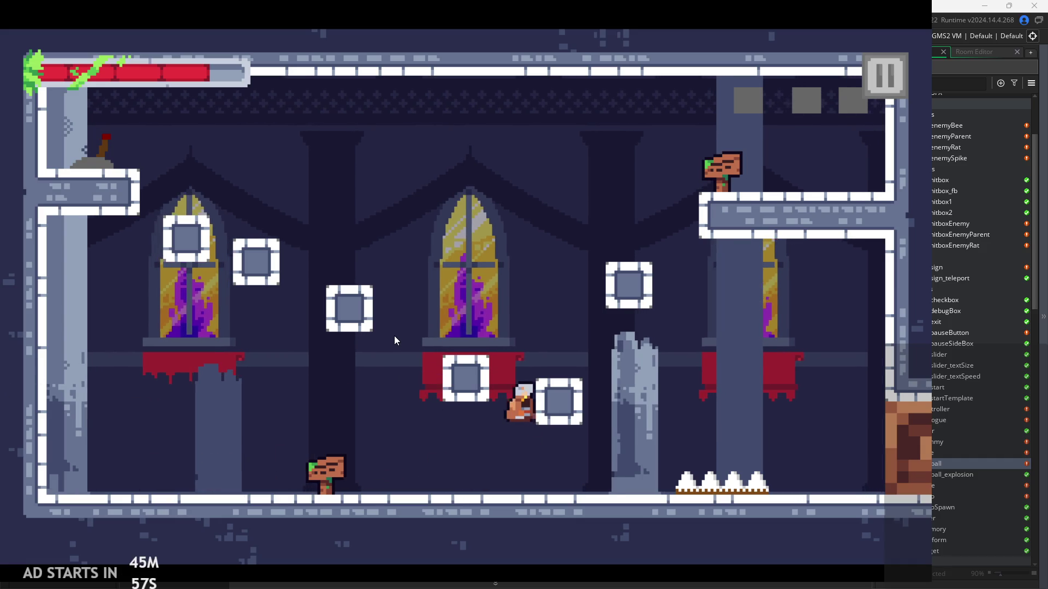
pyautogui.press('z')
pyautogui.press('Right')
pyautogui.press('Left')
pyautogui.press('Left')
# Flip the lever on the upper ledge, climb to the upper-right sign, and enter the next room.
pyautogui.press('z')
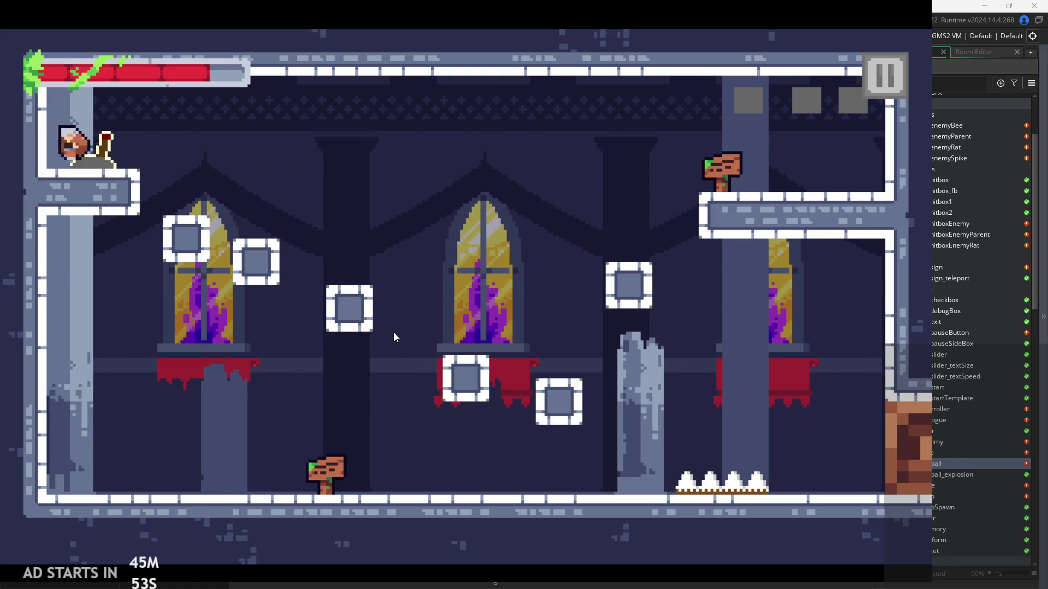
pyautogui.press('Right')
pyautogui.press('Right')
pyautogui.press('z')
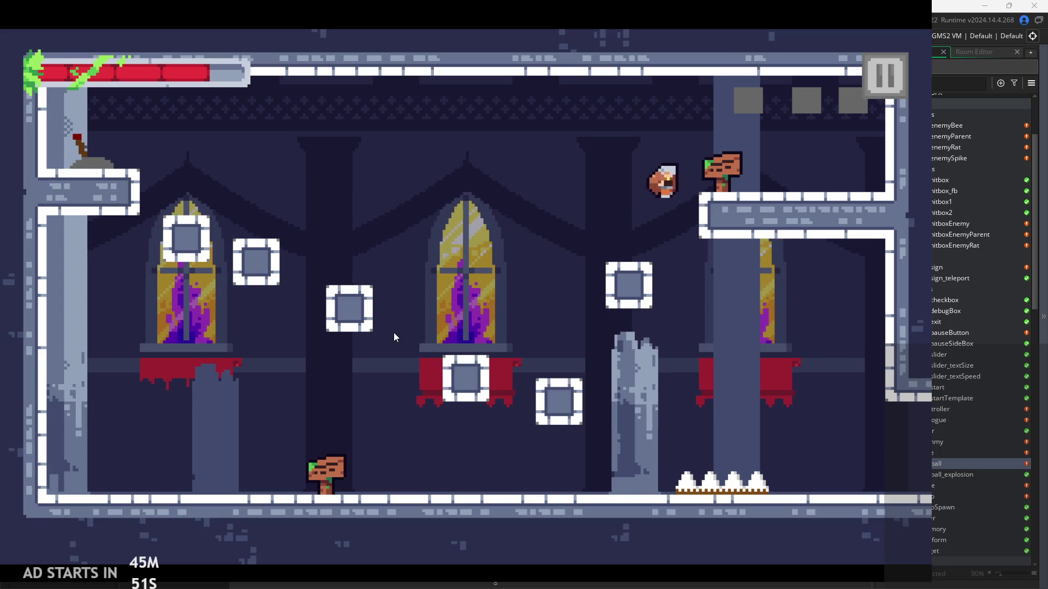
pyautogui.press('Left')
pyautogui.press('z')
pyautogui.press('Right')
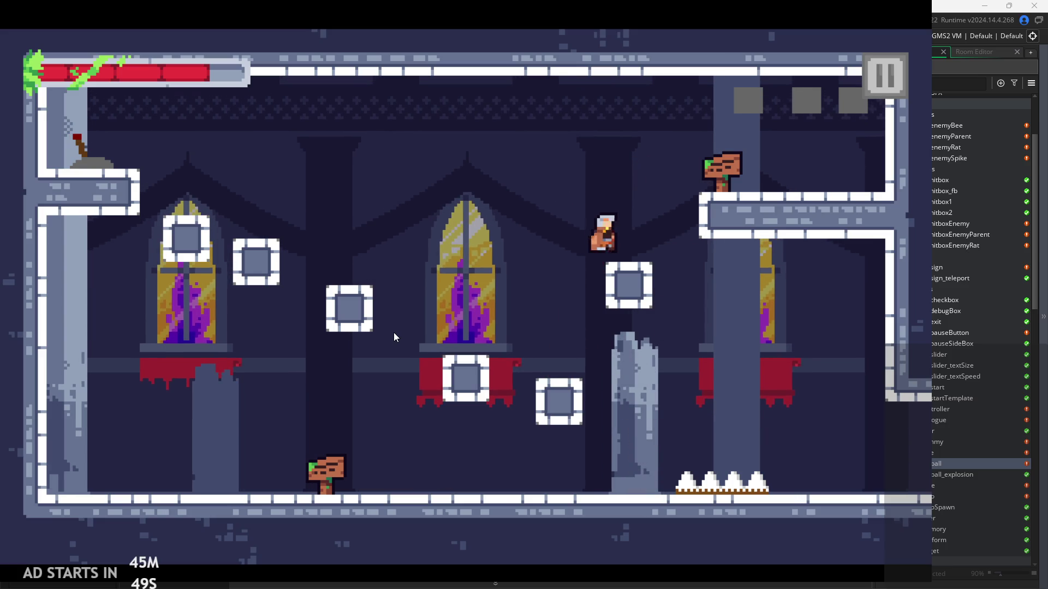
pyautogui.press('Right')
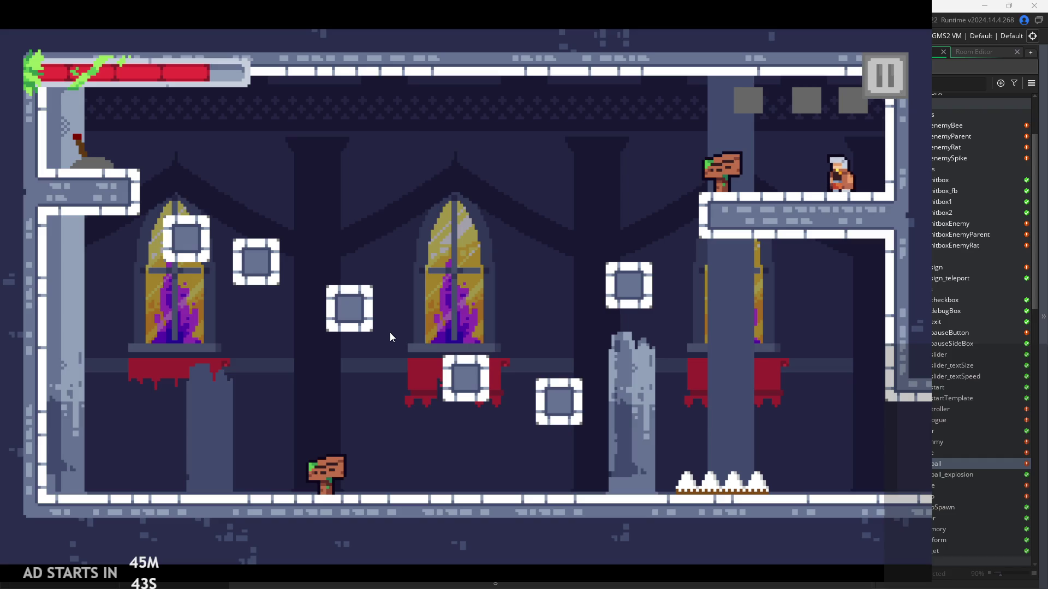
pyautogui.press('Right')
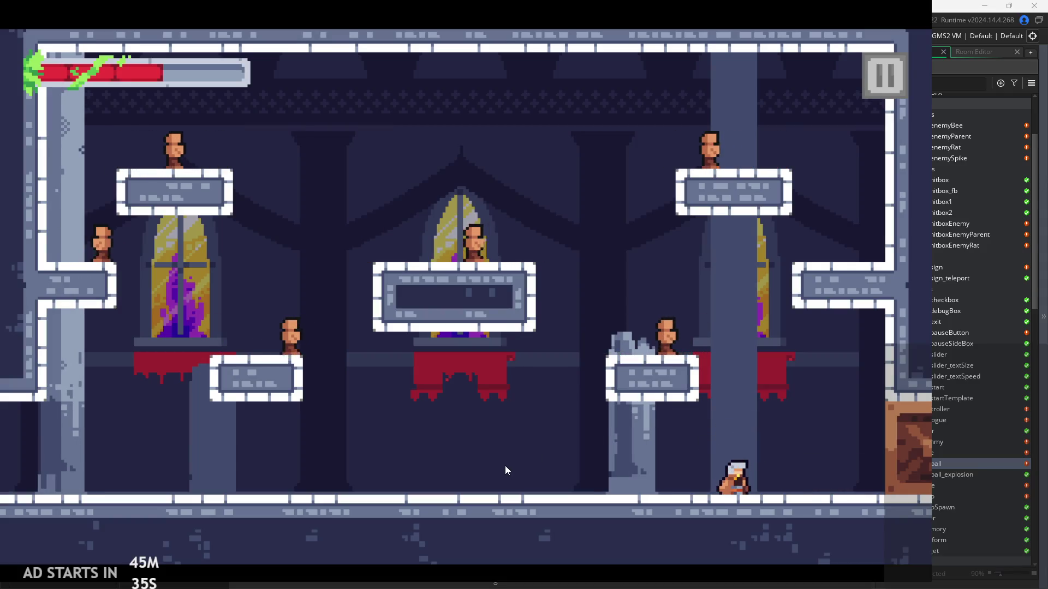
# Jump and slash through the new room toward the right pillar, then drop to the floor.
pyautogui.press('space')
pyautogui.press('Left')
pyautogui.press('space')
pyautogui.press('Right')
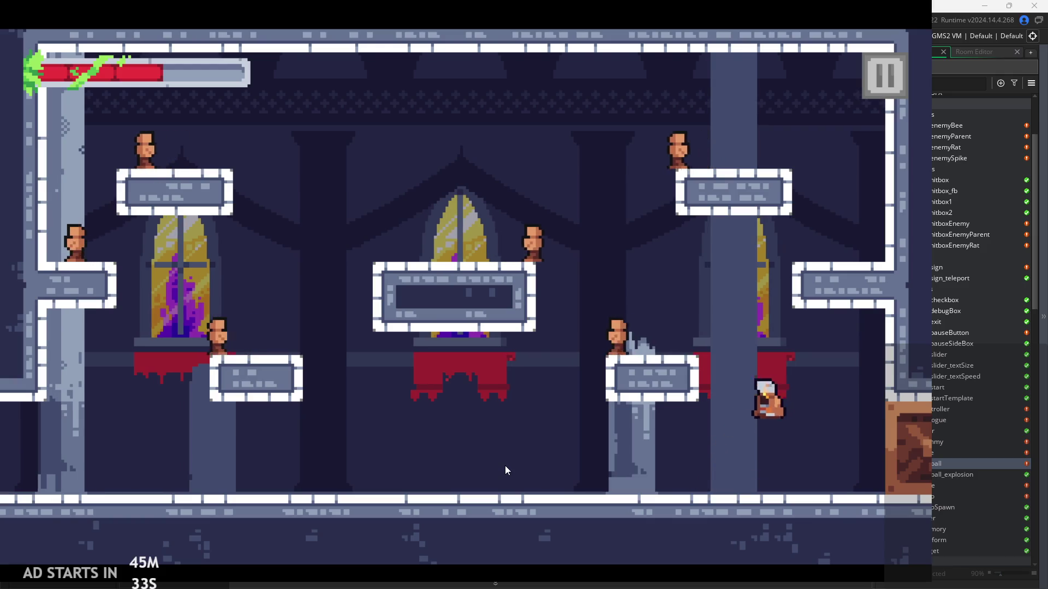
pyautogui.press('Right')
pyautogui.press('space')
pyautogui.press('Left')
pyautogui.press('space')
pyautogui.press('Right')
pyautogui.press('Left')
pyautogui.press('space')
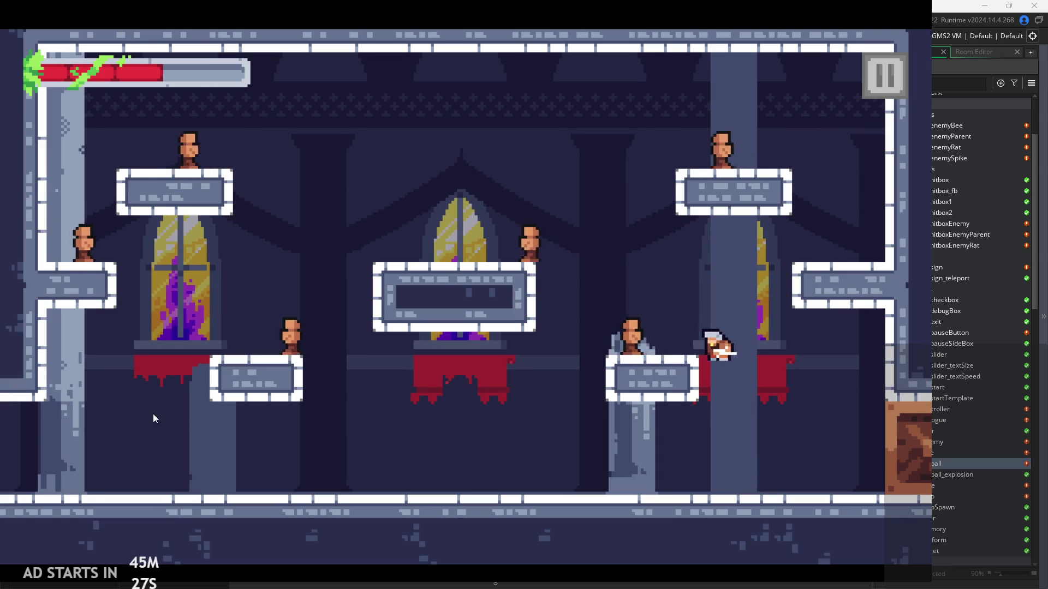
pyautogui.press('Right')
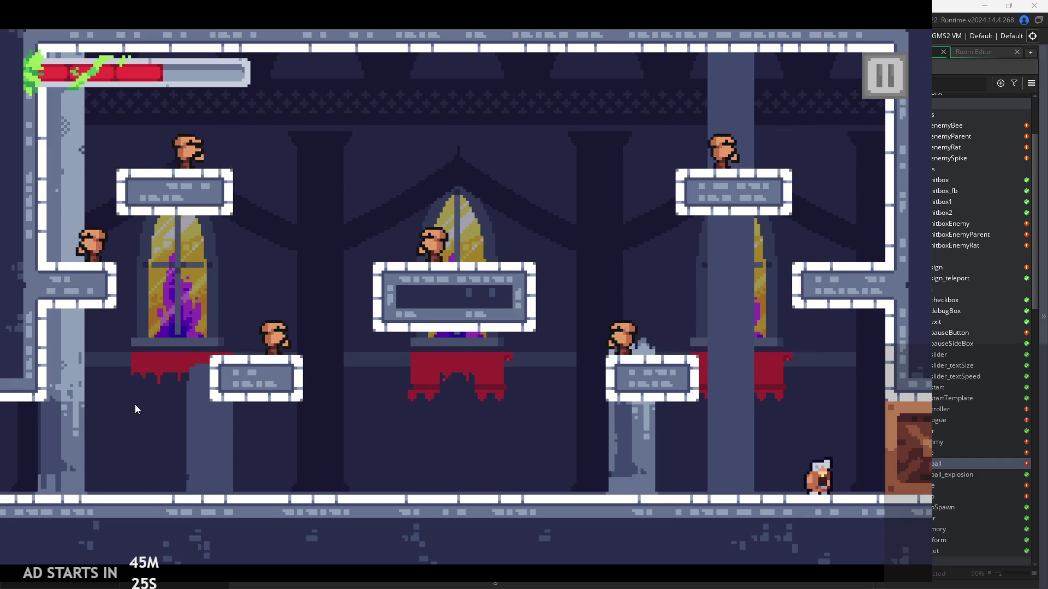
# Slash on the floor, leap back up onto the right ledge, and slash near the ceiling.
pyautogui.press('x')
pyautogui.press('space')
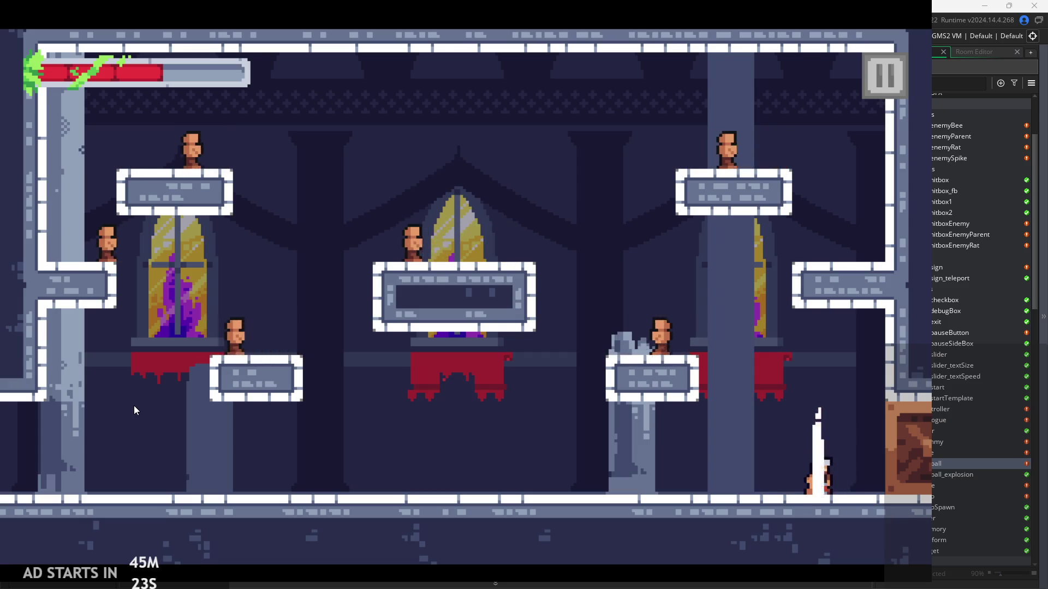
pyautogui.press('Right')
pyautogui.press('Left')
pyautogui.press('space')
pyautogui.press('Right')
pyautogui.press('Left')
pyautogui.press('Right')
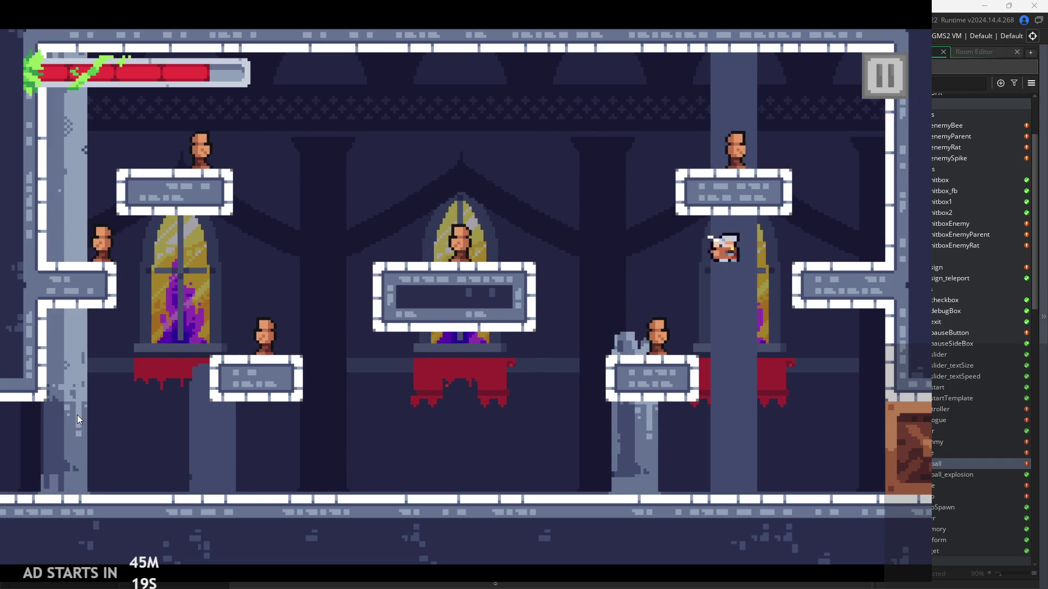
pyautogui.press('x')
pyautogui.press('space')
pyautogui.press('Left')
pyautogui.press('Right')
pyautogui.press('x')
# Fly left along the ceiling, then fly back right slashing and land on the right ledge.
pyautogui.press('Right')
pyautogui.press('space')
pyautogui.press('Left')
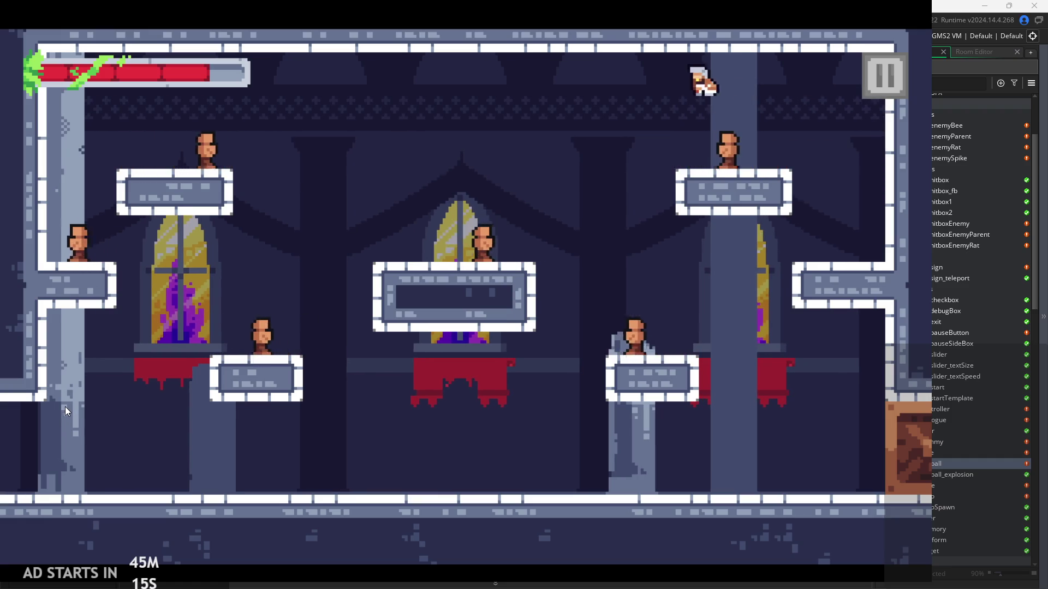
pyautogui.press('Right')
pyautogui.press('space')
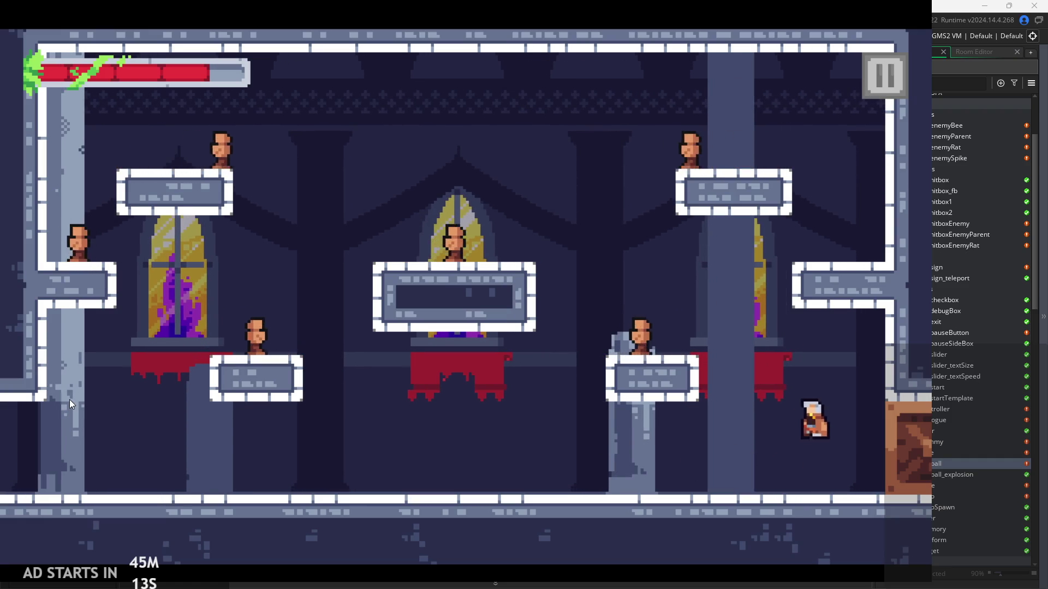
pyautogui.press('Left')
pyautogui.press('space')
pyautogui.press('Left')
pyautogui.press('Right')
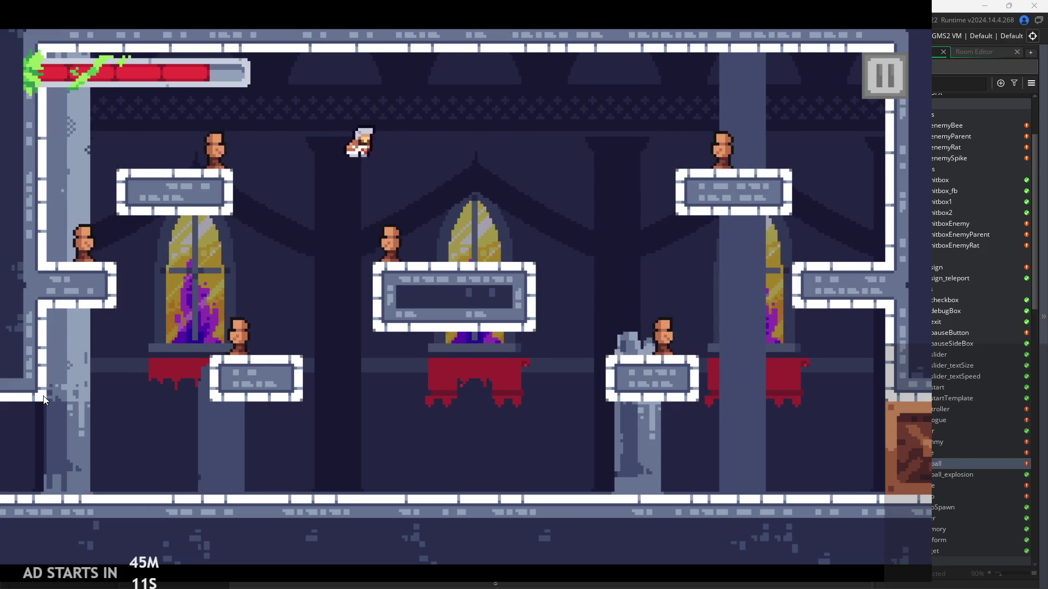
pyautogui.press('x')
pyautogui.press('Left')
pyautogui.press('Right')
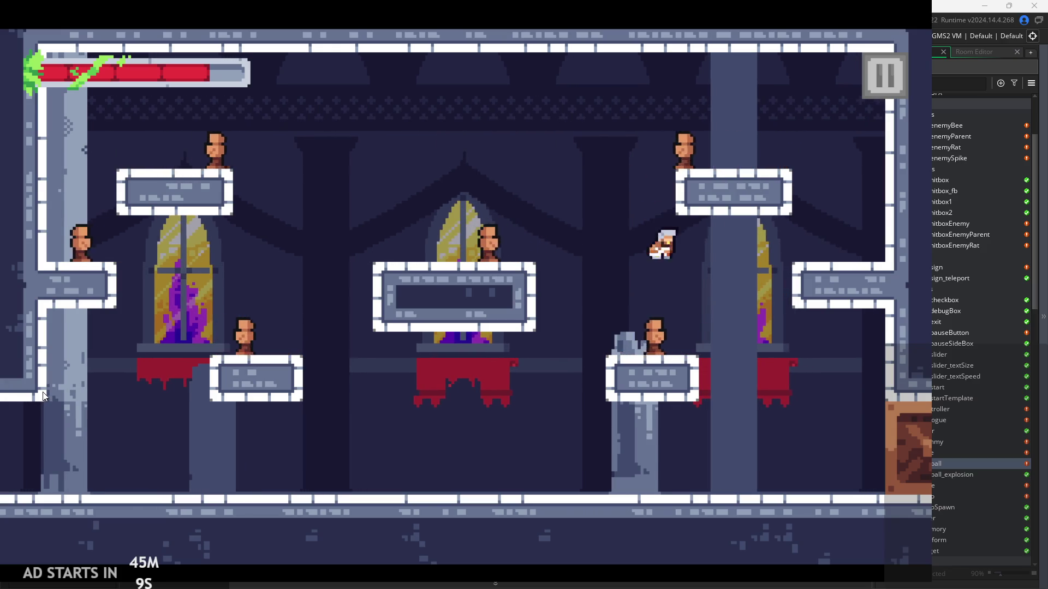
# Run into an enemy to take damage, then jump between the centre and right platforms.
pyautogui.press('Left')
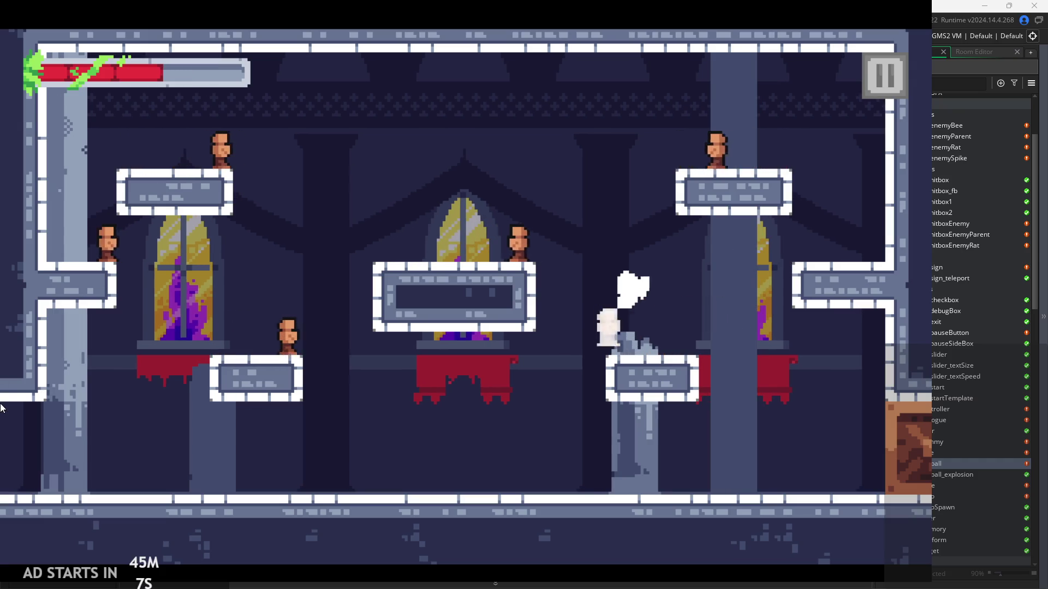
pyautogui.press('space')
pyautogui.press('Right')
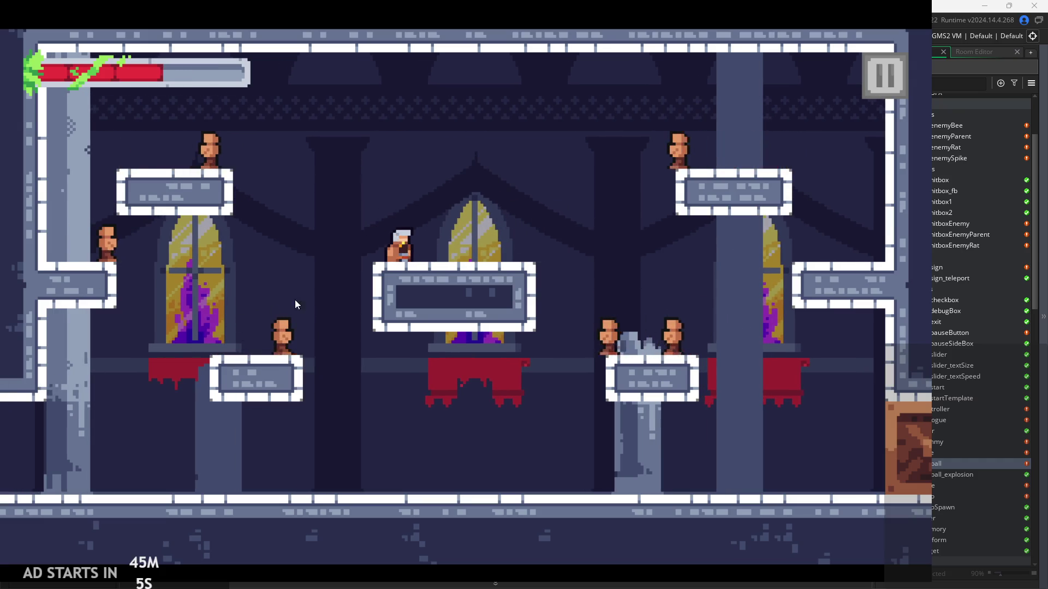
pyautogui.press('space')
pyautogui.press('Right')
pyautogui.press('space')
pyautogui.press('Left')
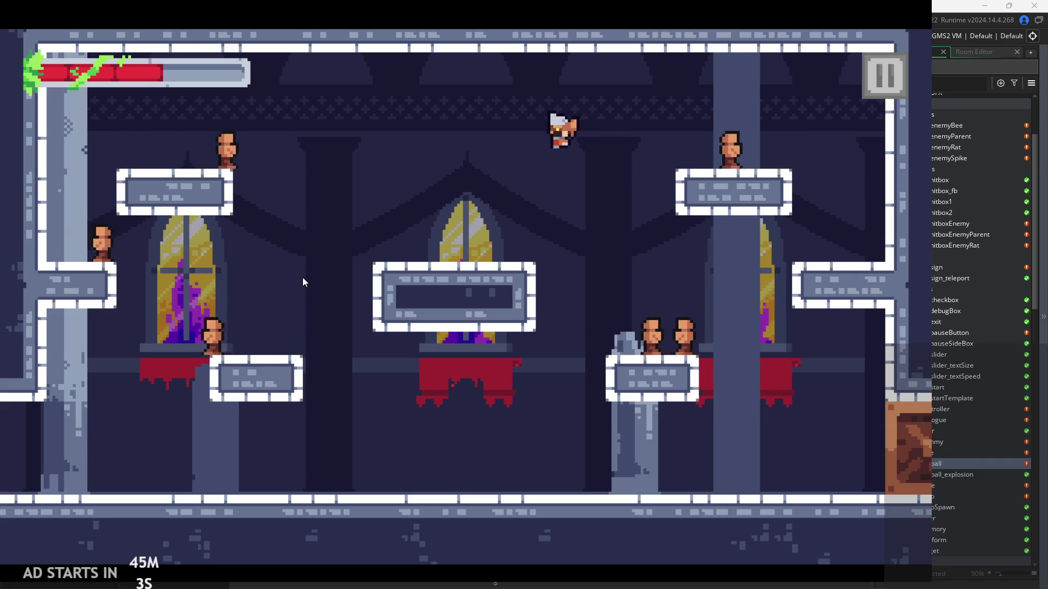
pyautogui.press('space')
pyautogui.press('Right')
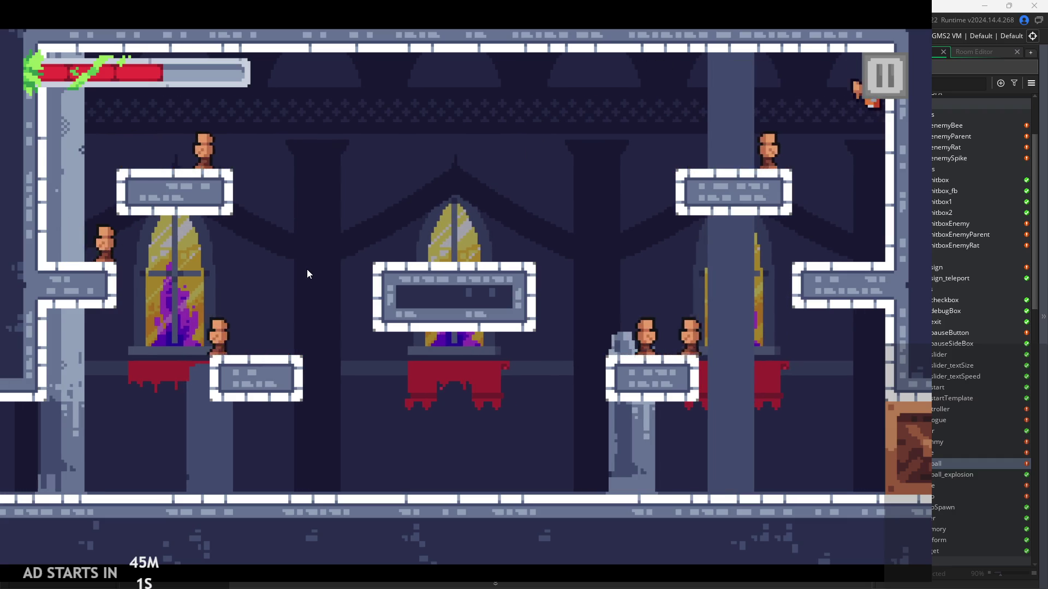
pyautogui.press('space')
pyautogui.press('space')
# Dash through the enemies to the upper-left platform and pause the game.
pyautogui.press('Left')
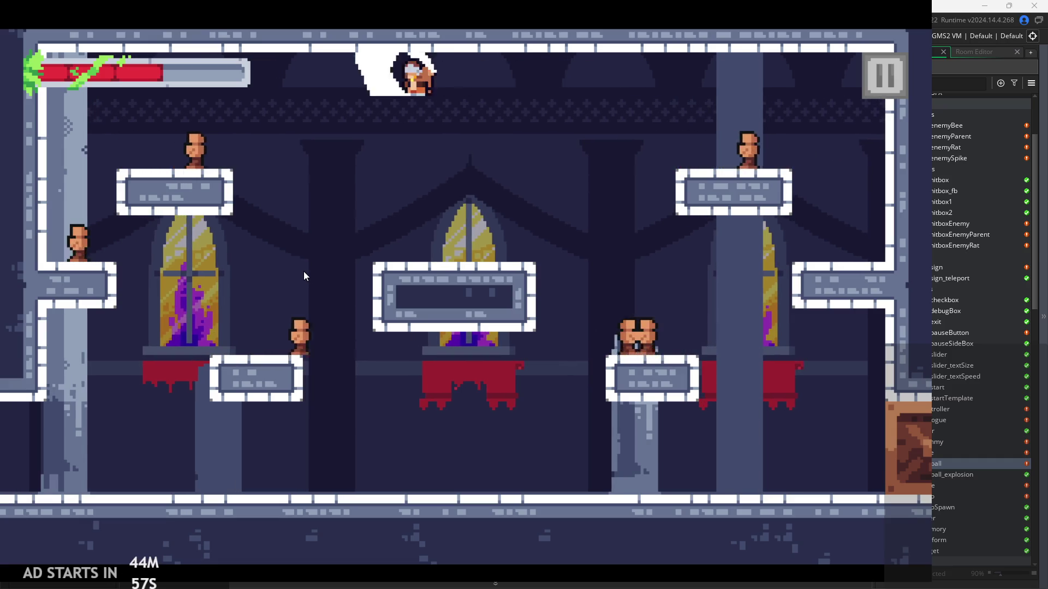
pyautogui.press('Right')
pyautogui.press('space')
pyautogui.press('Left')
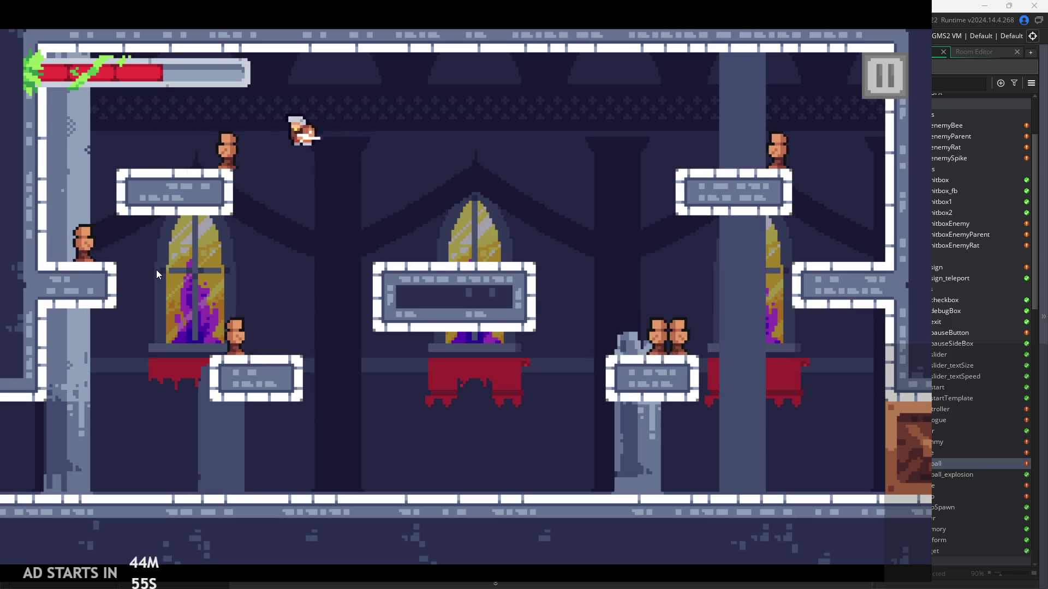
pyautogui.press('Right')
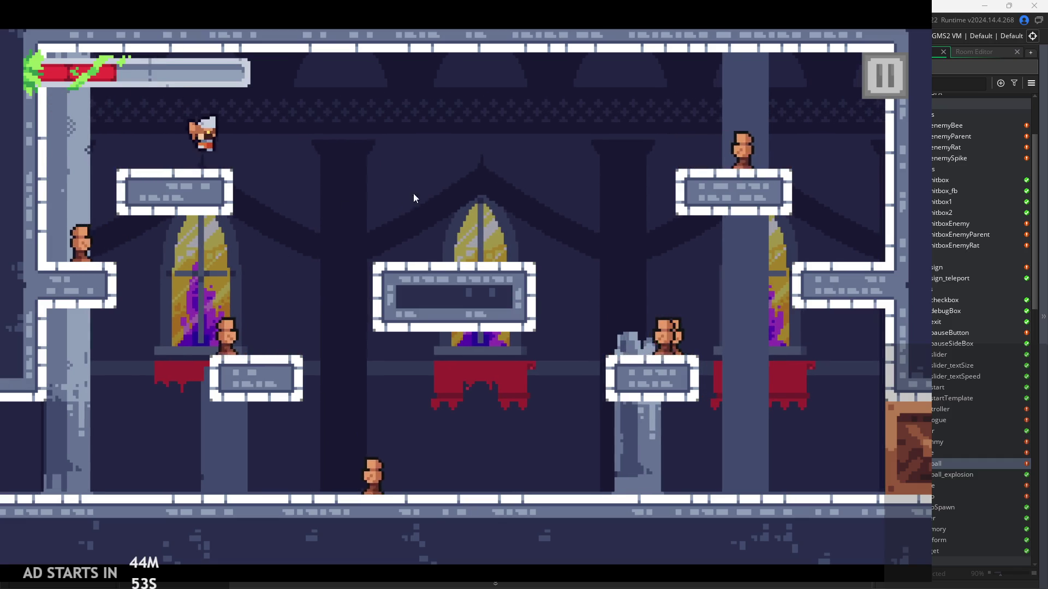
pyautogui.click(854, 113)
# Exit the game and look through obj_hero's Step code from the attack block to the gravity lines.
pyautogui.click(750, 457)
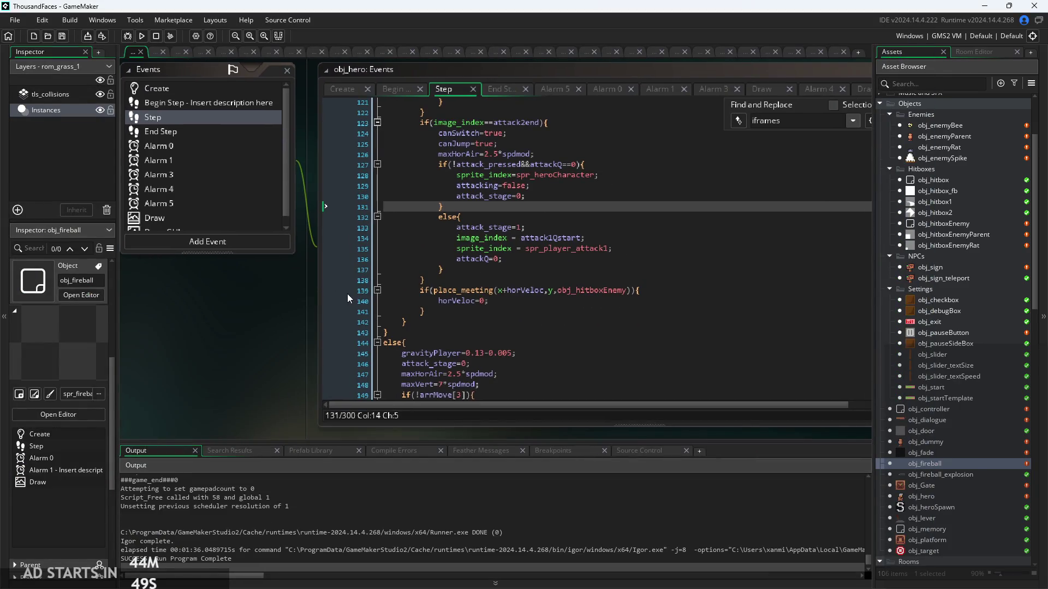
pyautogui.click(584, 238)
pyautogui.press('Up')
pyautogui.press('Up')
pyautogui.press('Up')
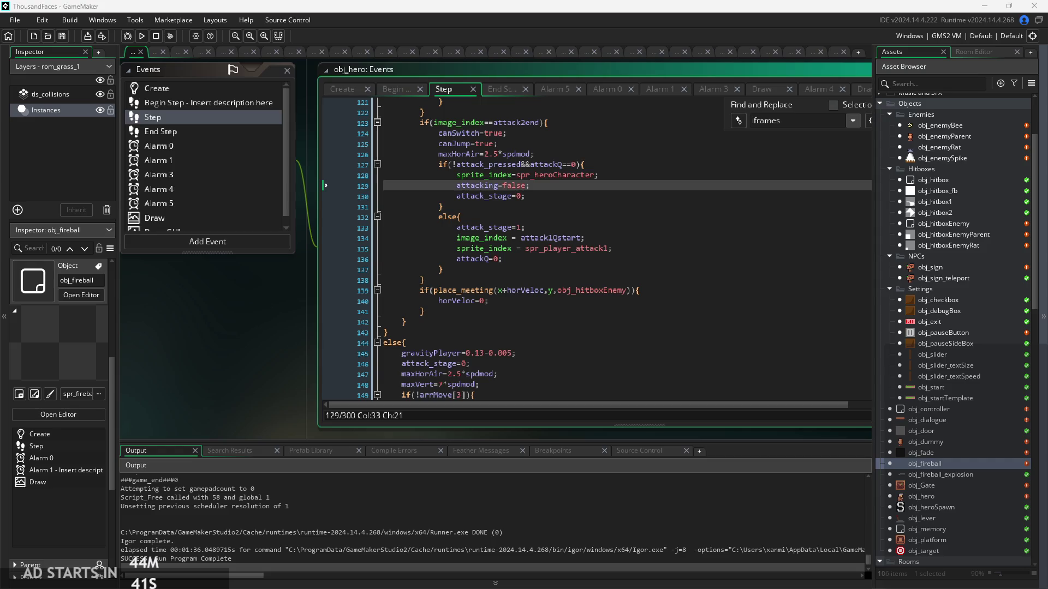
pyautogui.click(387, 333)
pyautogui.scroll(-1, 491, 305)
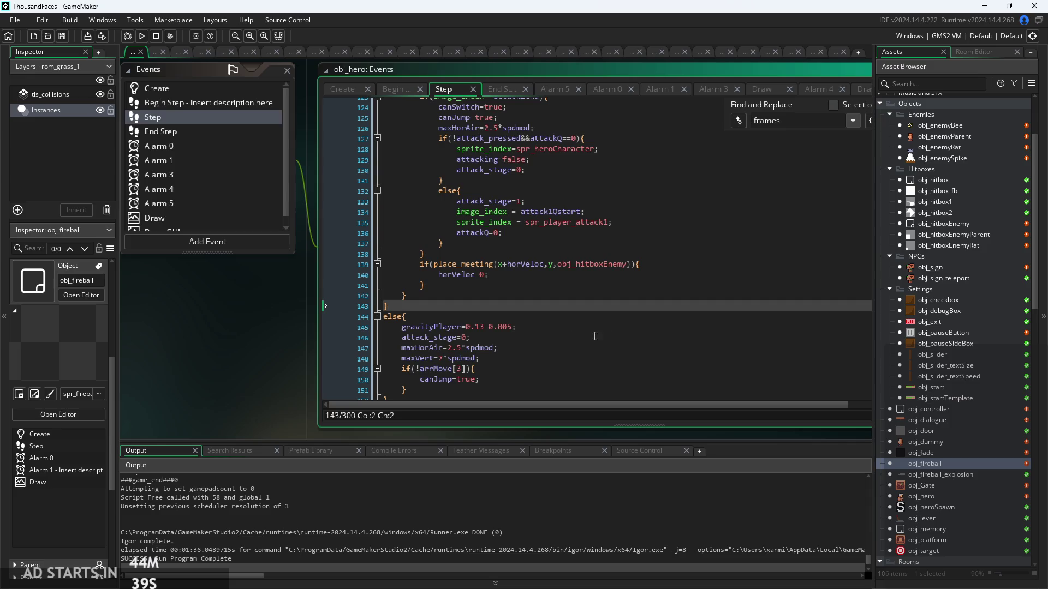
pyautogui.keyDown('ctrl'); pyautogui.scroll(2, 527, 382); pyautogui.keyUp('ctrl')
pyautogui.scroll(-2, 242, 344)
pyautogui.click(240, 323)
pyautogui.click(480, 321)
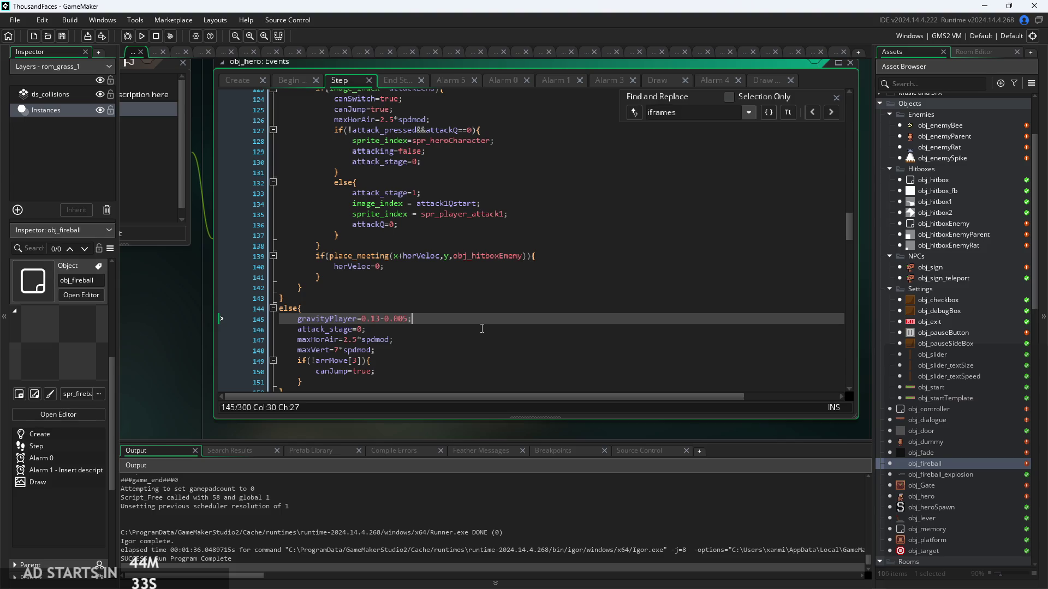
pyautogui.scroll(-20, 485, 321)
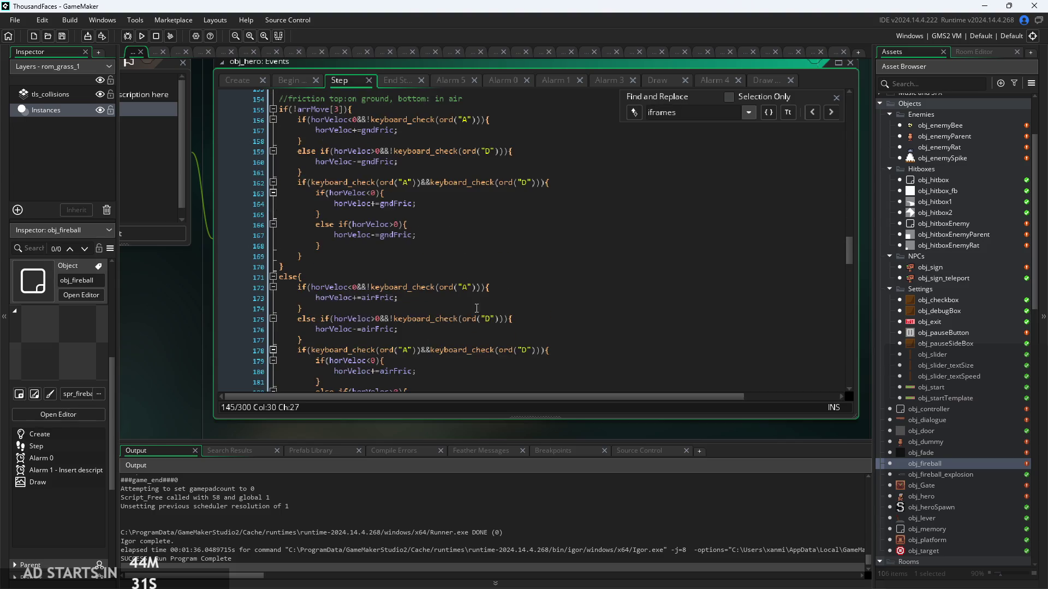
pyautogui.scroll(-12, 533, 234)
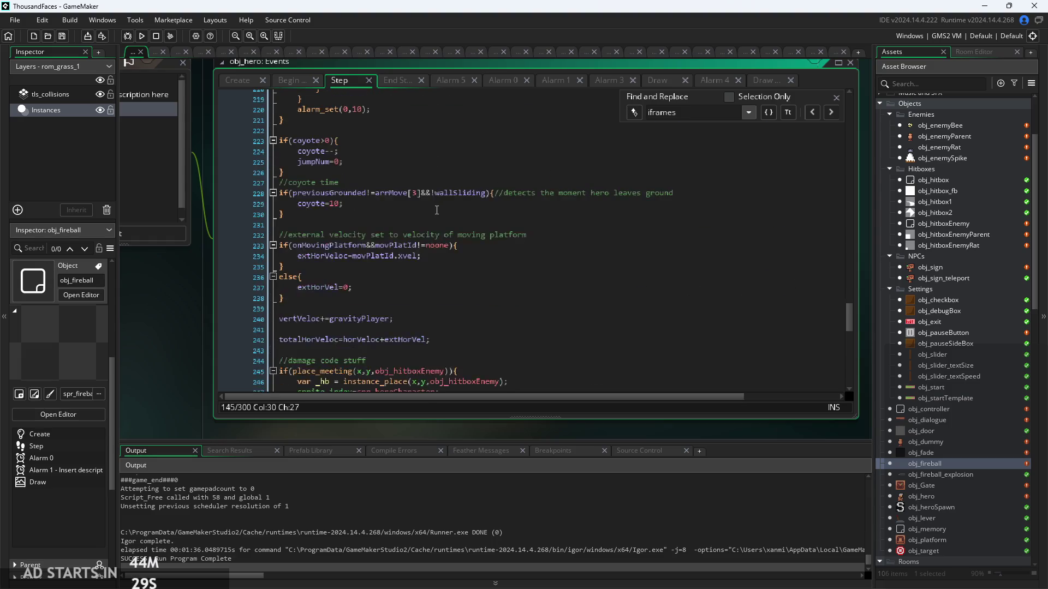
pyautogui.scroll(3, 387, 200)
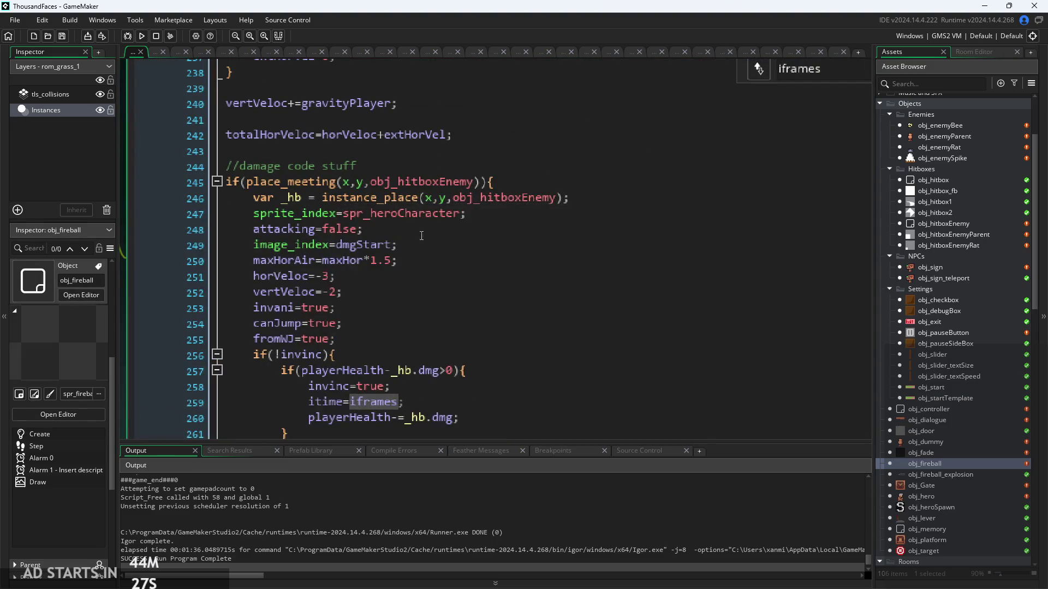
# Add &&!attacking to the line 245 damage condition, then rebuild and start the game.
pyautogui.click(487, 182)
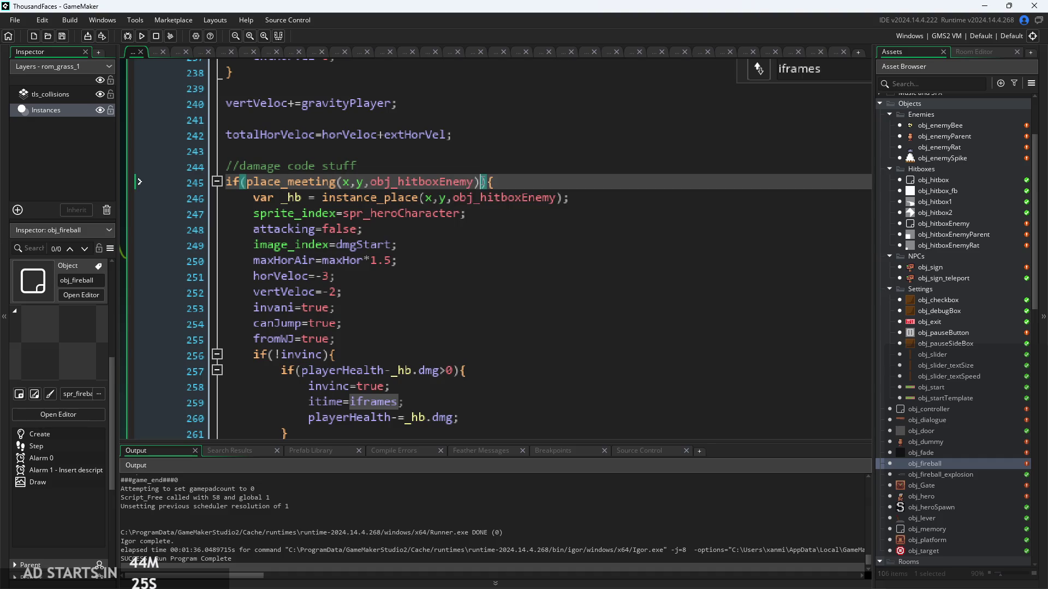
pyautogui.write('&&!attack')
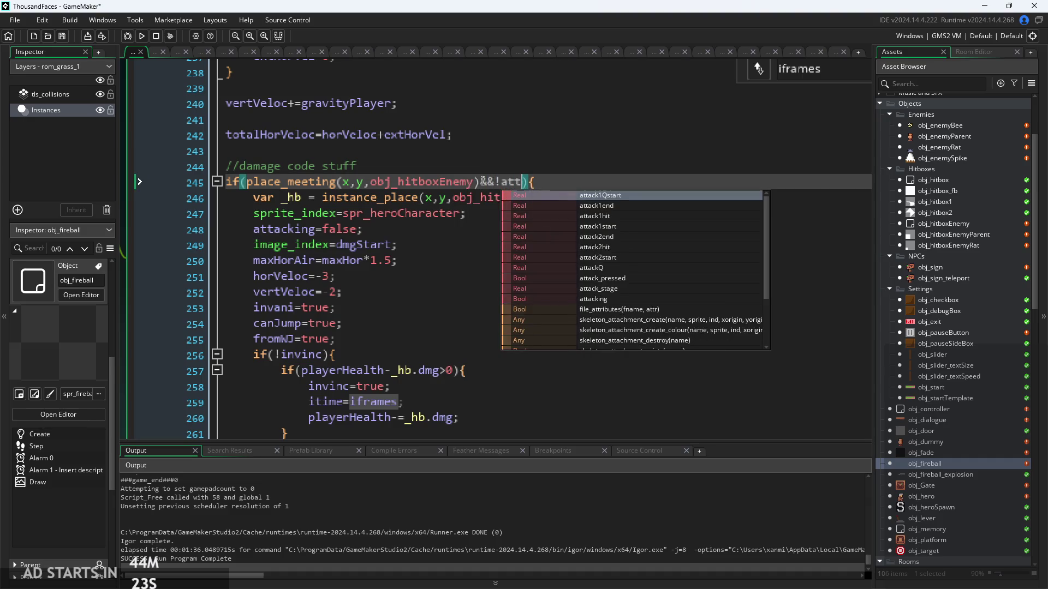
pyautogui.write('in')
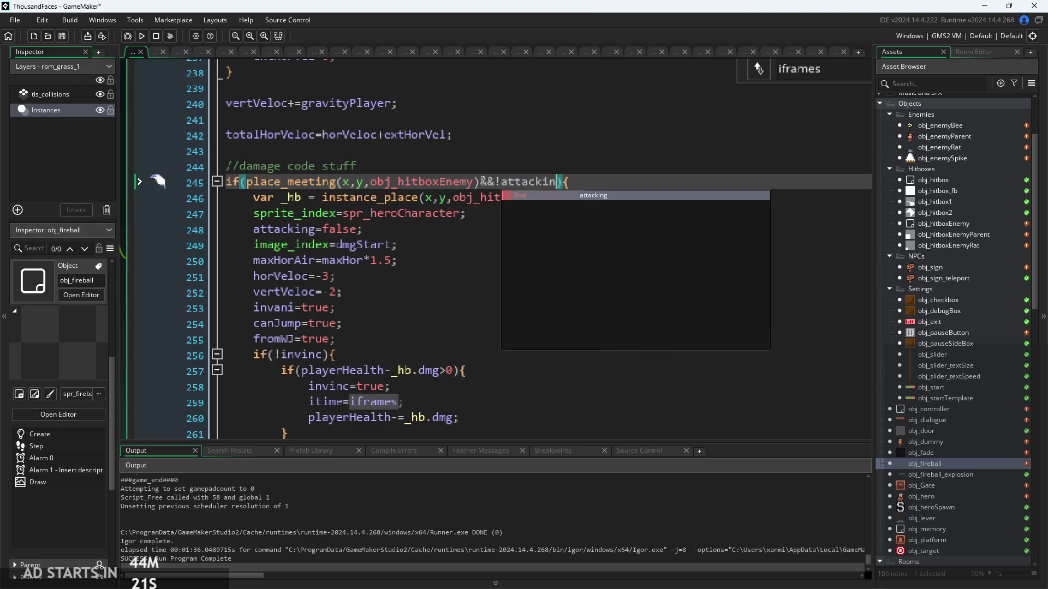
pyautogui.write('g')
pyautogui.click(144, 38)
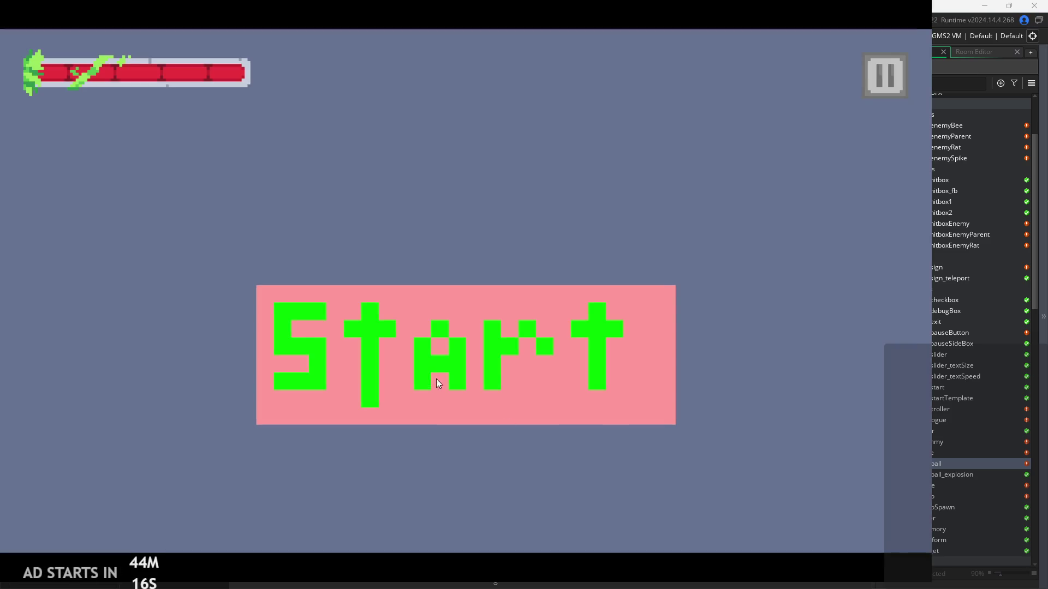
pyautogui.click(437, 379)
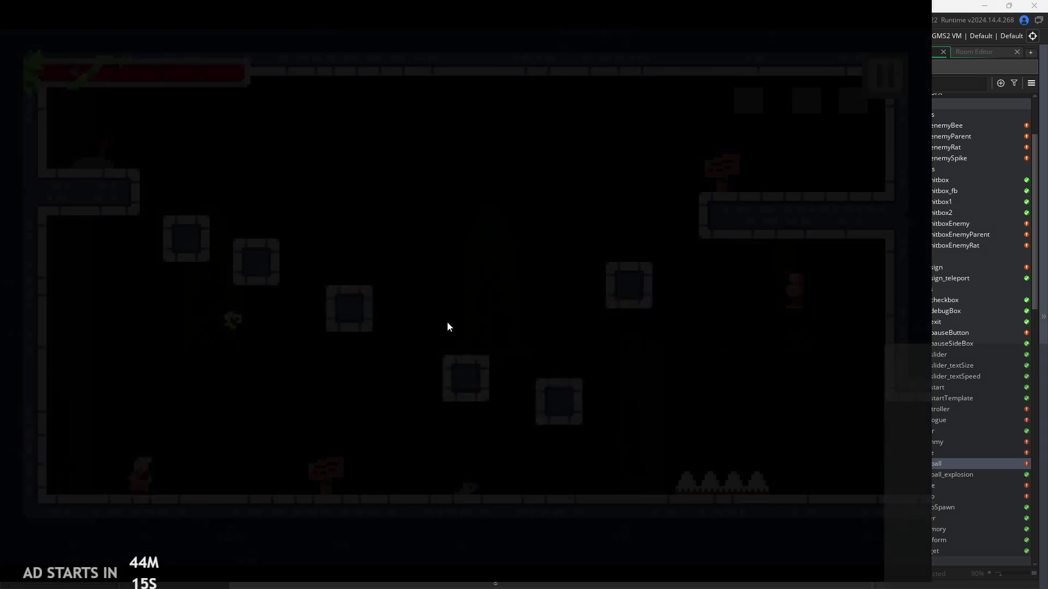
# Attack, run right, jump beside the stone pillar, then walk left and attack.
pyautogui.press('x')
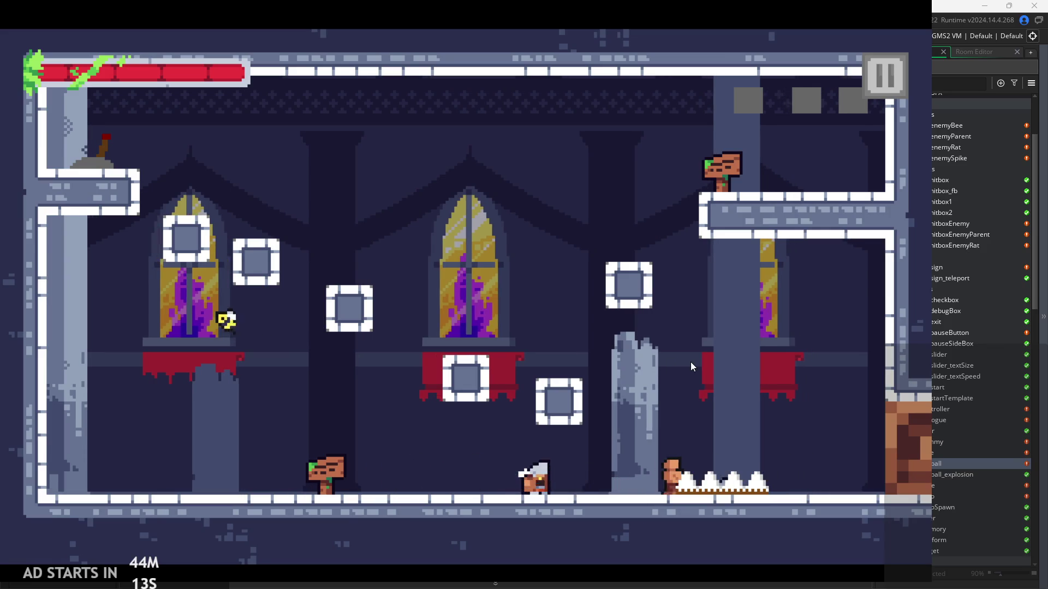
pyautogui.press('Right')
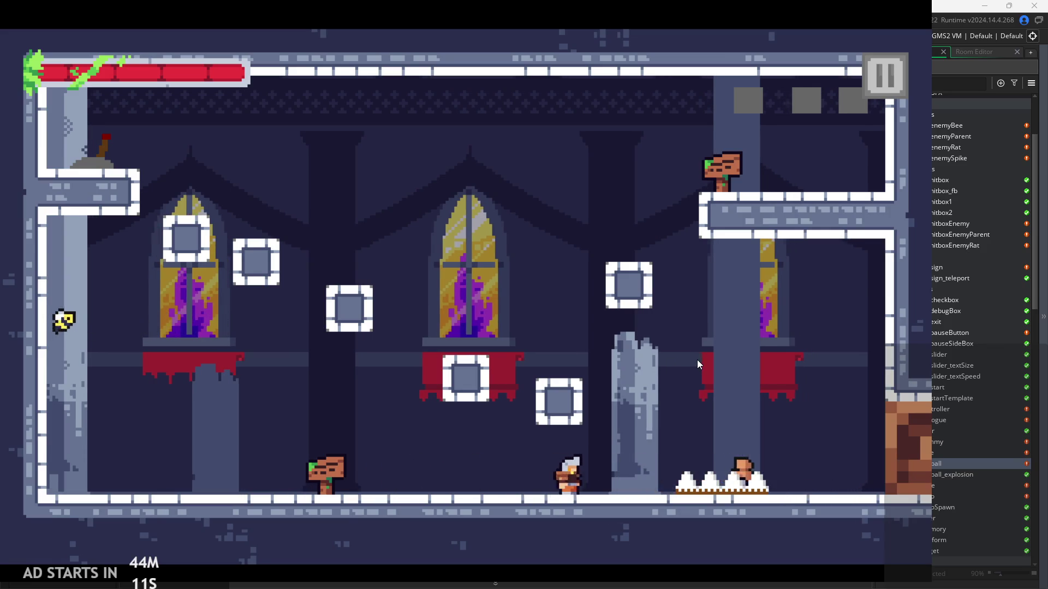
pyautogui.press('z')
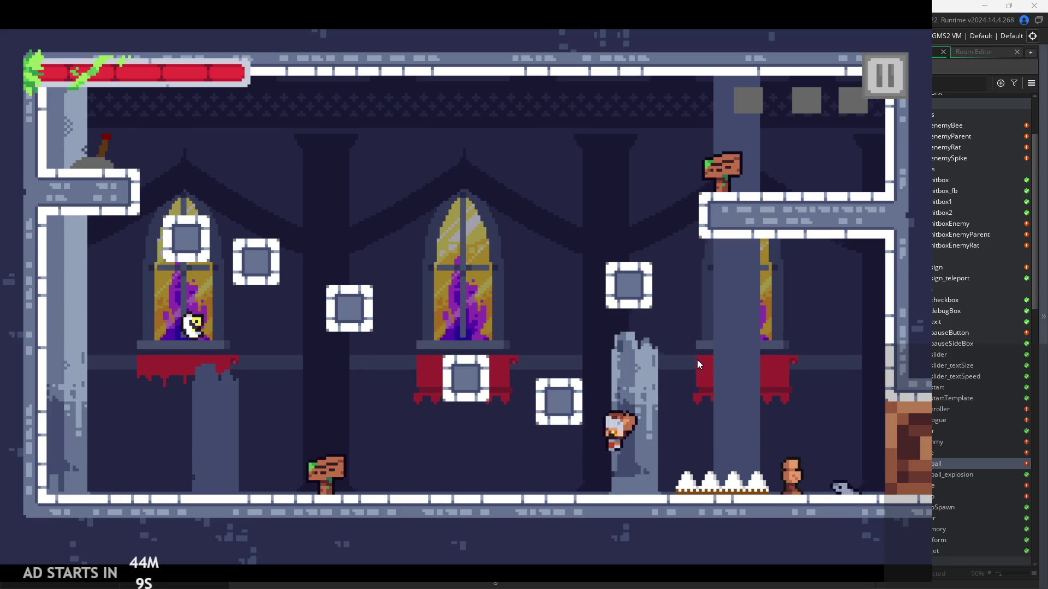
pyautogui.press('Left')
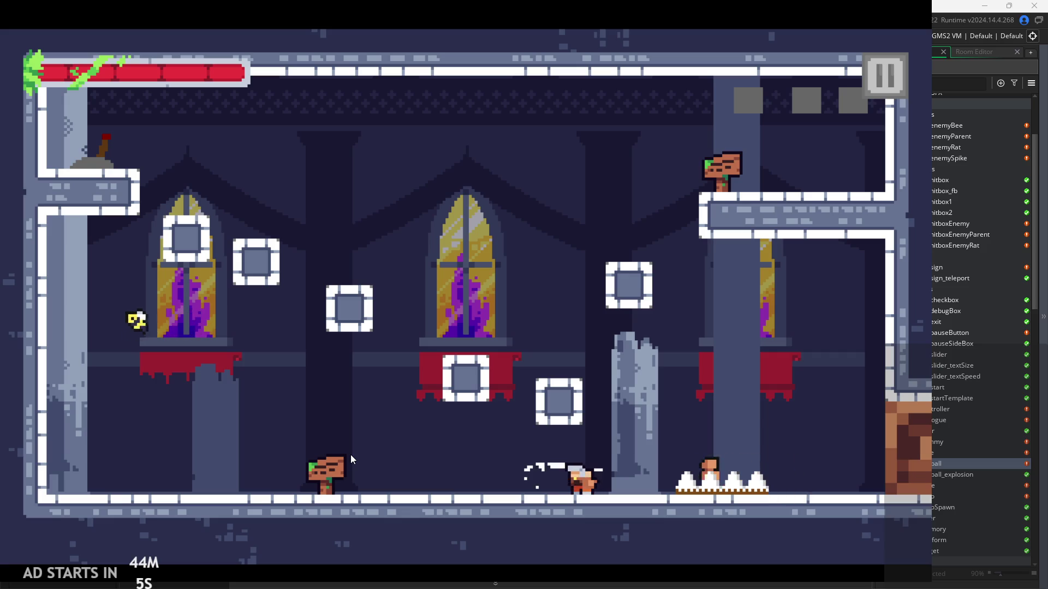
pyautogui.press('x')
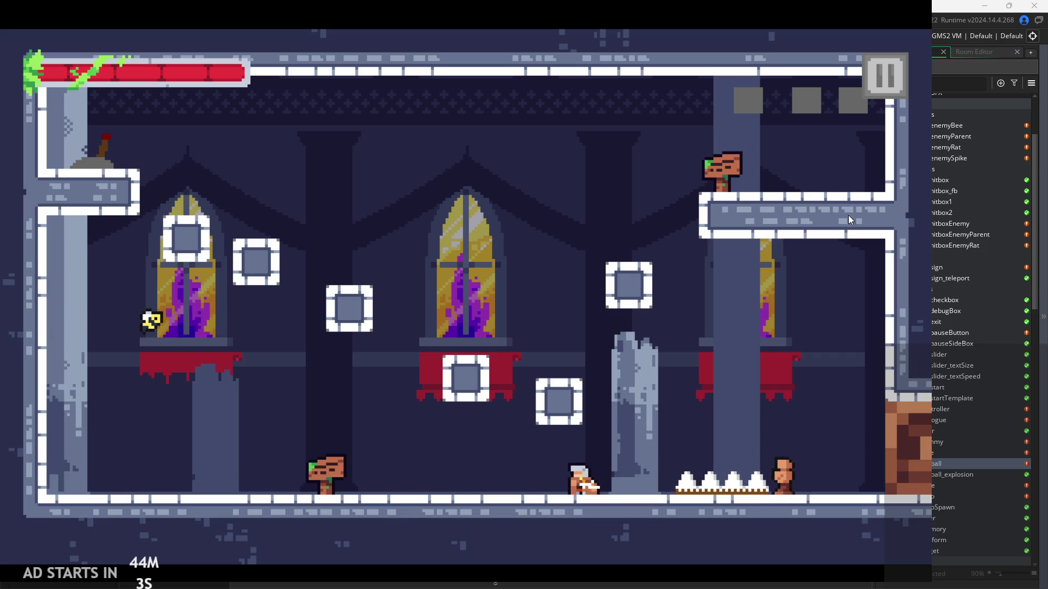
# Exit the game from its pause menu and return to the line 245 damage condition.
pyautogui.click(884, 79)
pyautogui.click(780, 483)
pyautogui.click(510, 182)
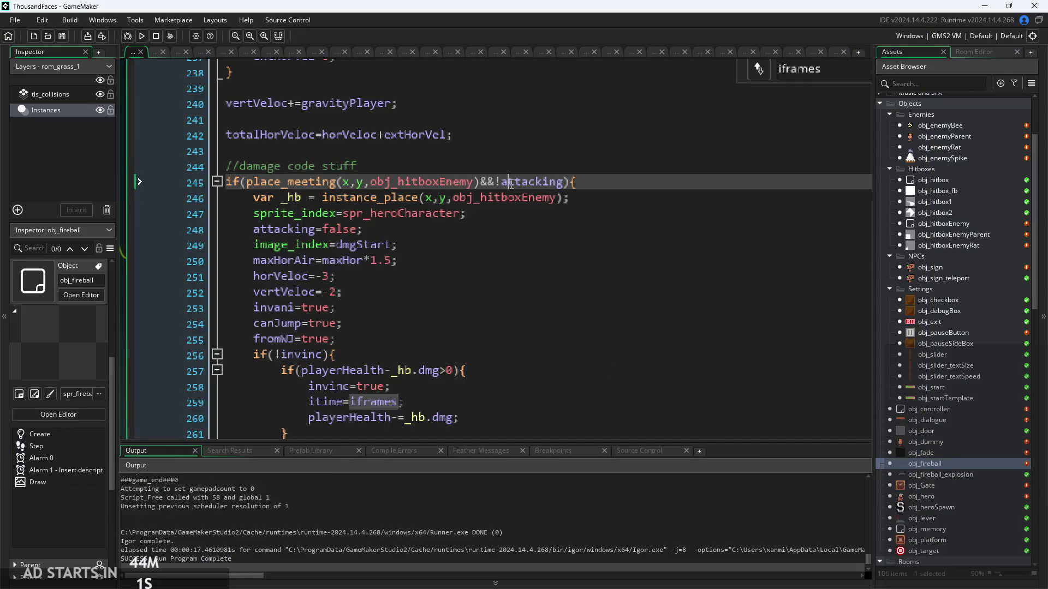
# Delete &&!attacking from line 245 and start a new if(_hb.x check below the hitbox lookup line.
pyautogui.click(562, 183)
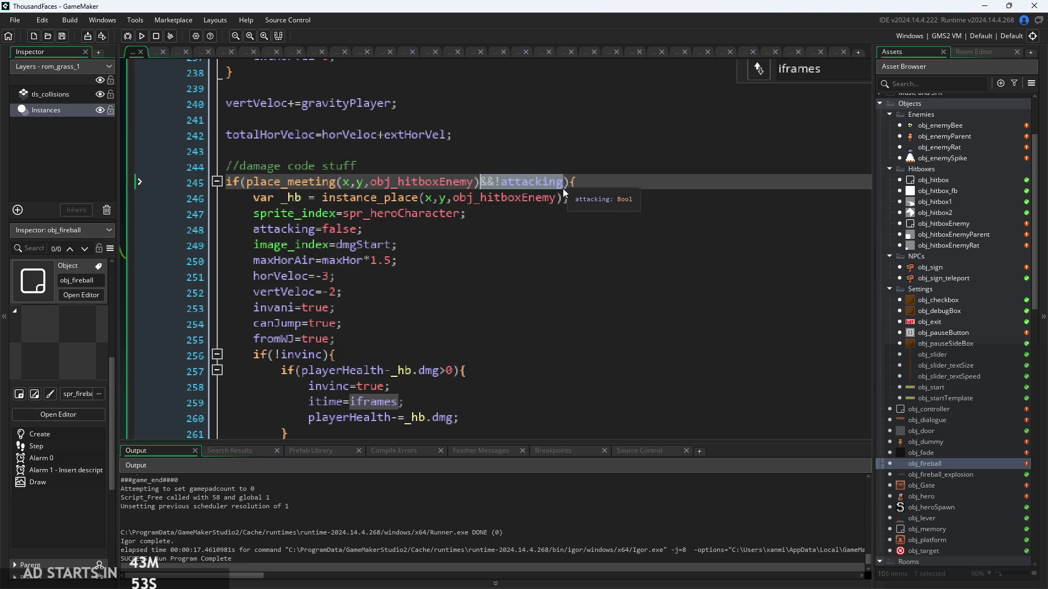
pyautogui.press('BackSpace')
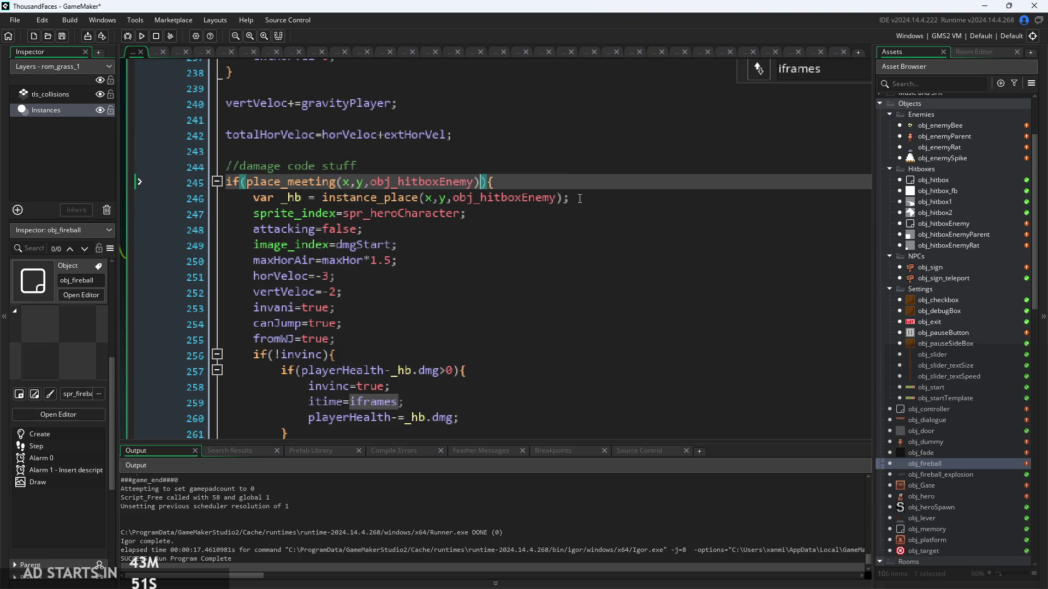
pyautogui.click(574, 198)
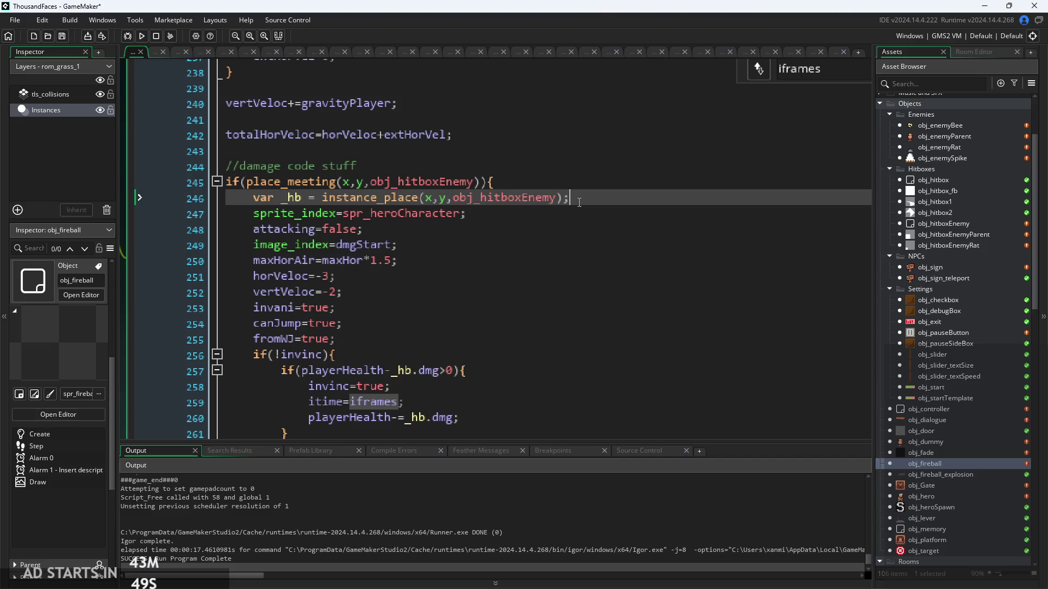
pyautogui.press('Return')
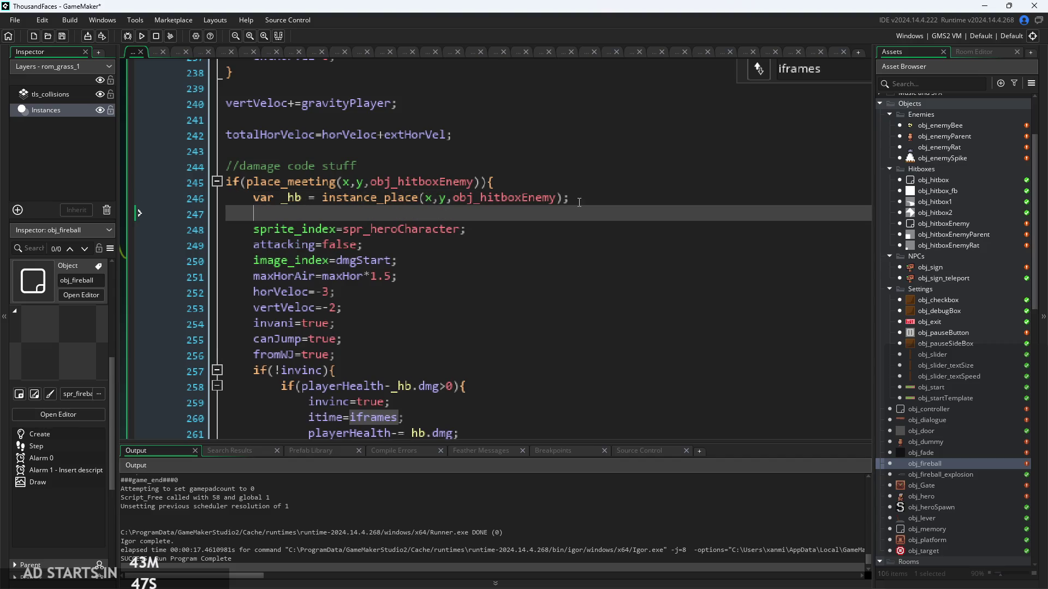
pyautogui.write('if(_hb')
pyautogui.write('.x')
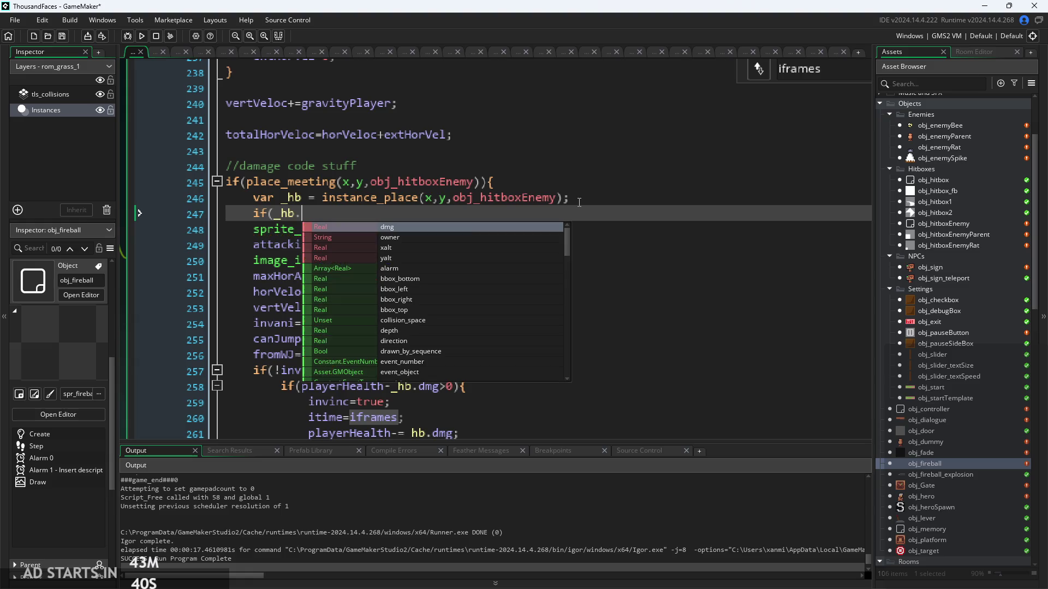
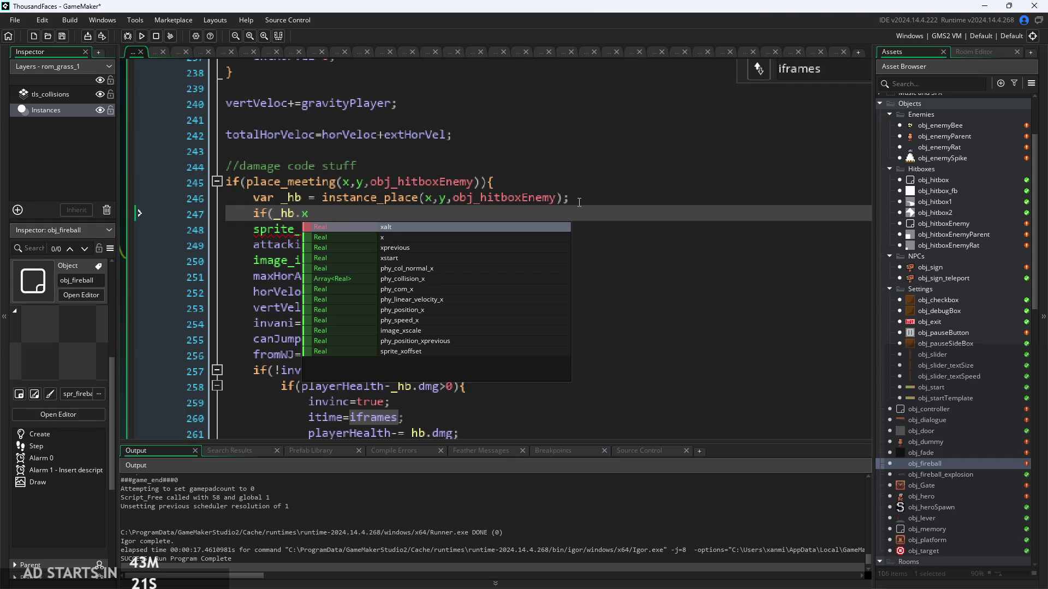
# Type the condition if(_hb.image_xscale==image_xscale){ on line 247 using autocomplete.
pyautogui.press('BackSpace')
pyautogui.press('BackSpace')
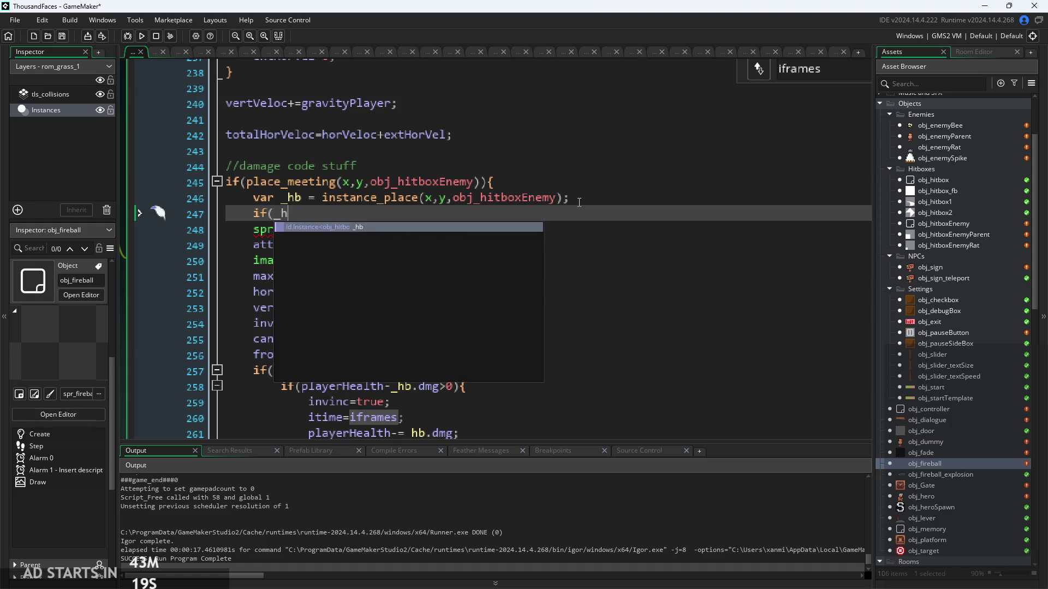
pyautogui.write('b.xs')
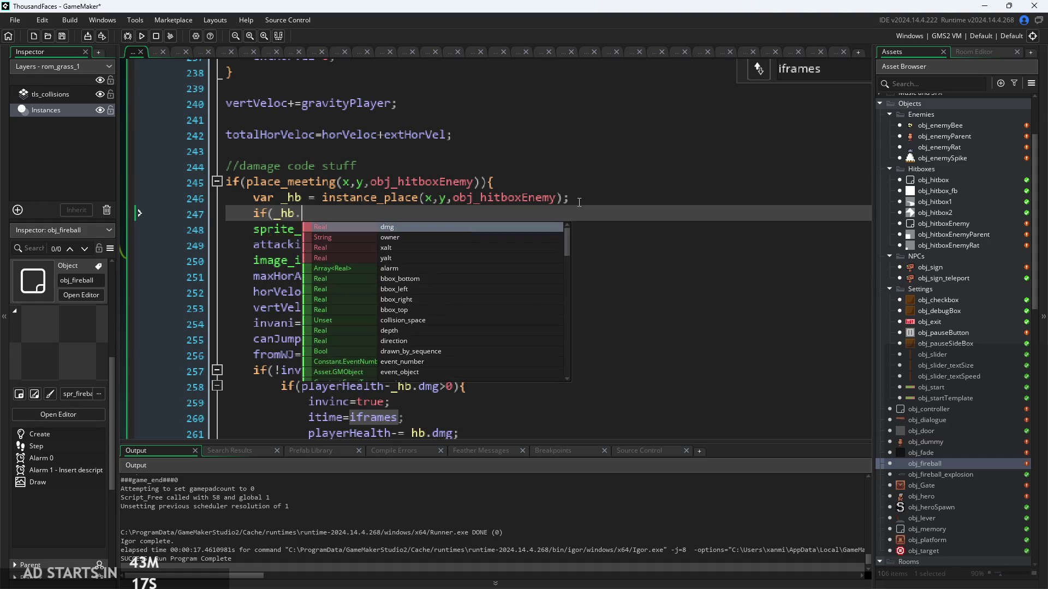
pyautogui.press('Down')
pyautogui.press('Return')
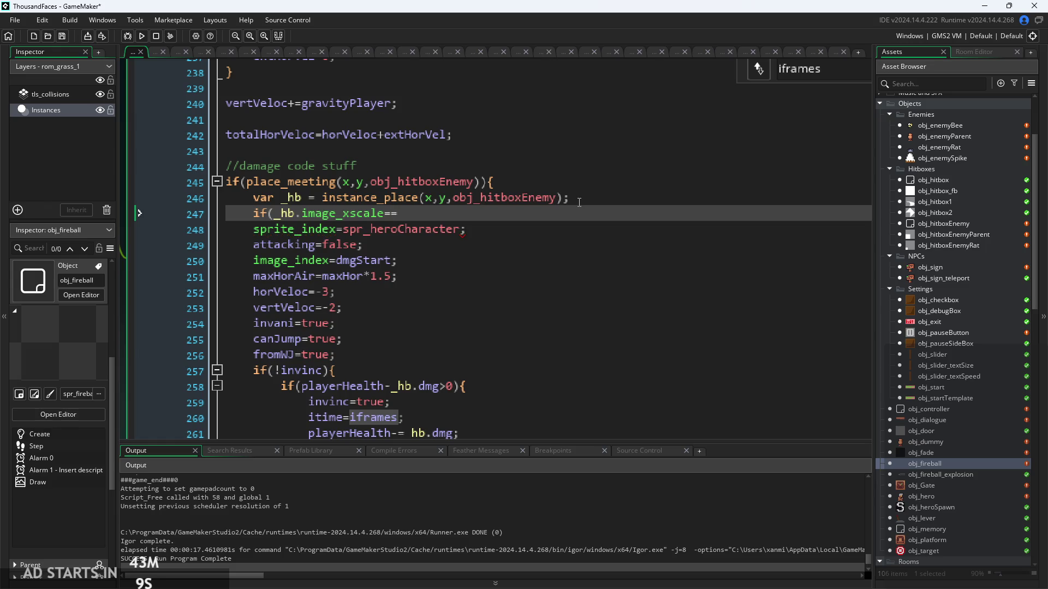
pyautogui.write('image')
pyautogui.press('Return')
# Close the new if block with a } on its own line after the damage block.
pyautogui.scroll(-5, 443, 252)
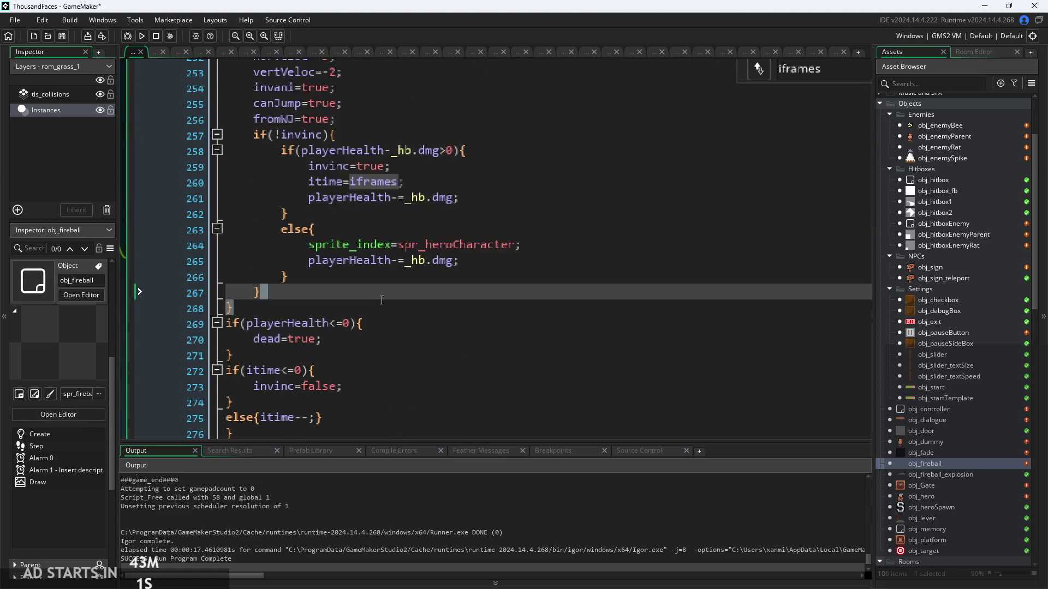
pyautogui.press('Down')
pyautogui.write('}')
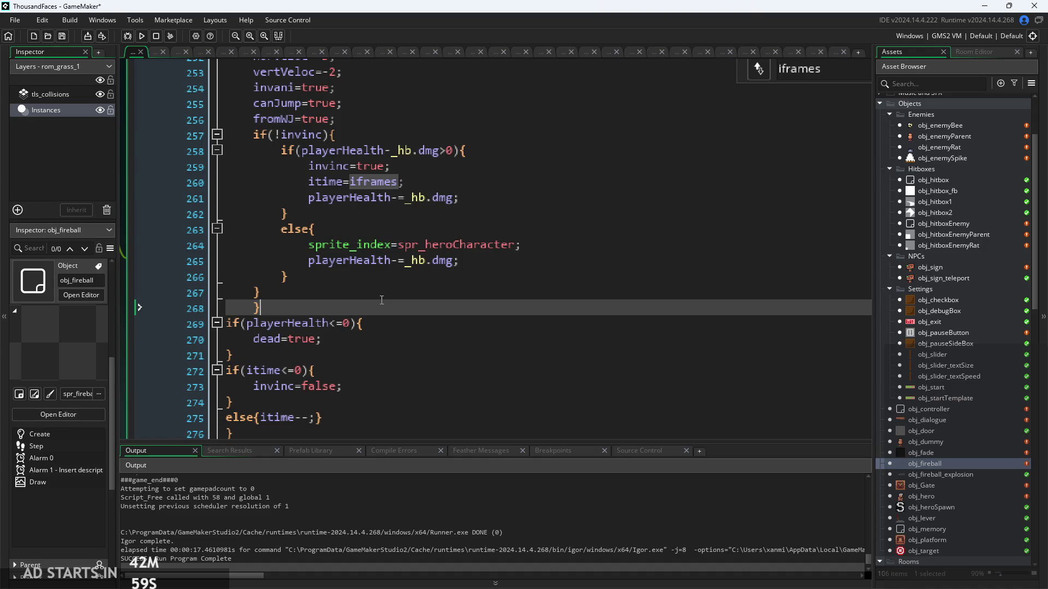
pyautogui.press('Up')
pyautogui.press('Return')
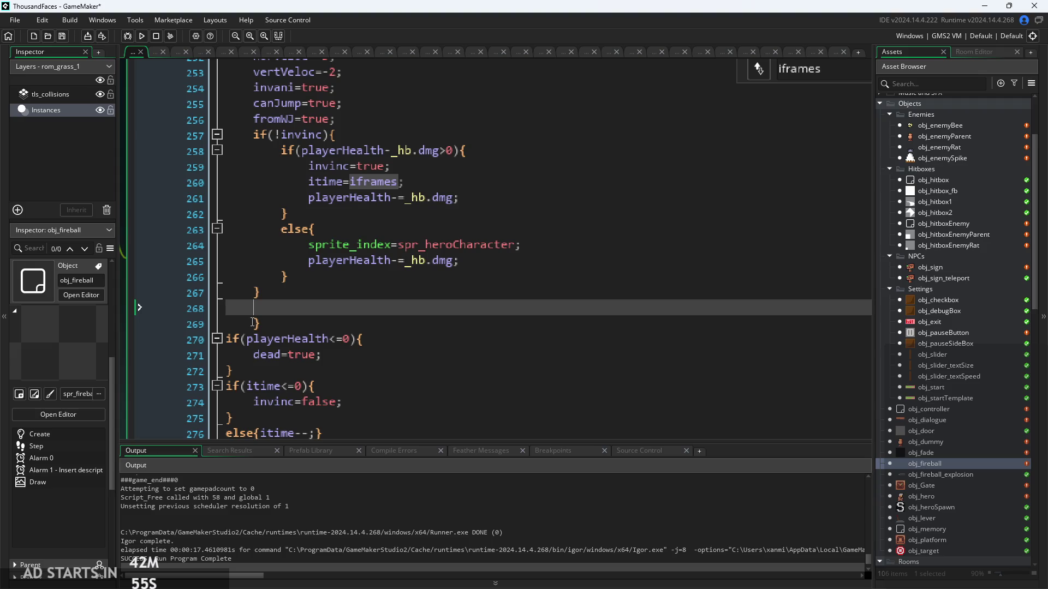
pyautogui.hotkey('ctrl', 'z')
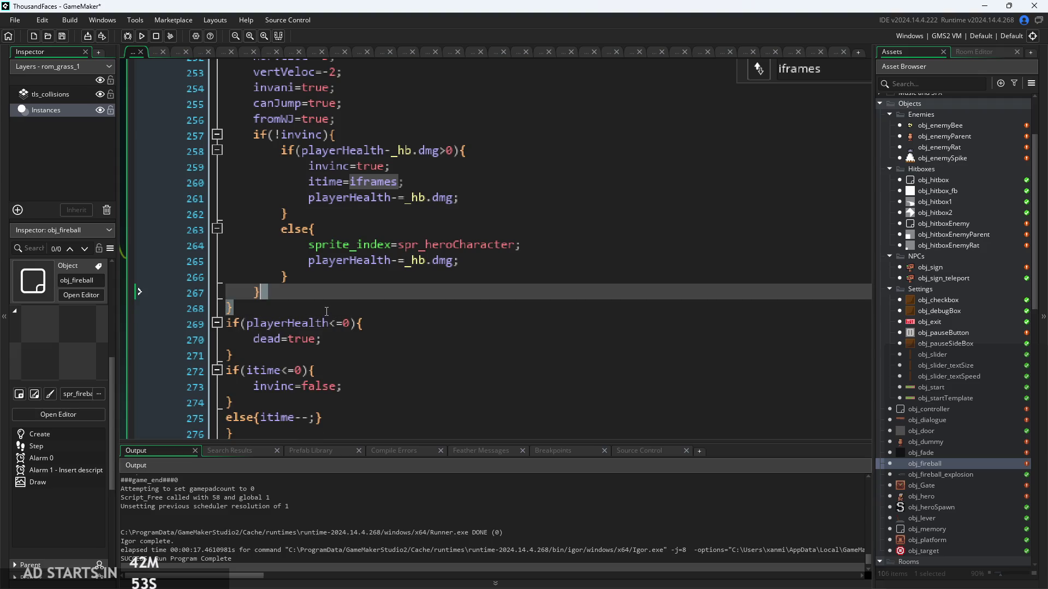
pyautogui.press('Return')
pyautogui.write('}')
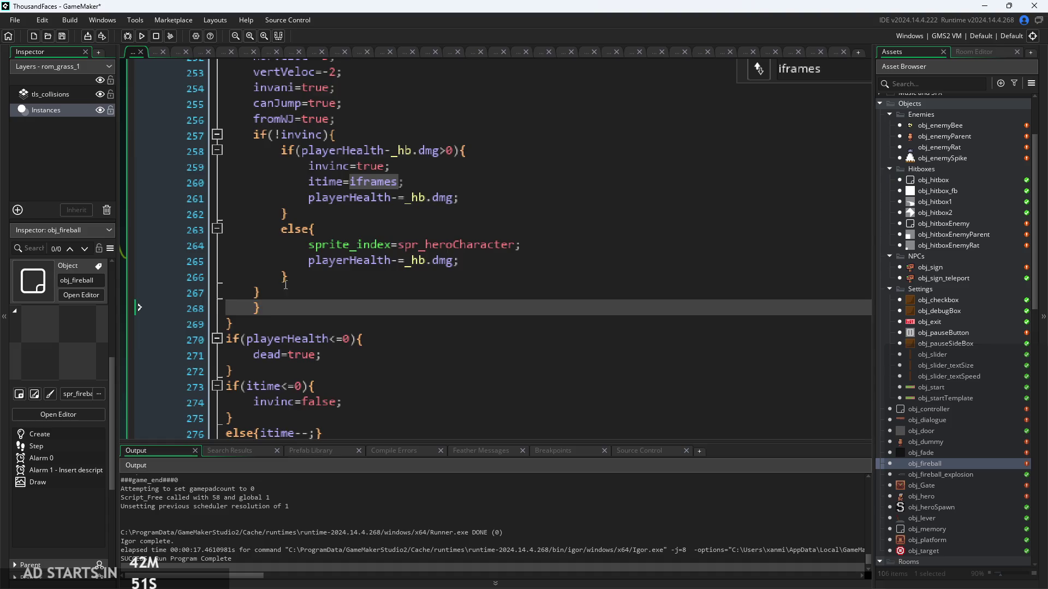
pyautogui.scroll(4, 285, 284)
pyautogui.click(514, 177)
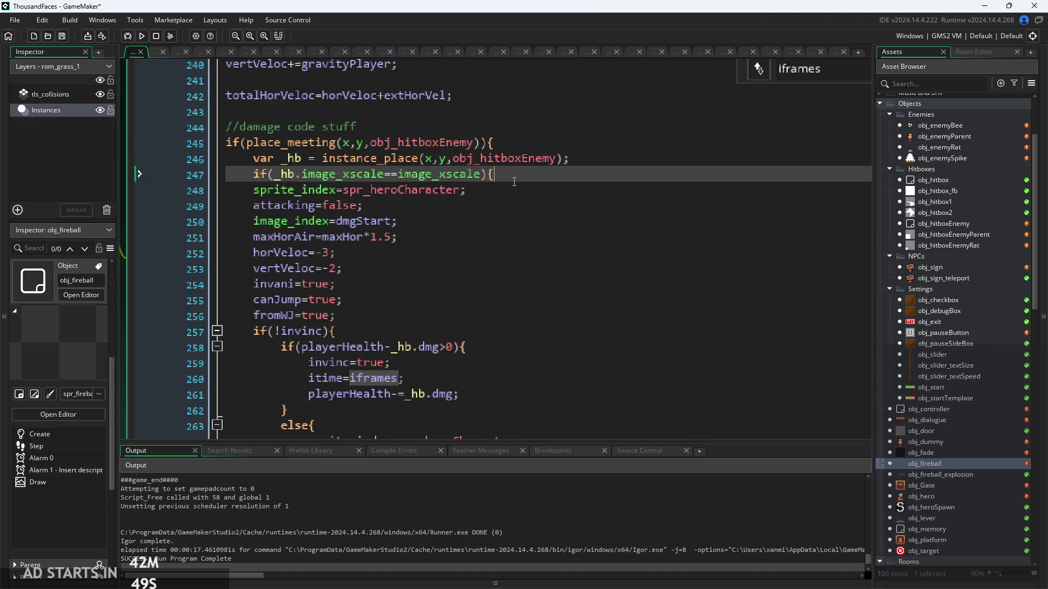
# Review obj_enemyParent's Create event code, then run the game and press Start.
pyautogui.keyDown('ctrl'); pyautogui.scroll(1, 506, 184); pyautogui.keyUp('ctrl')
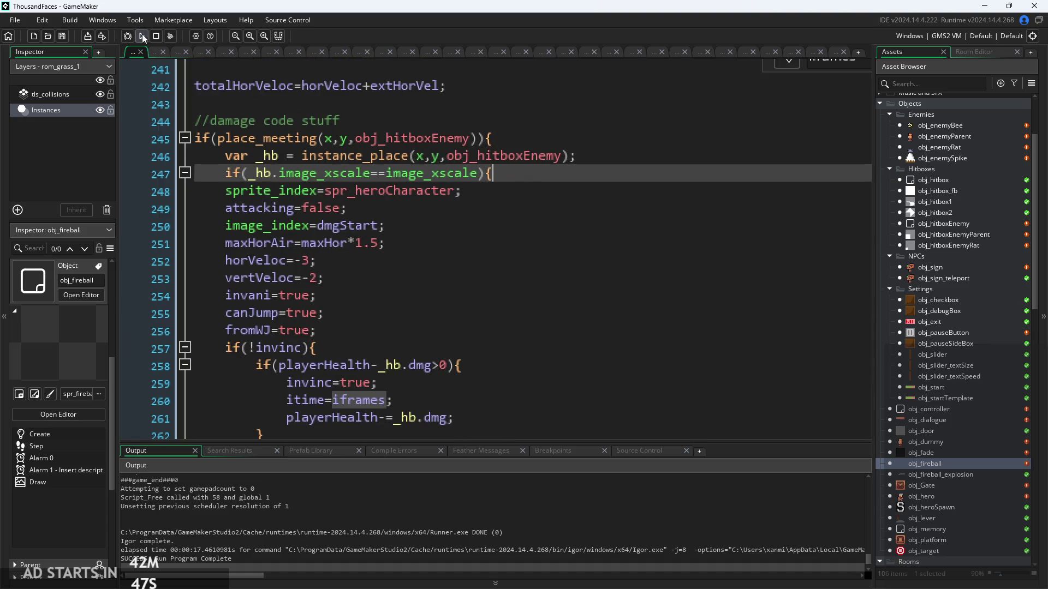
pyautogui.moveTo(253, 140)
pyautogui.scroll(1, 958, 415)
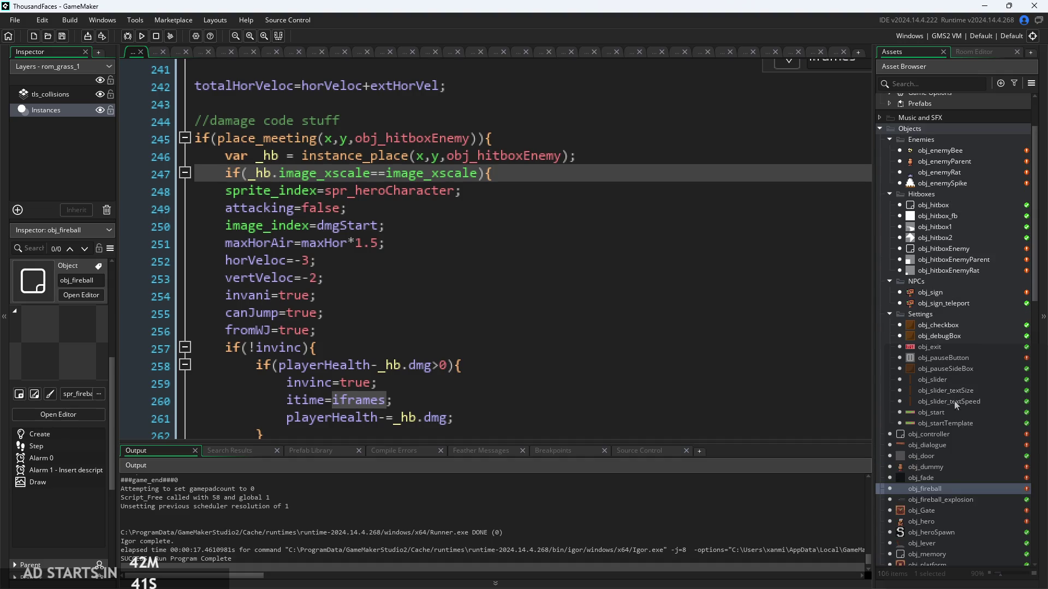
pyautogui.doubleClick(918, 160)
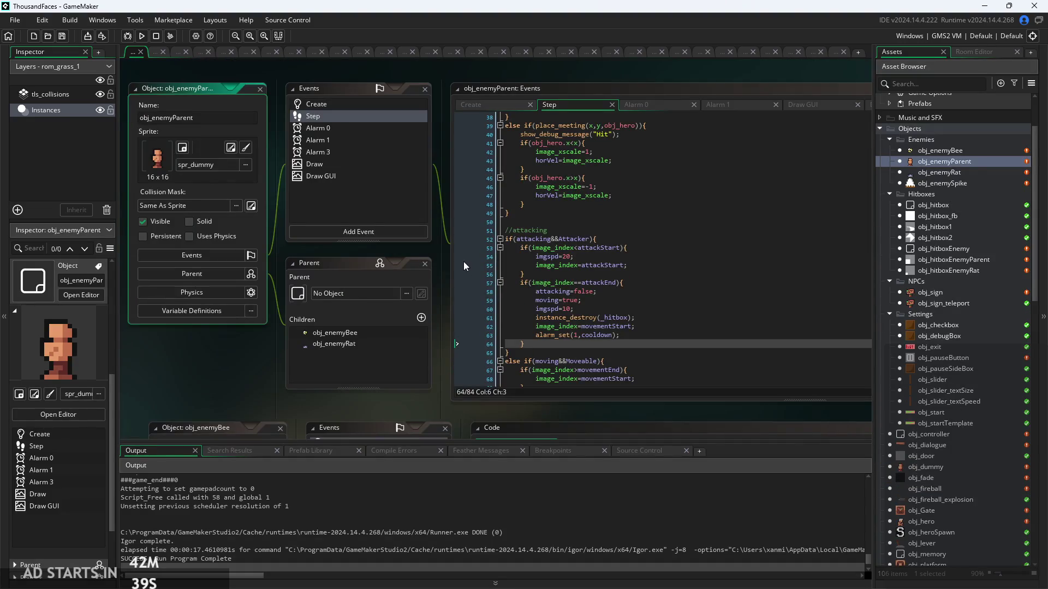
pyautogui.click(466, 105)
pyautogui.scroll(4, 464, 194)
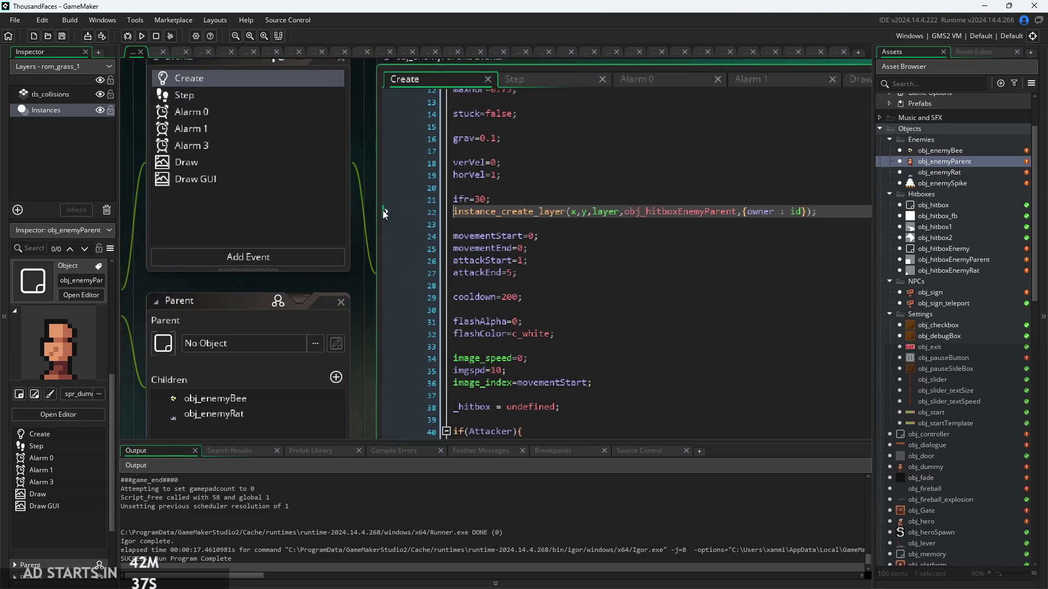
pyautogui.scroll(-1, 586, 341)
pyautogui.click(586, 372)
pyautogui.scroll(-3, 588, 365)
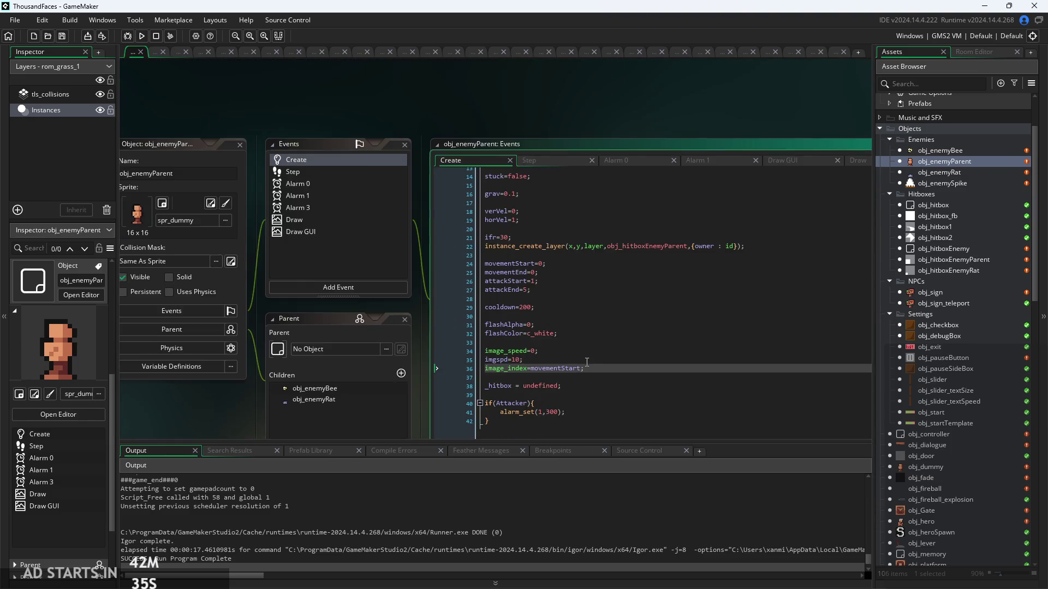
pyautogui.click(141, 36)
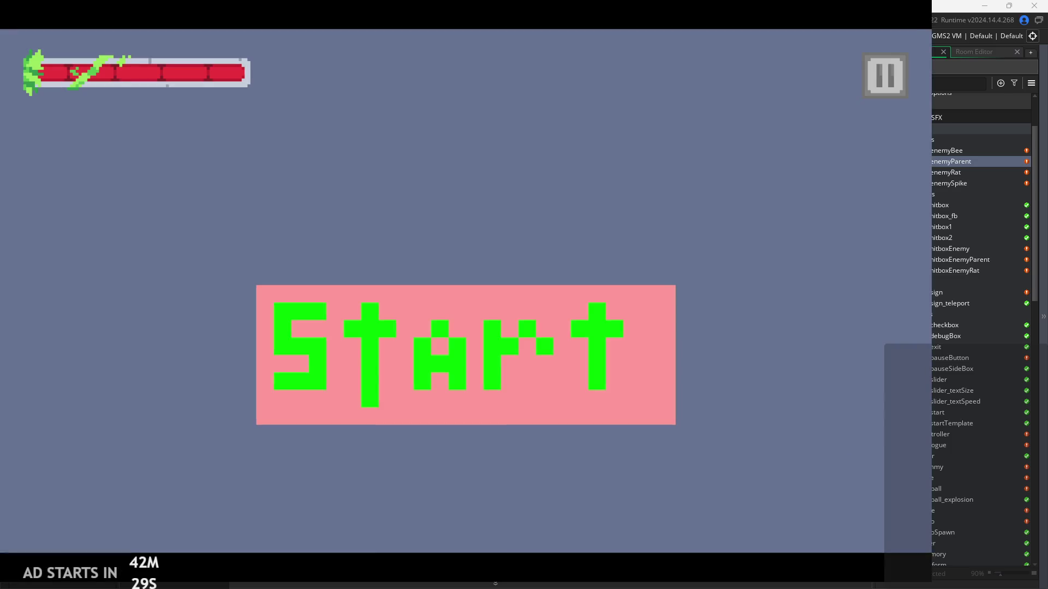
pyautogui.click(493, 293)
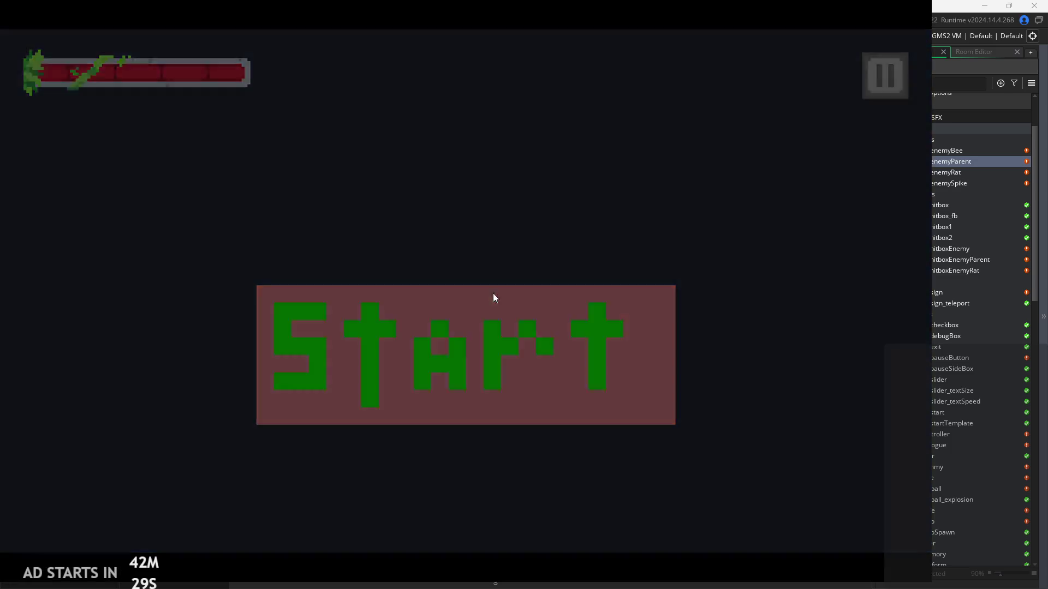
# Walk, jump and slash at the enemies with arrows and x, take a hit, then quit with Escape.
pyautogui.press('Right')
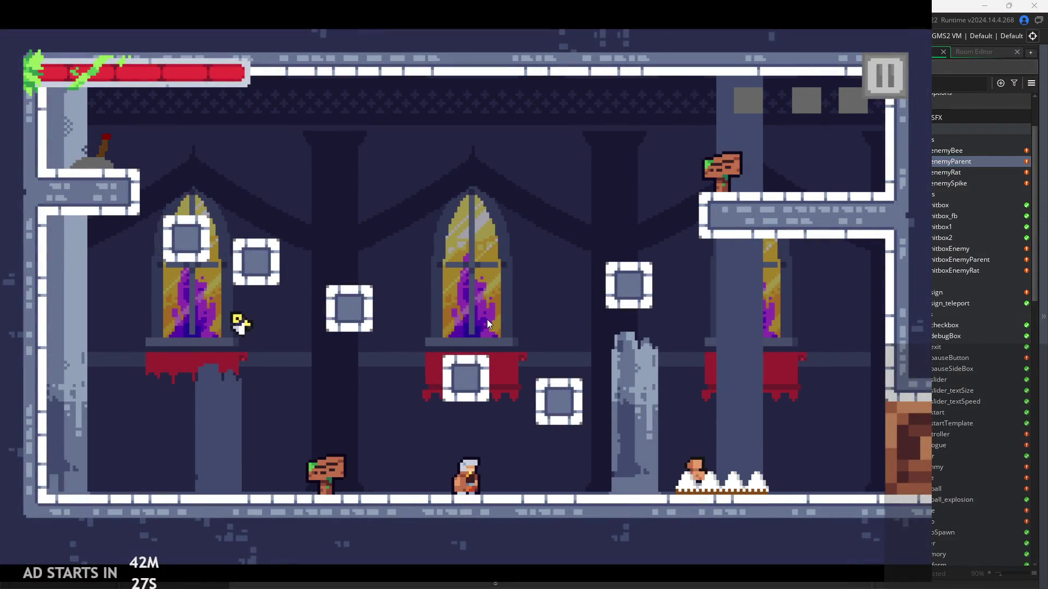
pyautogui.press('x')
pyautogui.press('Right')
pyautogui.press('Left')
pyautogui.press('x')
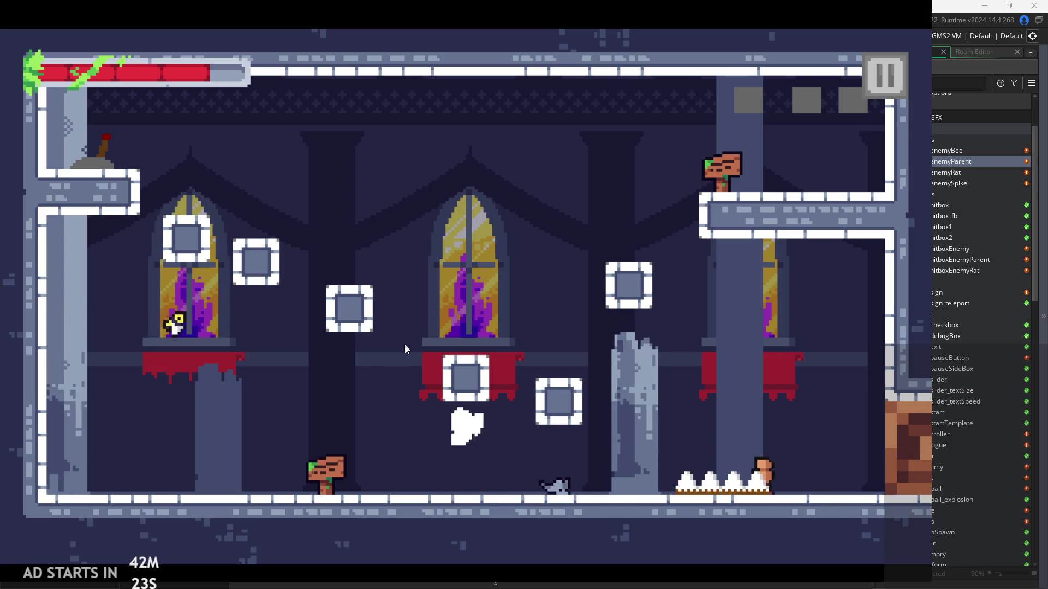
pyautogui.press('Right')
pyautogui.press('Left')
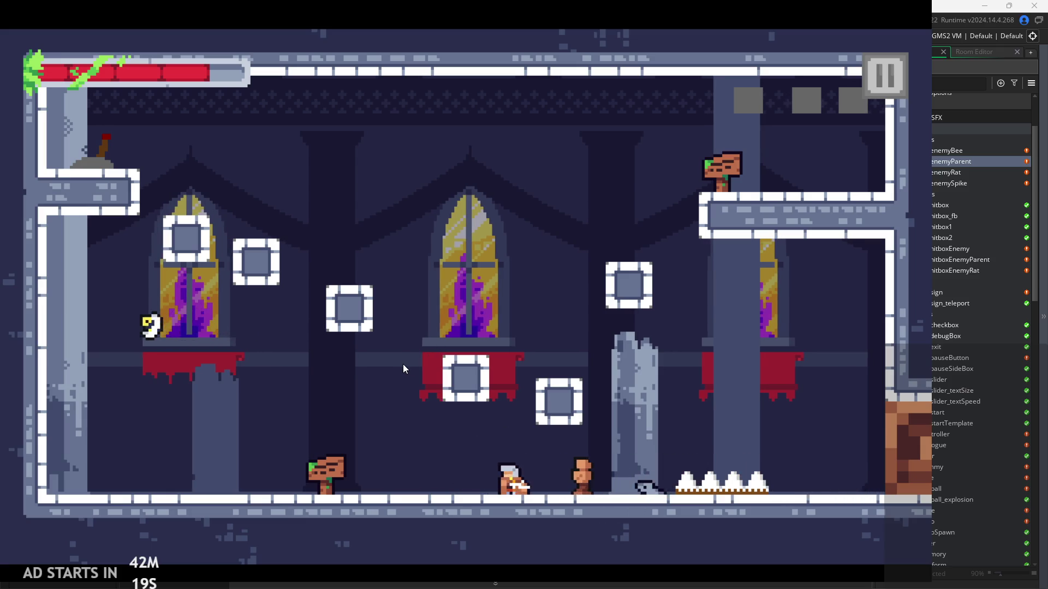
pyautogui.press('x')
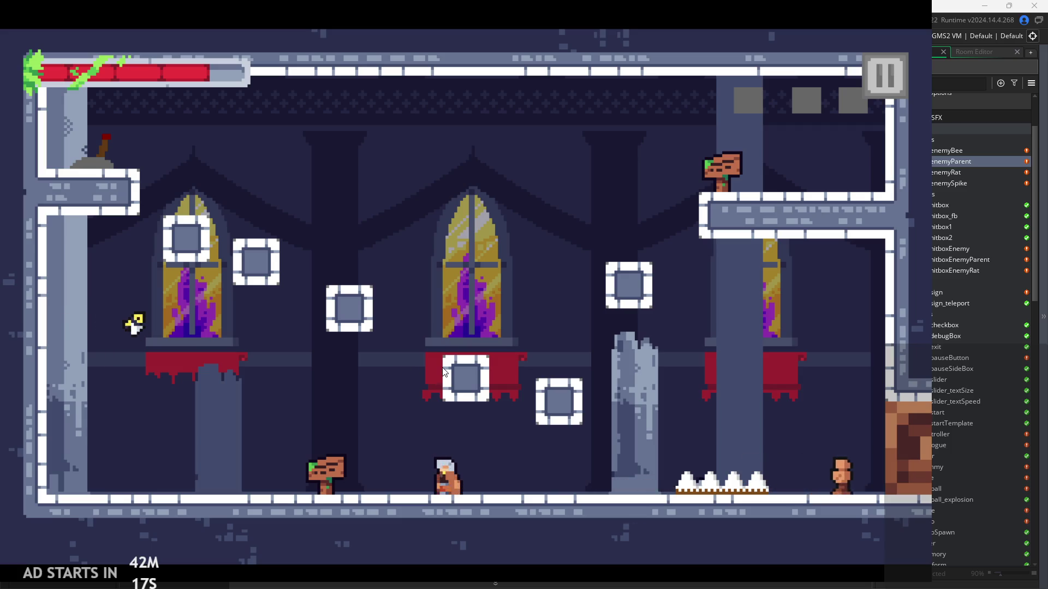
pyautogui.press('Right')
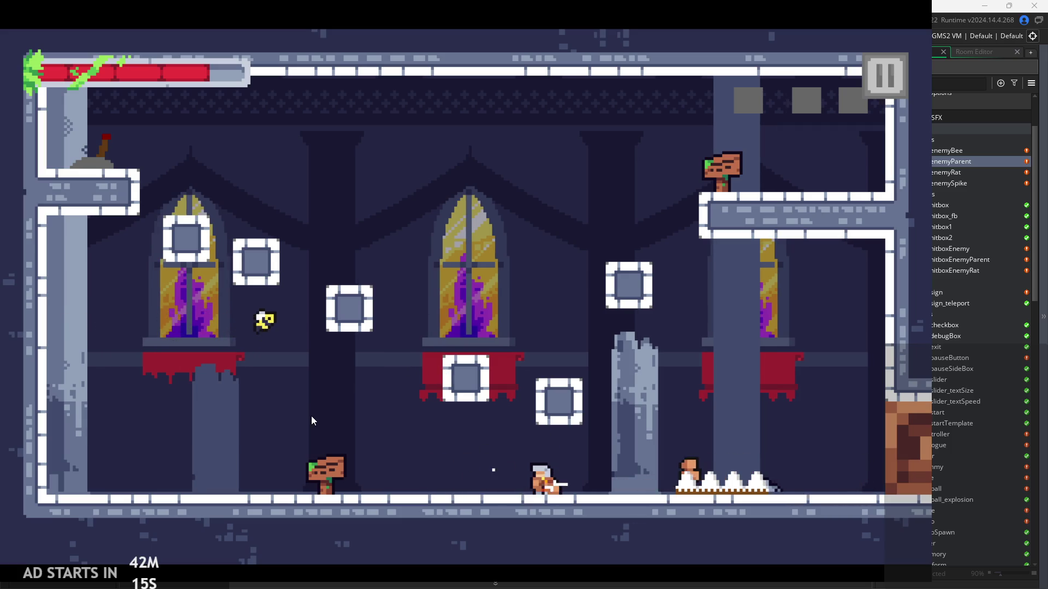
pyautogui.press('x')
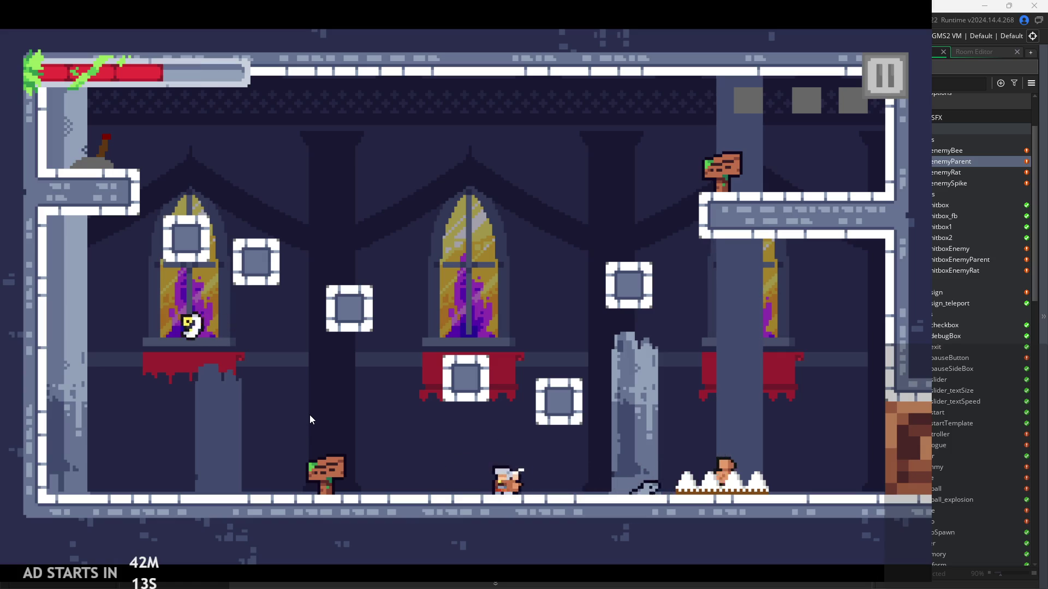
pyautogui.press('Right')
pyautogui.press('Left')
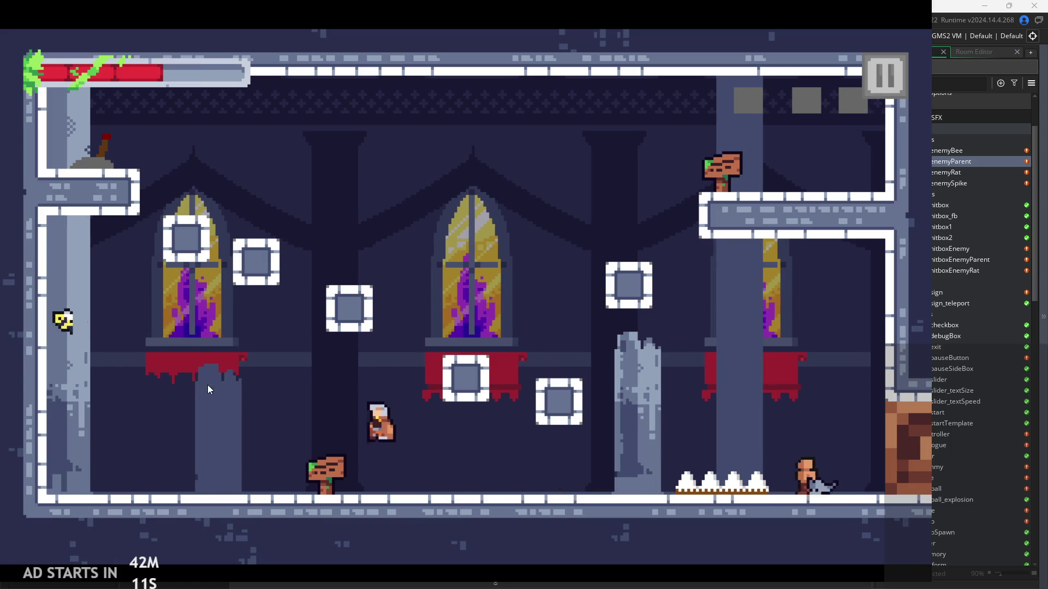
pyautogui.press('Right')
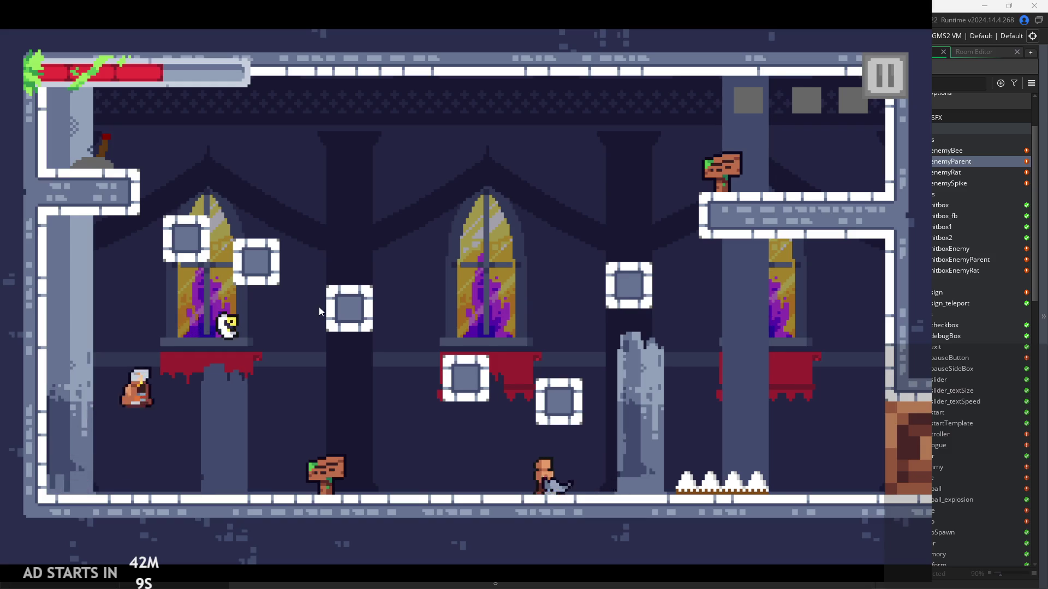
pyautogui.press('x')
pyautogui.press('x')
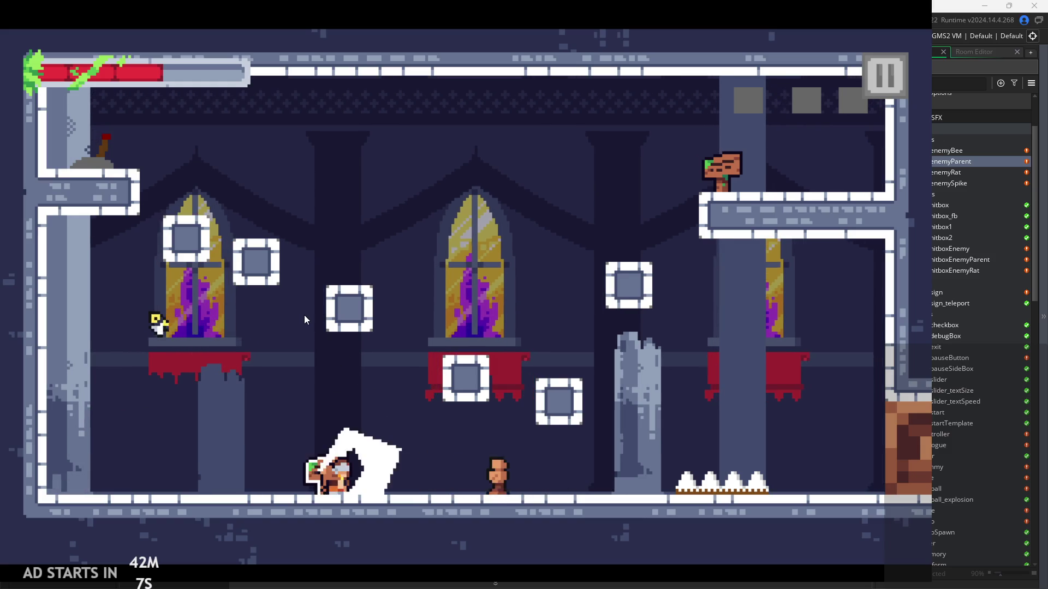
pyautogui.press('Right')
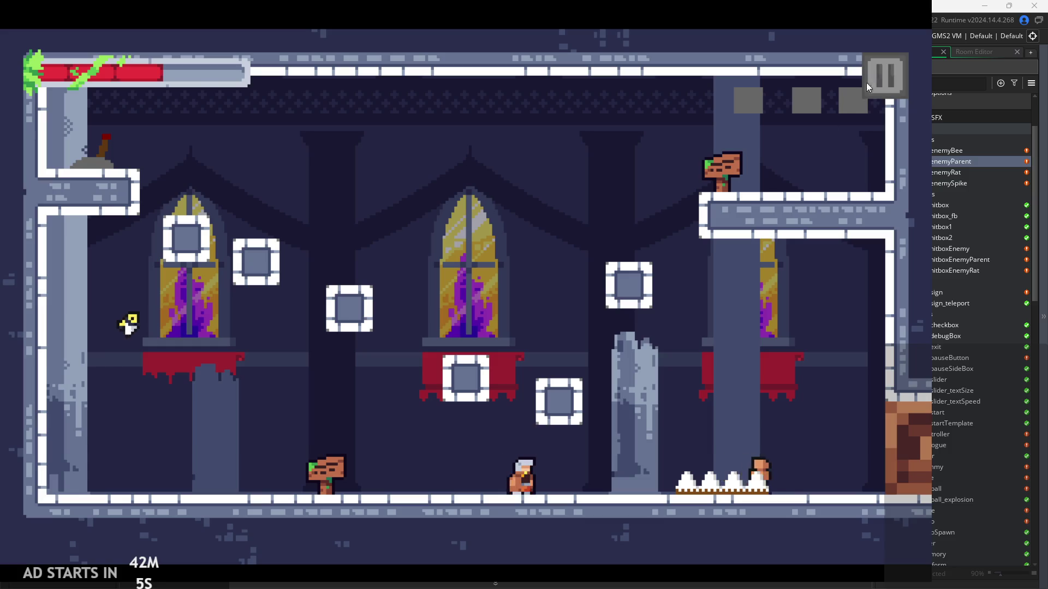
pyautogui.press('Escape')
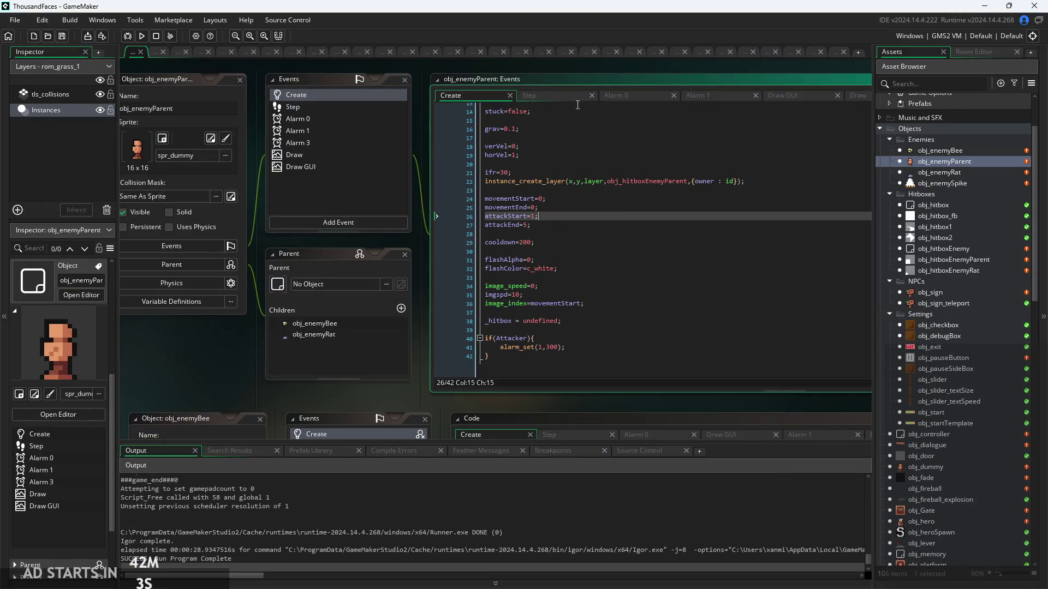
pyautogui.click(563, 96)
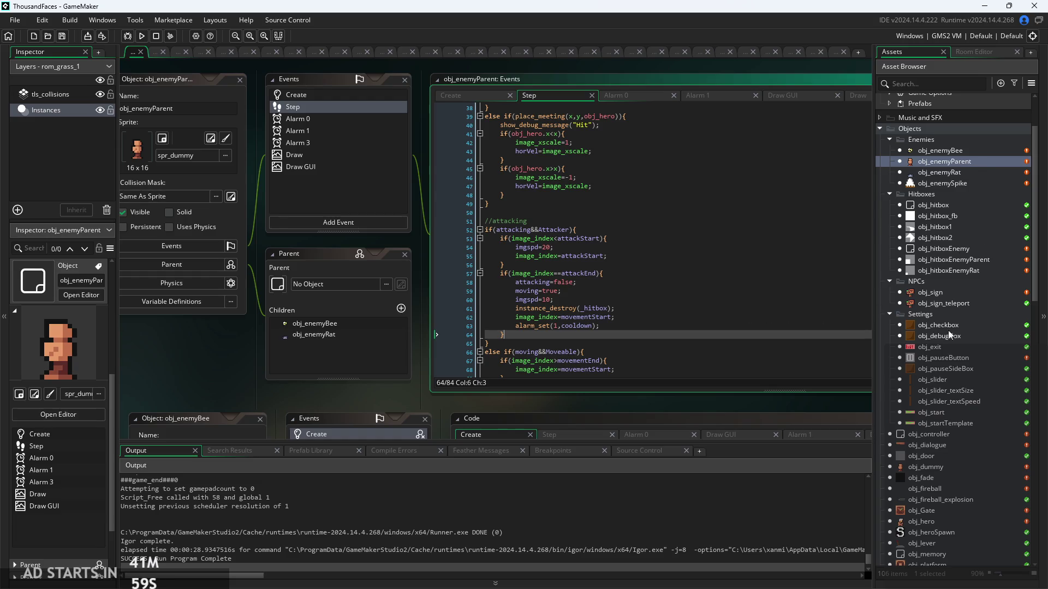
pyautogui.click(937, 523)
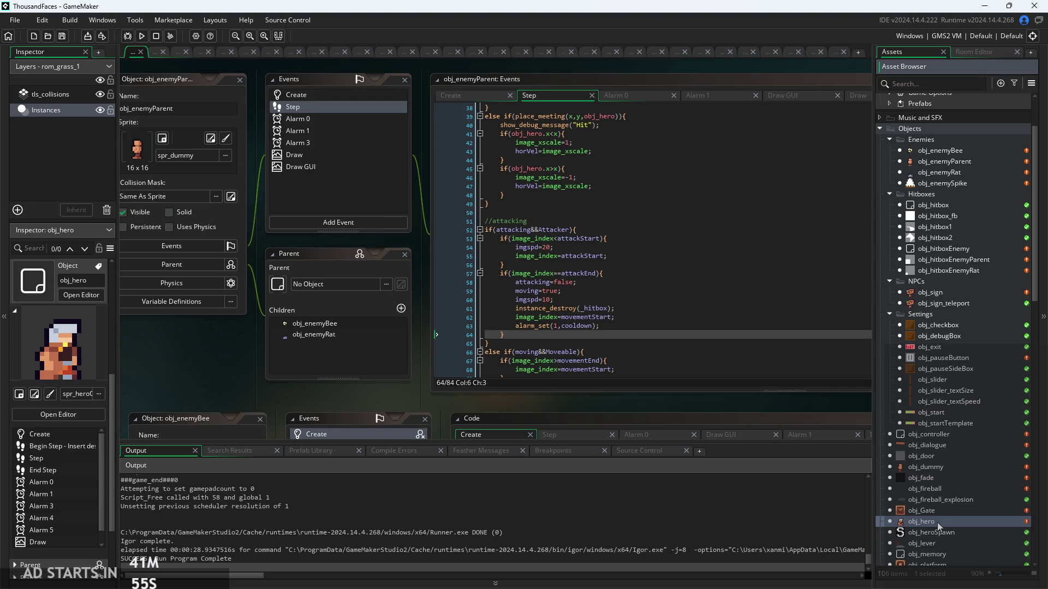
pyautogui.doubleClick(937, 522)
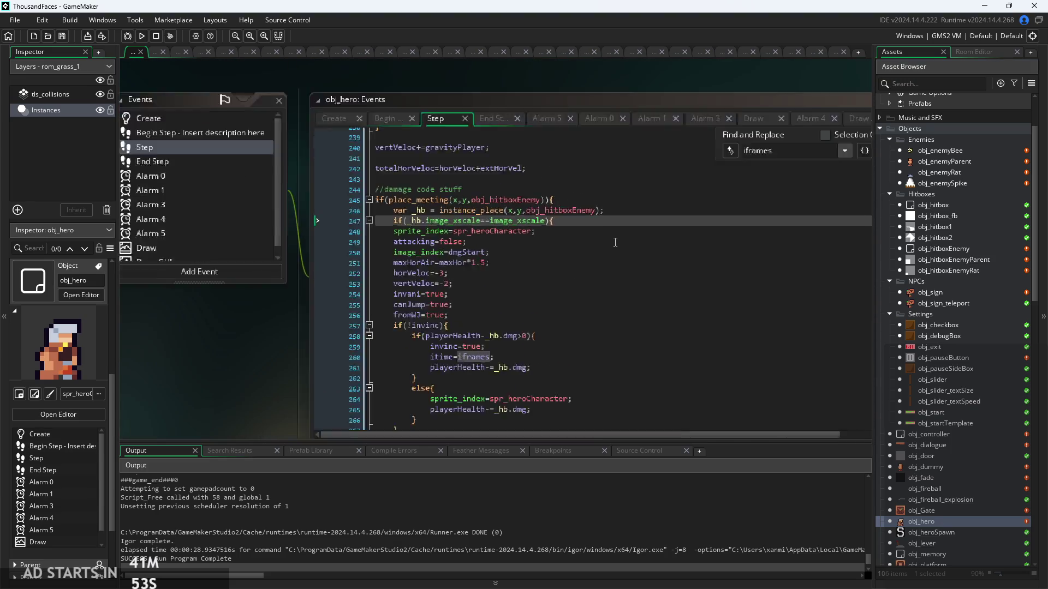
pyautogui.click(814, 167)
pyautogui.click(228, 278)
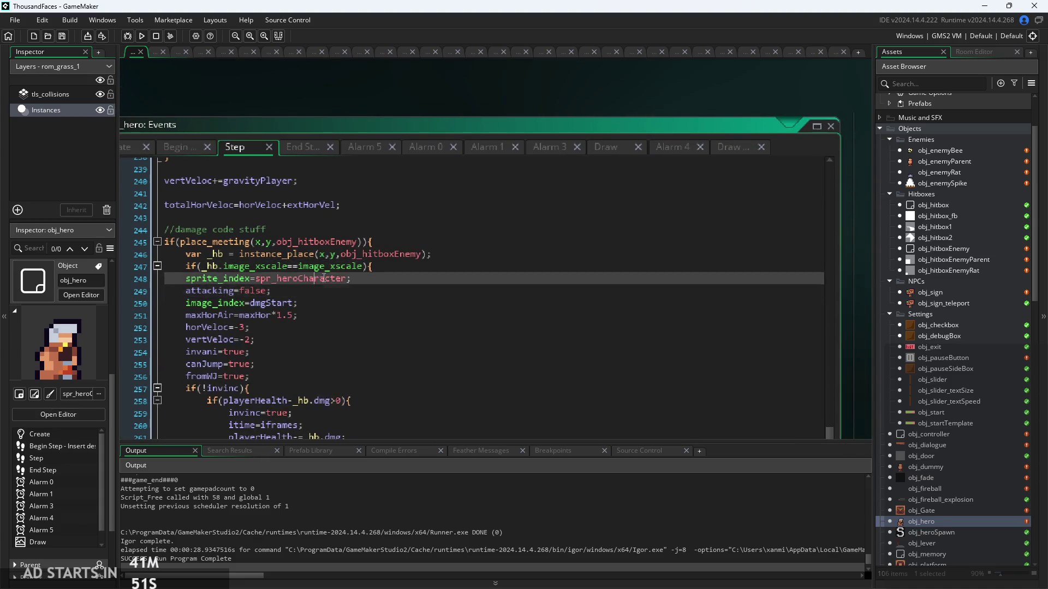
pyautogui.press('Up')
pyautogui.press('Up')
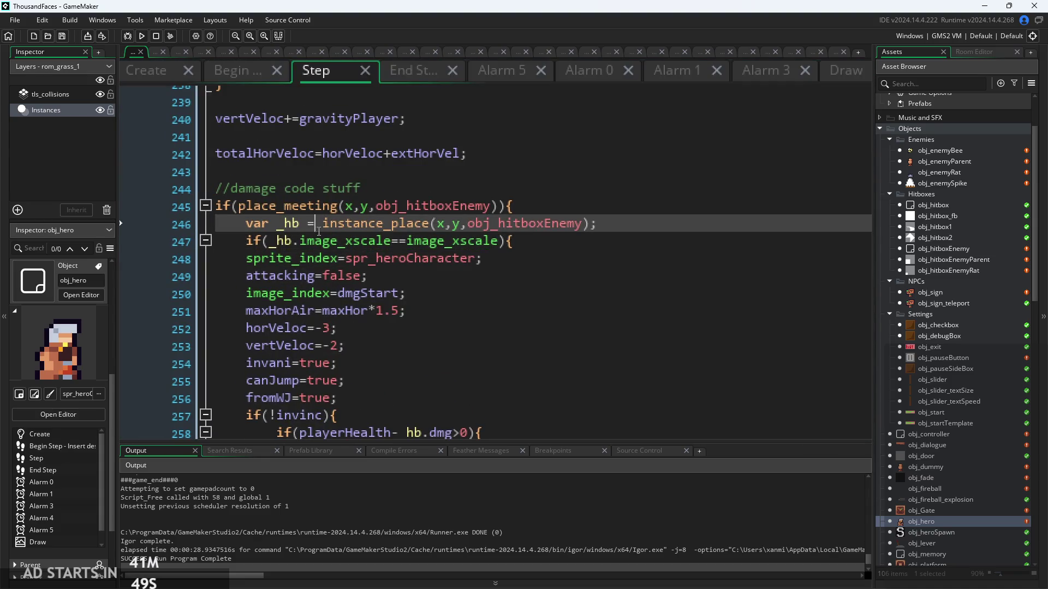
pyautogui.click(326, 245)
pyautogui.click(578, 261)
pyautogui.click(509, 248)
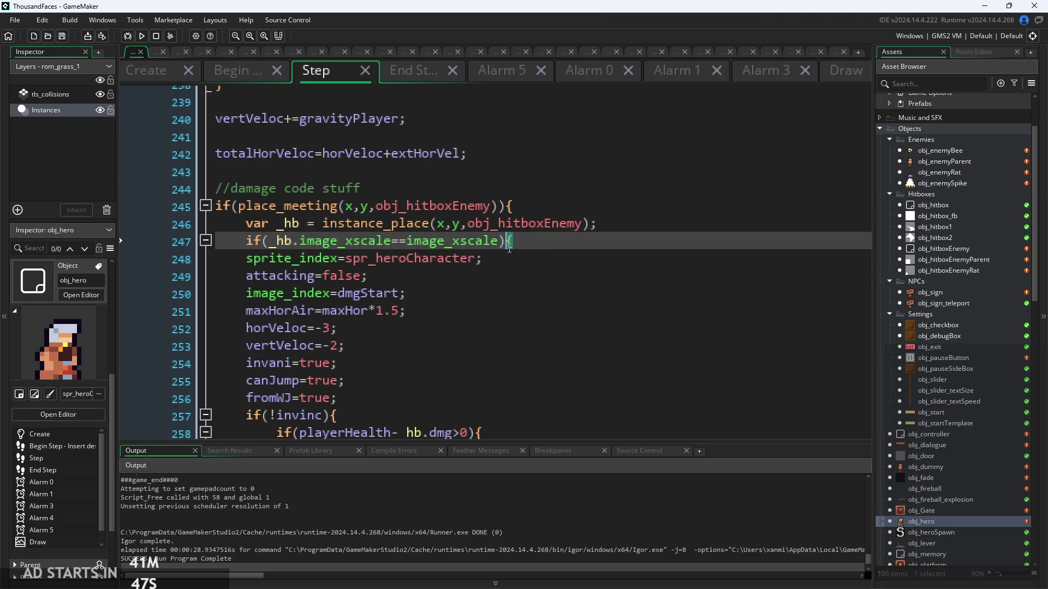
pyautogui.click(270, 243)
# Insert !attacking|| before the facing comparison on line 247 and wrap the comparison in parentheses.
pyautogui.write('!att')
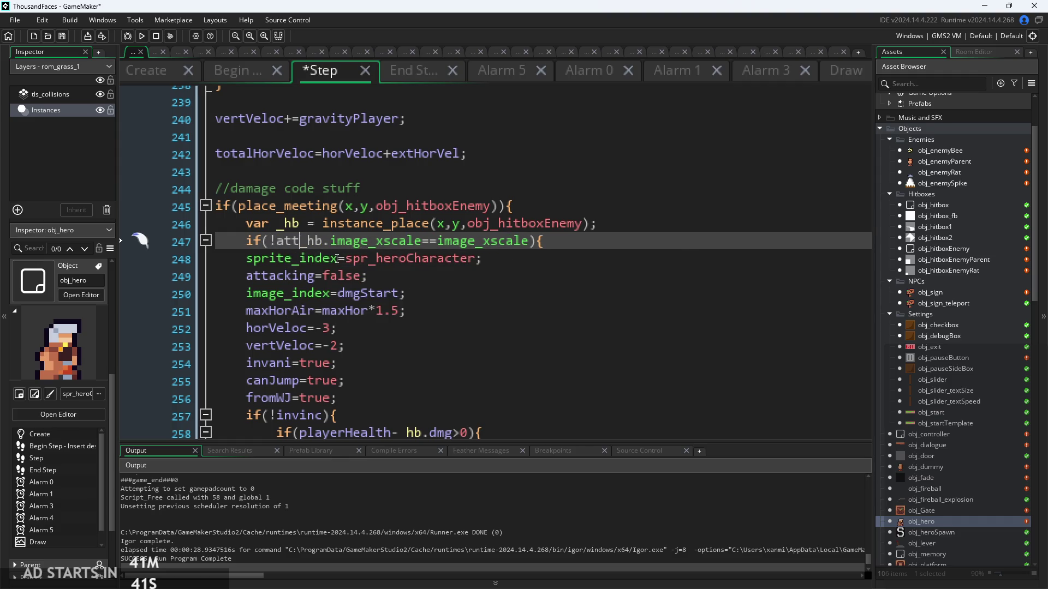
pyautogui.write('ack')
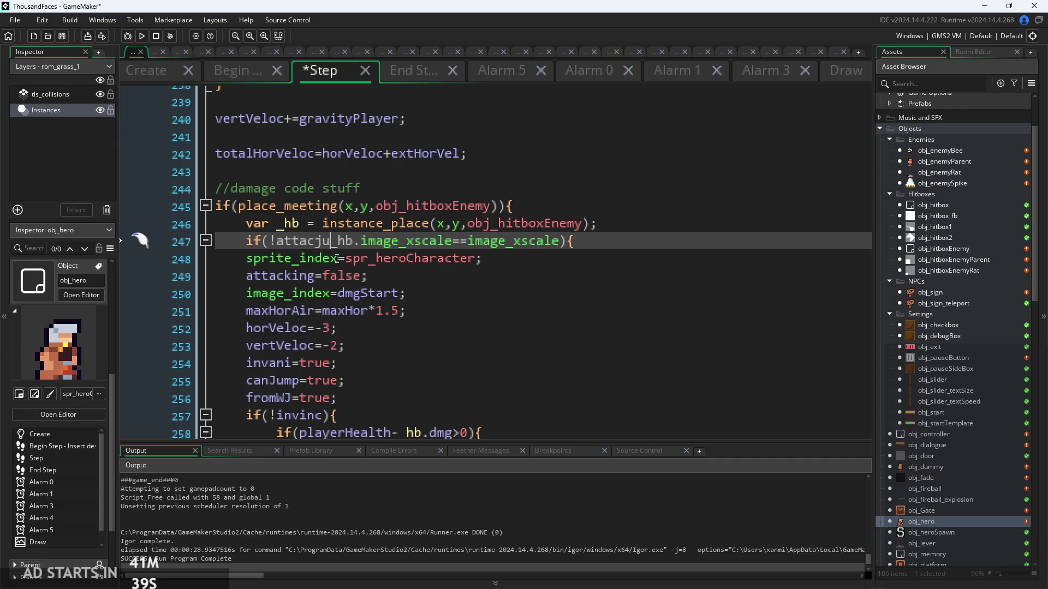
pyautogui.press('Left')
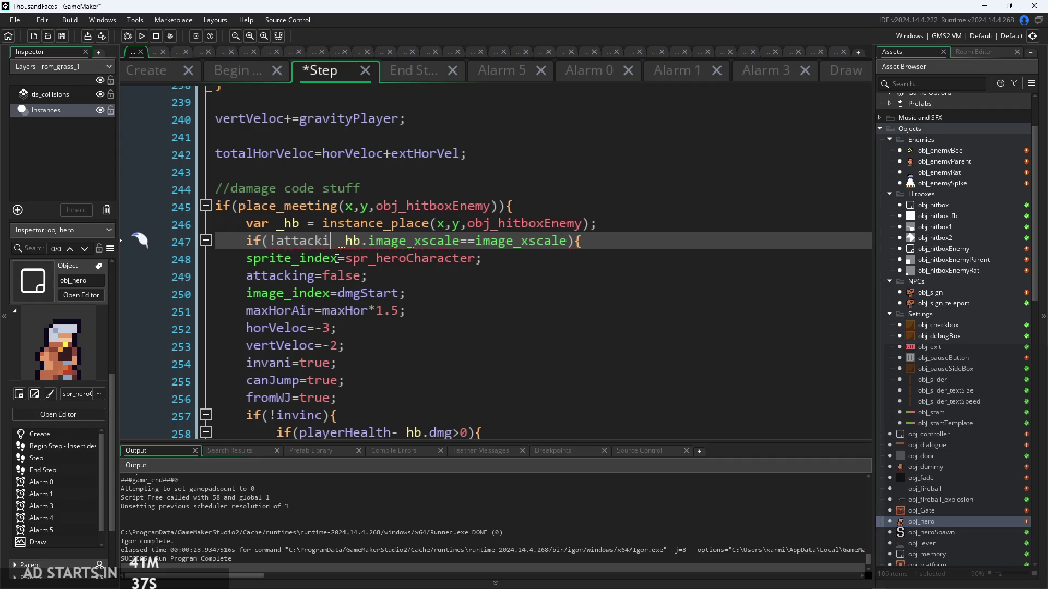
pyautogui.hotkey('ctrl', 'space')
pyautogui.press('Return')
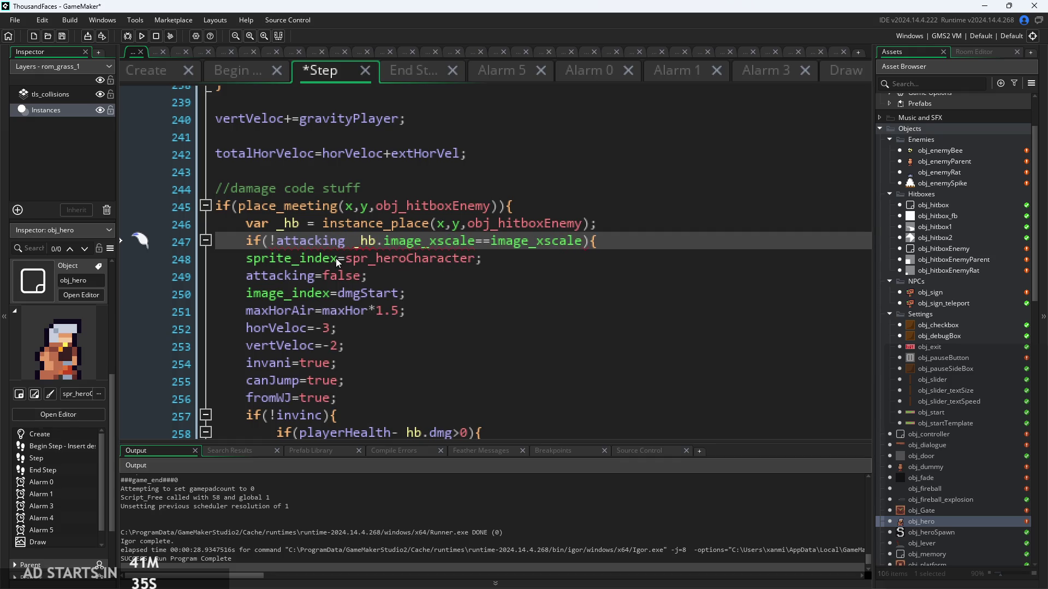
pyautogui.write('||(')
pyautogui.hotkey('ctrl', 'Right')
pyautogui.hotkey('ctrl', 'Right')
pyautogui.hotkey('ctrl', 'Right')
pyautogui.write(')')
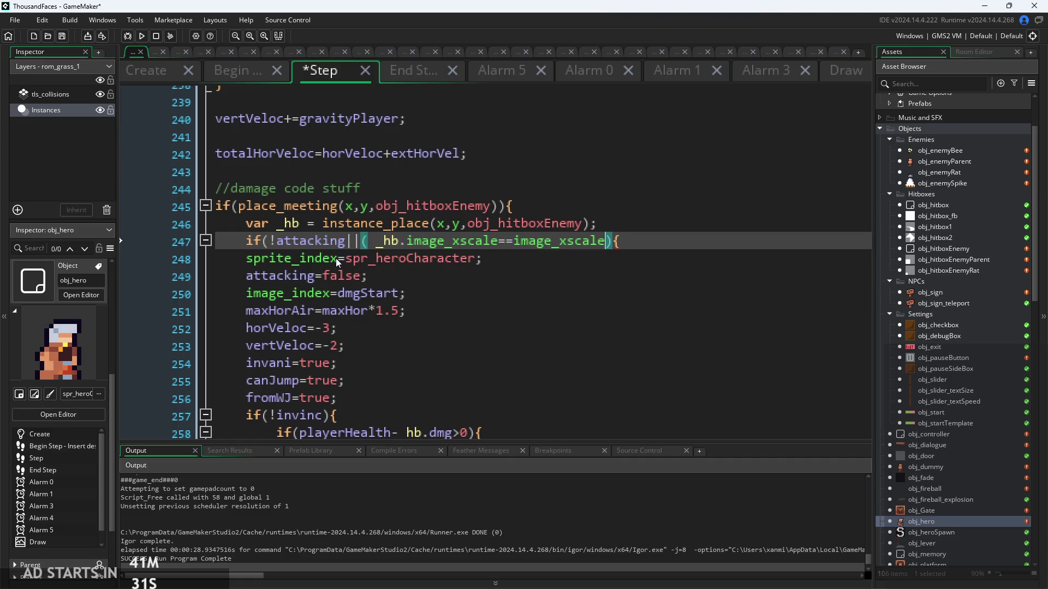
pyautogui.write(')')
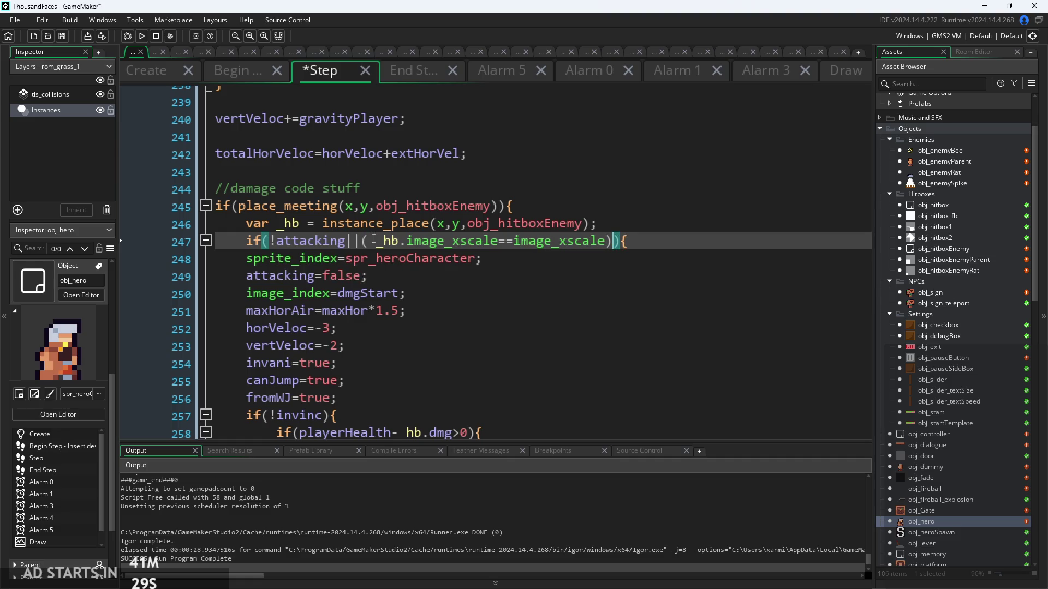
# Delete the image_xscale facing comparison, leaving if(!attacking){.
pyautogui.click(498, 240)
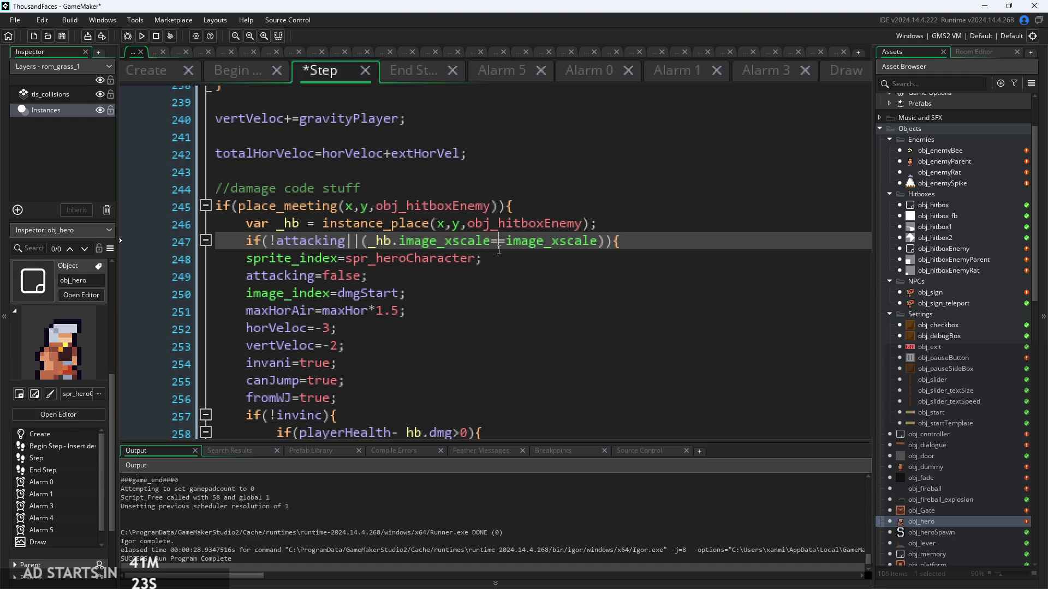
pyautogui.click(598, 240)
pyautogui.moveTo(597, 240); pyautogui.dragTo(349, 246)
pyautogui.press('BackSpace')
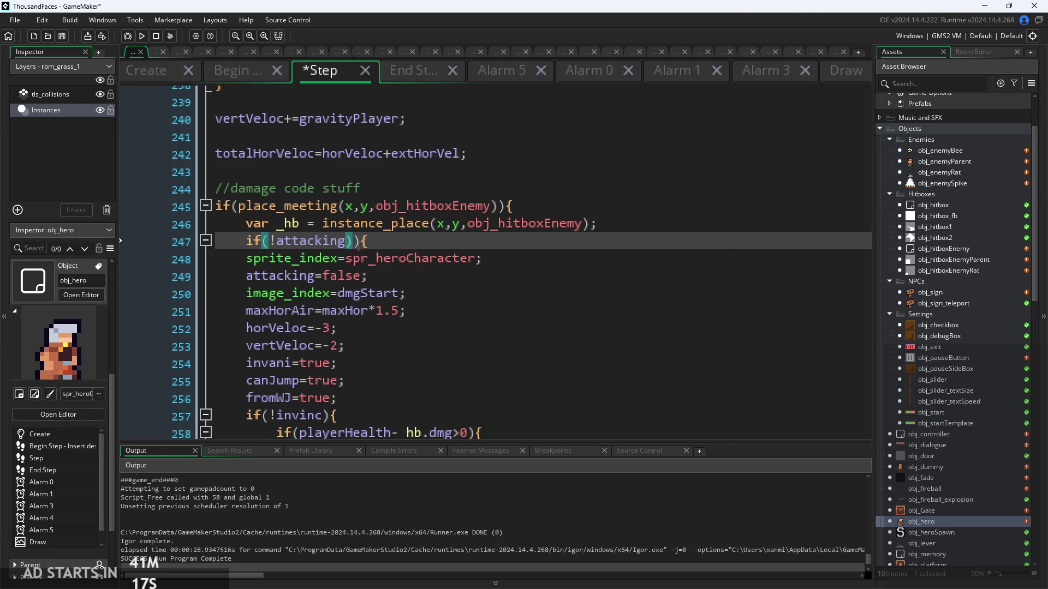
# Remove the extra parenthesis and add || after !attacking, discarding the typed _hb.
pyautogui.press('Delete')
pyautogui.click(384, 246)
pyautogui.press('Left')
pyautogui.write('||')
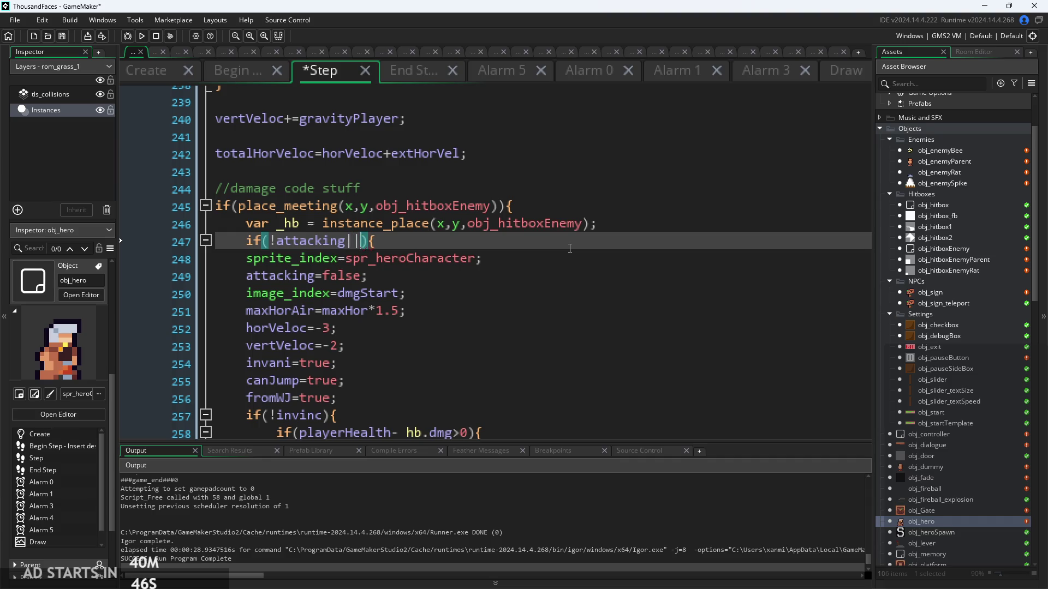
pyautogui.write(' _')
pyautogui.write('hb')
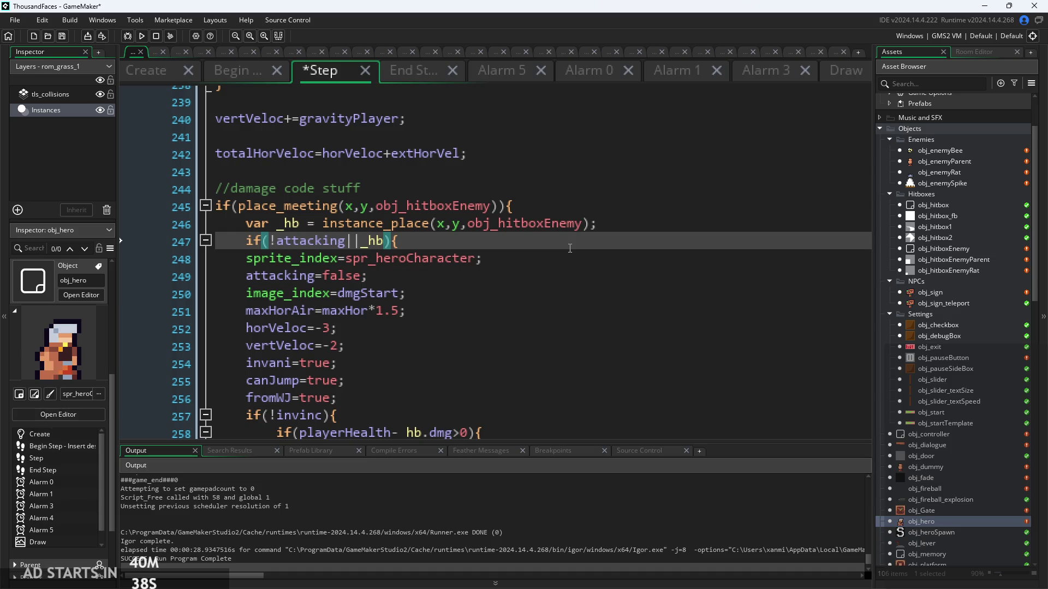
pyautogui.press('Down')
pyautogui.press('Up')
pyautogui.press('Left')
pyautogui.press('Left')
pyautogui.press('Right')
pyautogui.press('Right')
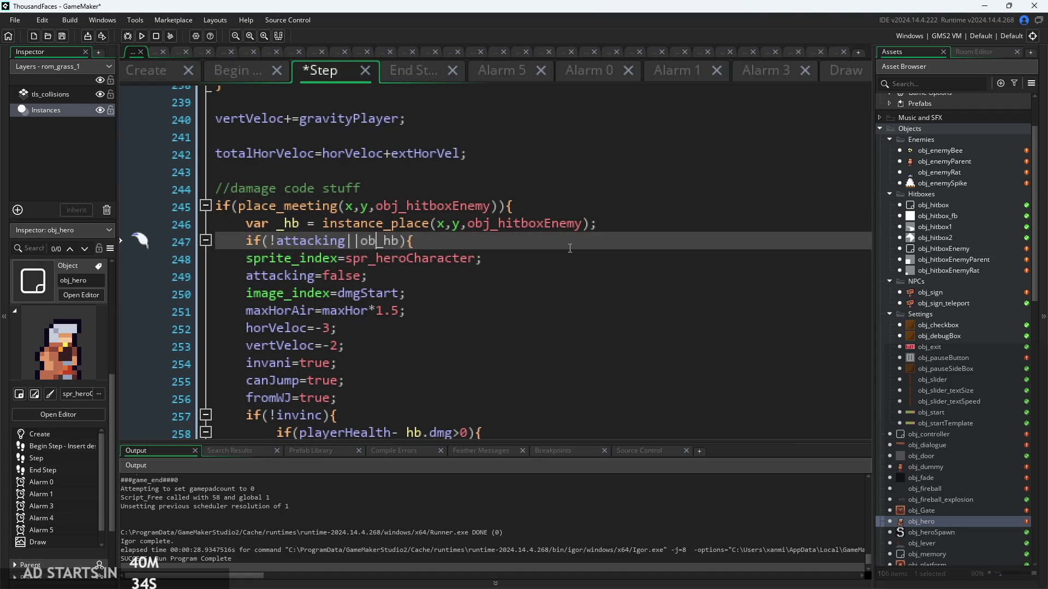
pyautogui.press('Right')
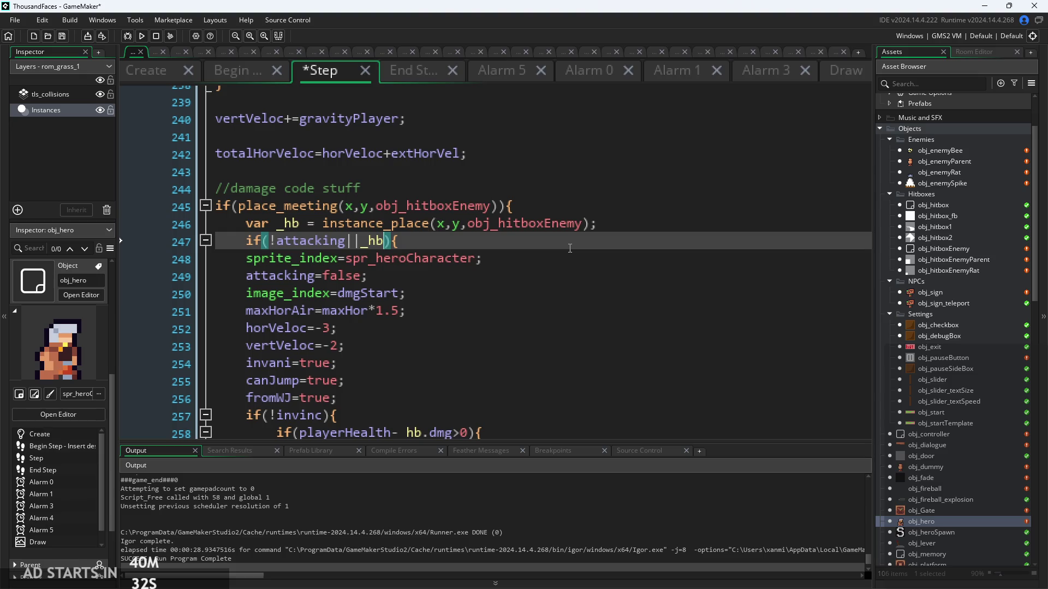
pyautogui.press('Left')
pyautogui.press('Left')
pyautogui.press('Left')
pyautogui.press('Right')
pyautogui.press('Right')
pyautogui.press('Right')
pyautogui.press('BackSpace')
pyautogui.press('BackSpace')
pyautogui.press('BackSpace')
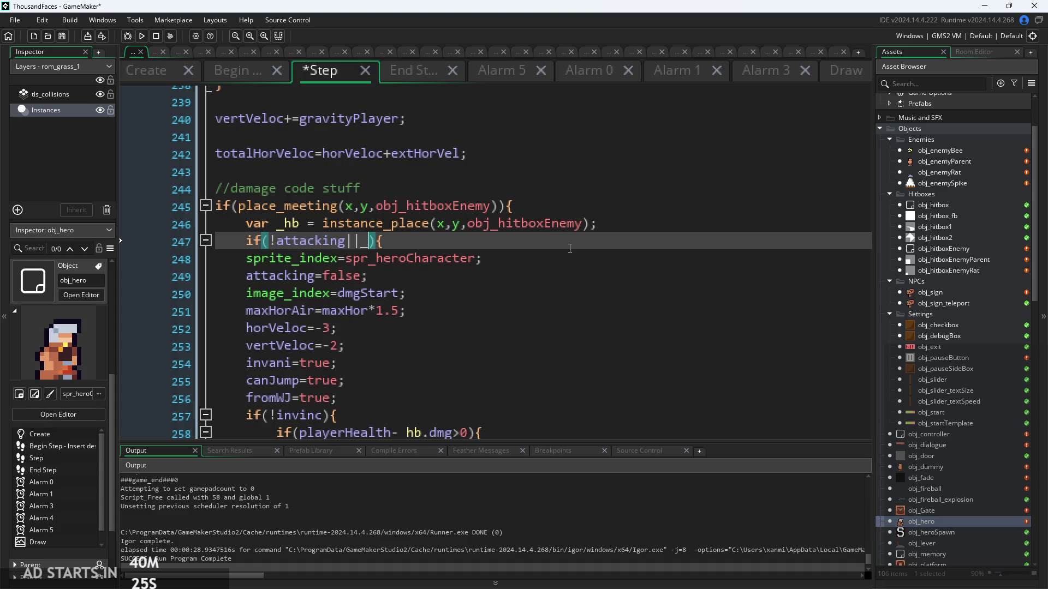
# Try ins and objec as the second operand, then delete the partial word.
pyautogui.write('objec')
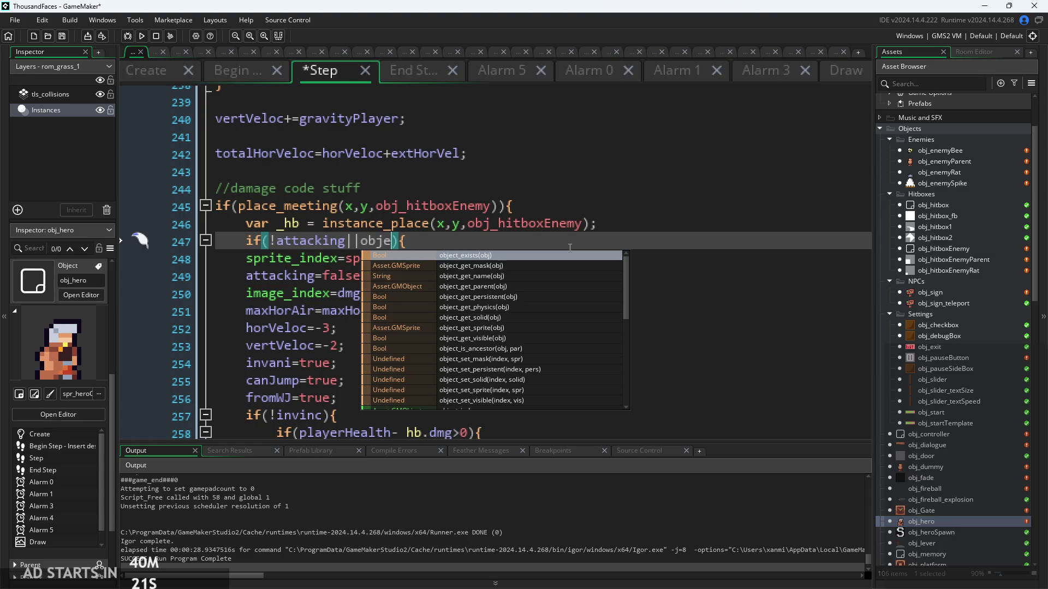
pyautogui.scroll(-3, 509, 326)
pyautogui.scroll(-2, 524, 328)
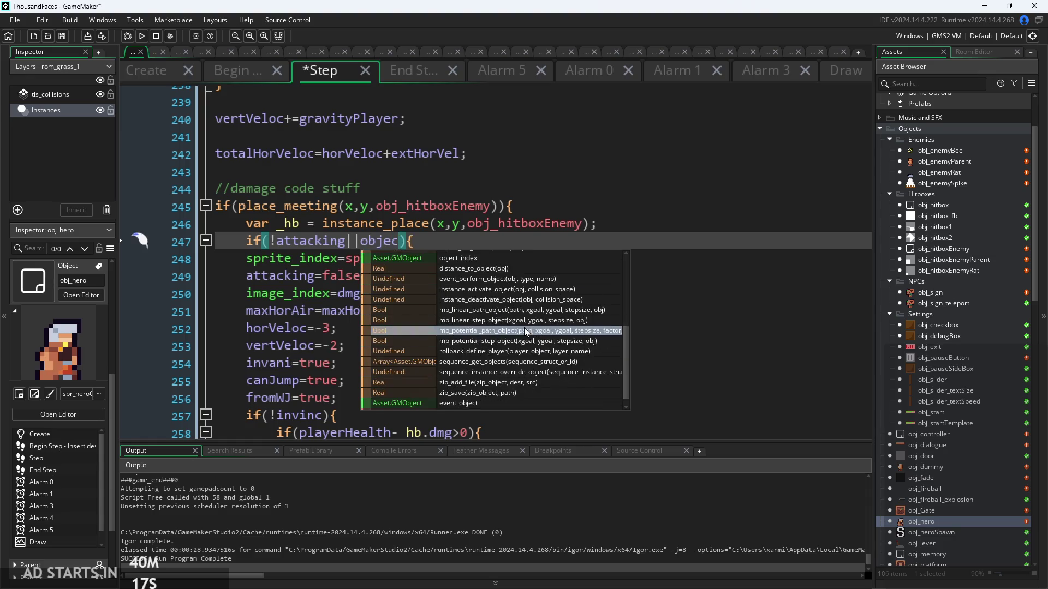
pyautogui.doubleClick(371, 245)
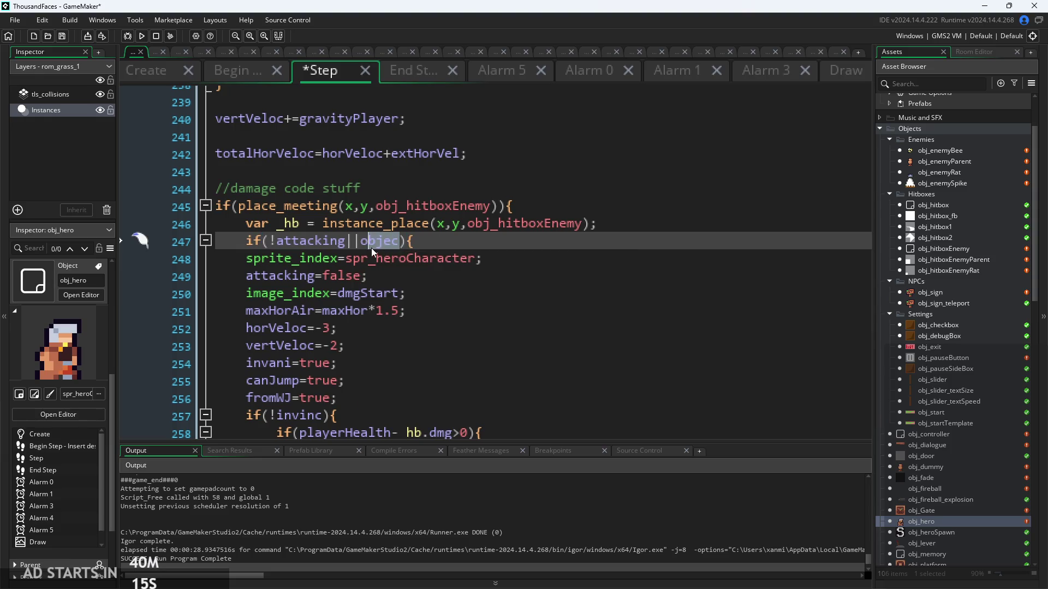
pyautogui.press('BackSpace')
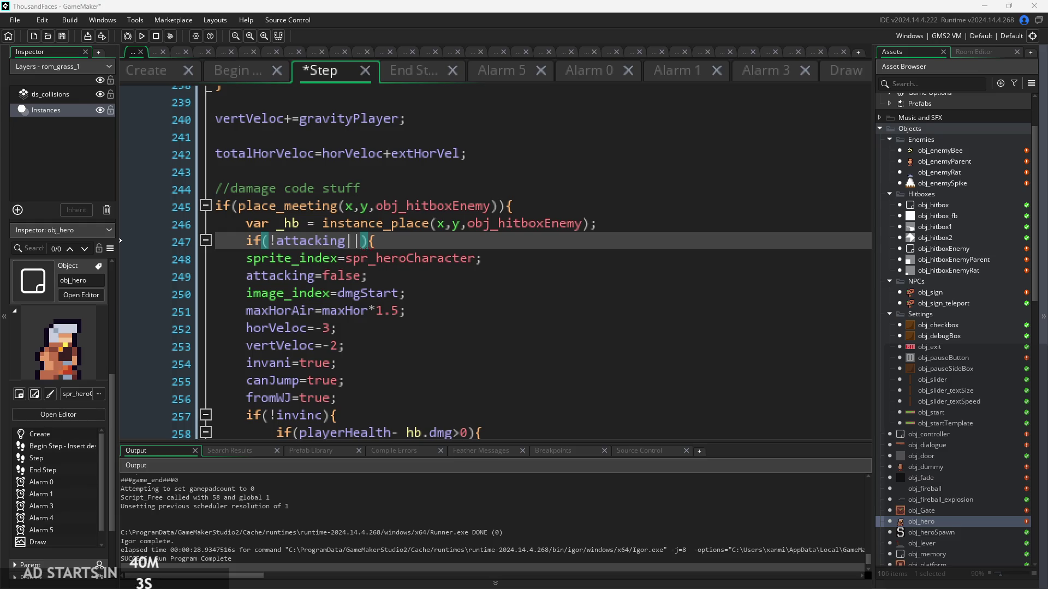
pyautogui.click(361, 254)
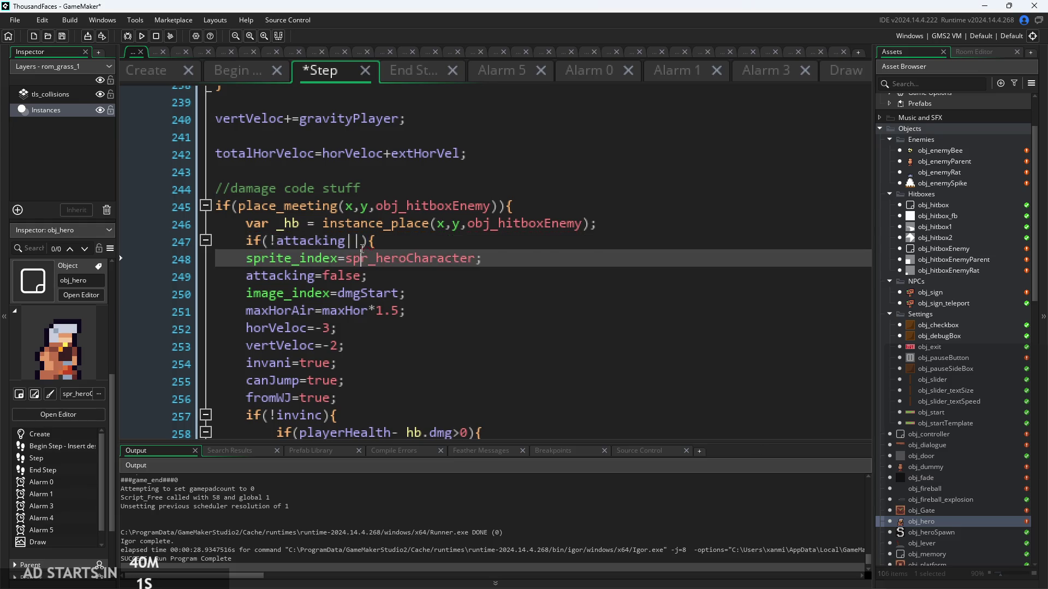
# Type place_meeting(_hb.x,_hb.y,obj_hitbox) as the second operand on line 247.
pyautogui.click(362, 249)
pyautogui.write('place_me')
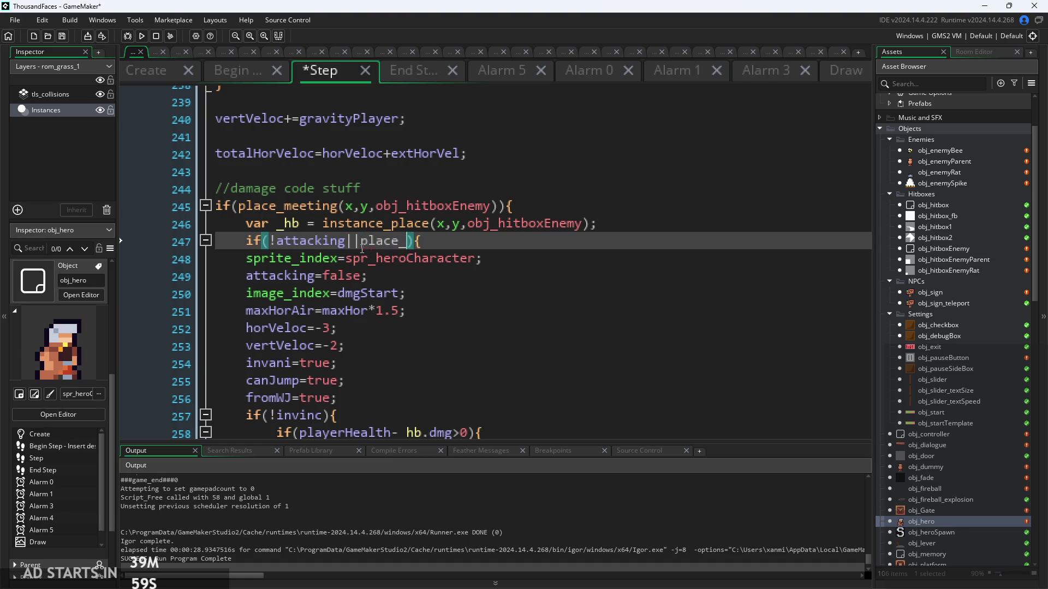
pyautogui.press('Return')
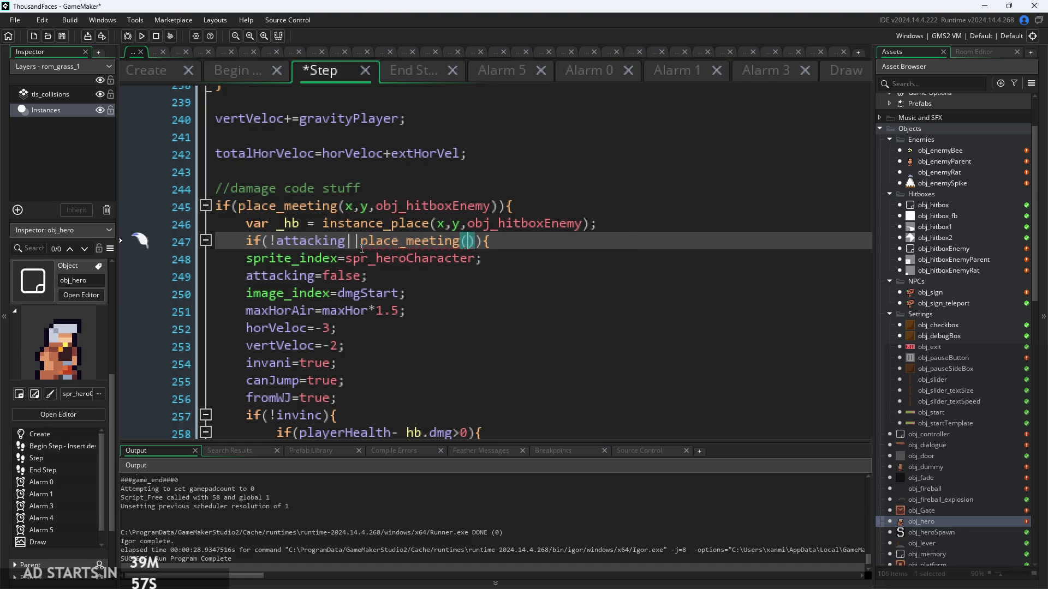
pyautogui.write('_hb.')
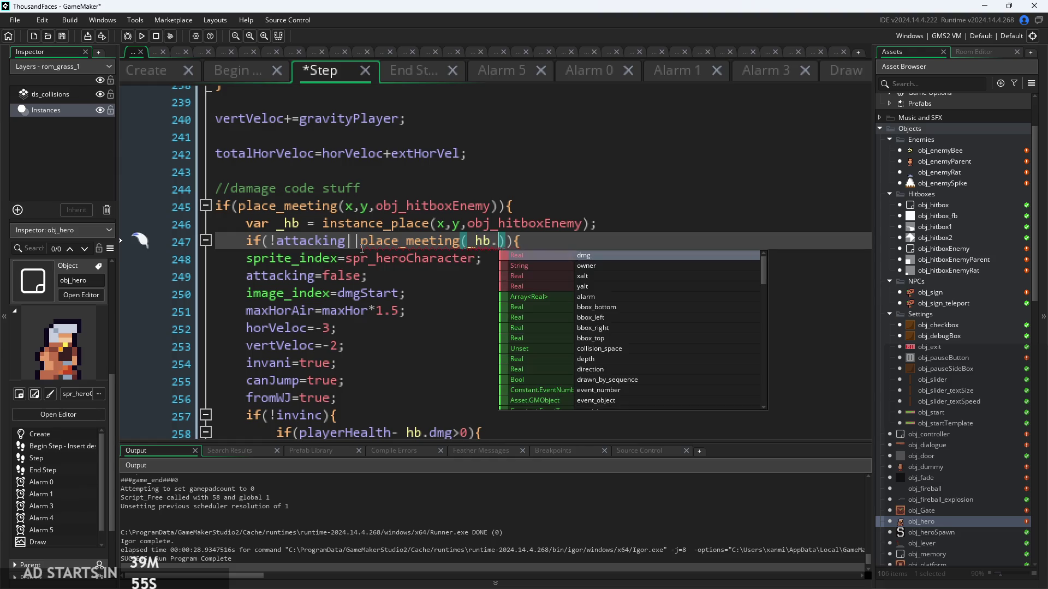
pyautogui.write('x,_hb')
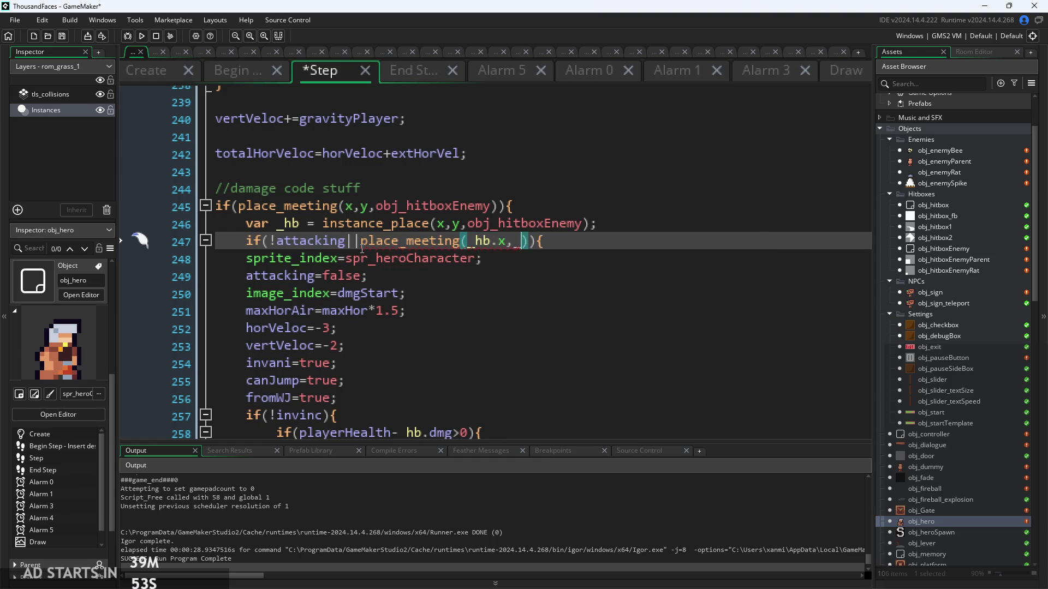
pyautogui.write('.y,')
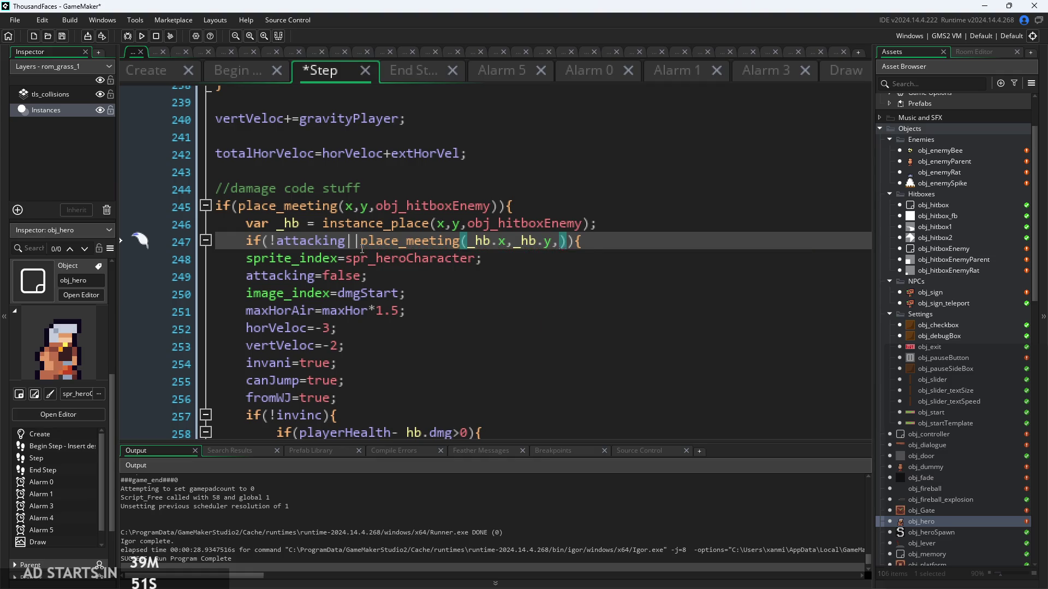
pyautogui.write('obj_hi')
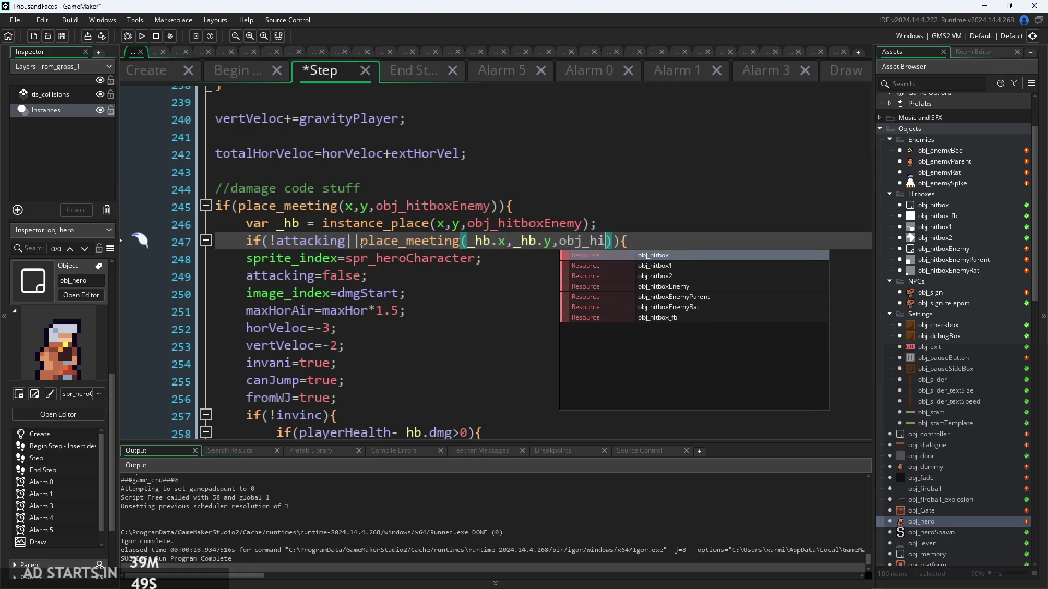
pyautogui.press('Return')
pyautogui.press('Right')
pyautogui.press('Right')
pyautogui.press('Right')
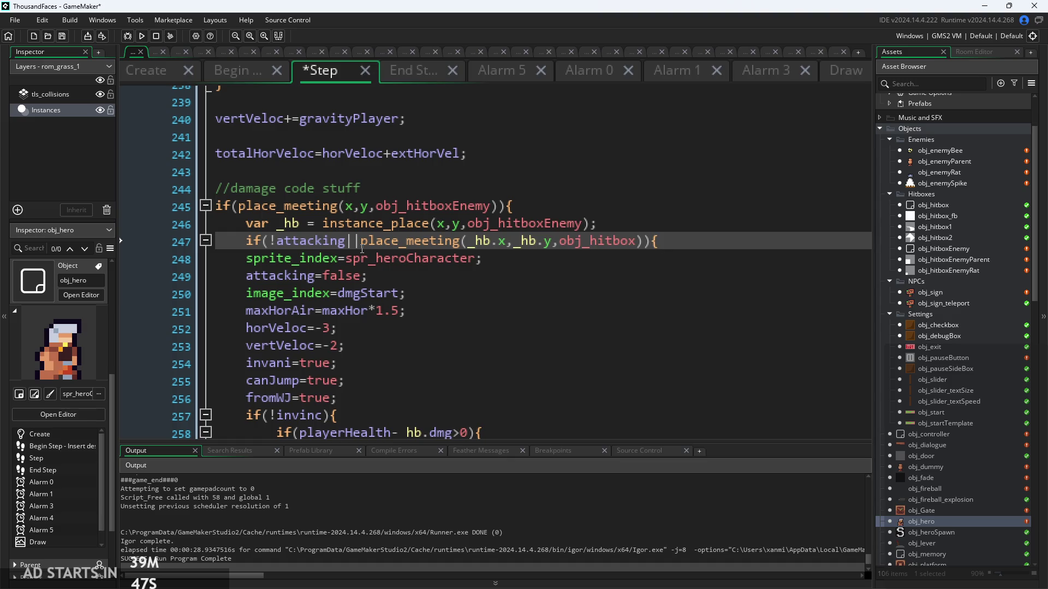
pyautogui.press('Up')
pyautogui.press('Down')
pyautogui.click(356, 240)
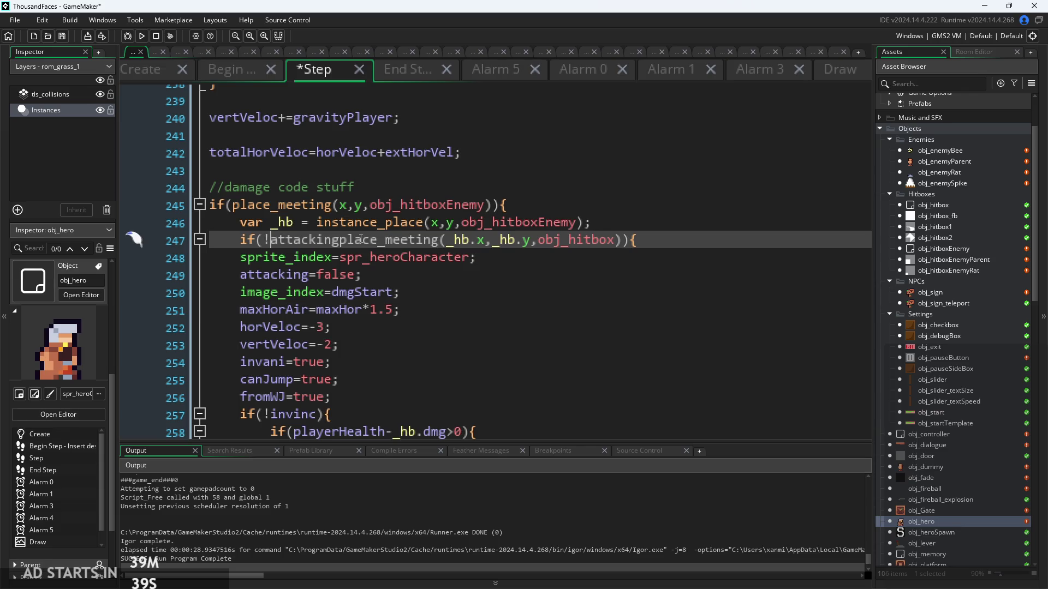
# Insert an opening parenthesis before place_meeting and review the surrounding lines.
pyautogui.write('(')
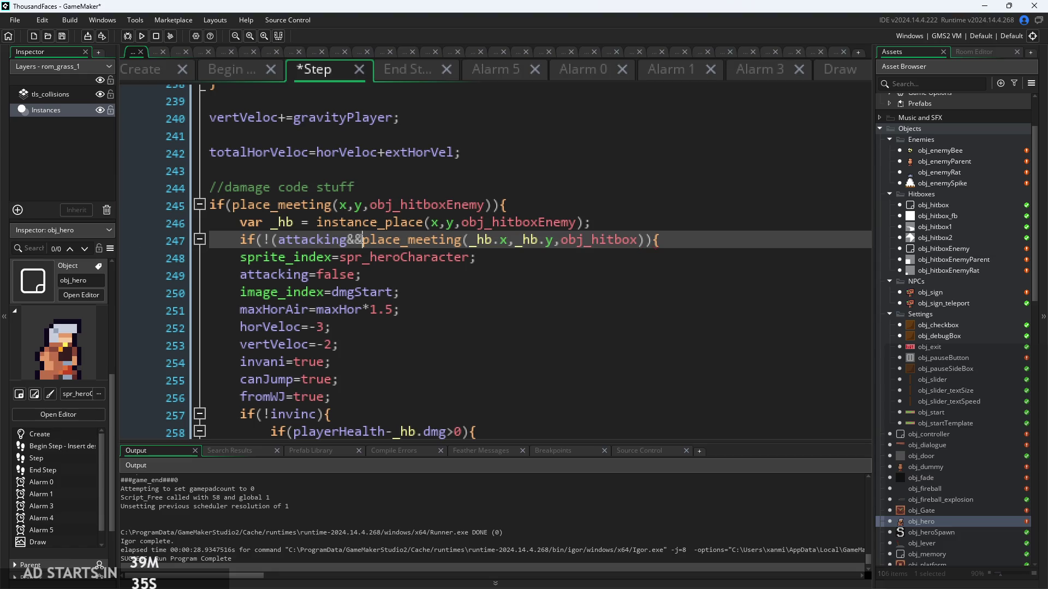
pyautogui.click(649, 240)
pyautogui.write(')')
pyautogui.click(440, 223)
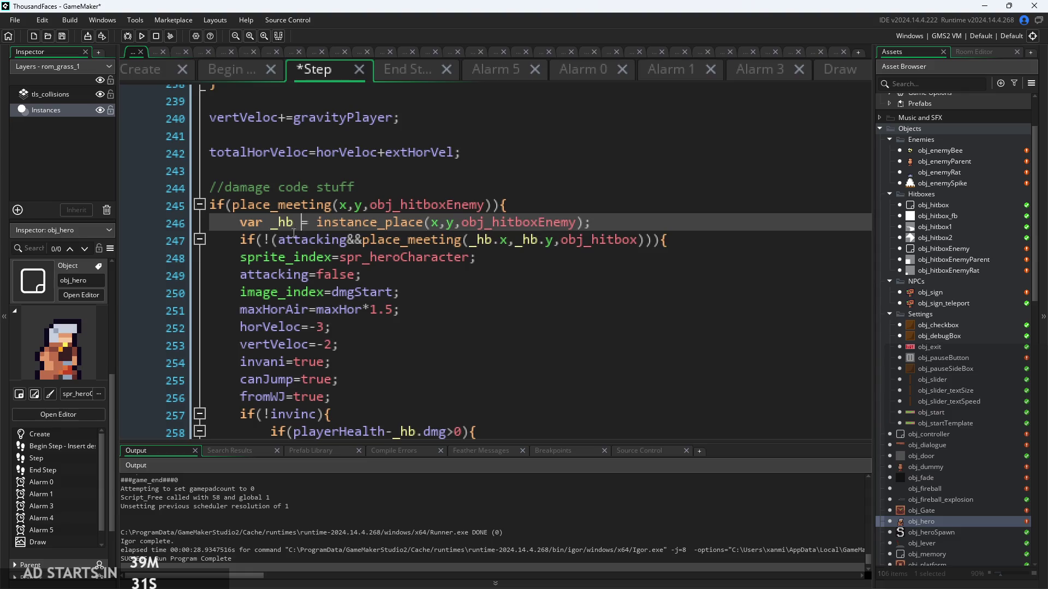
pyautogui.click(288, 233)
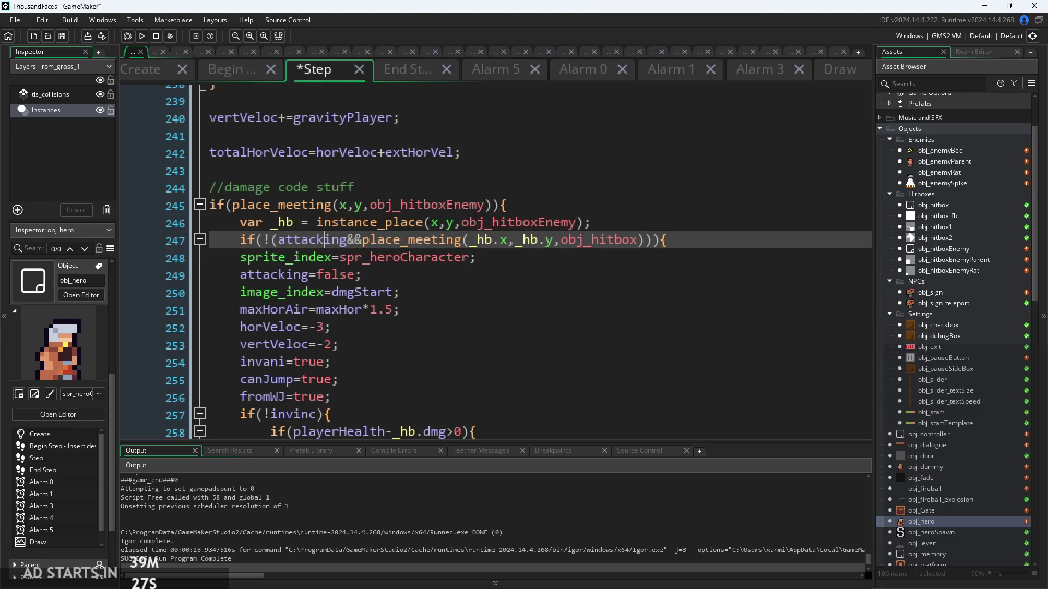
pyautogui.click(462, 240)
pyautogui.click(480, 257)
pyautogui.click(382, 274)
pyautogui.click(505, 260)
# Check the attacking variable's type and select the place_meeting part of the condition.
pyautogui.click(332, 240)
pyautogui.moveTo(288, 259); pyautogui.dragTo(299, 245)
pyautogui.click(277, 234)
pyautogui.moveTo(347, 240); pyautogui.dragTo(282, 243)
pyautogui.moveTo(362, 241)
pyautogui.mouseDown()
pyautogui.moveTo(470, 257)
pyautogui.moveTo(654, 240)
pyautogui.mouseUp()
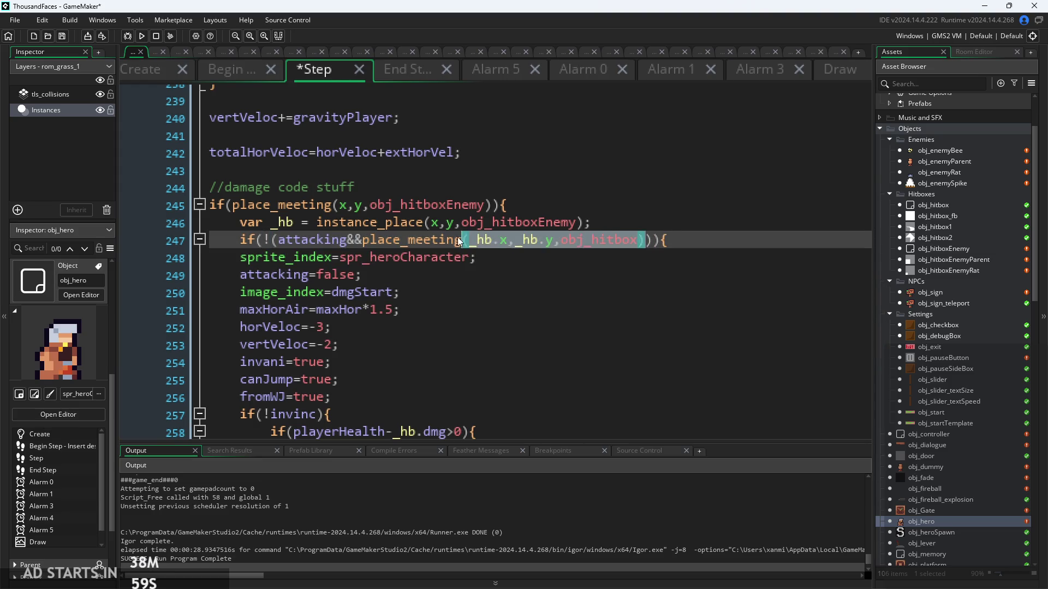
pyautogui.moveTo(369, 232)
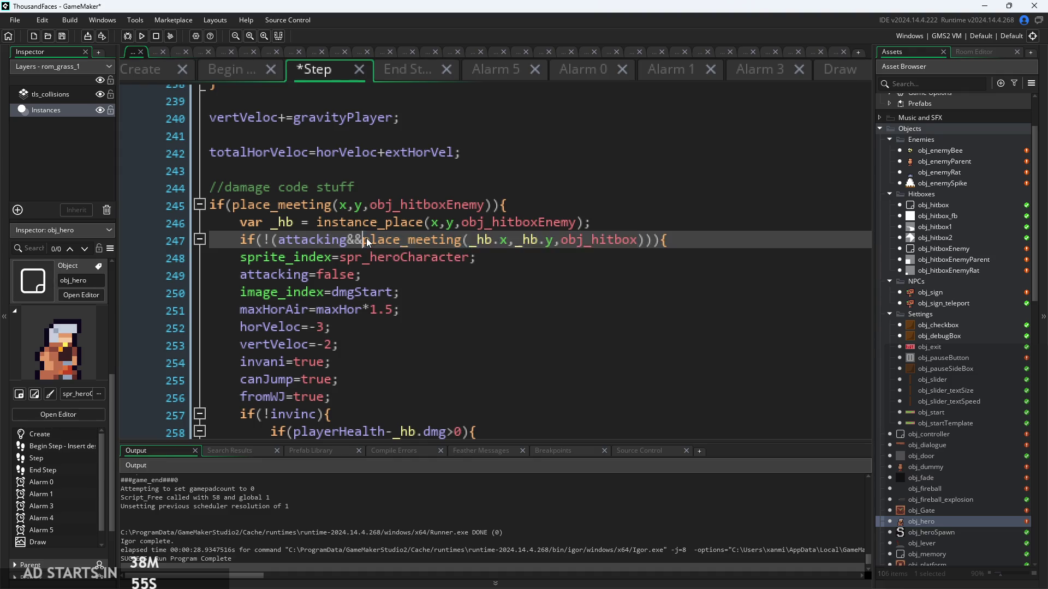
pyautogui.click(585, 241)
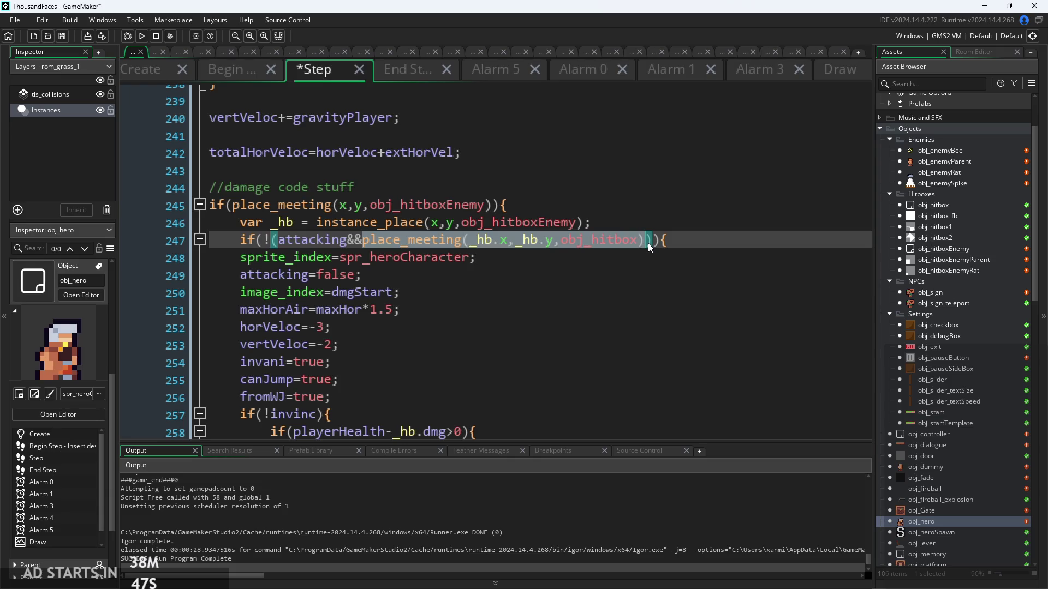
pyautogui.press('End')
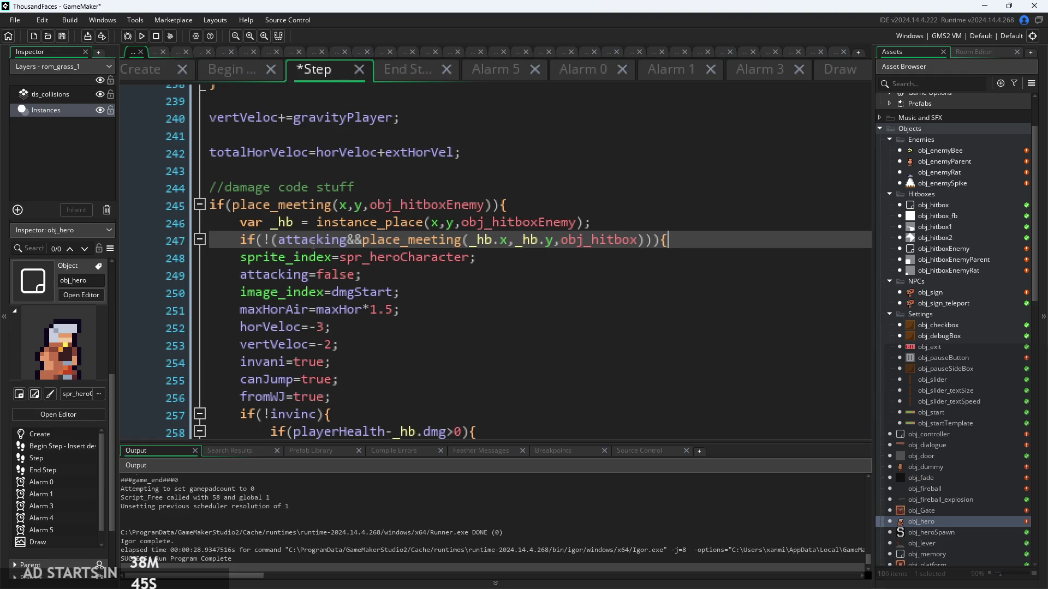
# Remove the extra bracket before attacking and change && to || on line 247.
pyautogui.rightClick(357, 241)
pyautogui.press('Escape')
pyautogui.press('Left')
pyautogui.press('BackSpace')
pyautogui.hotkey('ctrl', 'Right')
pyautogui.press('Delete')
pyautogui.press('Delete')
pyautogui.write('|')
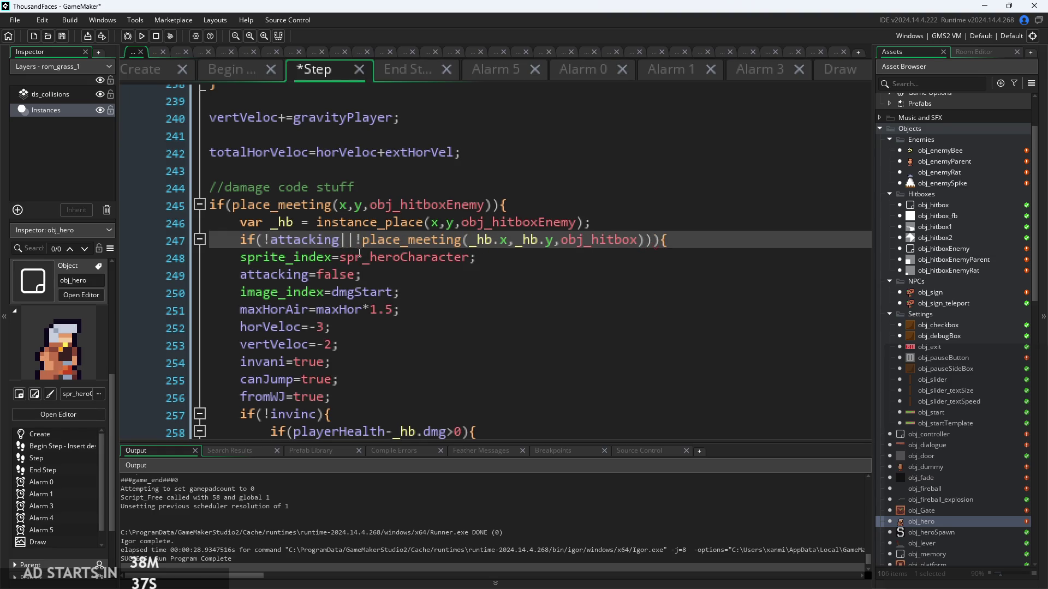
pyautogui.click(309, 240)
# Review the damage code and build with F5, hitting a bracket compile error.
pyautogui.scroll(-2, 549, 277)
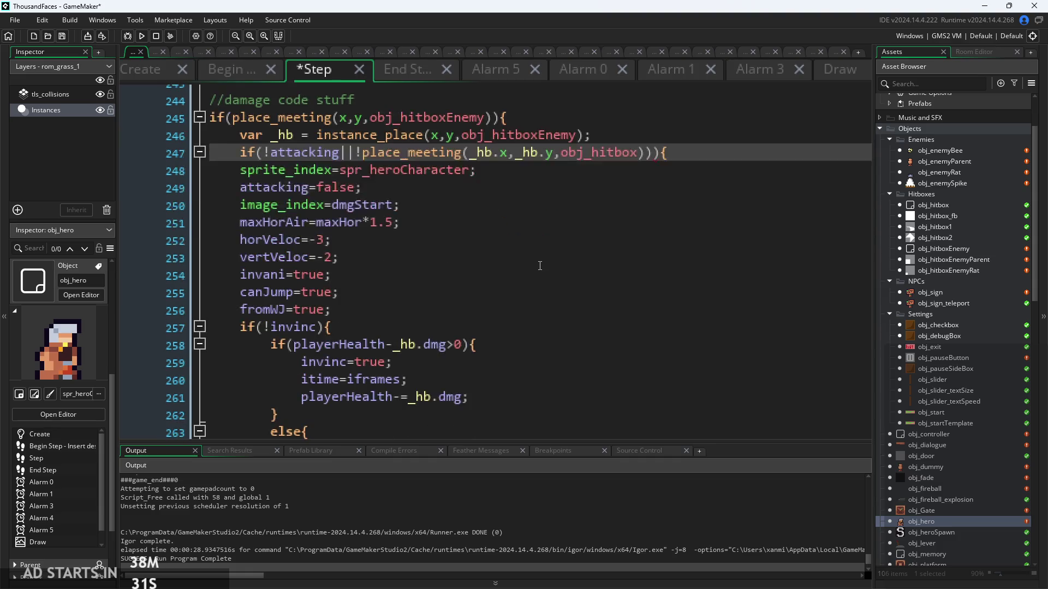
pyautogui.click(436, 206)
pyautogui.scroll(-1, 436, 206)
pyautogui.click(415, 182)
pyautogui.press('Down')
pyautogui.press('F5')
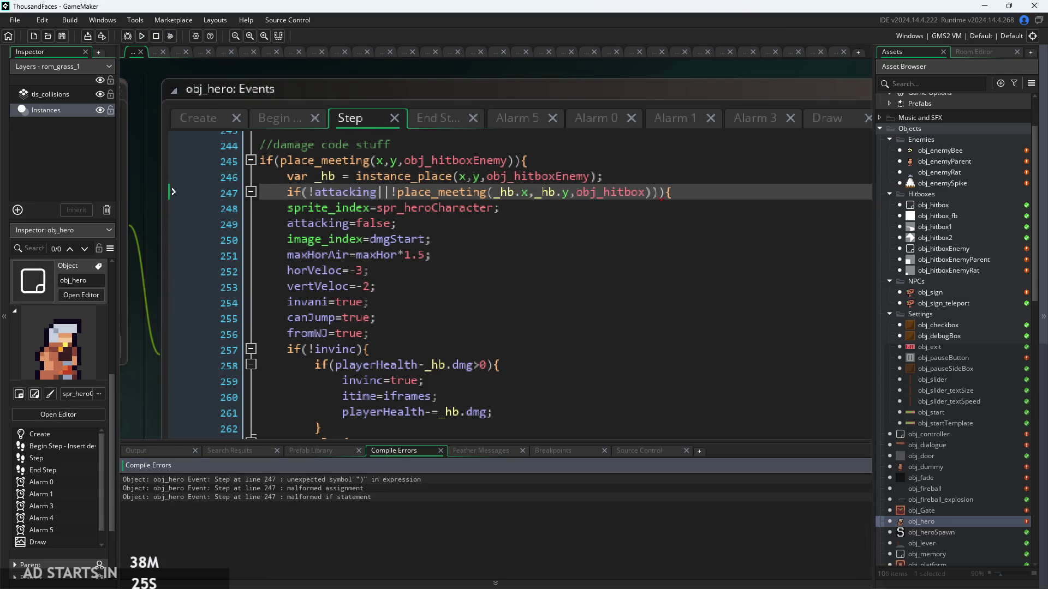
# Add the missing ) on line 247, rerun the game, and press Start.
pyautogui.click(653, 192)
pyautogui.write(')')
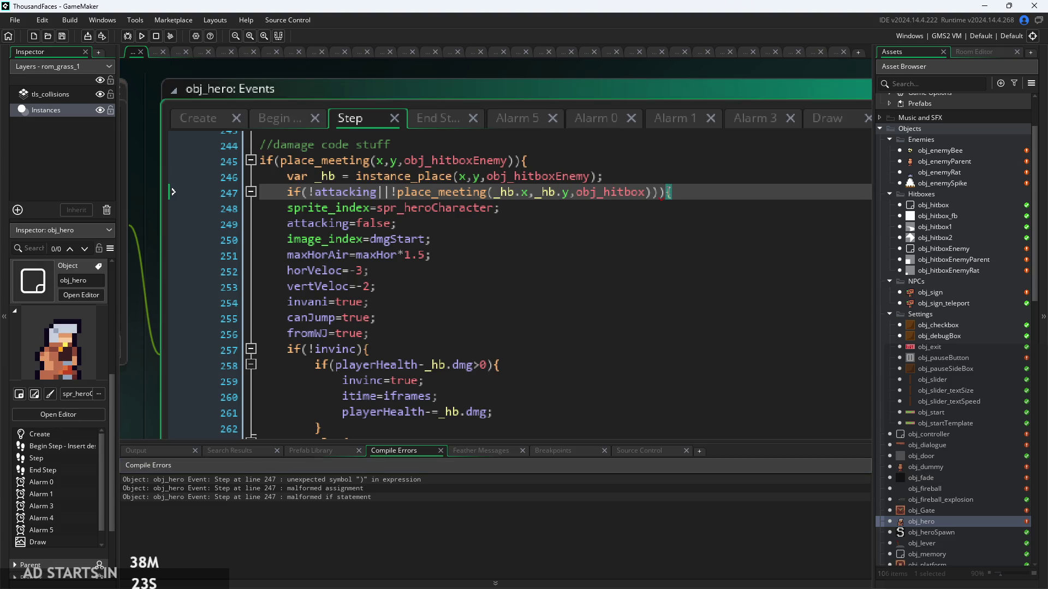
pyautogui.click(142, 39)
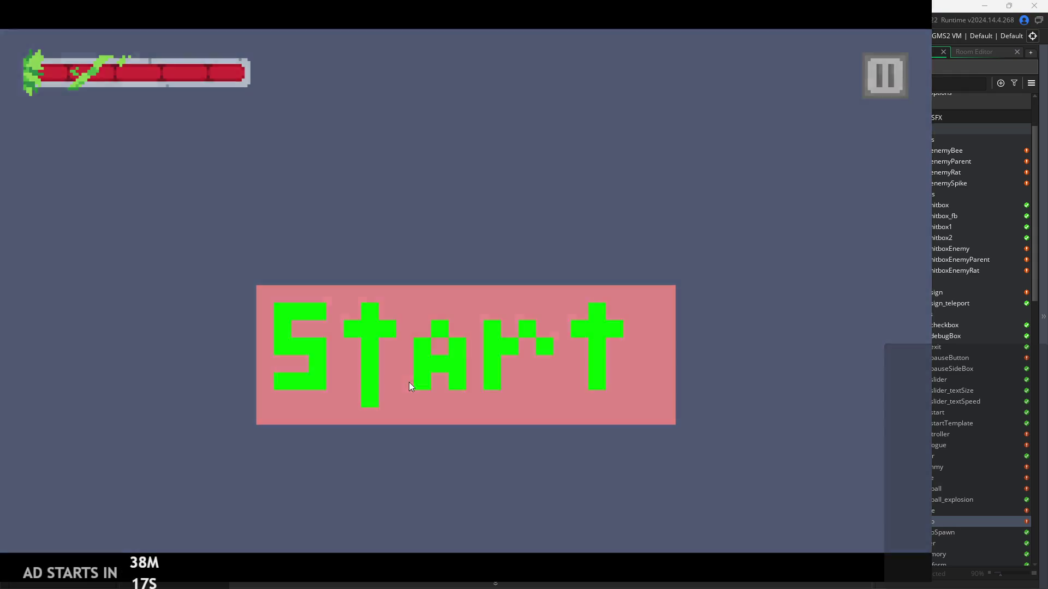
pyautogui.click(410, 381)
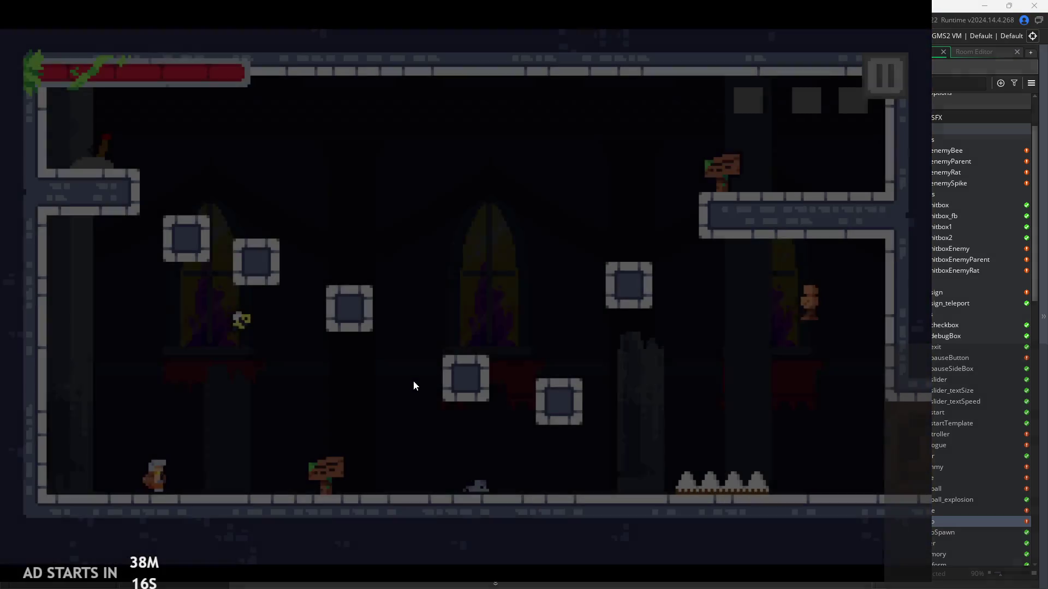
# Walk the hero left and right, attacking enemies along the floor and taking a hit.
pyautogui.press('Right')
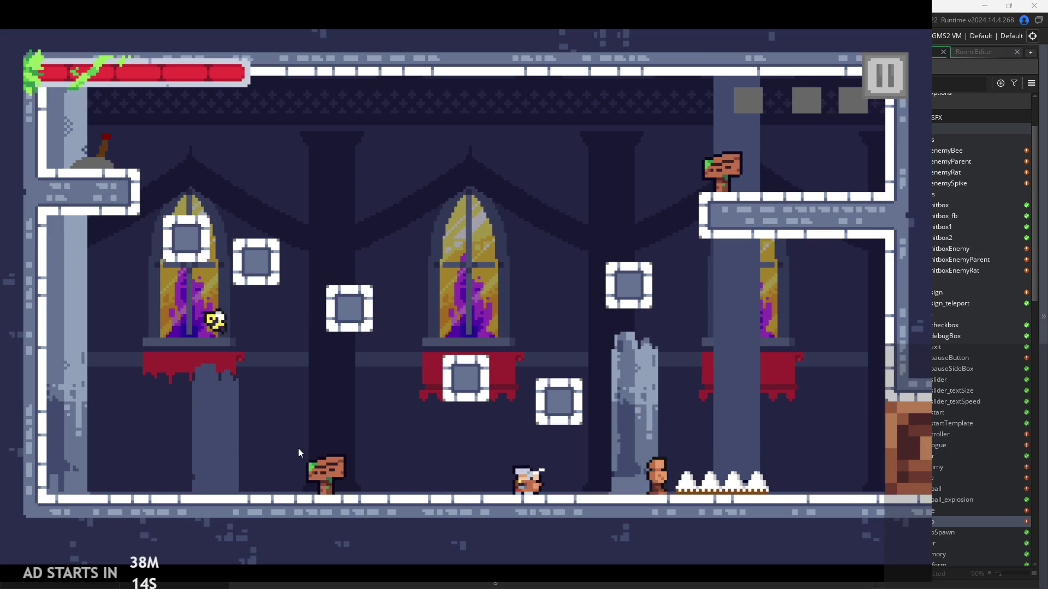
pyautogui.press('Right')
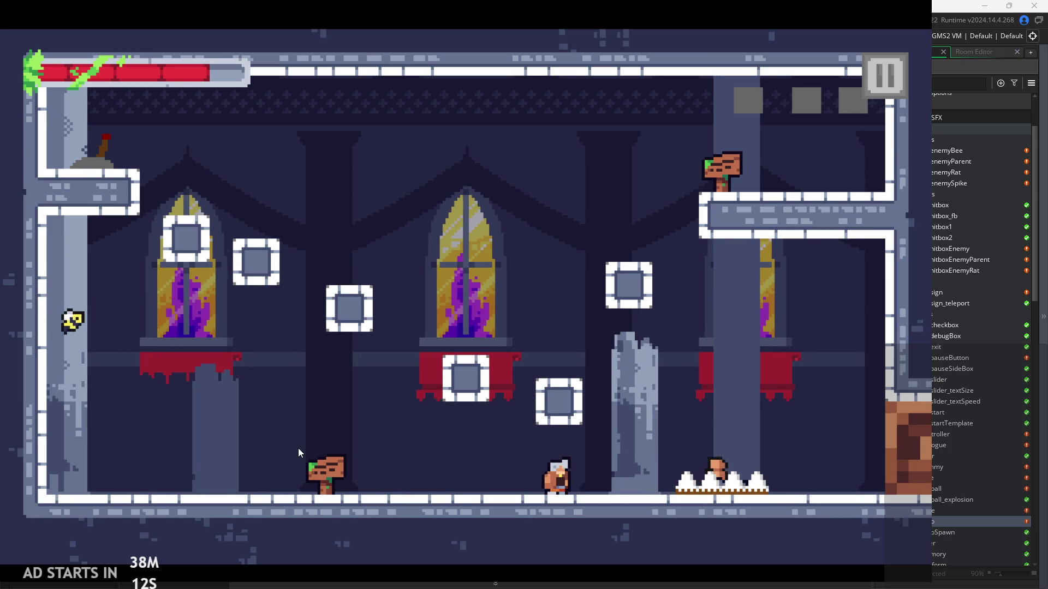
pyautogui.press('Left')
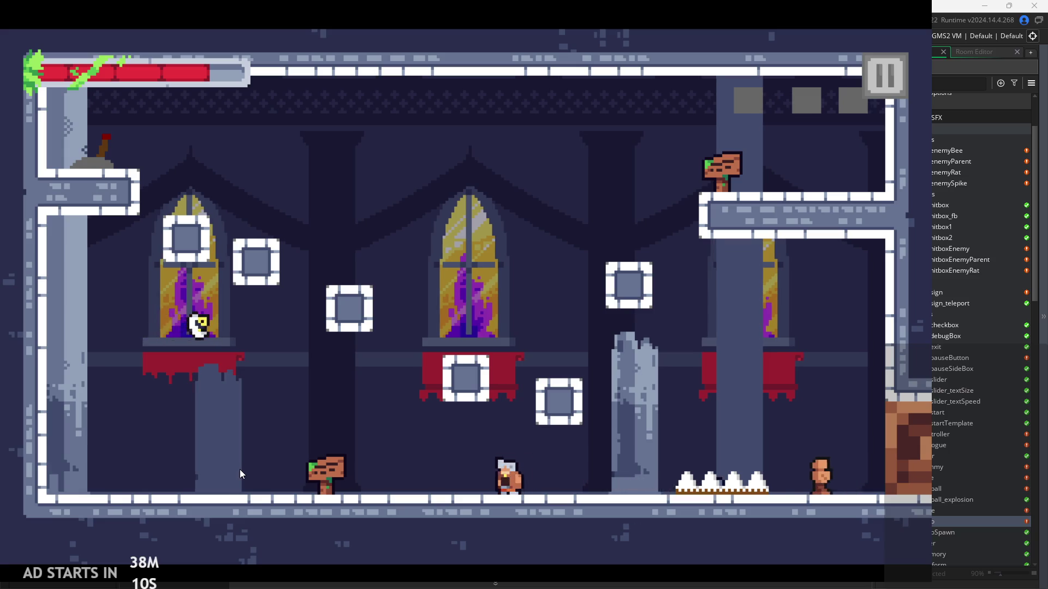
pyautogui.press('x')
pyautogui.press('x')
pyautogui.press('Left')
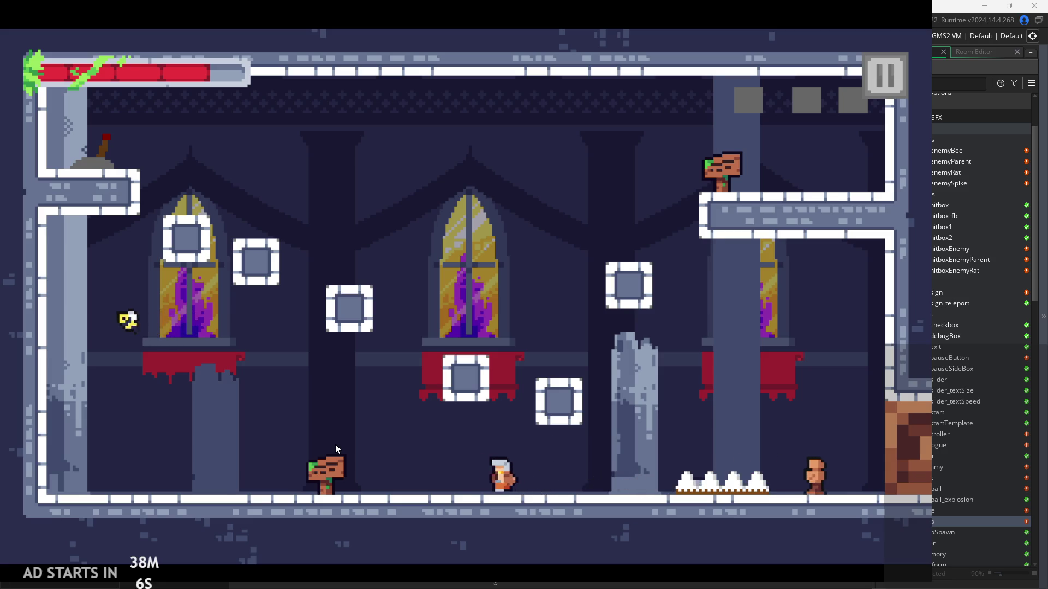
pyautogui.press('Right')
pyautogui.press('x')
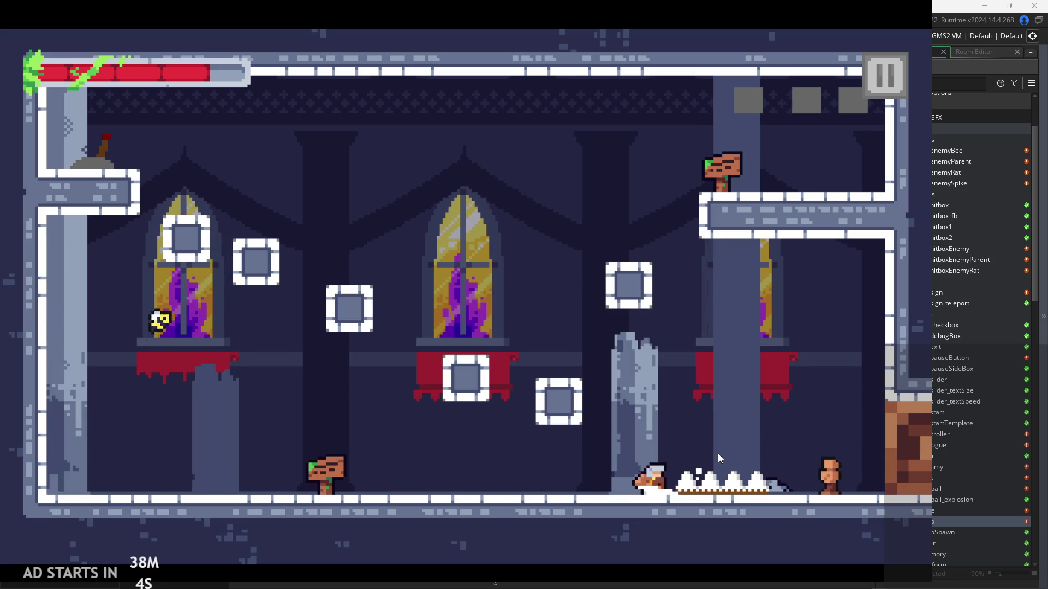
pyautogui.press('z')
pyautogui.press('x')
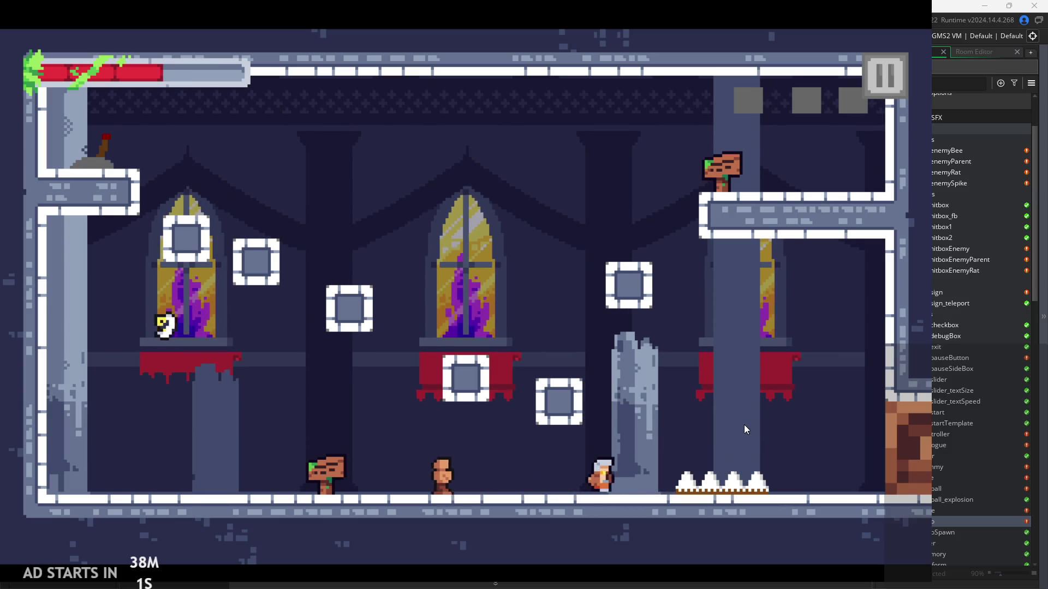
# Jump and slash around the pillar and spikes, then pause into the settings menu.
pyautogui.press('Right')
pyautogui.press('z')
pyautogui.press('x')
pyautogui.press('Left')
pyautogui.press('z')
pyautogui.press('Right')
pyautogui.press('z')
pyautogui.press('x')
pyautogui.press('Left')
pyautogui.click(884, 77)
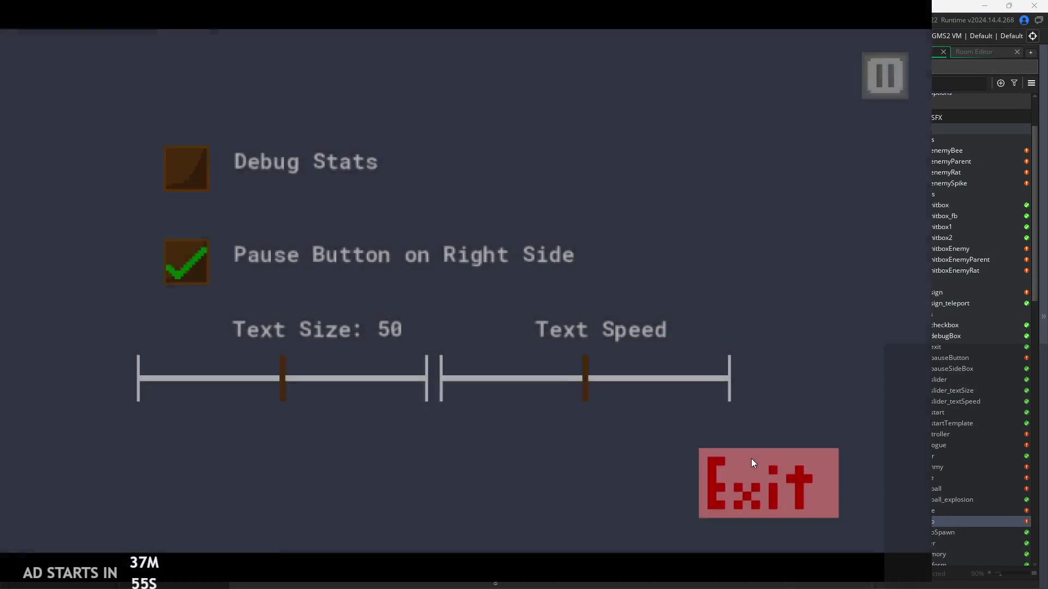
# Exit the game, view iframes=60 in obj_hero's Create event, and relaunch it from Start.
pyautogui.click(751, 458)
pyautogui.click(205, 124)
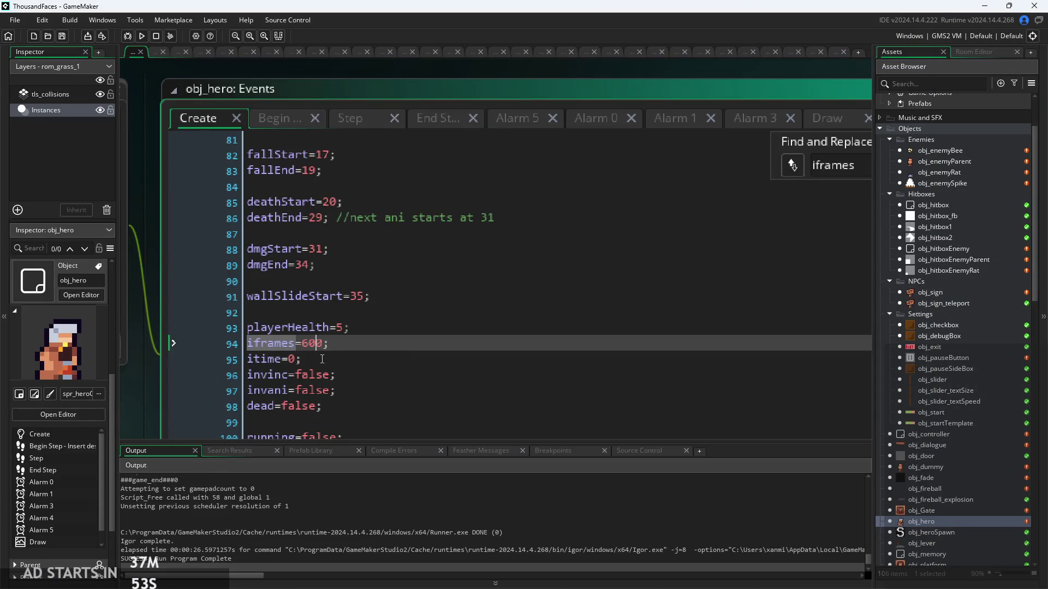
pyautogui.click(141, 36)
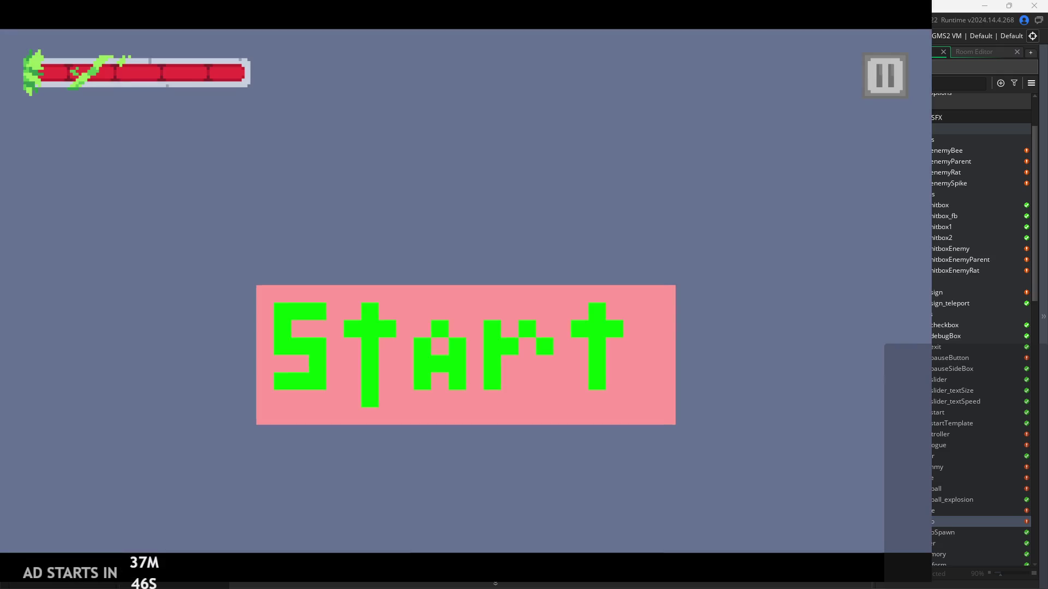
pyautogui.click(542, 328)
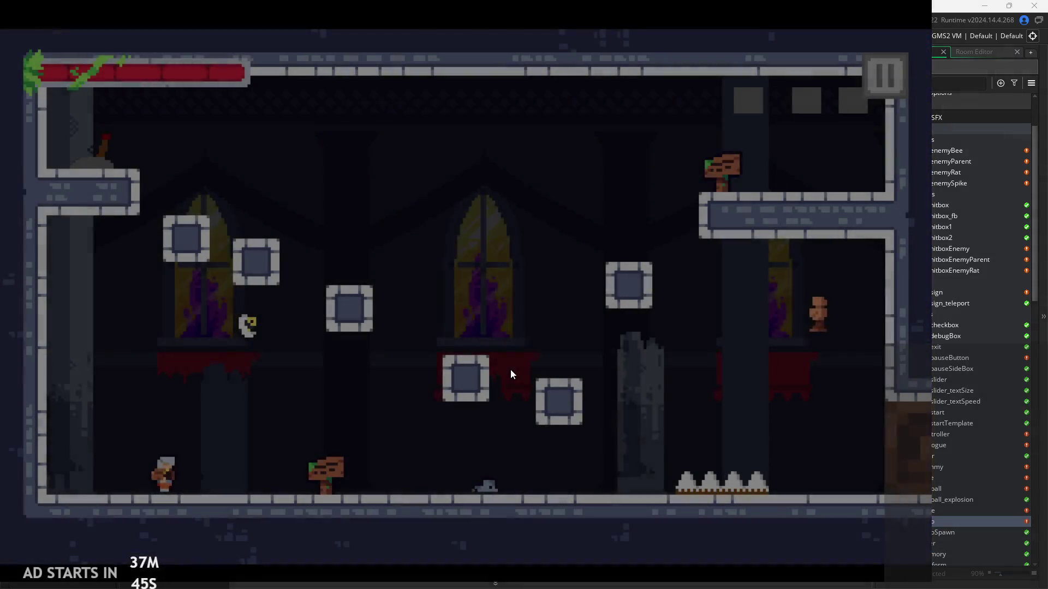
# Play rightward through the level, jumping blocks, attacking near the pillar and clearing the spikes.
pyautogui.press('Right')
pyautogui.press('space')
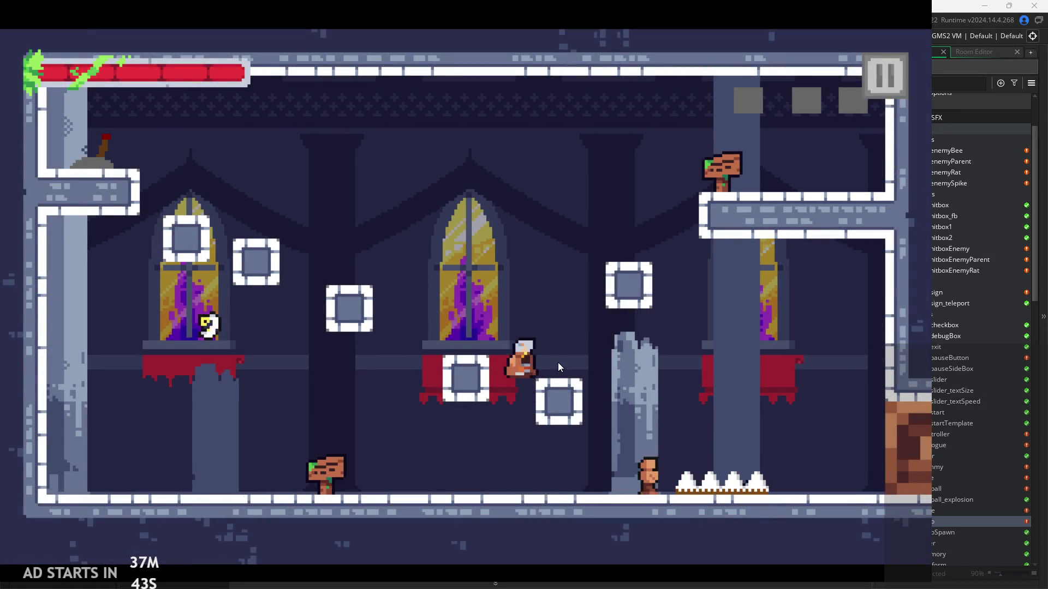
pyautogui.press('Right')
pyautogui.press('x')
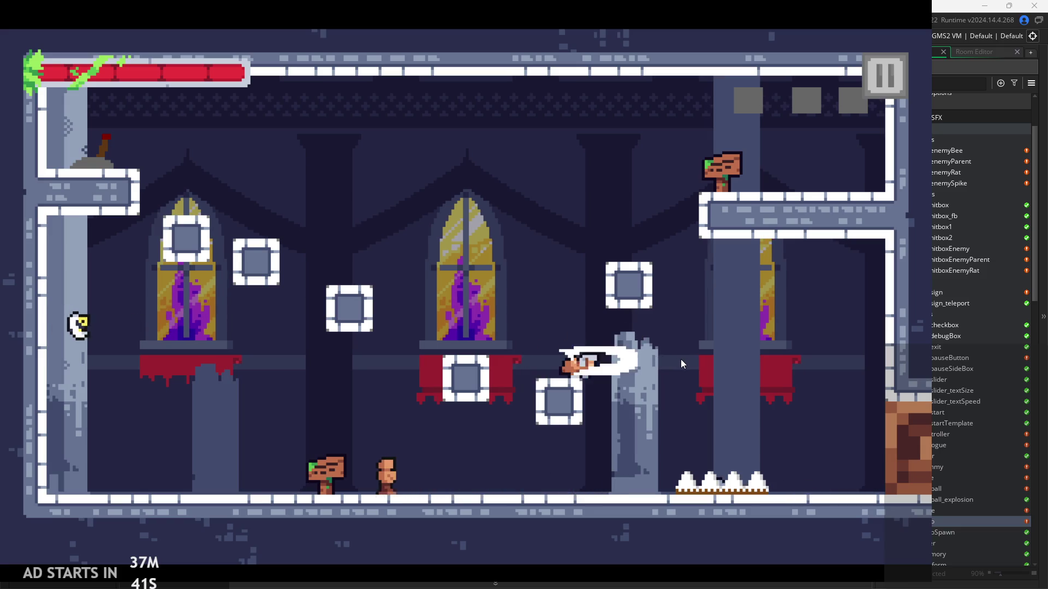
pyautogui.press('Right')
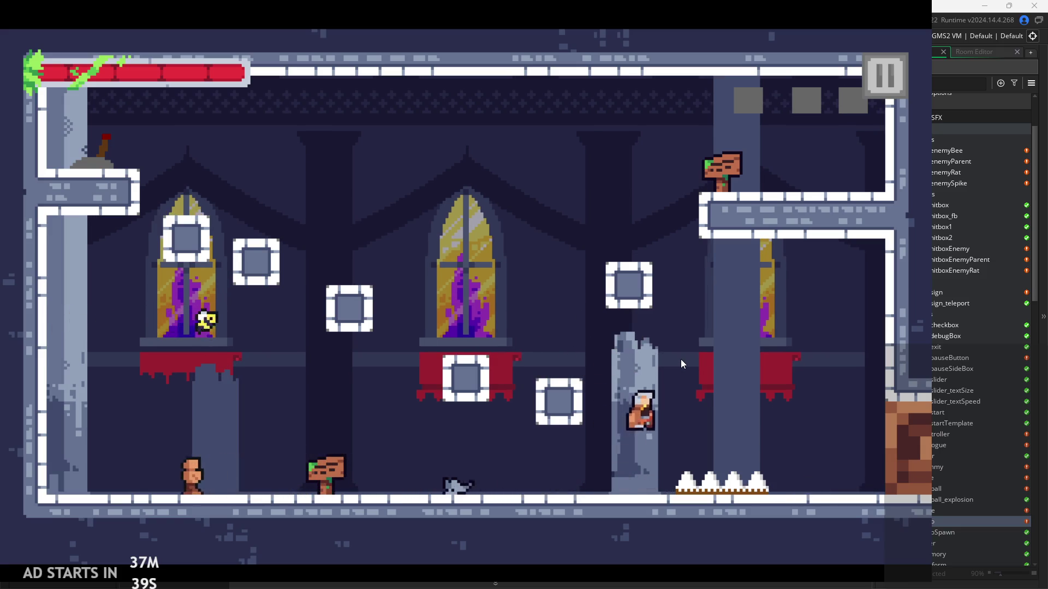
pyautogui.press('Right')
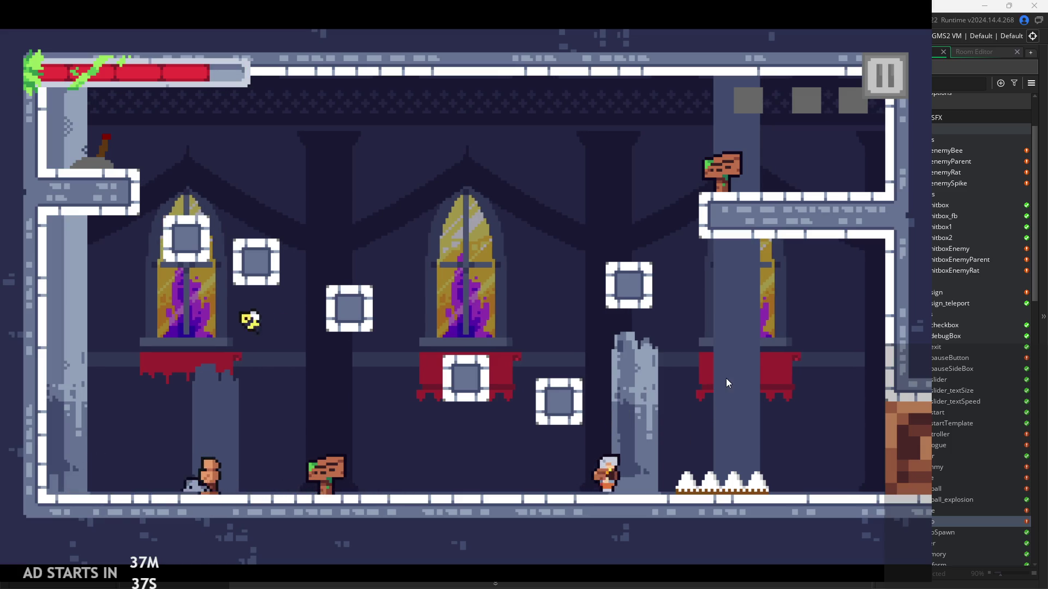
pyautogui.press('space')
pyautogui.press('space')
pyautogui.press('Right')
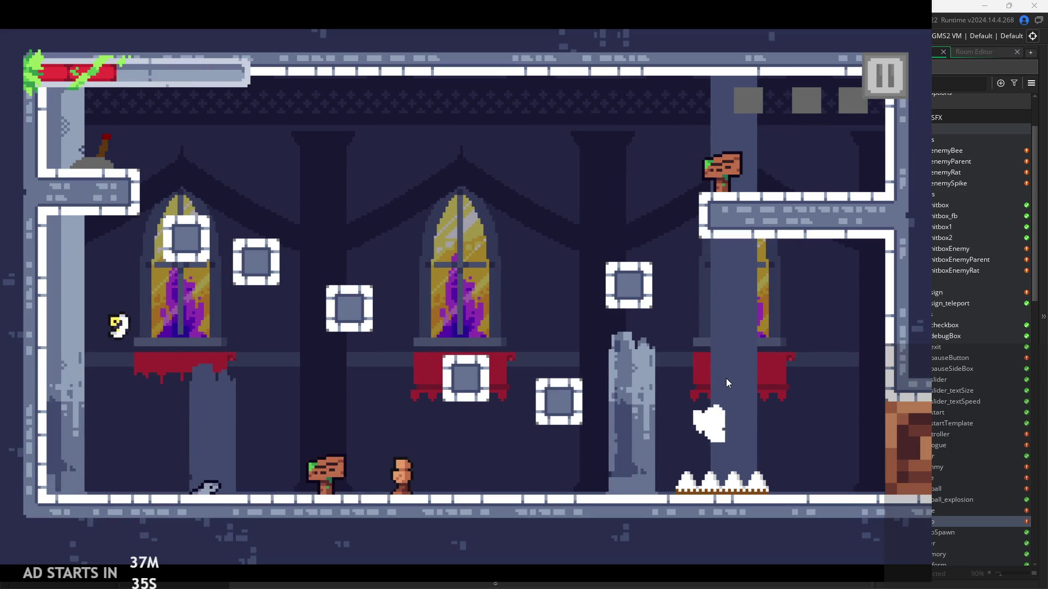
pyautogui.press('space')
# Run back left, wall-jump, respawn, then pause and tick Debug Stats.
pyautogui.press('Left')
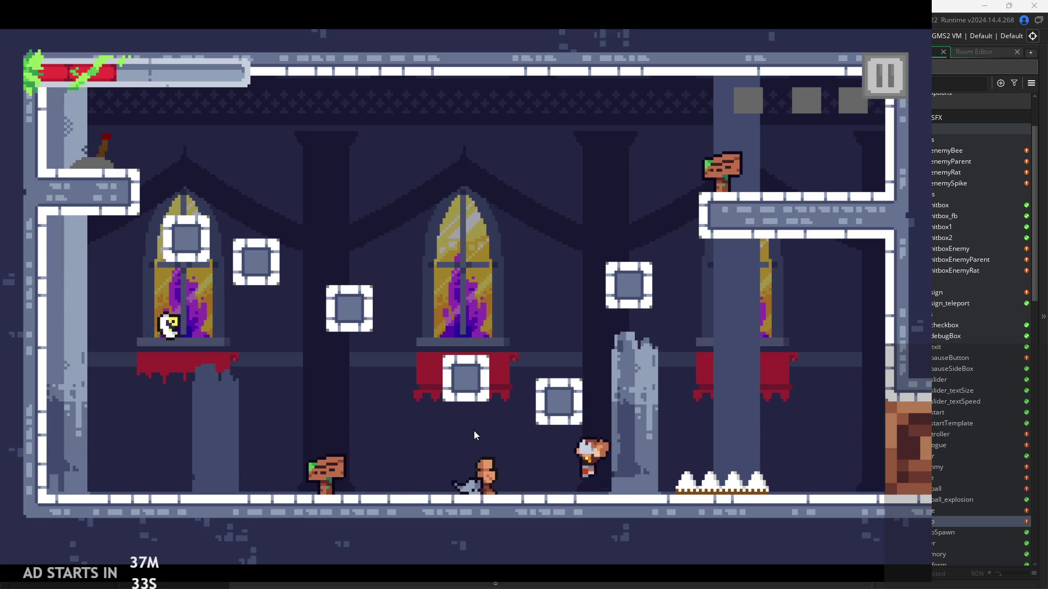
pyautogui.press('Left')
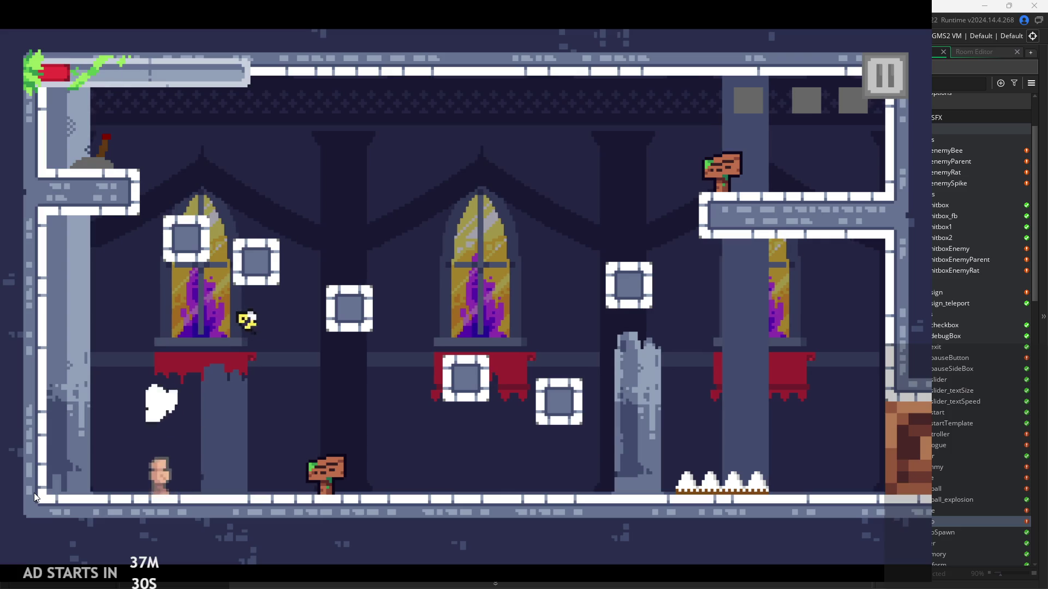
pyautogui.press('Left')
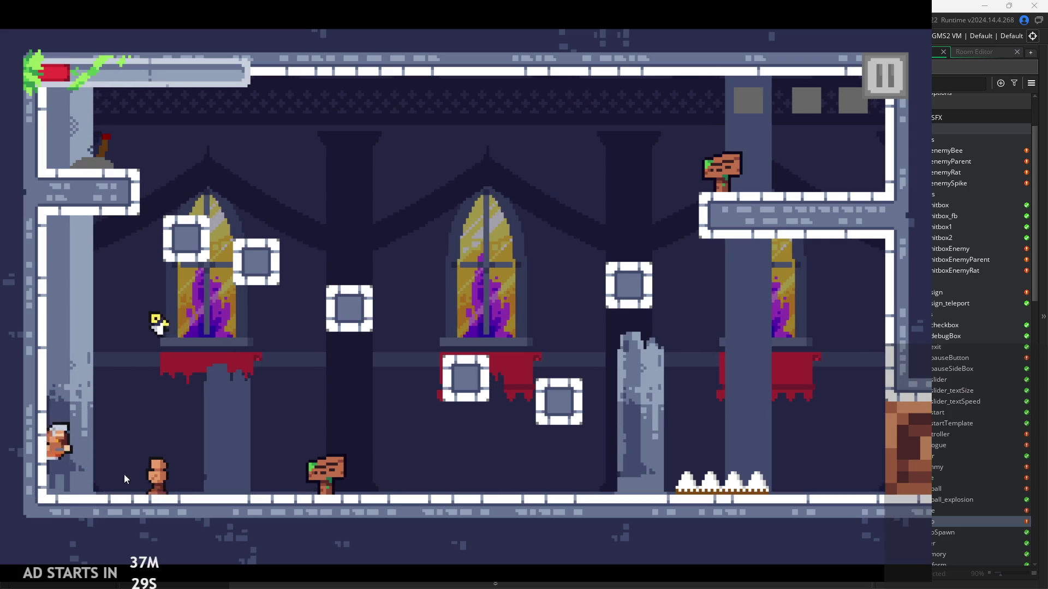
pyautogui.press('space')
pyautogui.press('Right')
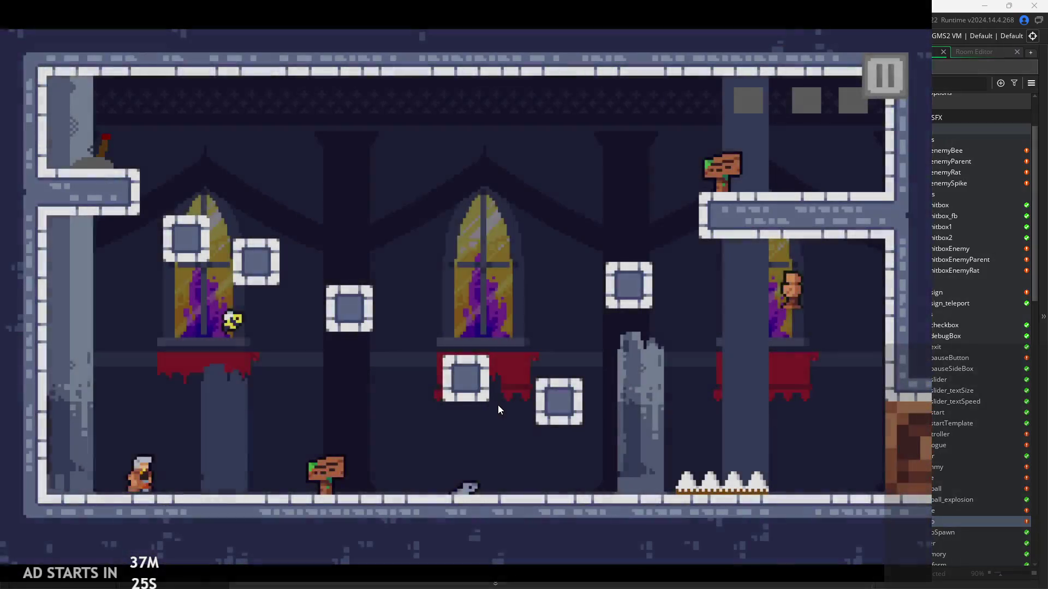
pyautogui.press('Right')
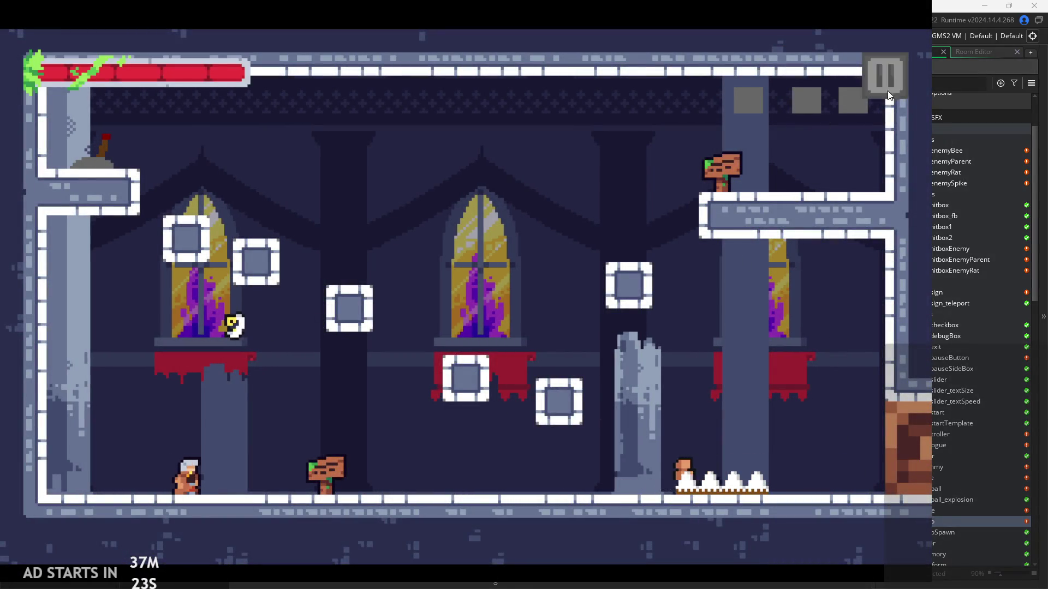
pyautogui.click(888, 91)
pyautogui.click(186, 190)
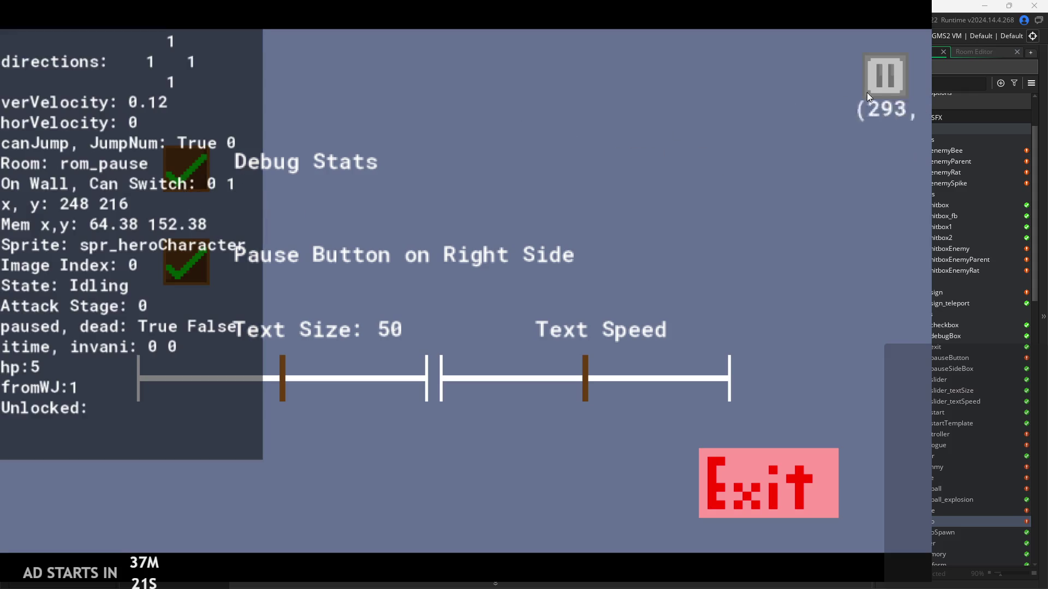
# Resume play and fight the rats in rom_temple_1, jumping up to the upper-right ledge.
pyautogui.click(867, 92)
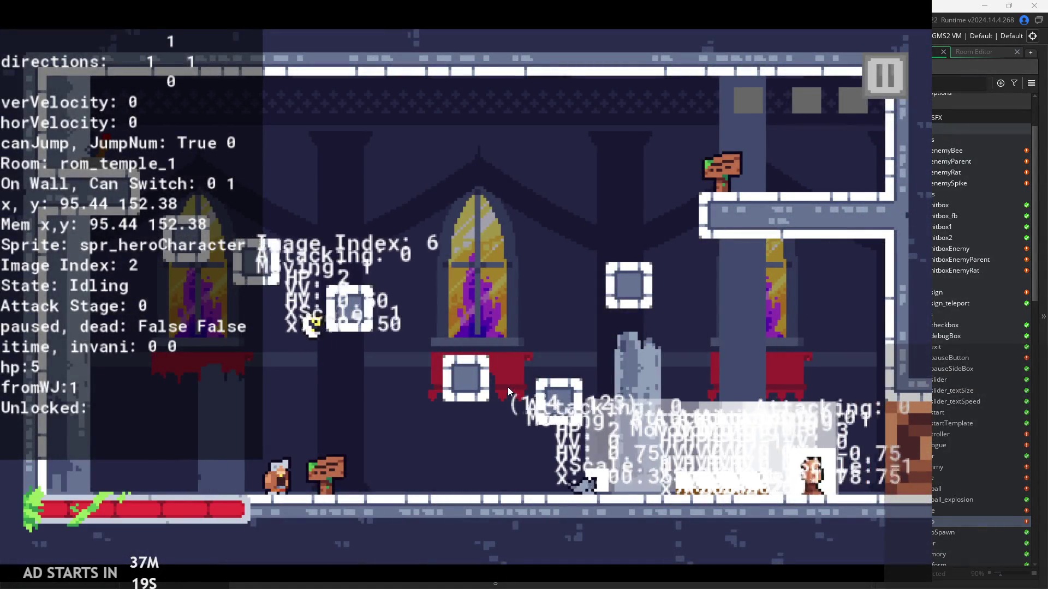
pyautogui.press('Left')
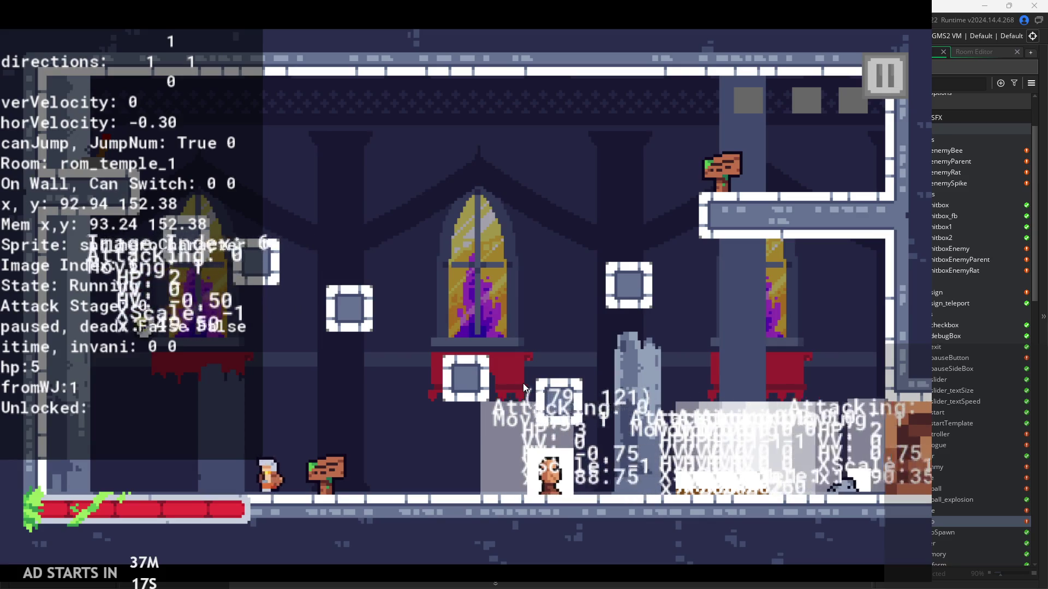
pyautogui.press('Right')
pyautogui.press('x')
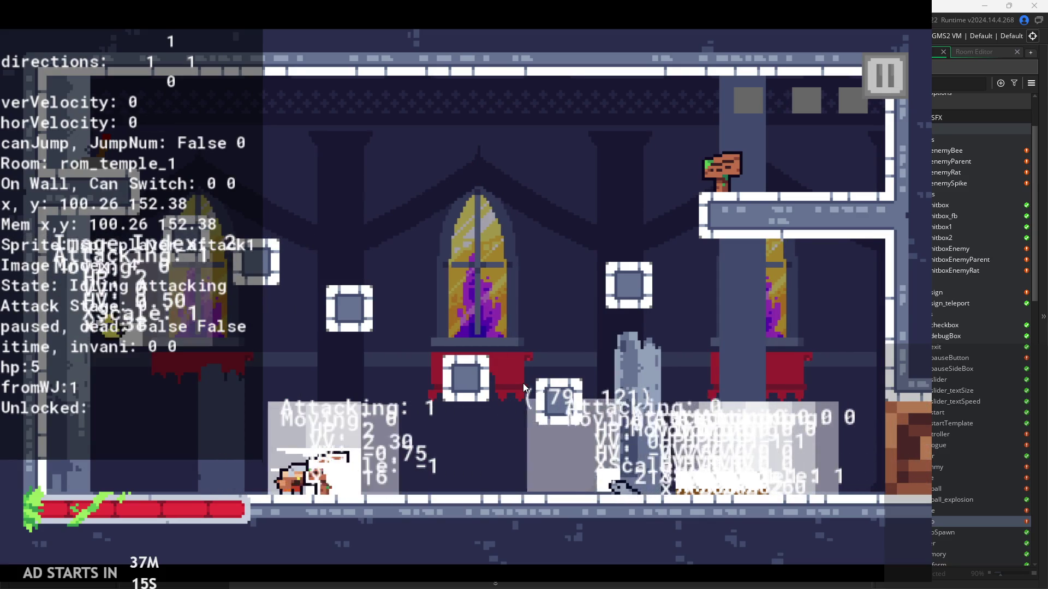
pyautogui.press('x')
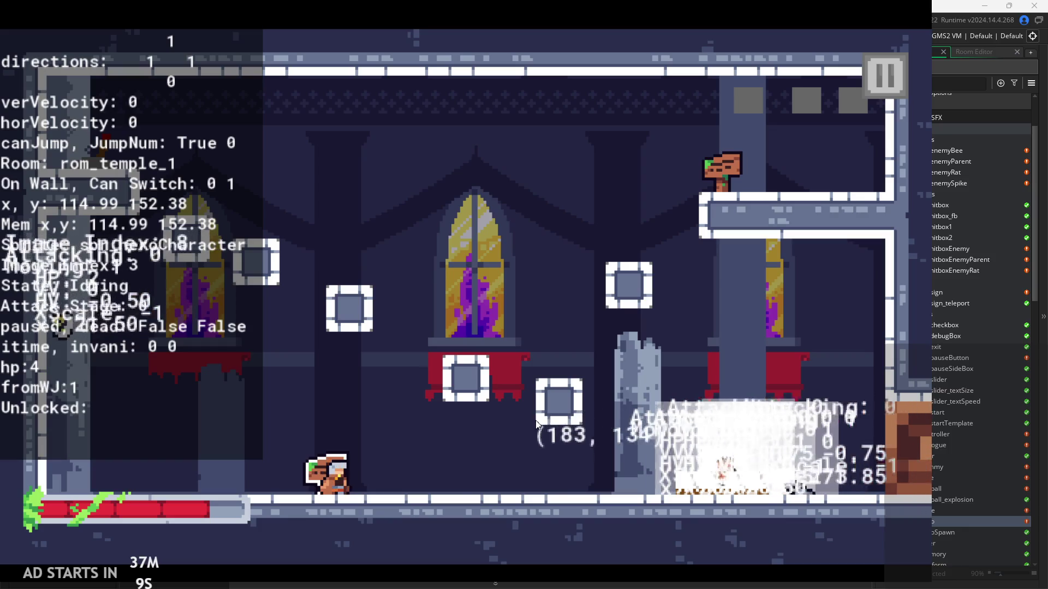
pyautogui.press('Right')
pyautogui.press('x')
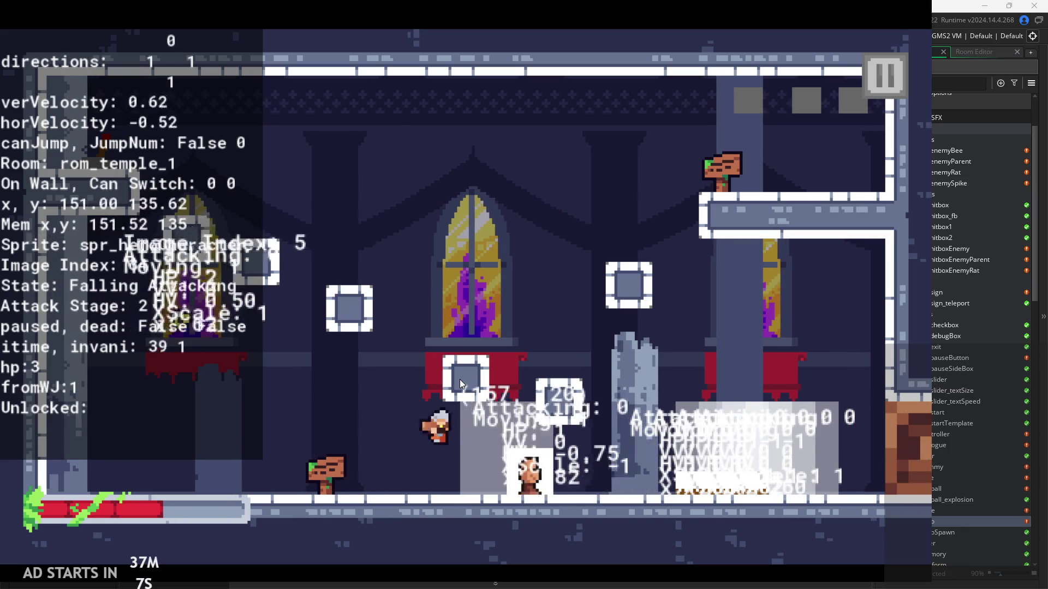
pyautogui.press('x')
pyautogui.press('Right')
pyautogui.press('space')
pyautogui.press('Left')
pyautogui.press('space')
pyautogui.press('Right')
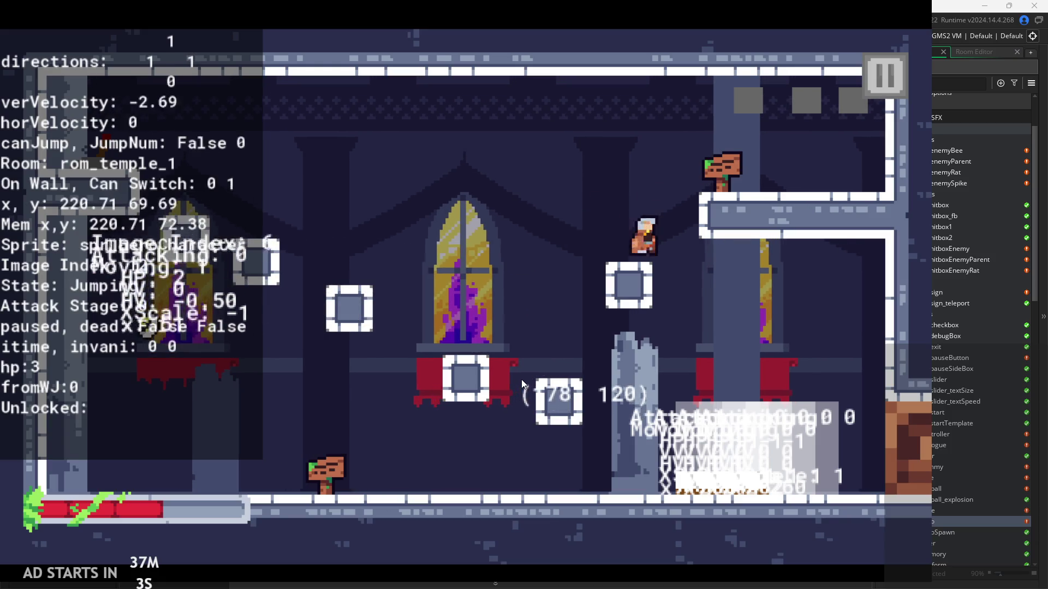
pyautogui.press('Right')
pyautogui.press('space')
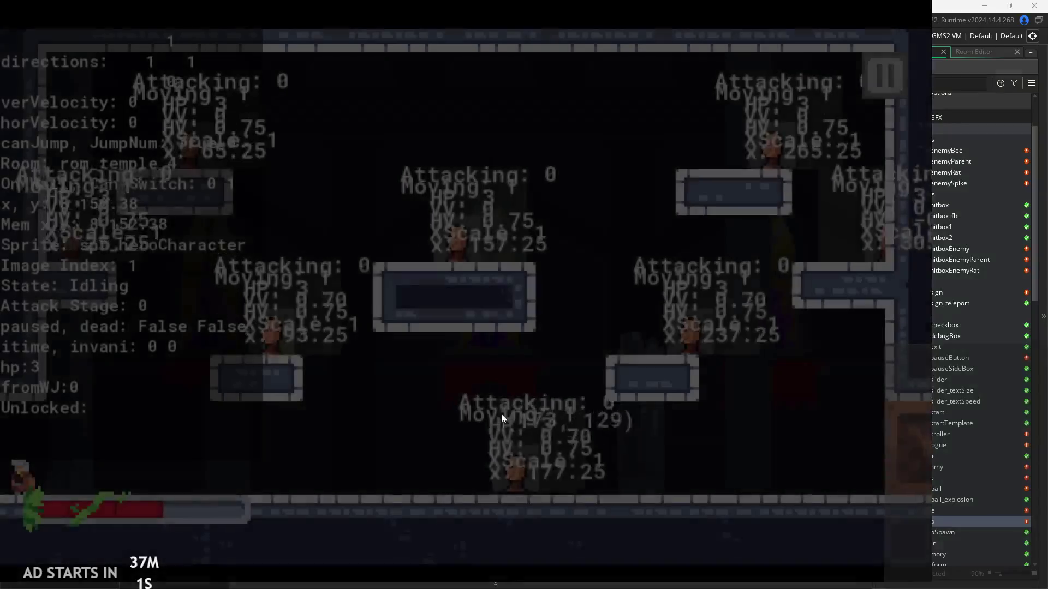
# In rom_temple_4, attack the enemies with combos, then jump and wall-jump off the wall.
pyautogui.press('Right')
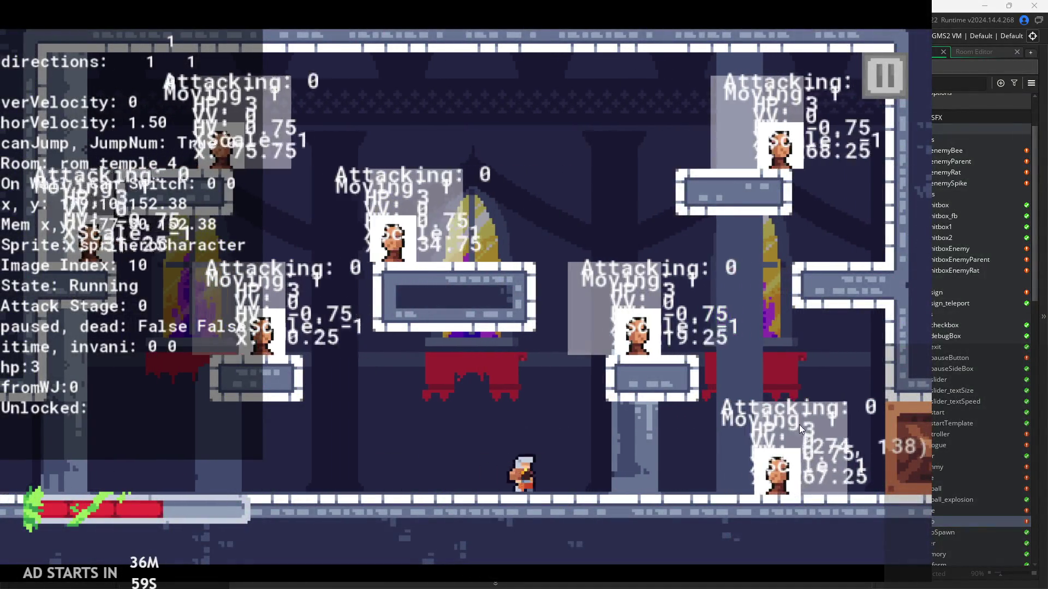
pyautogui.press('Left')
pyautogui.press('x')
pyautogui.press('x')
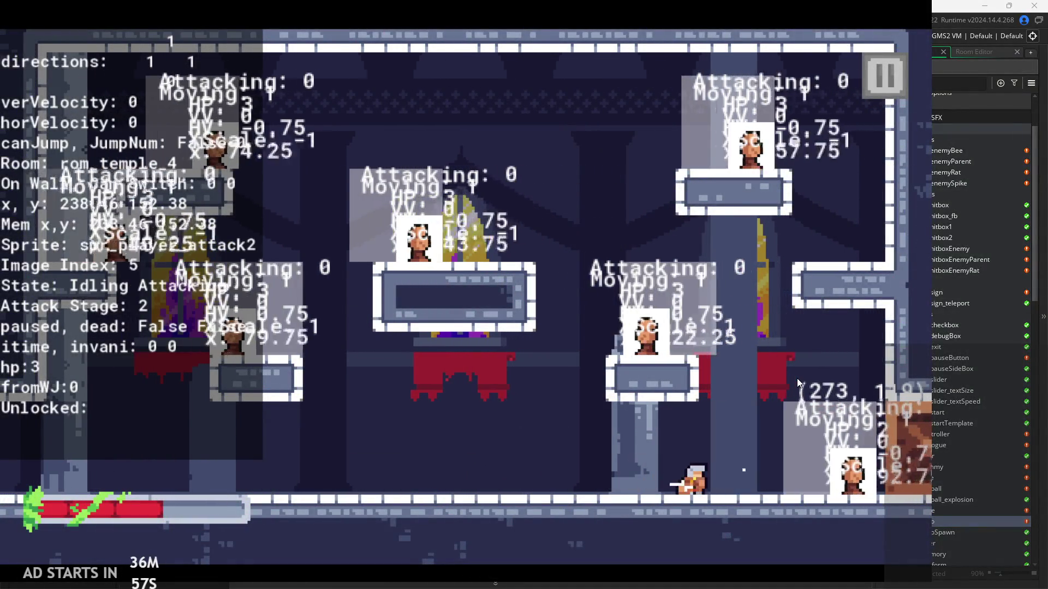
pyautogui.press('x')
pyautogui.press('x')
pyautogui.press('Right')
pyautogui.press('x')
pyautogui.press('x')
pyautogui.press('z')
pyautogui.press('Right')
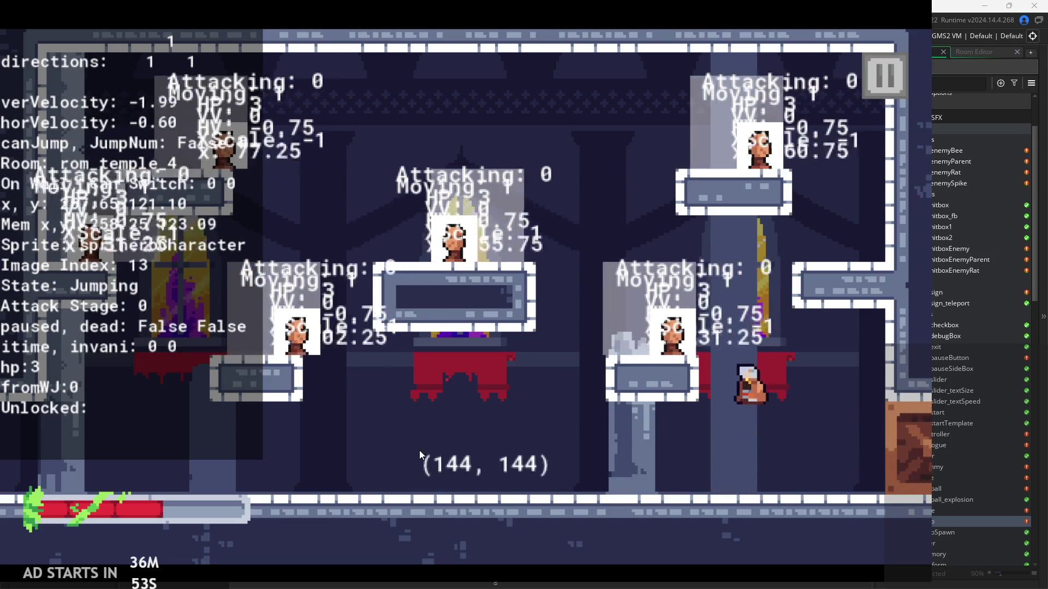
pyautogui.press('z')
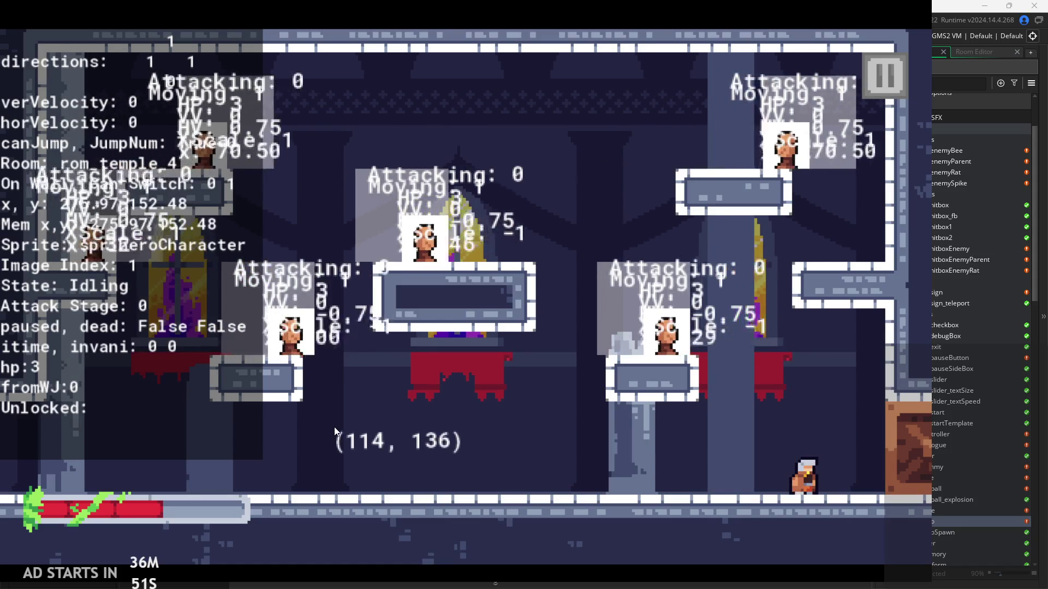
pyautogui.press('z')
pyautogui.press('Left')
pyautogui.press('z')
# Keep attacking and jumping around the pillar, then pause and exit the game.
pyautogui.press('Left')
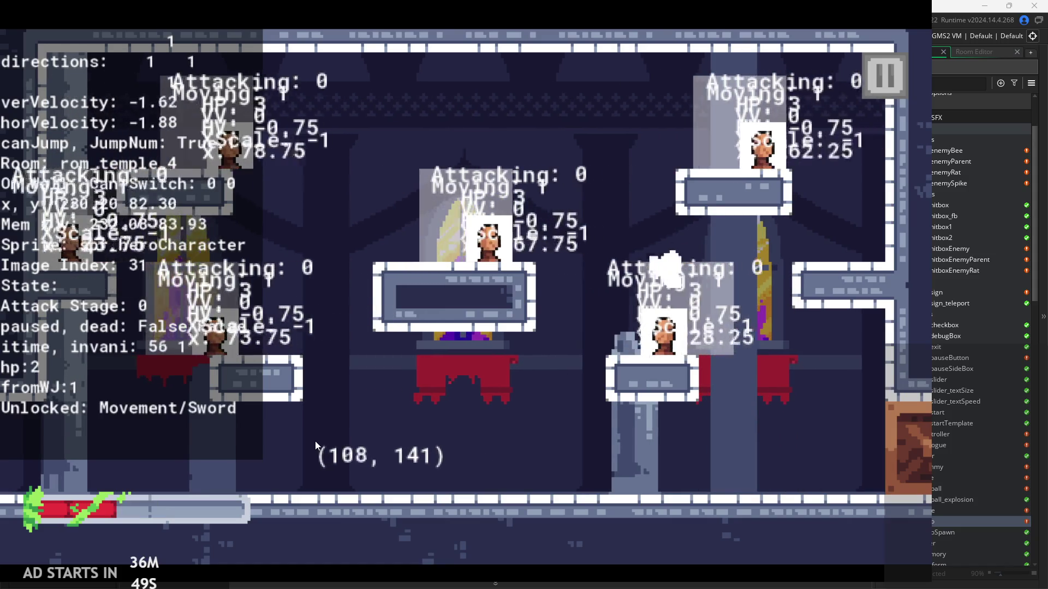
pyautogui.press('x')
pyautogui.press('Right')
pyautogui.press('z')
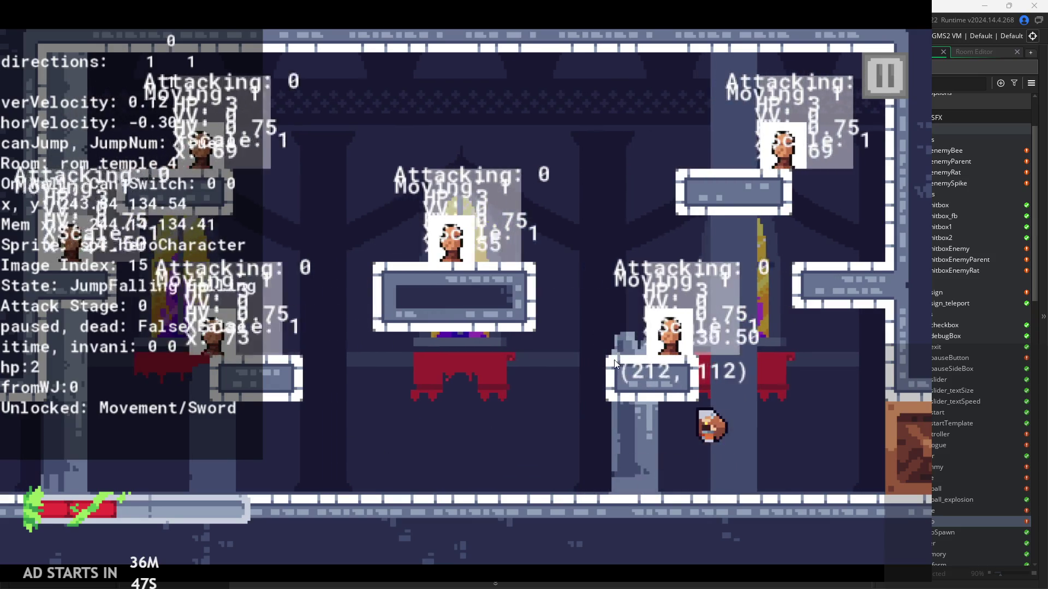
pyautogui.press('z')
pyautogui.press('Left')
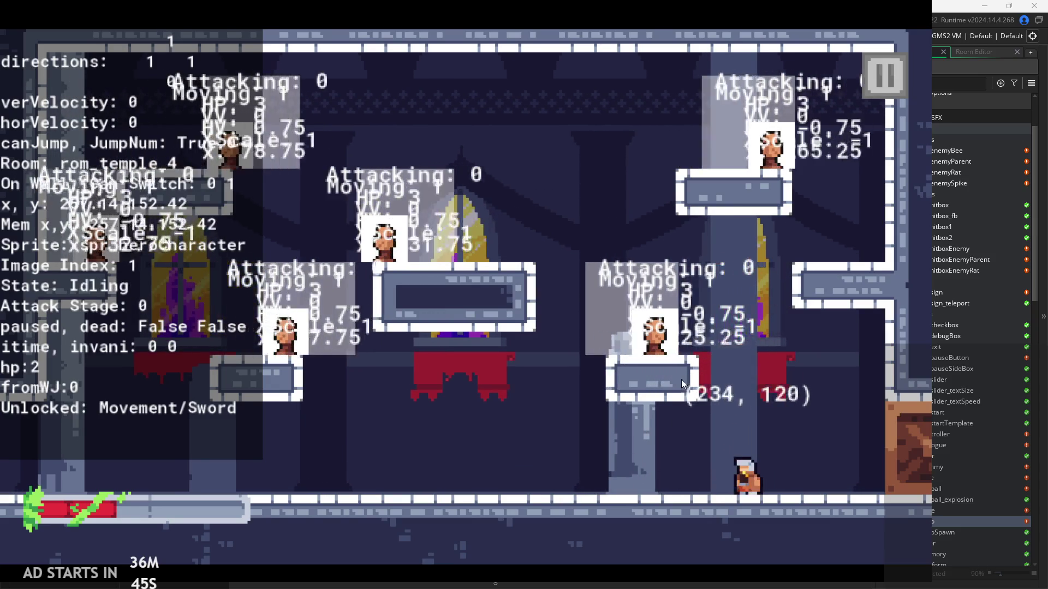
pyautogui.press('z')
pyautogui.press('x')
pyautogui.press('Left')
pyautogui.press('x')
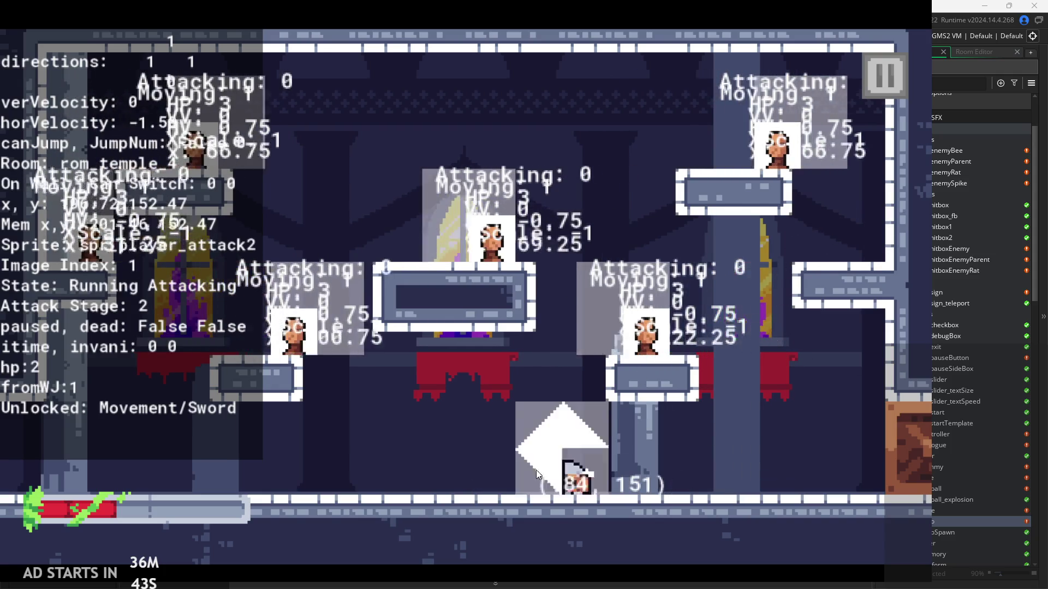
pyautogui.click(873, 64)
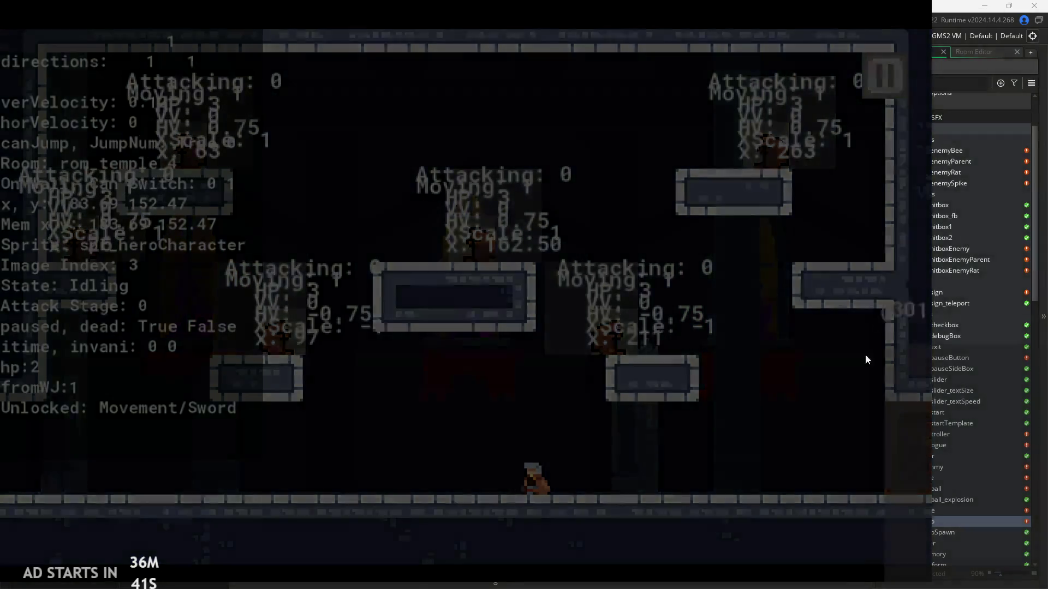
pyautogui.click(798, 480)
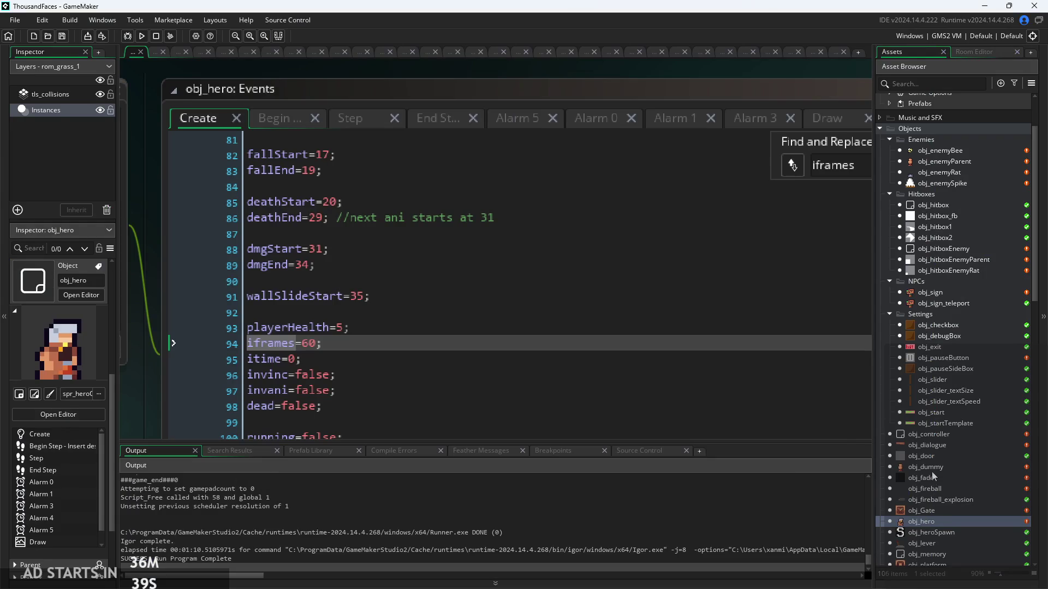
# Open obj_enemyRat and trim its hitbox struct to {owner : id}, removing the trailing comma.
pyautogui.scroll(-3, 932, 475)
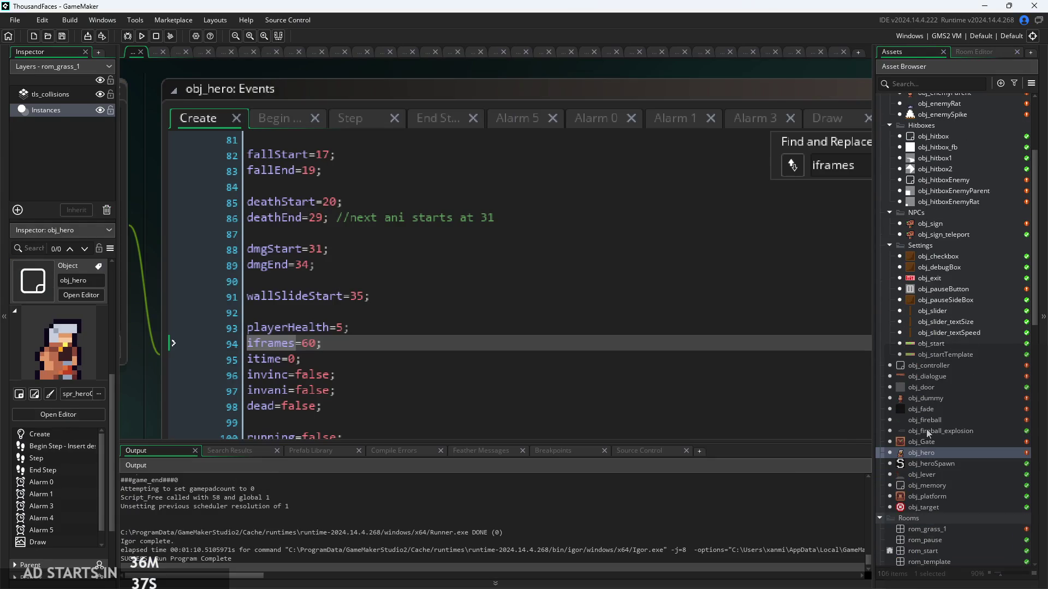
pyautogui.scroll(5, 925, 406)
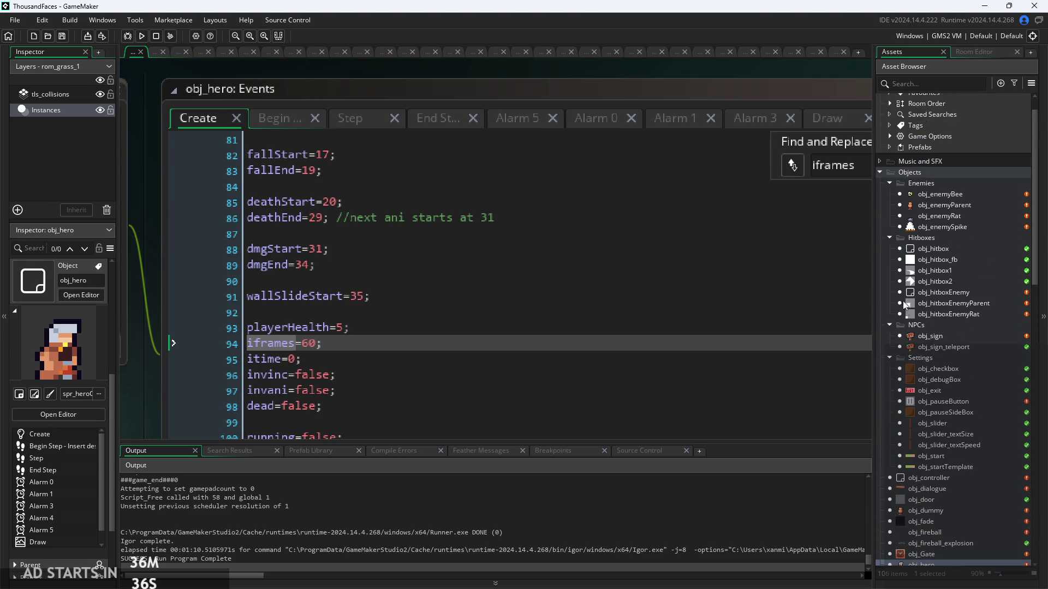
pyautogui.click(922, 217)
pyautogui.doubleClick(922, 216)
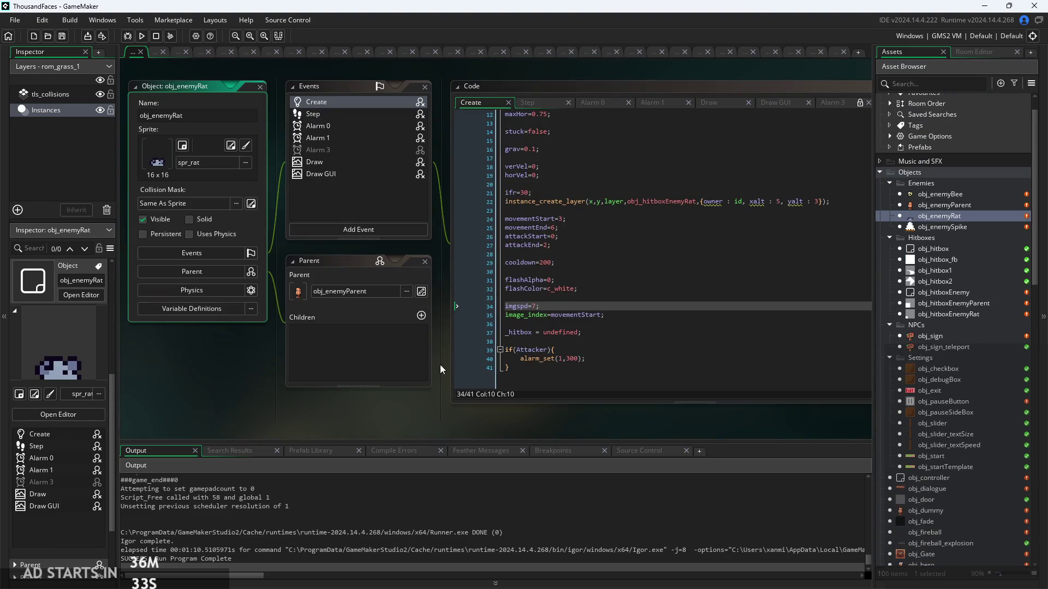
pyautogui.scroll(5, 549, 313)
pyautogui.click(619, 317)
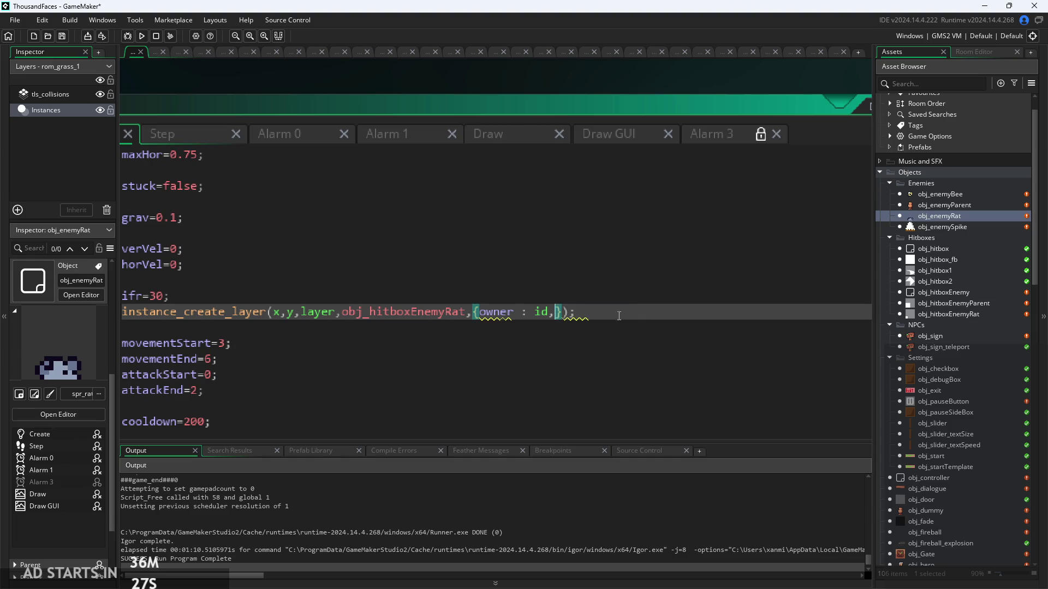
pyautogui.press('BackSpace')
pyautogui.click(623, 341)
# Inspect obj_hitboxEnemyRat, return to obj_enemyRat, then bring up the spr_rat sprite.
pyautogui.scroll(-3, 472, 289)
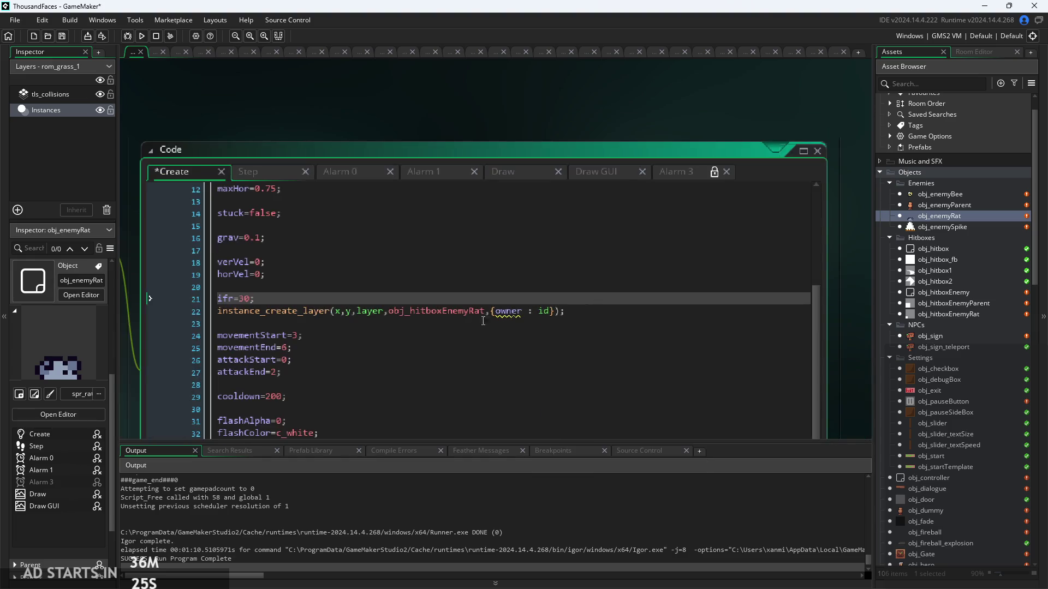
pyautogui.scroll(-3, 971, 446)
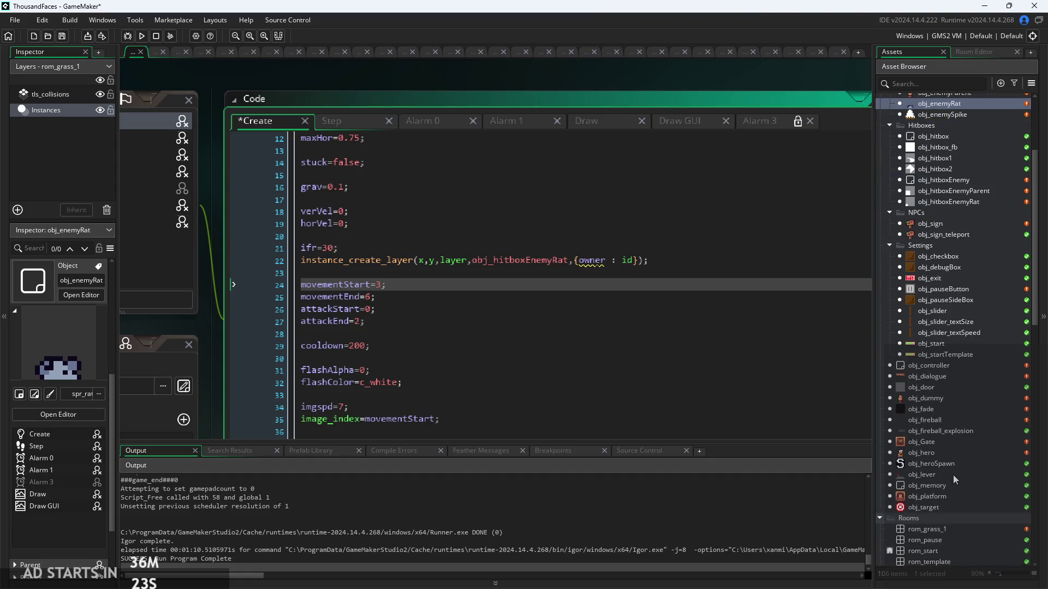
pyautogui.scroll(-2, 938, 454)
pyautogui.scroll(2, 923, 402)
pyautogui.doubleClick(942, 203)
pyautogui.scroll(3, 930, 214)
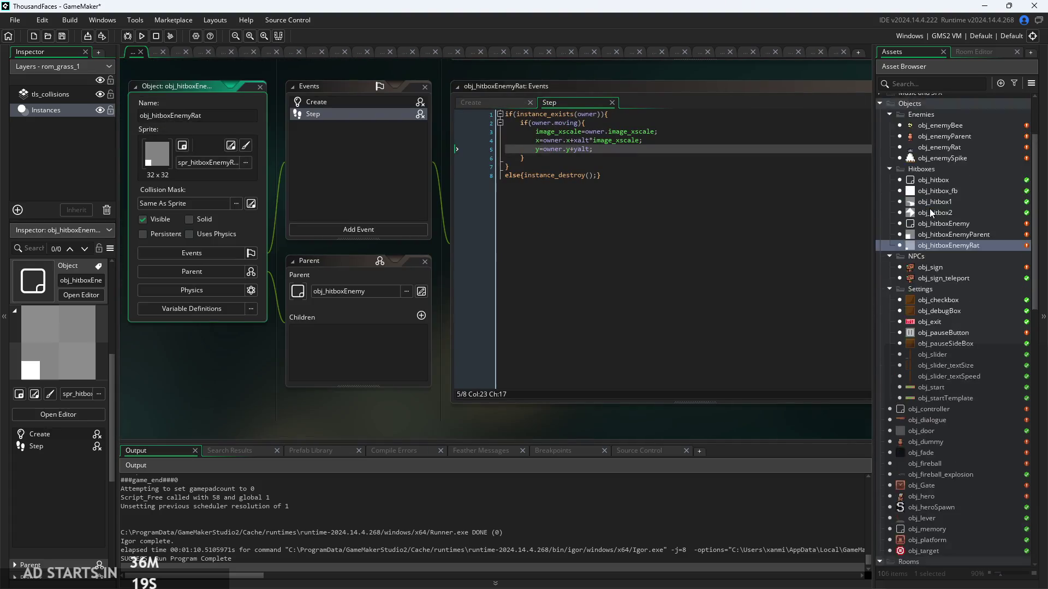
pyautogui.doubleClick(939, 194)
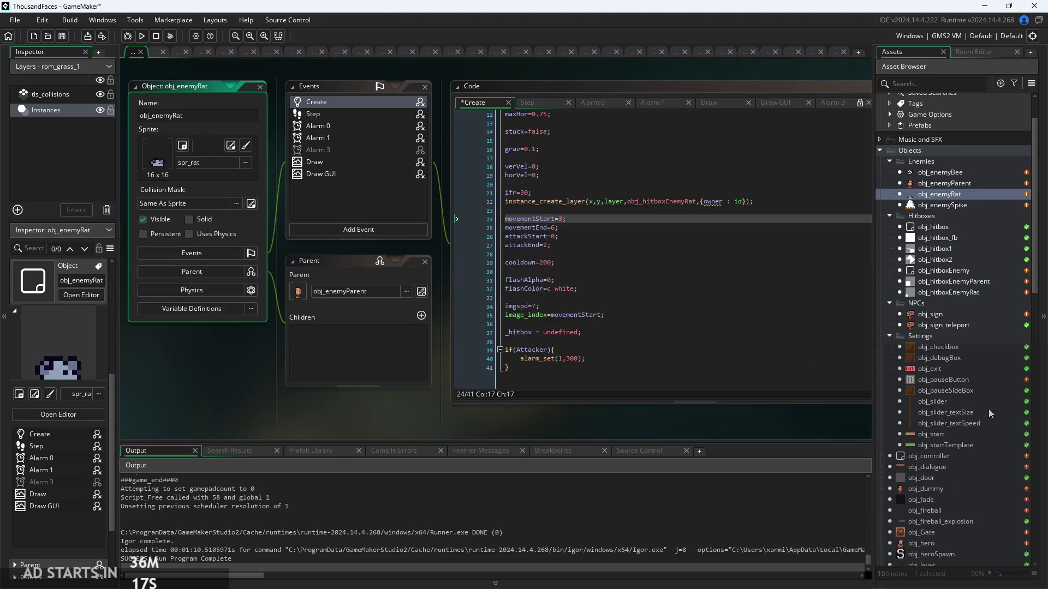
pyautogui.scroll(-4, 976, 453)
pyautogui.scroll(-14, 967, 495)
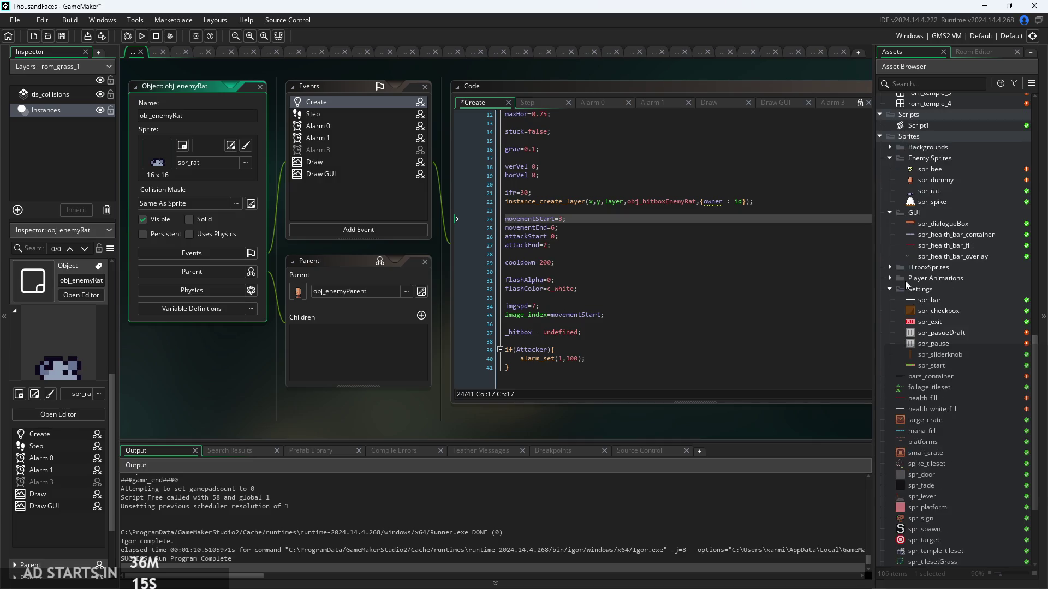
pyautogui.doubleClick(940, 192)
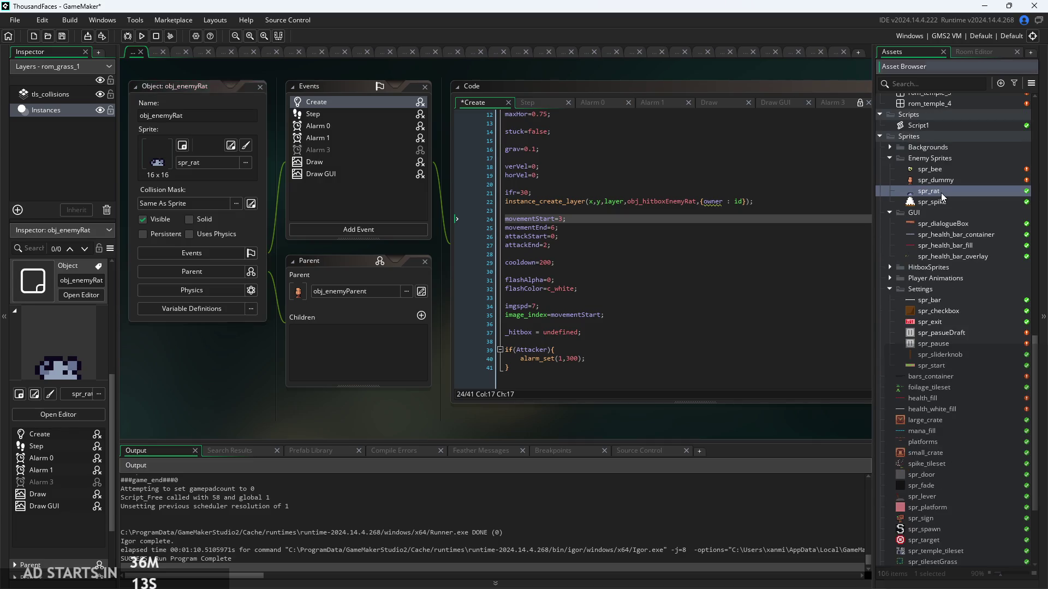
# Step through spr_rat's animation on frames 6, 5 and back to 6.
pyautogui.scroll(2, 490, 237)
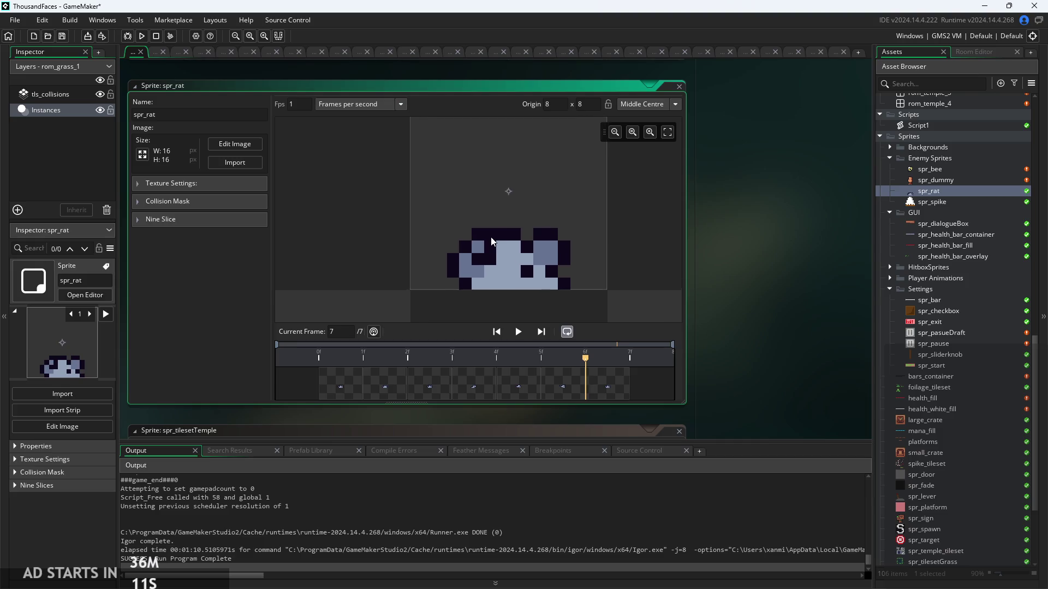
pyautogui.click(561, 388)
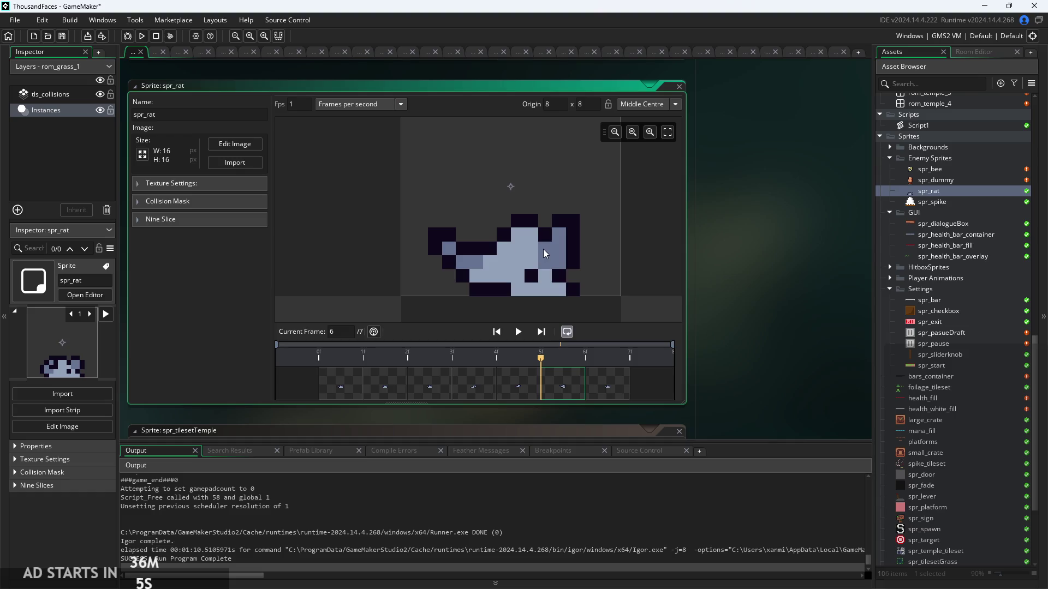
pyautogui.scroll(1, 472, 267)
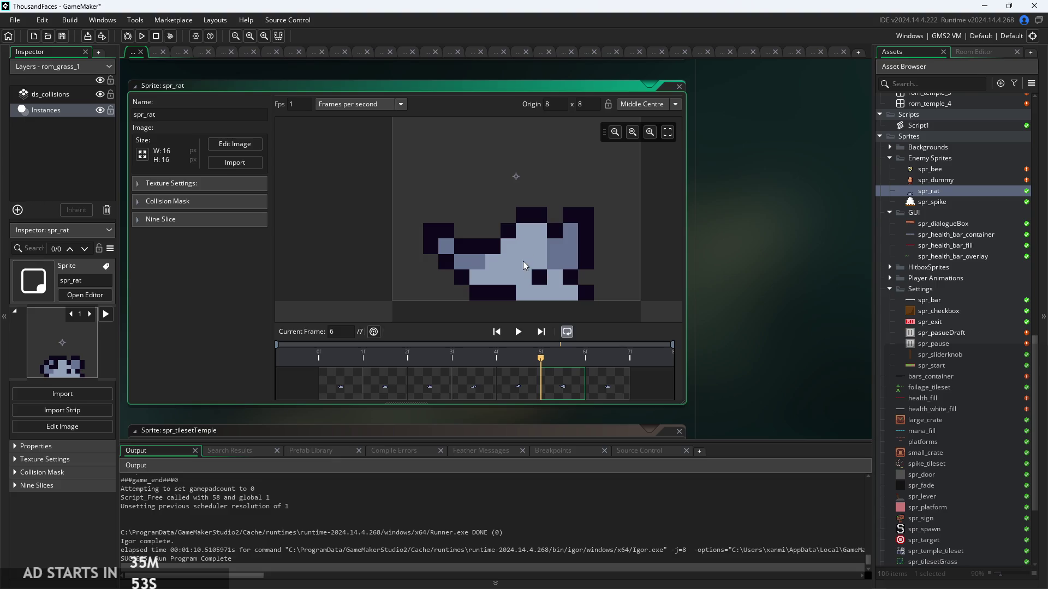
pyautogui.click(595, 382)
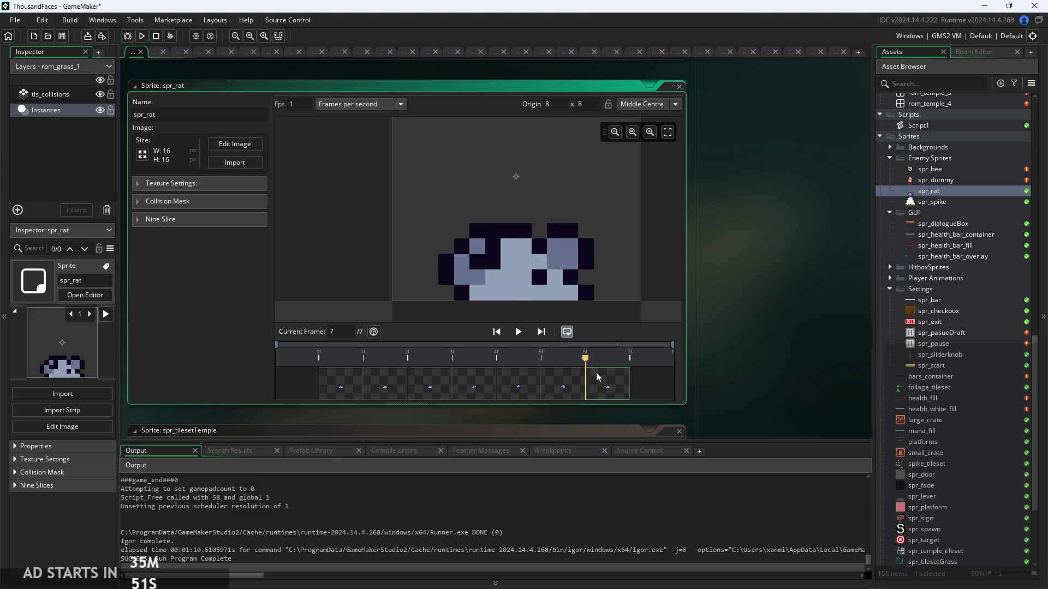
pyautogui.click(505, 386)
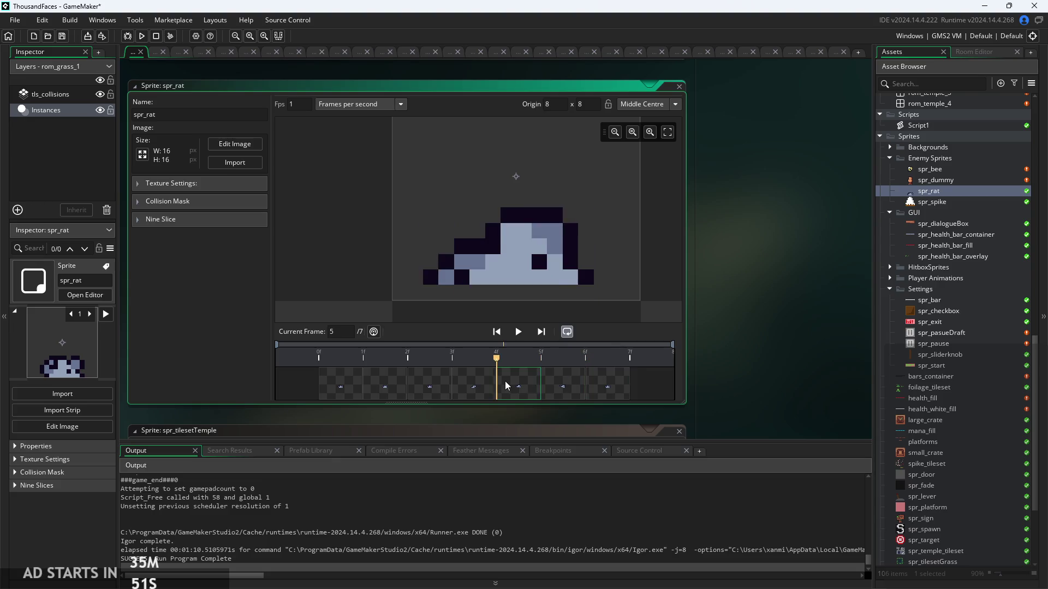
pyautogui.click(555, 389)
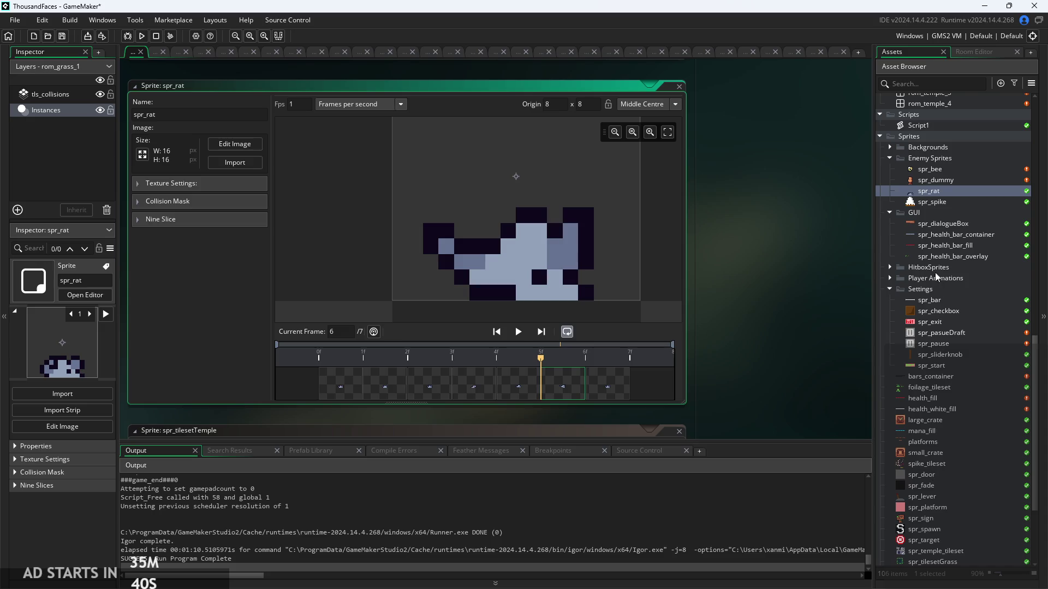
# Expand the HitboxSprites folder and open spr_hitboxEnemyRat.
pyautogui.scroll(4, 937, 327)
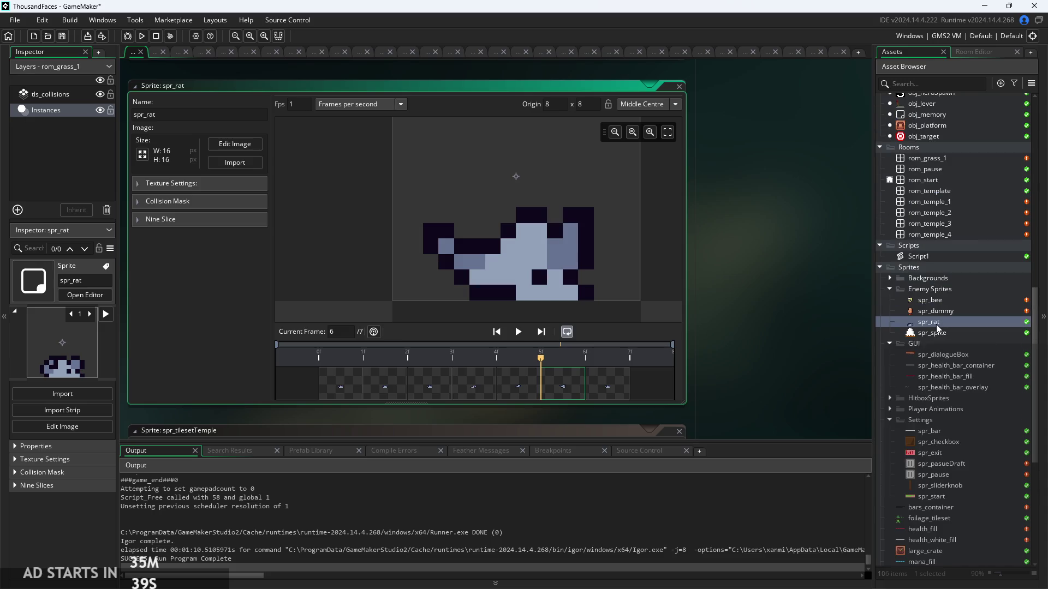
pyautogui.click(890, 399)
pyautogui.doubleClick(930, 464)
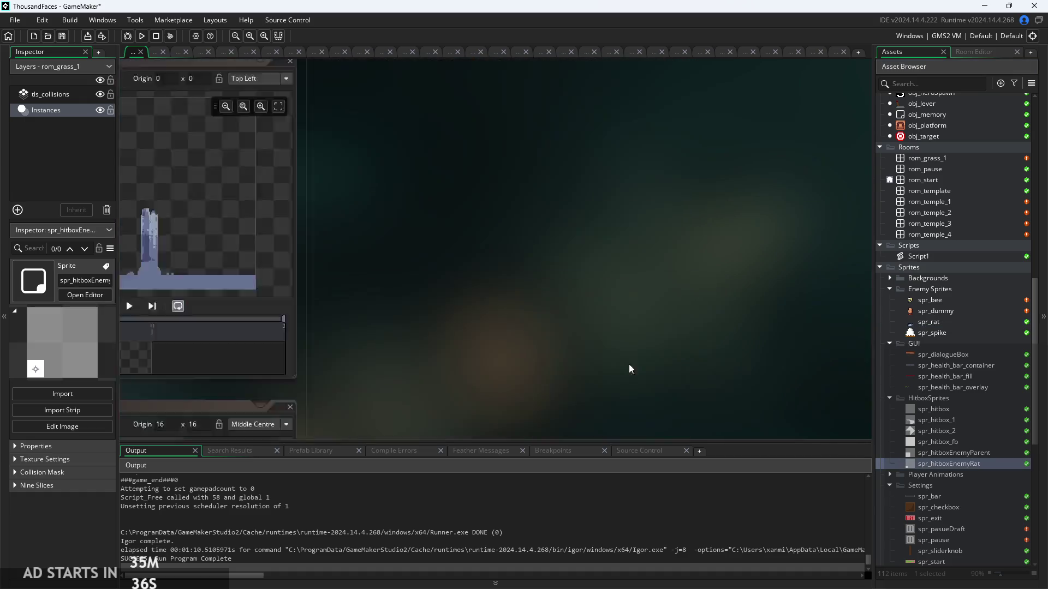
# In the image editor, set the secondary colour to transparent and erase the white square's top row.
pyautogui.click(390, 145)
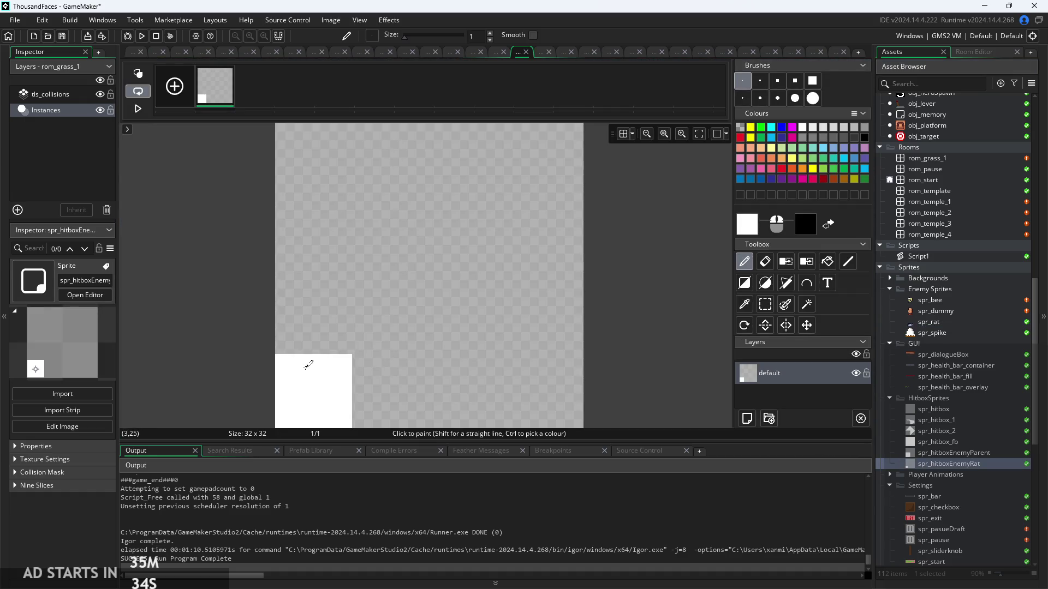
pyautogui.click(745, 304)
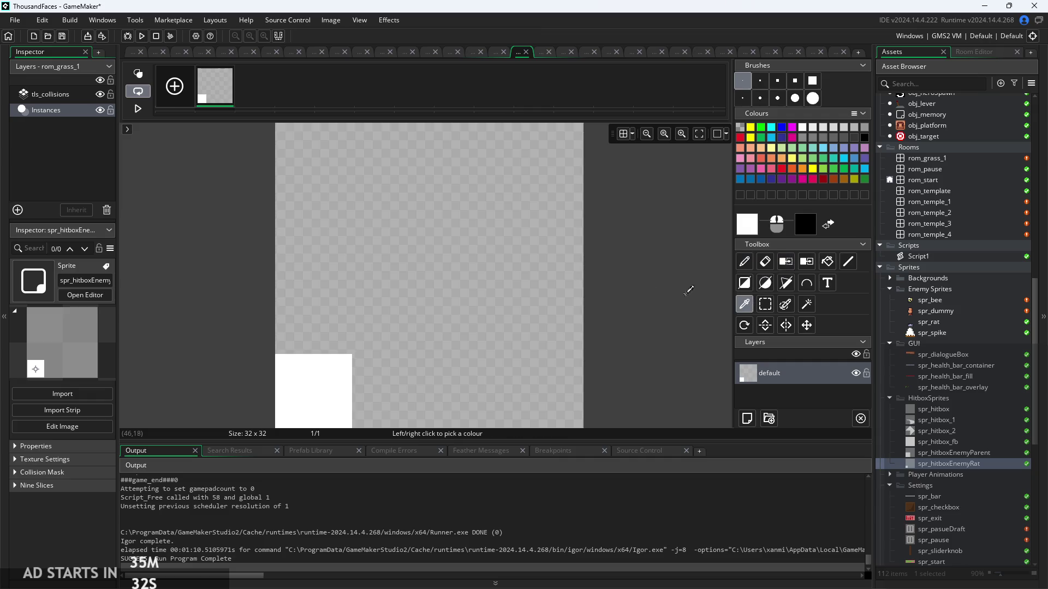
pyautogui.rightClick(515, 285)
pyautogui.click(765, 261)
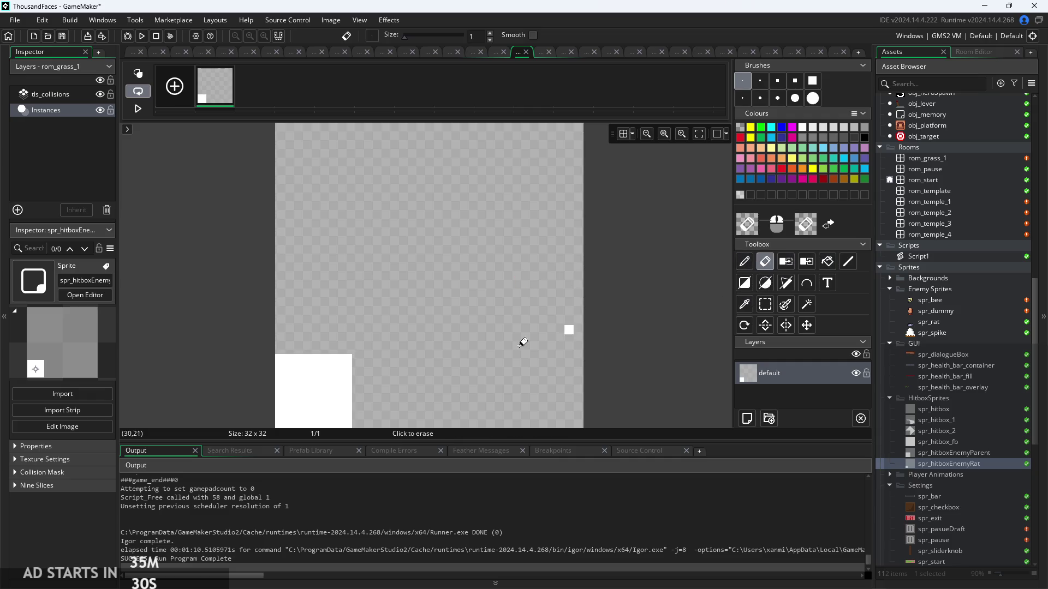
pyautogui.scroll(-3, 268, 305)
pyautogui.hscroll(-2, 267, 306)
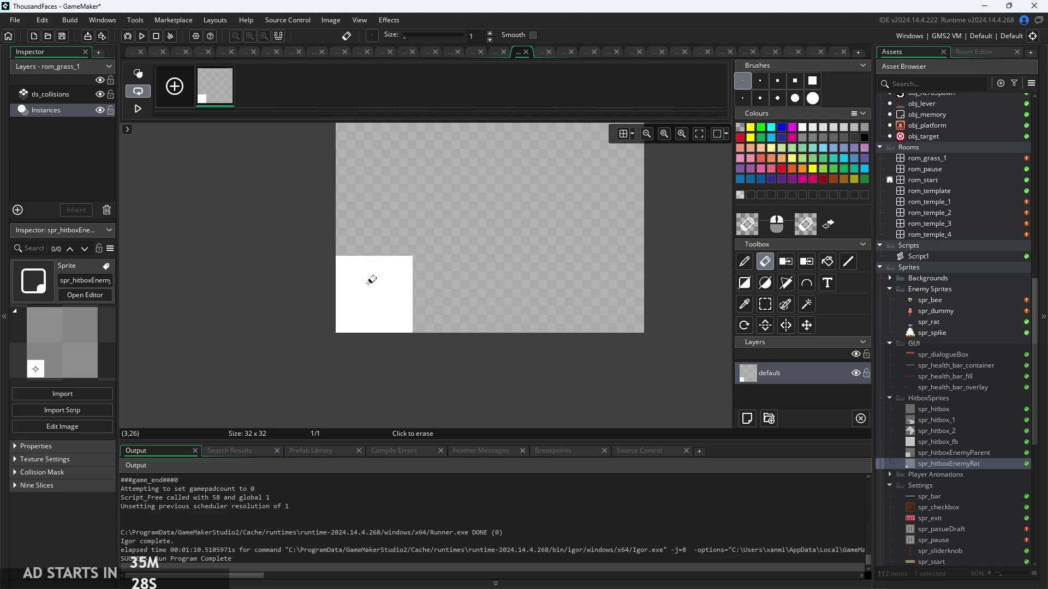
pyautogui.moveTo(340, 256)
pyautogui.mouseDown()
pyautogui.moveTo(377, 261)
pyautogui.moveTo(336, 270)
pyautogui.moveTo(403, 281)
pyautogui.mouseUp()
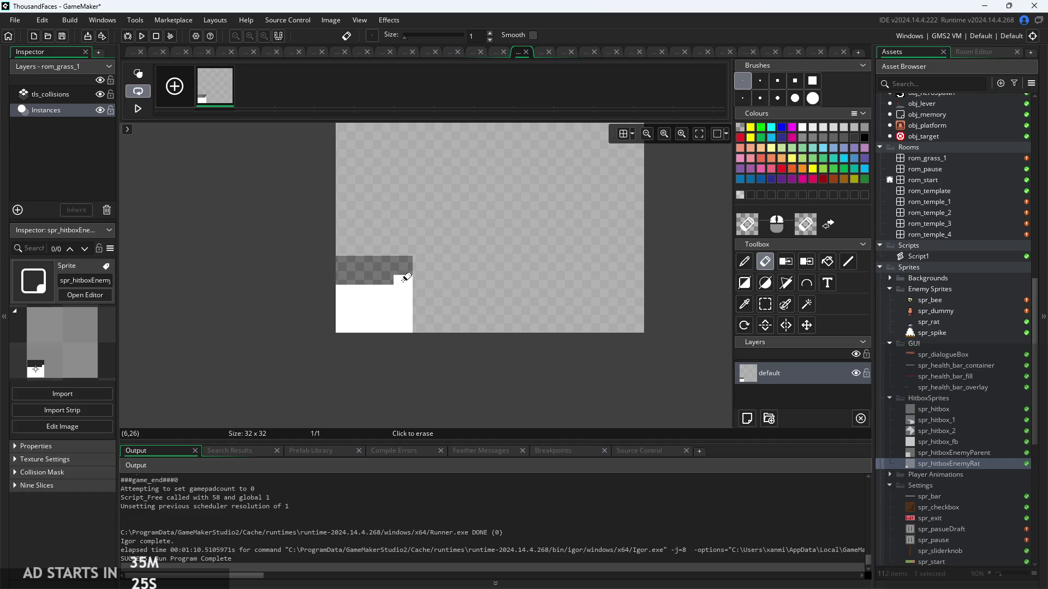
pyautogui.click(765, 304)
pyautogui.moveTo(340, 289)
pyautogui.mouseDown()
pyautogui.moveTo(388, 290)
pyautogui.moveTo(359, 307)
pyautogui.mouseUp()
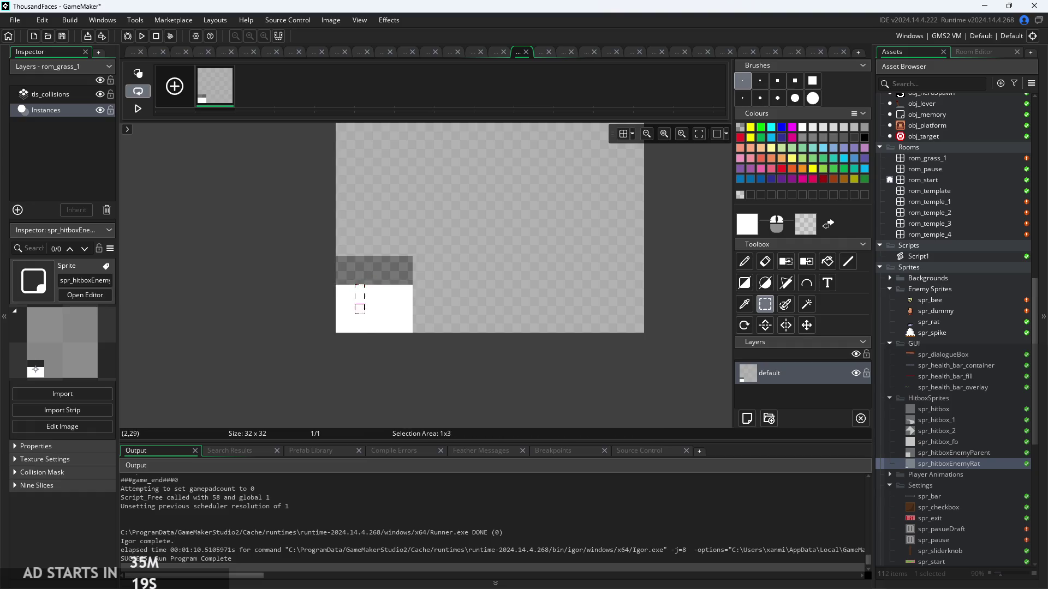
pyautogui.click(354, 289)
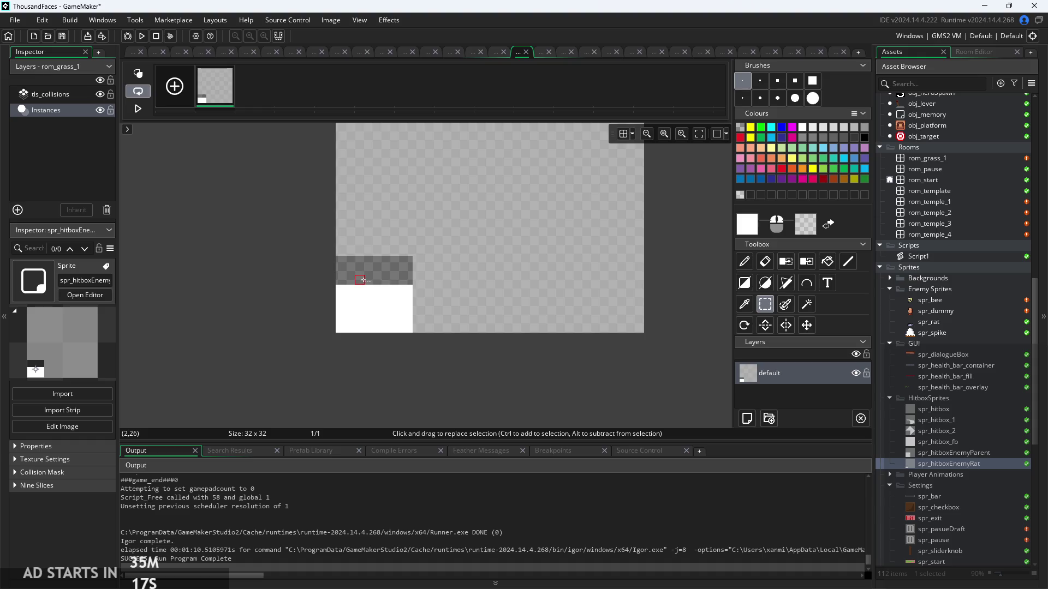
# Paint white pixels extending the block rightward and down its new right edge.
pyautogui.scroll(1, 360, 278)
pyautogui.click(745, 263)
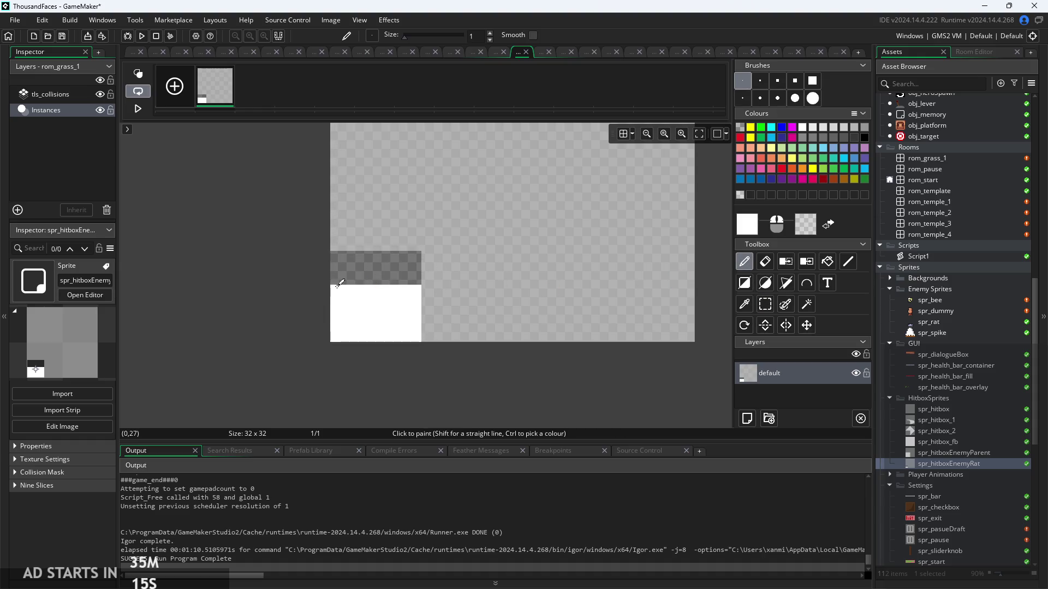
pyautogui.moveTo(365, 281); pyautogui.dragTo(412, 283)
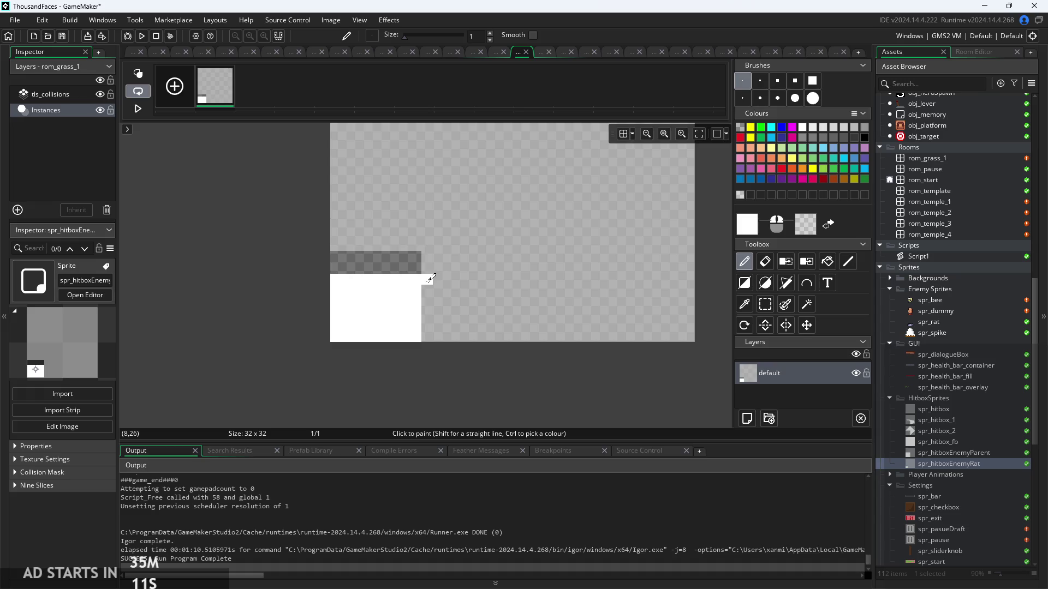
pyautogui.moveTo(430, 278); pyautogui.dragTo(430, 323)
pyautogui.moveTo(437, 281); pyautogui.dragTo(438, 324)
pyautogui.moveTo(453, 281); pyautogui.dragTo(453, 333)
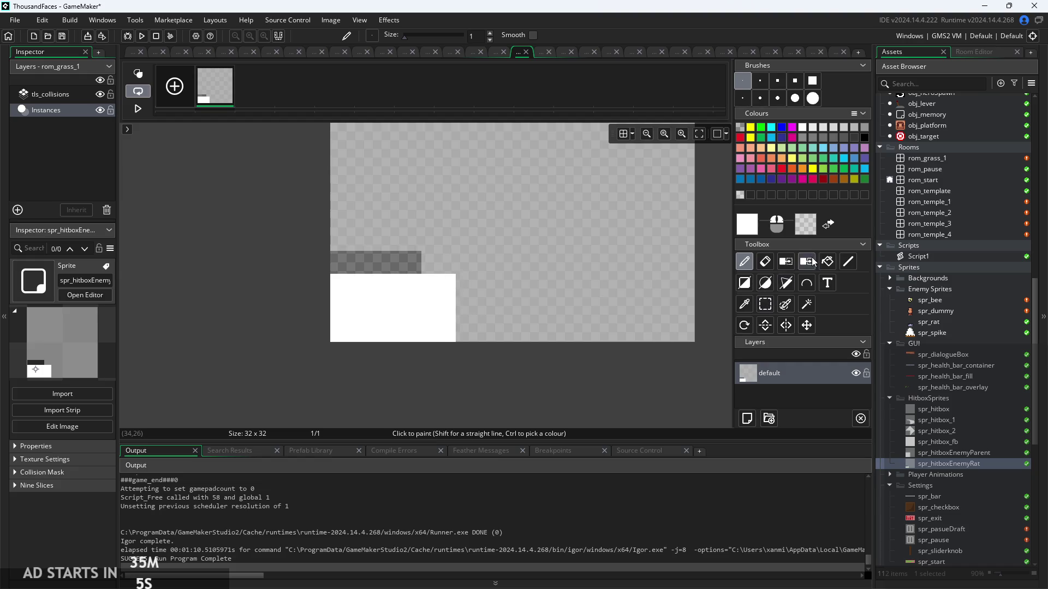
# Flood-fill the dark strip above the block transparent and select the whole white block.
pyautogui.click(827, 262)
pyautogui.rightClick(348, 263)
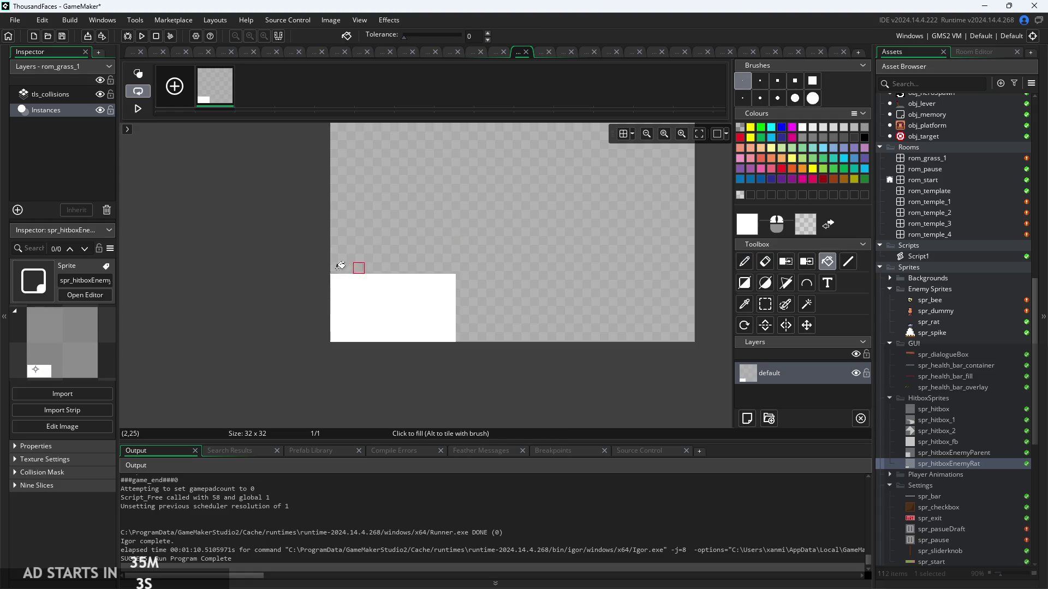
pyautogui.scroll(-1, 265, 261)
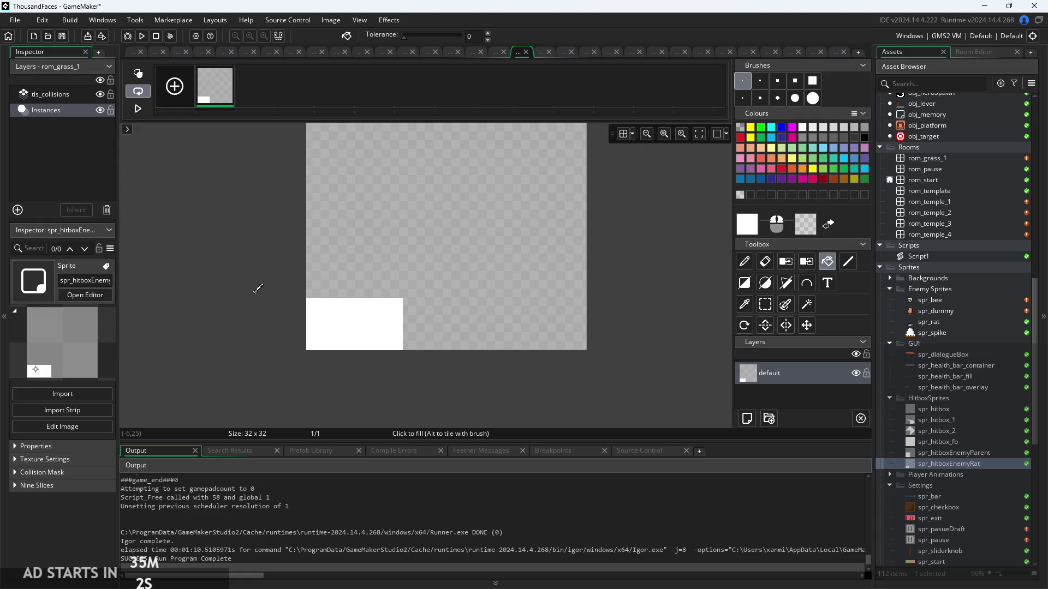
pyautogui.click(759, 309)
pyautogui.moveTo(310, 304); pyautogui.dragTo(403, 351)
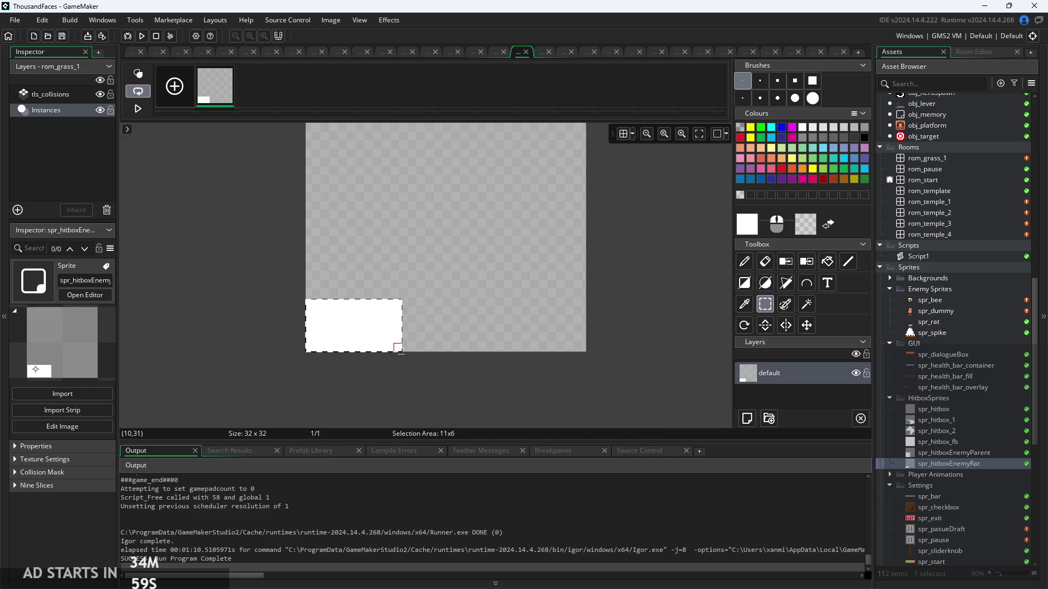
# Leave the image editor and return to spr_hitboxEnemyRat's sprite settings.
pyautogui.click(134, 52)
pyautogui.scroll(-1, 274, 303)
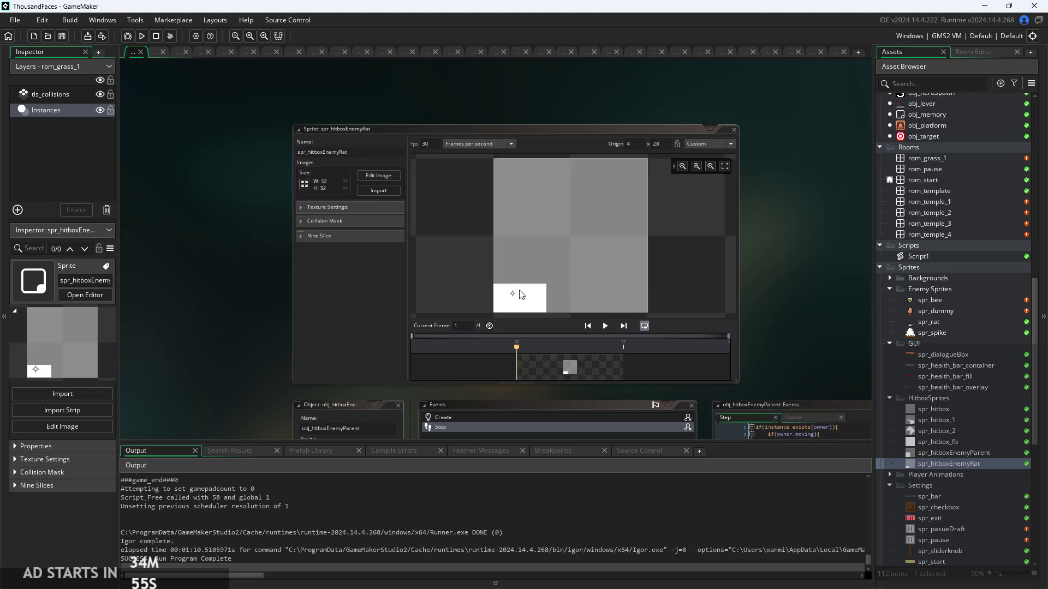
pyautogui.scroll(2, 507, 270)
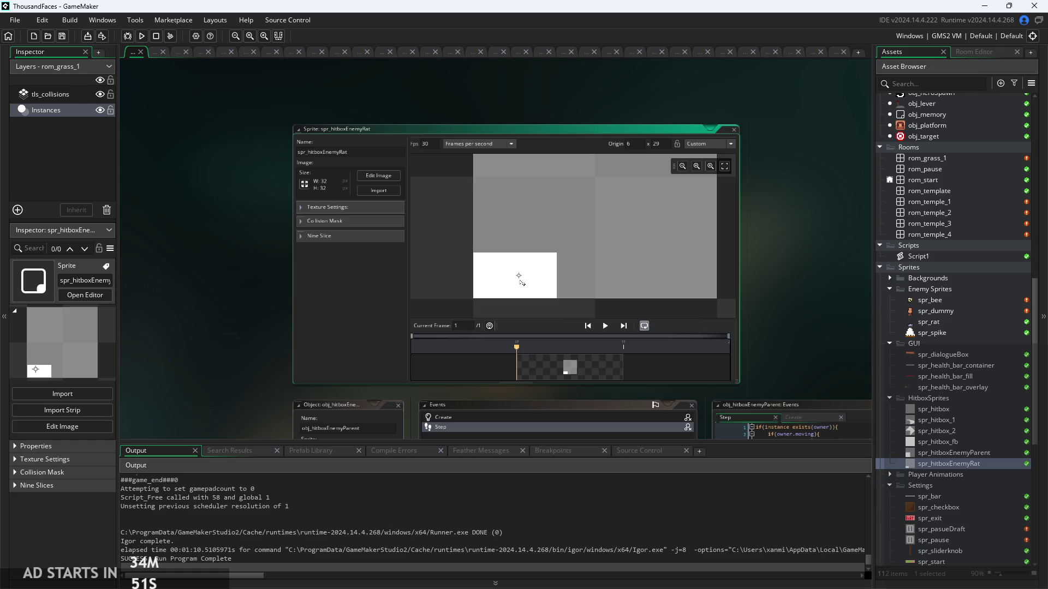
pyautogui.scroll(-1, 622, 282)
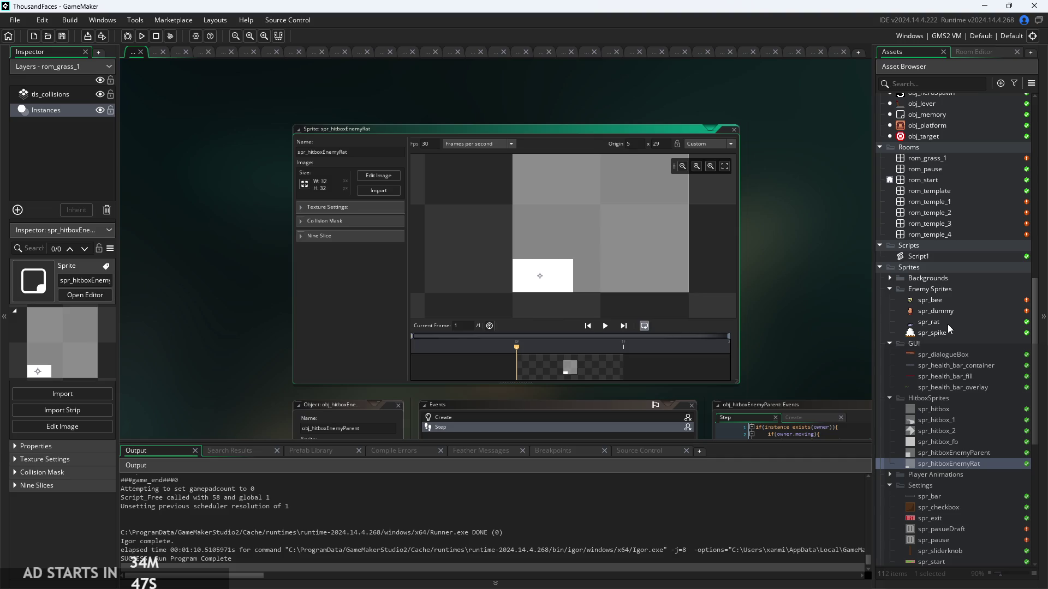
# Run the game with F5, enable Debug Stats, play briefly, then close the game window.
pyautogui.press('F5')
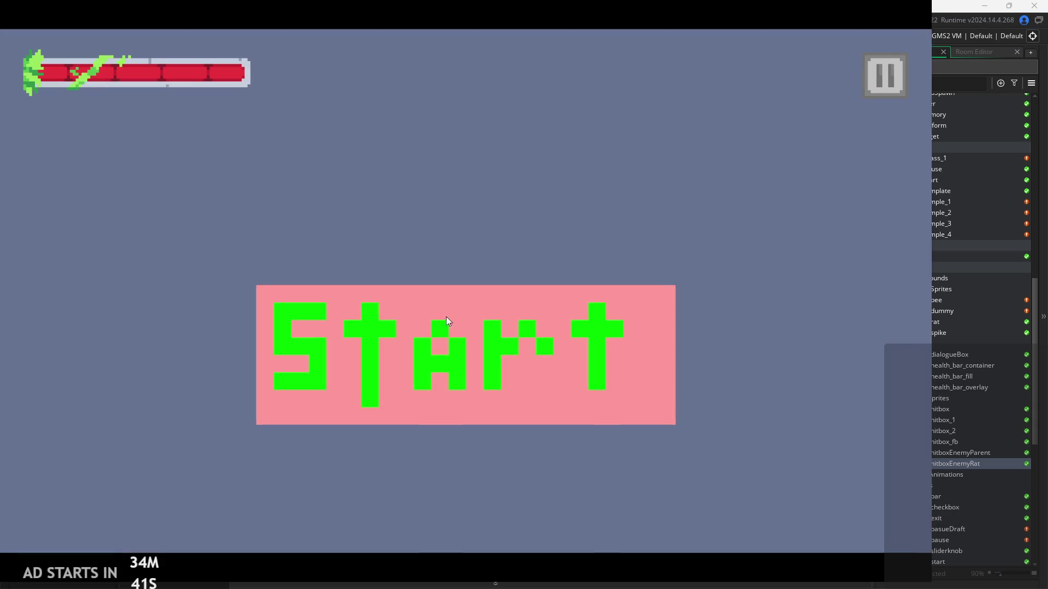
pyautogui.click(446, 319)
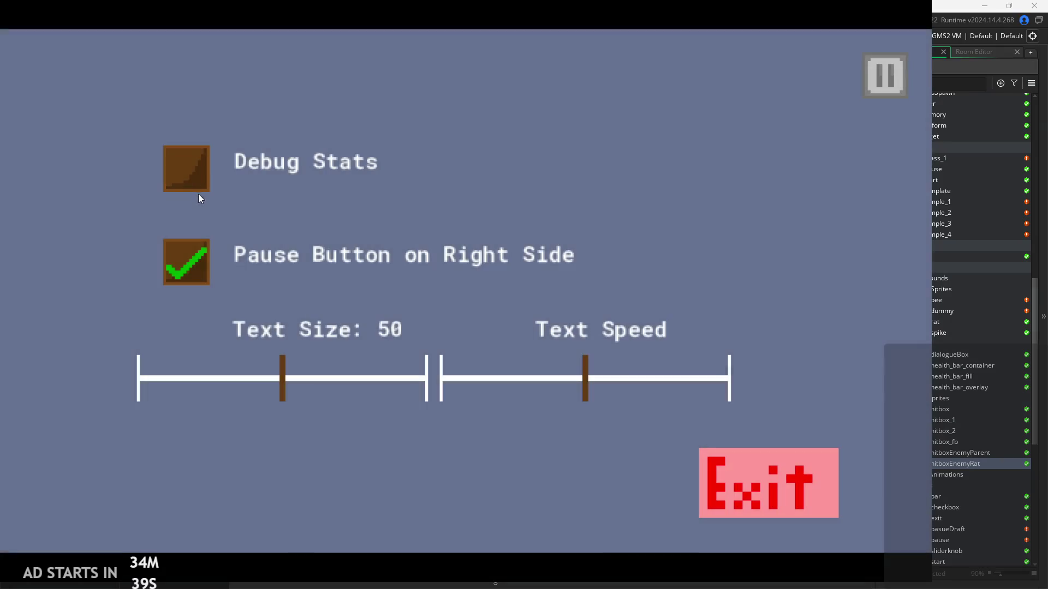
pyautogui.click(185, 167)
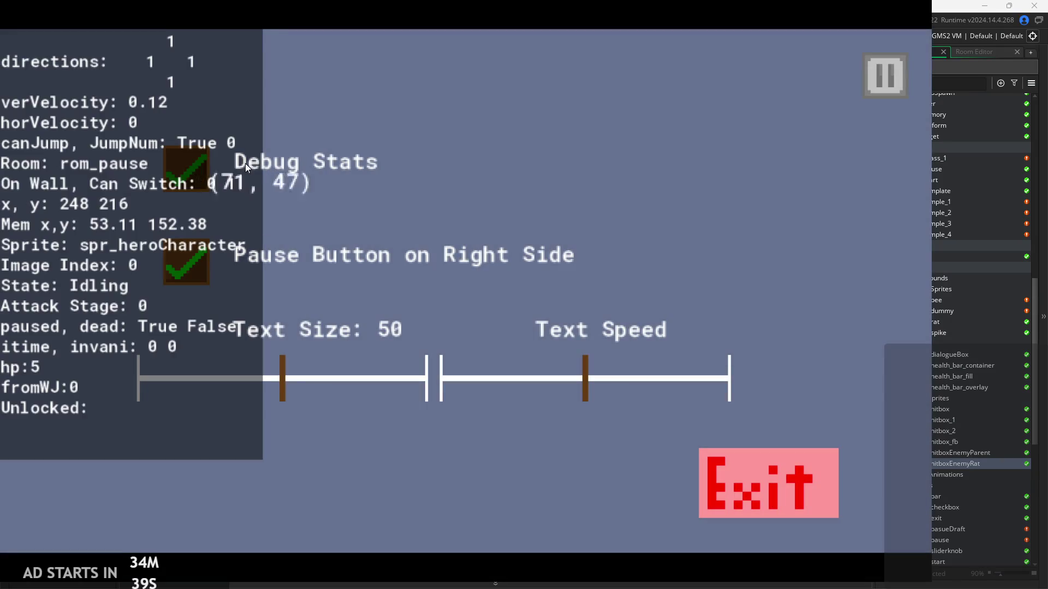
pyautogui.click(881, 76)
pyautogui.press('Right')
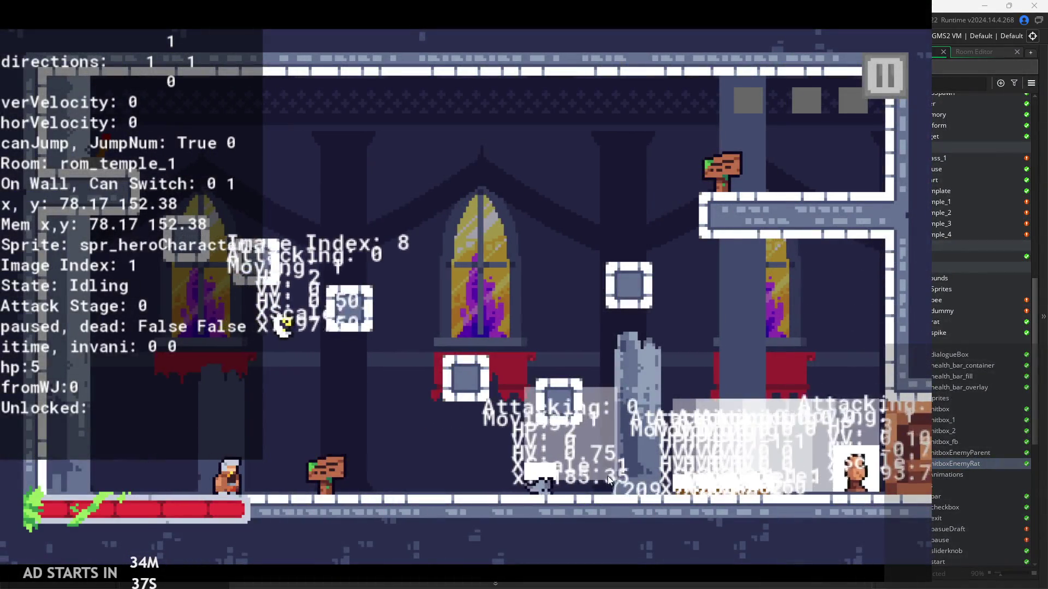
pyautogui.click(884, 77)
pyautogui.click(810, 513)
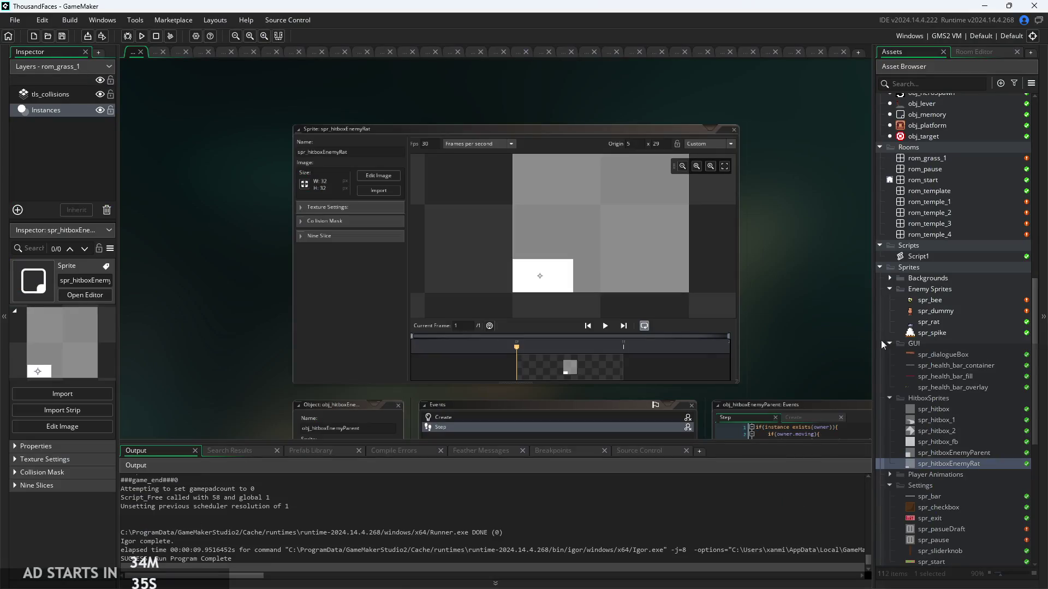
# Open spr_rat and check its origin presets, leaving them unchanged.
pyautogui.scroll(-3, 908, 392)
pyautogui.doubleClick(937, 256)
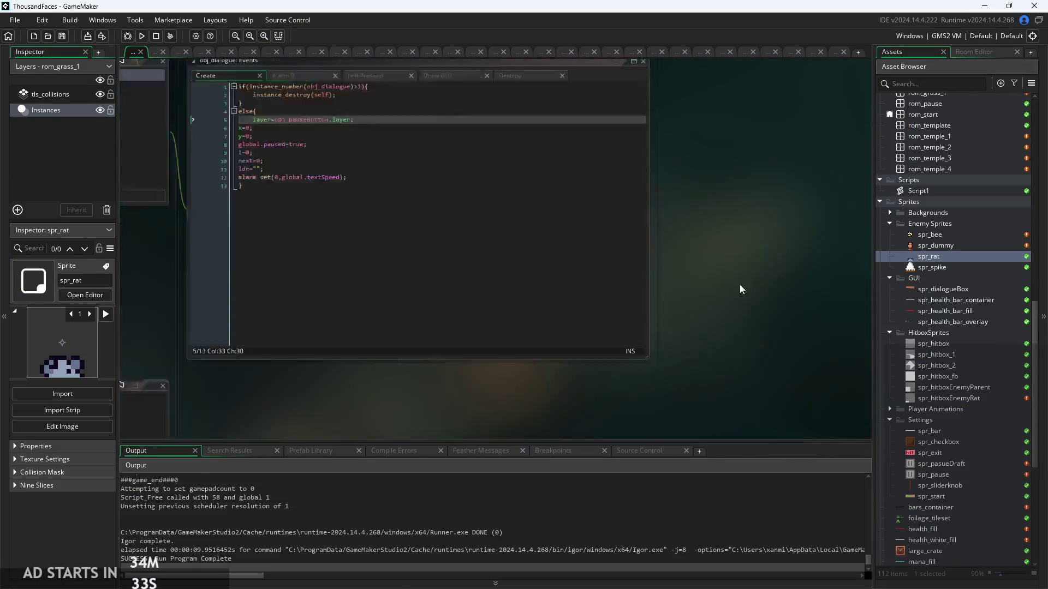
pyautogui.click(653, 104)
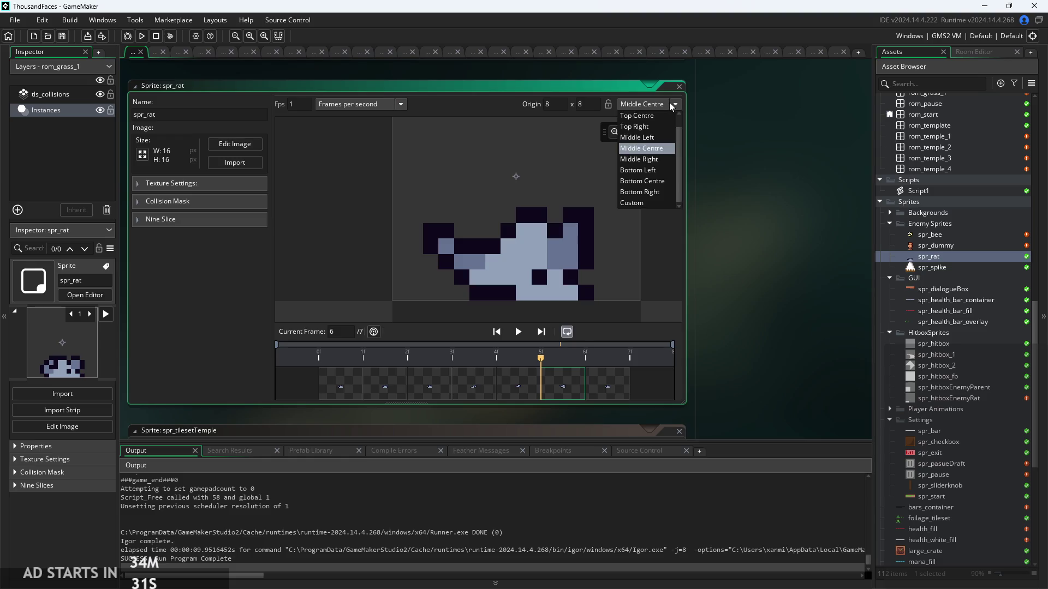
pyautogui.click(712, 157)
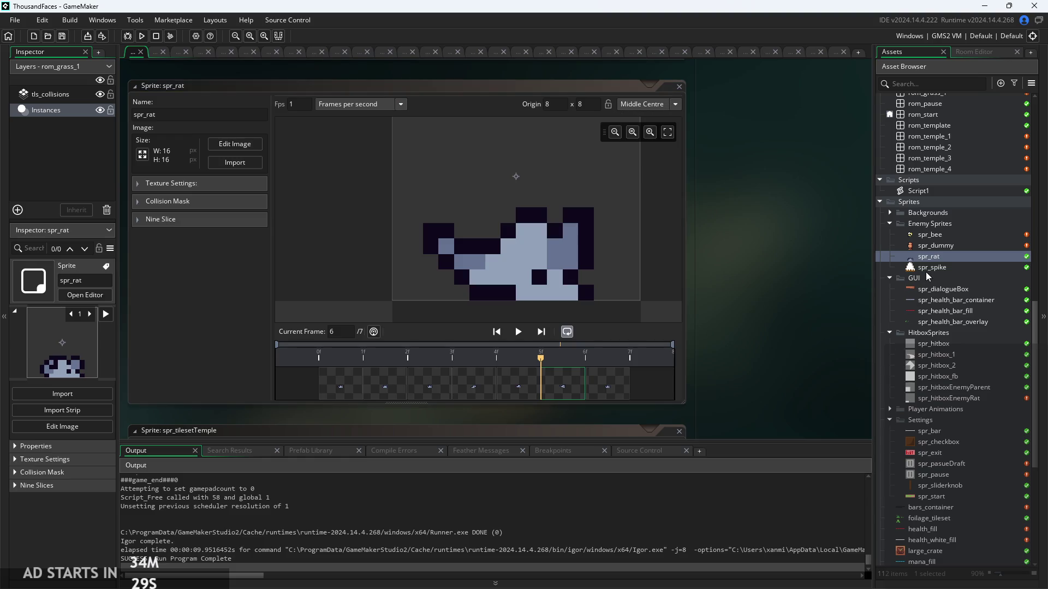
# In obj_enemyRat's Create code, add yalt:-3 to the line 22 hitbox struct and run the game.
pyautogui.scroll(20, 928, 291)
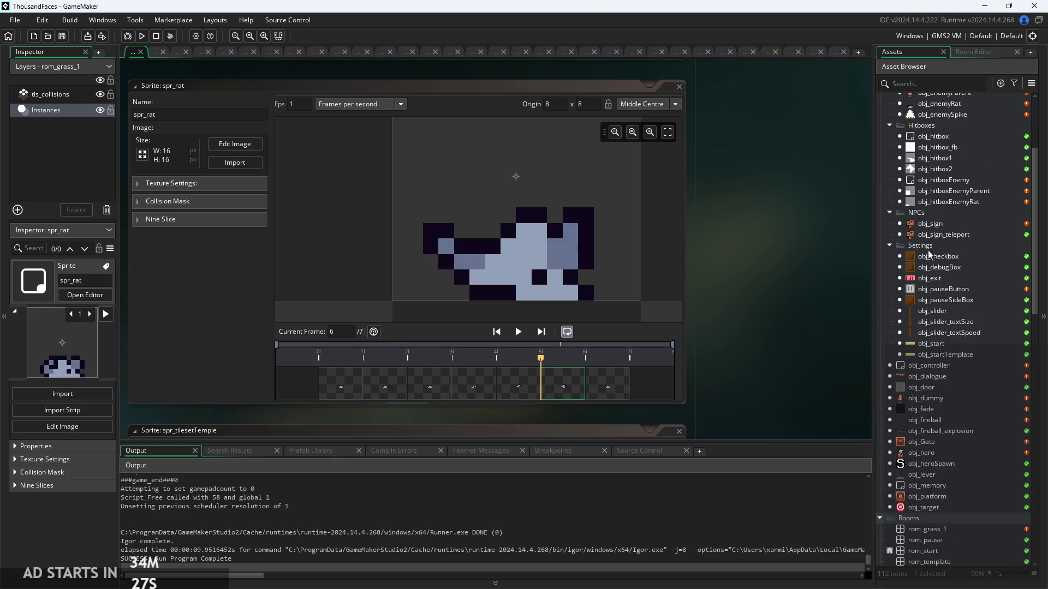
pyautogui.doubleClick(938, 215)
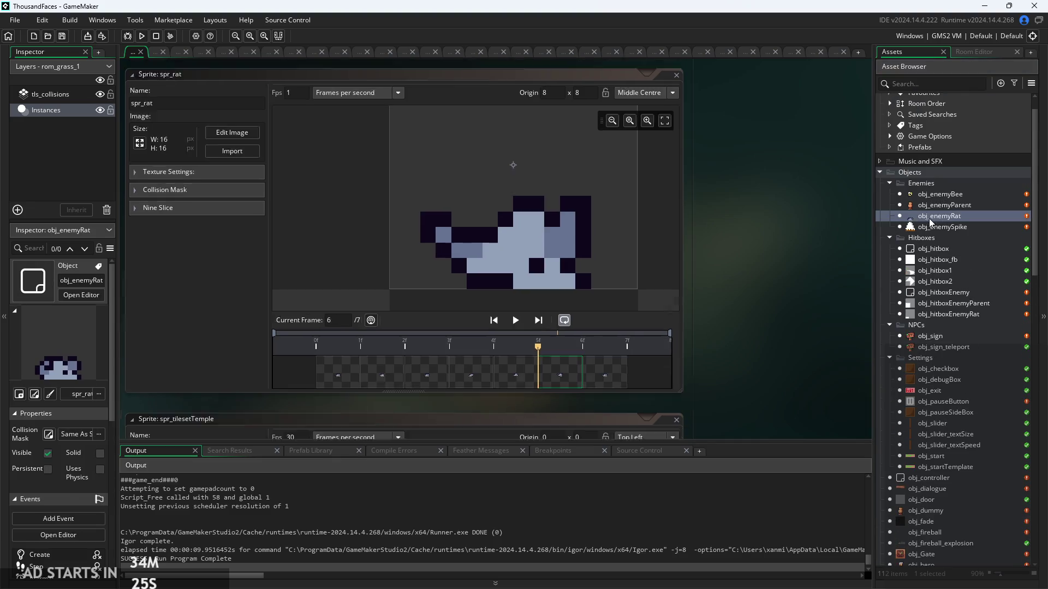
pyautogui.scroll(3, 658, 266)
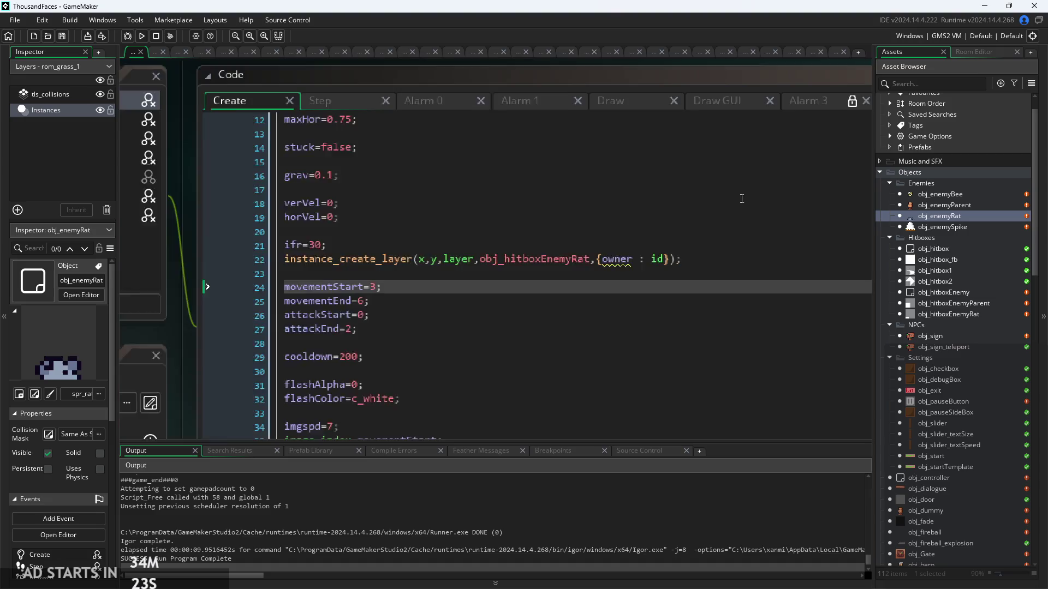
pyautogui.click(663, 264)
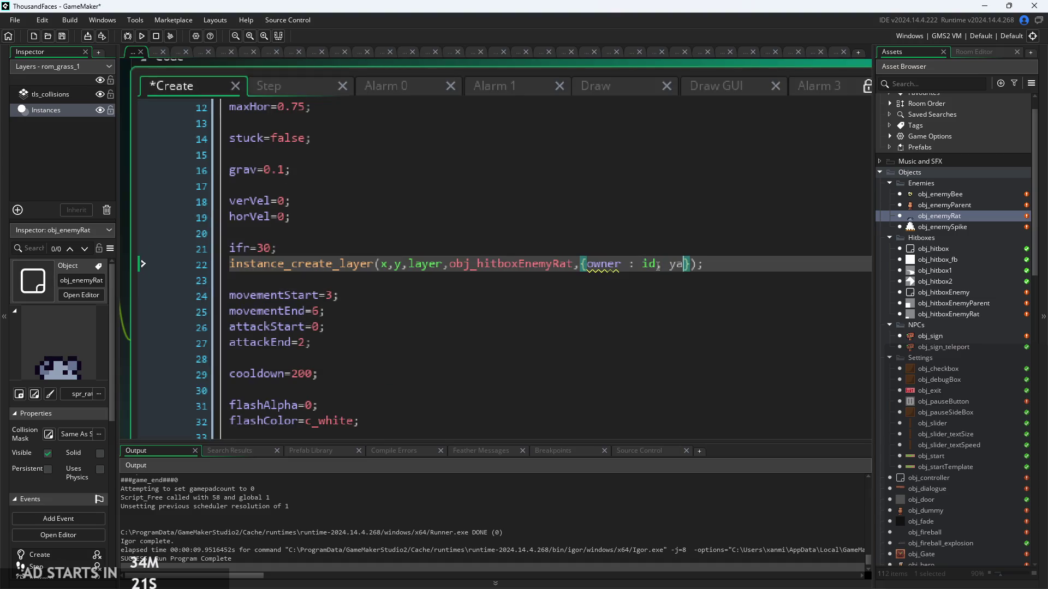
pyautogui.write('t')
pyautogui.write('P')
pyautogui.write(':-3')
pyautogui.click(144, 36)
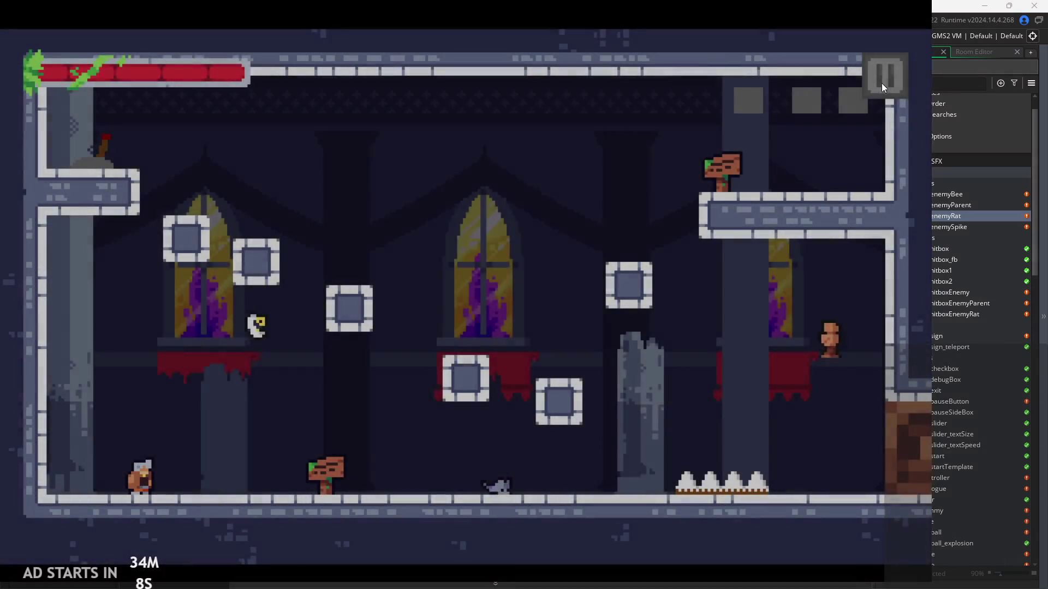
# Finish the current test run with debug stats on, then exit back to the editor.
pyautogui.click(884, 79)
pyautogui.click(190, 167)
pyautogui.click(884, 77)
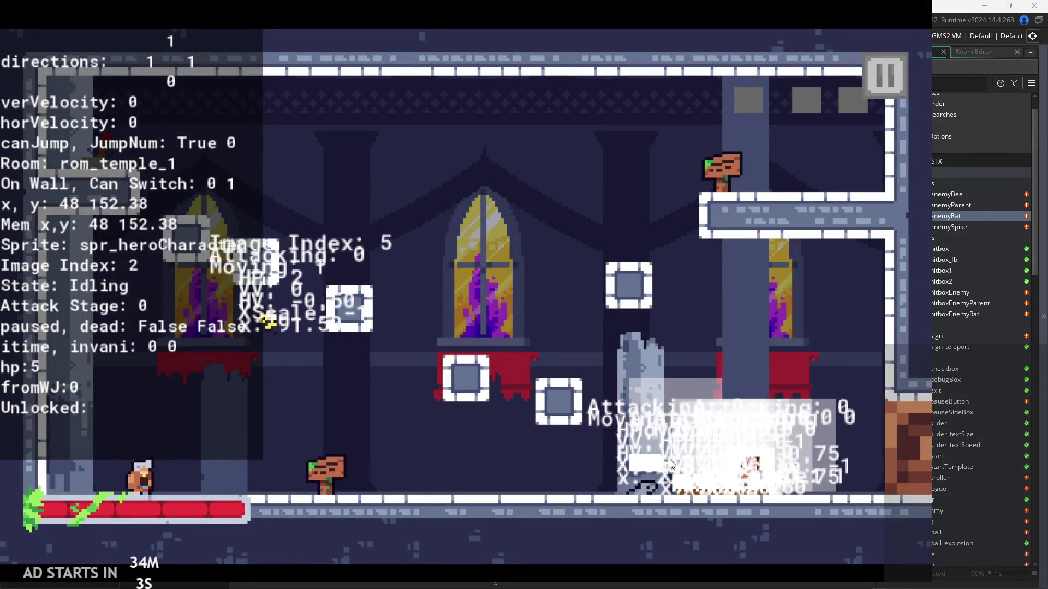
pyautogui.click(881, 71)
pyautogui.click(771, 459)
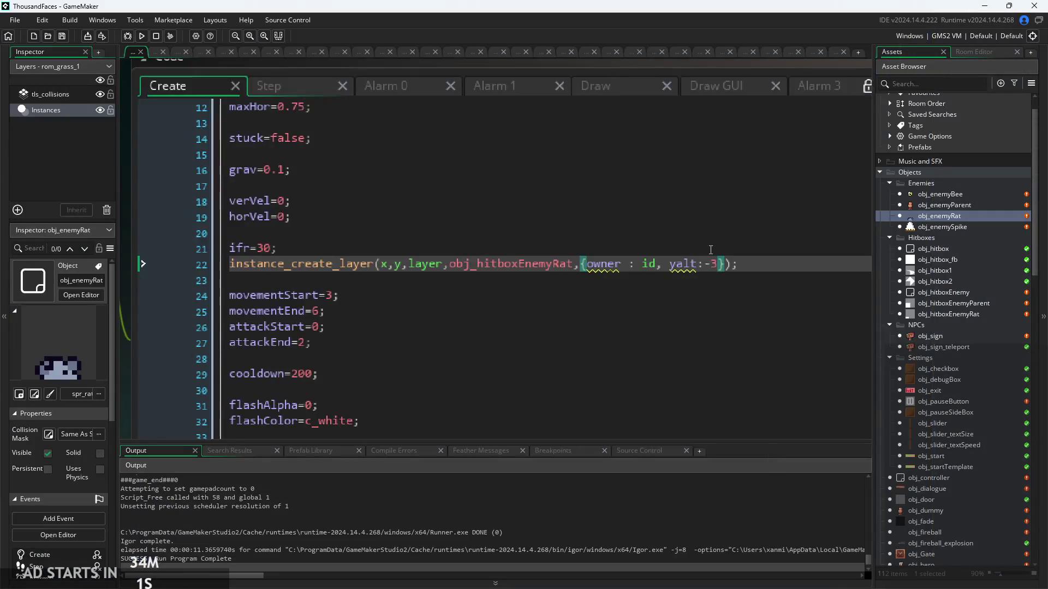
# Change the rat hitbox's yalt offset on line 22 from -3 to 4.
pyautogui.press('Left')
pyautogui.press('BackSpace')
pyautogui.press('Right')
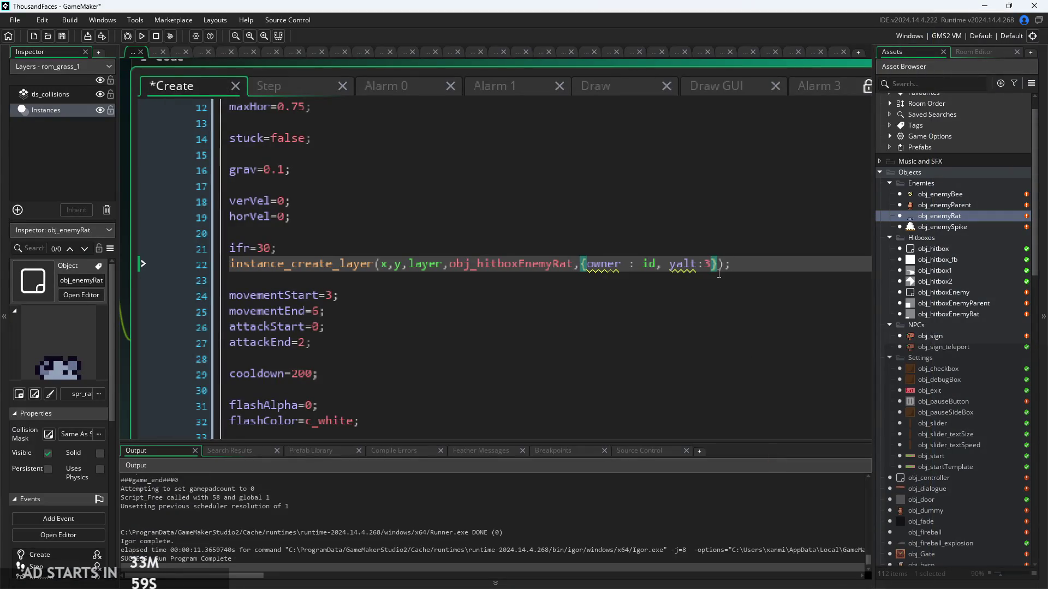
# Run the game, start it, and enable Debug Stats from the pause menu.
pyautogui.click(142, 36)
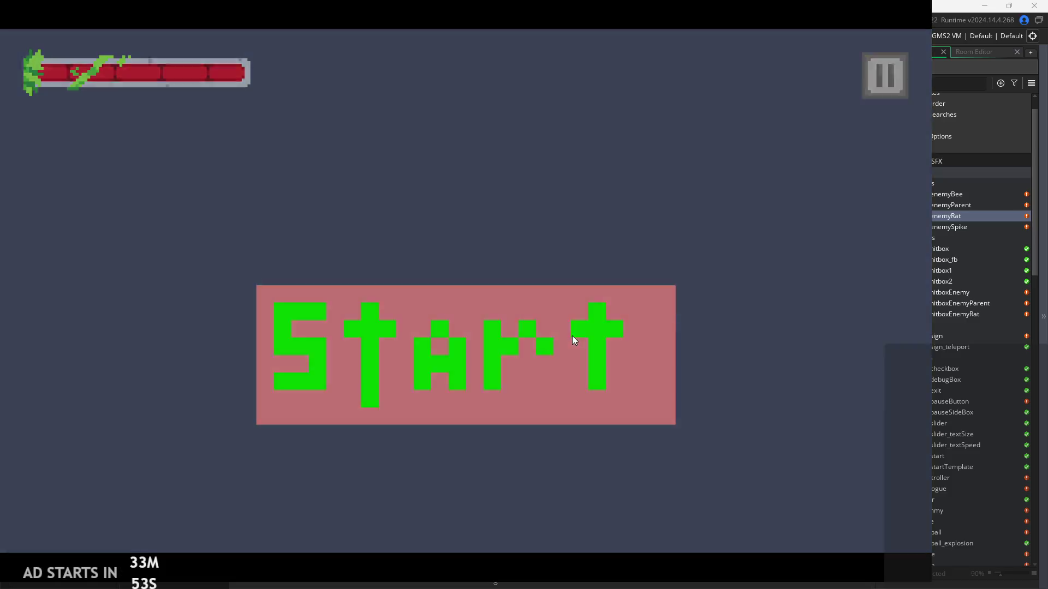
pyautogui.click(572, 336)
pyautogui.click(885, 87)
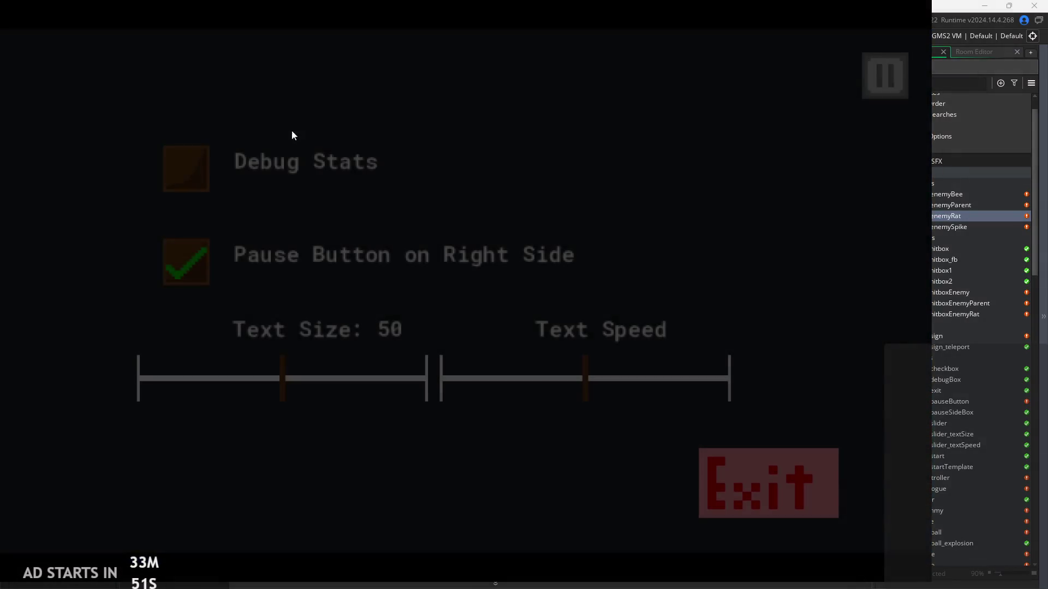
pyautogui.click(371, 161)
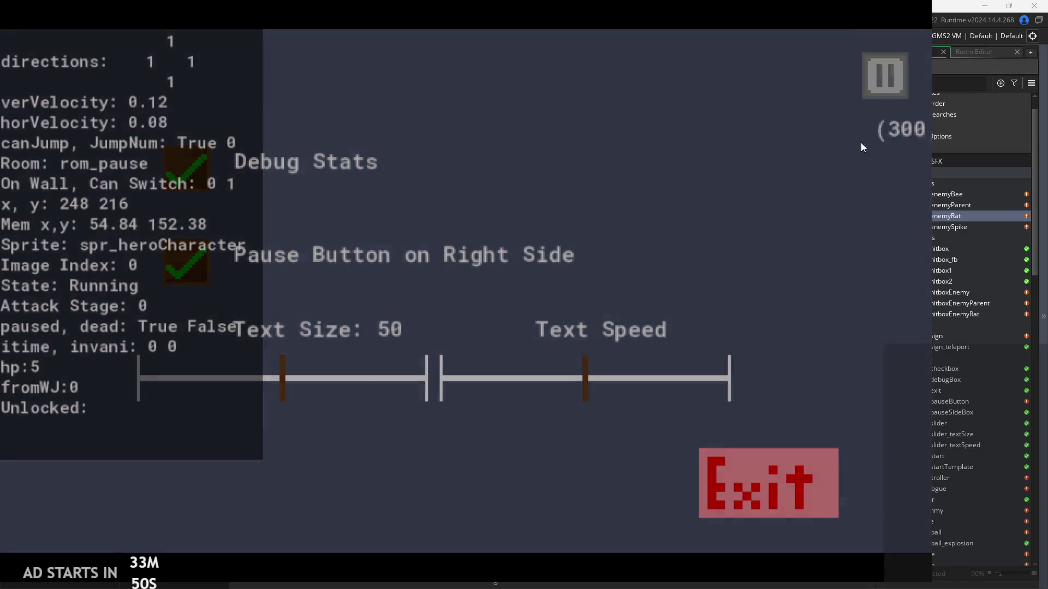
pyautogui.click(885, 75)
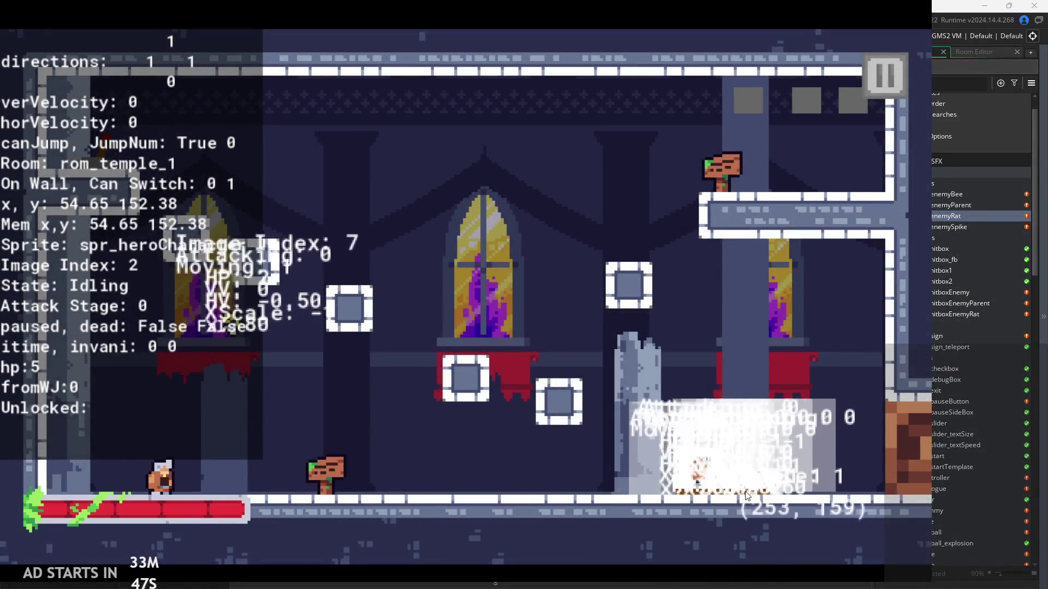
# Jump the hero toward the rats in the temple level, then pause and exit.
pyautogui.press('Right')
pyautogui.press('space')
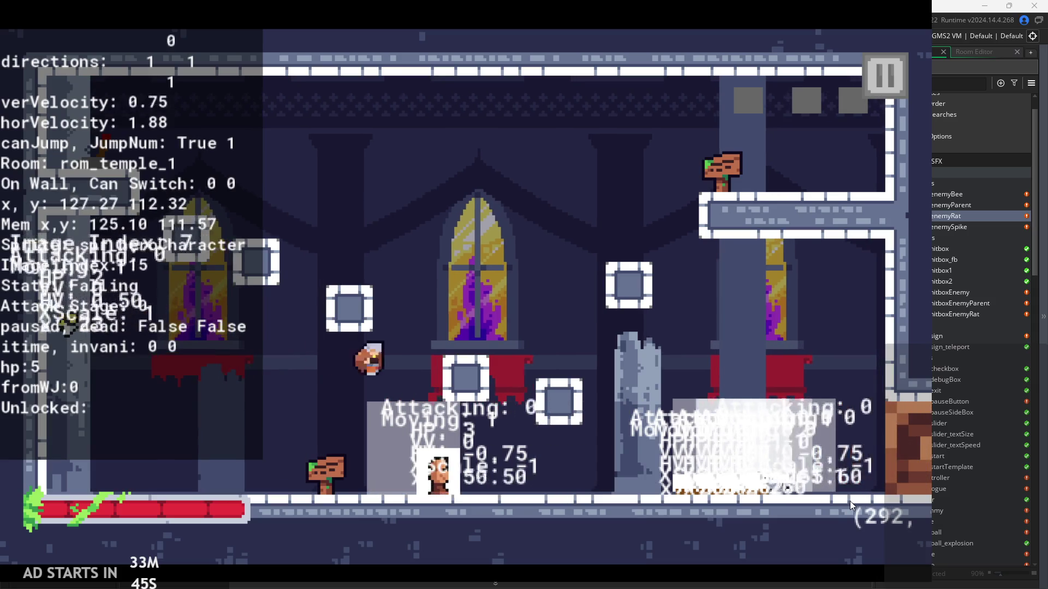
pyautogui.press('Right')
pyautogui.press('space')
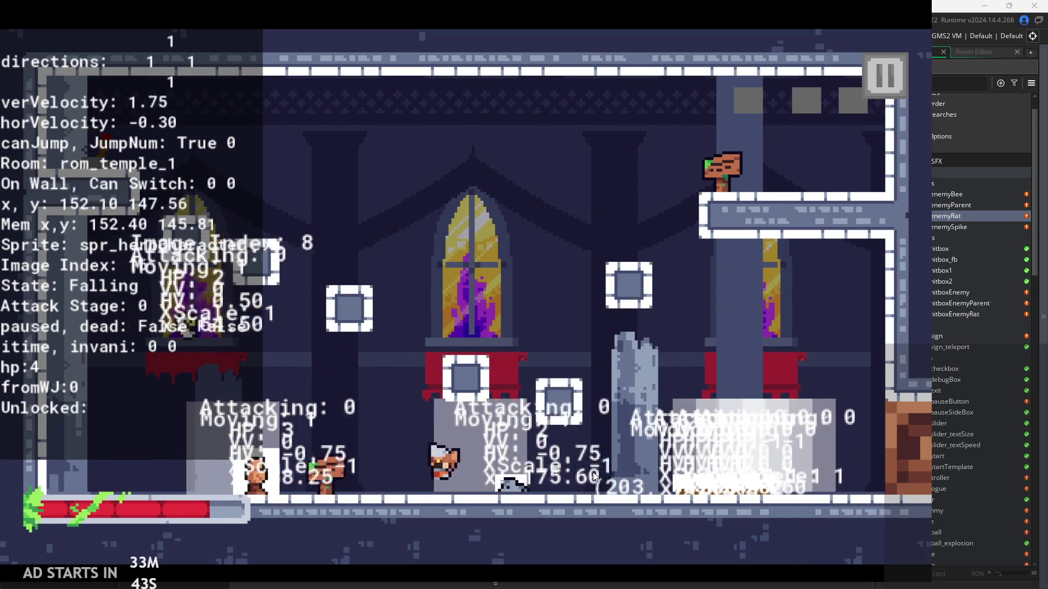
pyautogui.press('Left')
pyautogui.press('space')
pyautogui.click(878, 72)
pyautogui.click(748, 458)
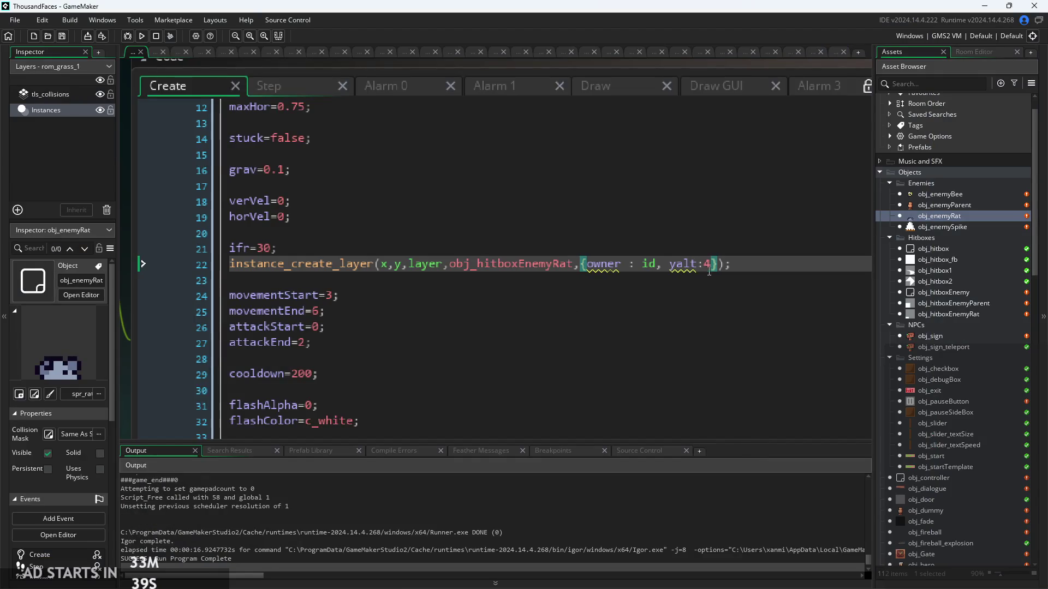
# Change the rat hitbox's yalt to 5 and save the project.
pyautogui.press('BackSpace')
pyautogui.write('5')
pyautogui.hotkey('ctrl', 's')
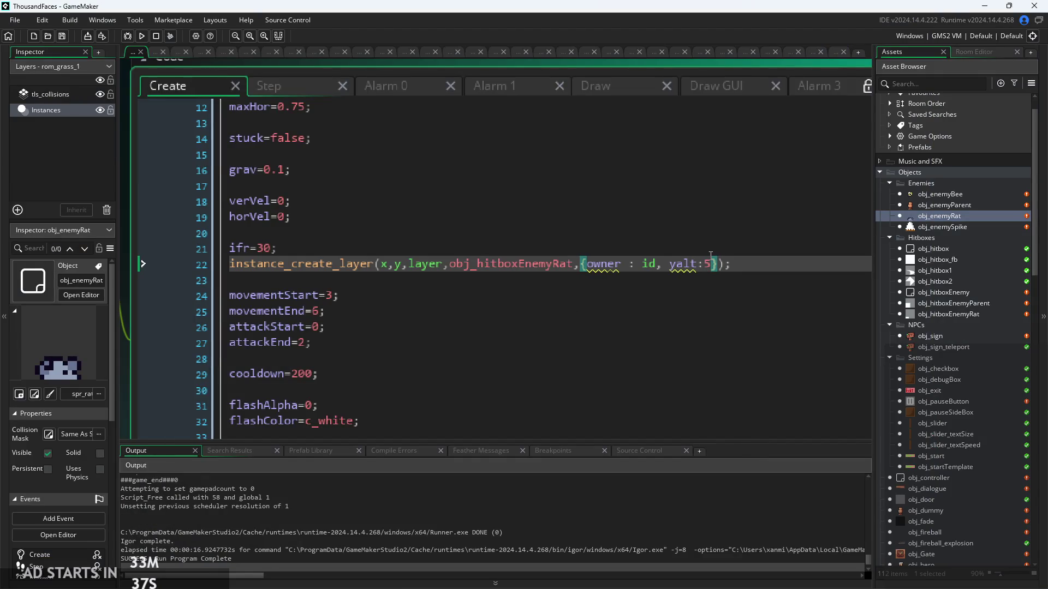
pyautogui.keyDown('ctrl'); pyautogui.scroll(-3, 744, 259); pyautogui.keyUp('ctrl')
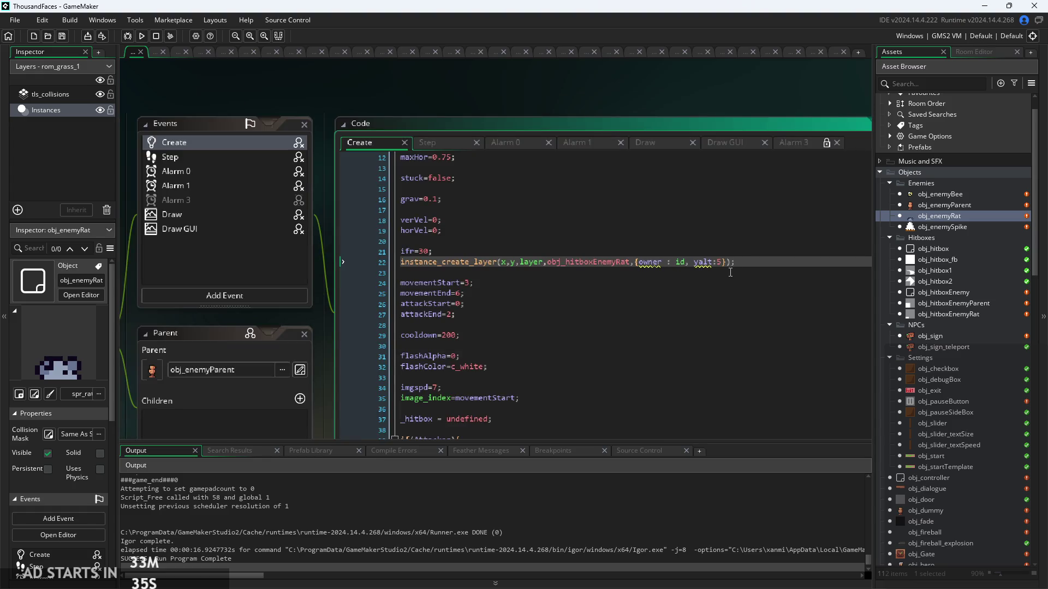
# Run the game, start it, and turn on Debug Stats from the pause menu.
pyautogui.click(142, 38)
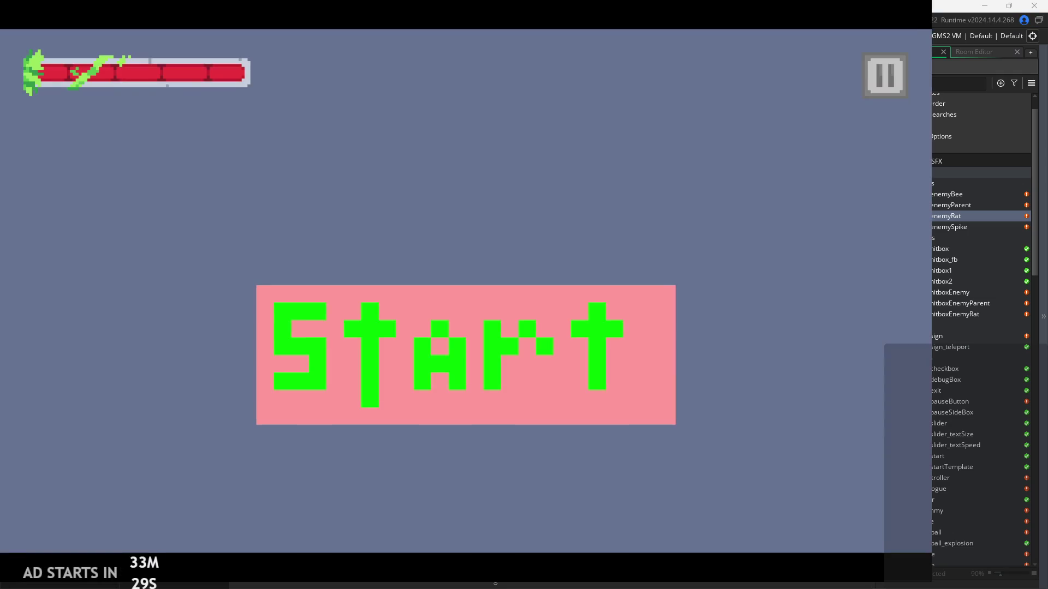
pyautogui.click(451, 316)
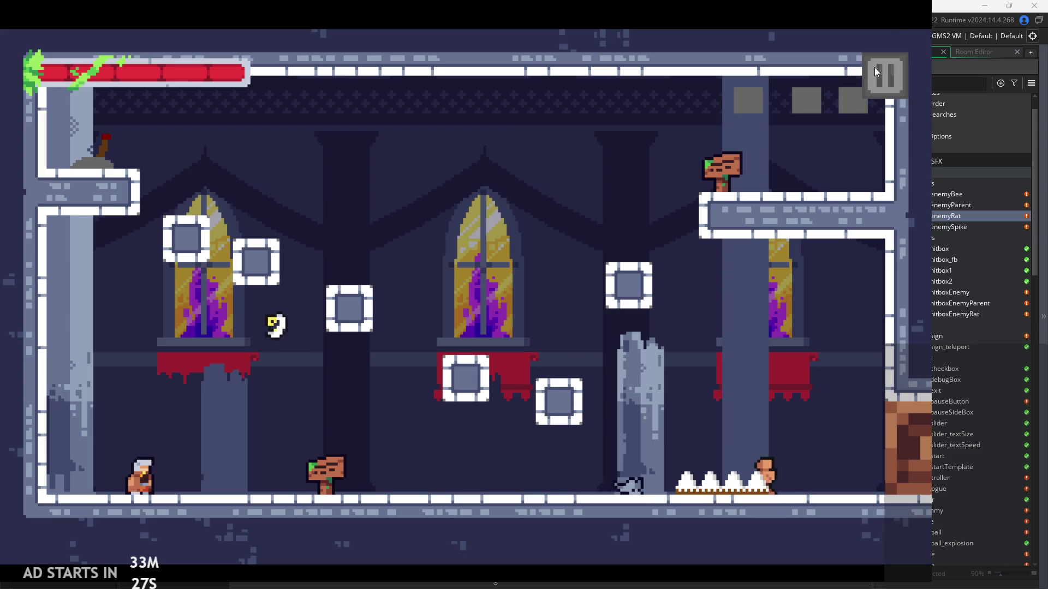
pyautogui.click(874, 67)
pyautogui.click(195, 171)
pyautogui.click(870, 79)
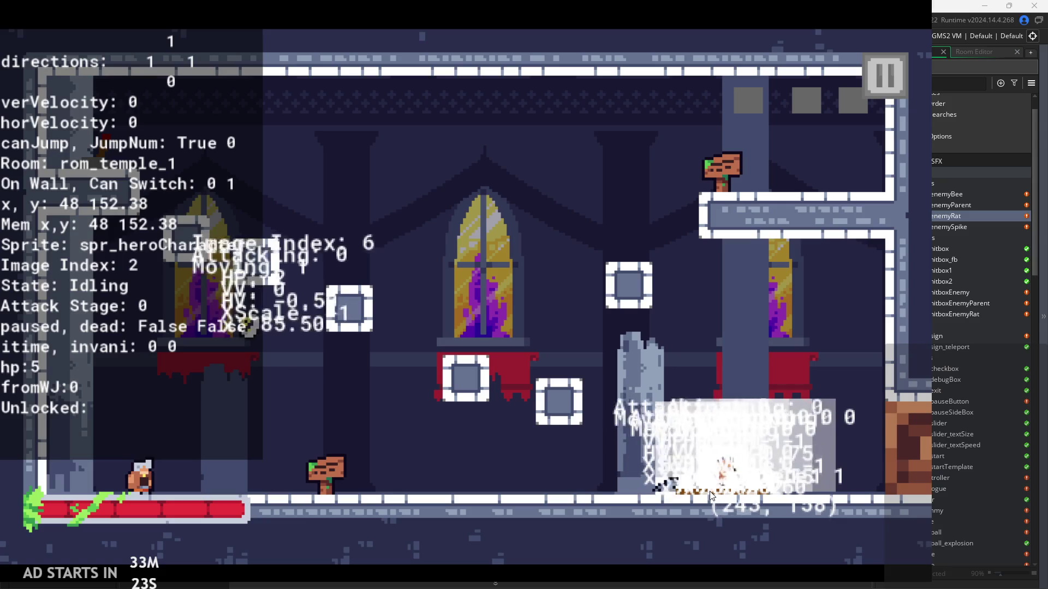
# Run and jump the hero around the rats onto the block platform, then pause.
pyautogui.press('Right')
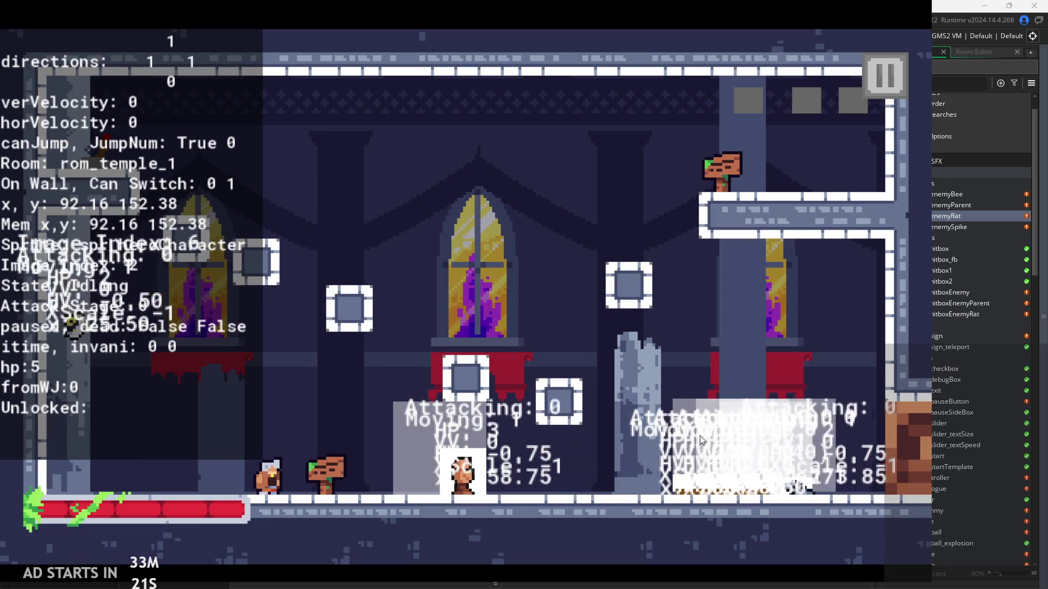
pyautogui.press('Right')
pyautogui.press('space')
pyautogui.press('space')
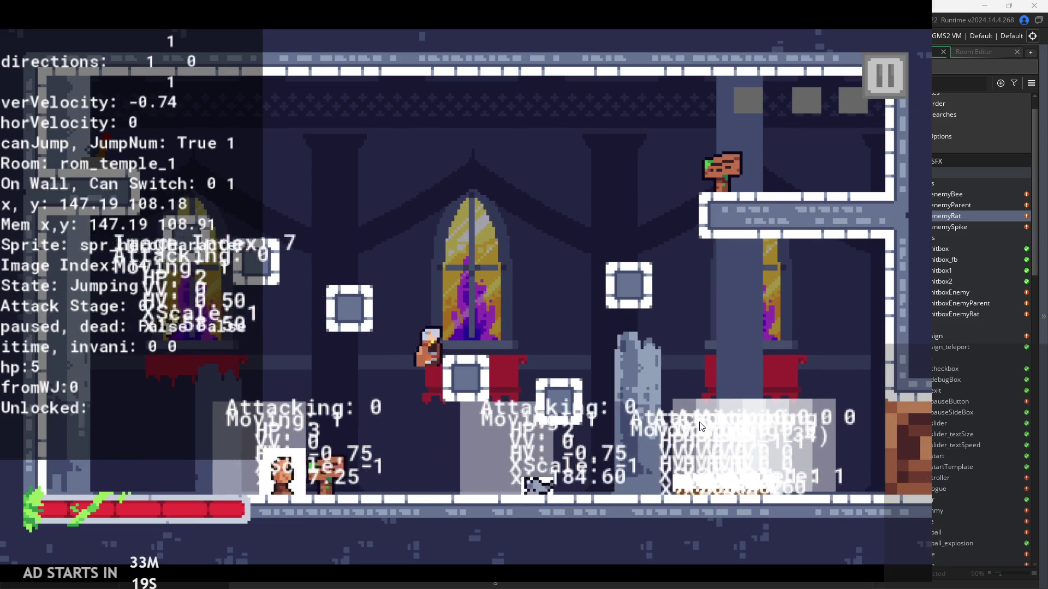
pyautogui.press('Left')
pyautogui.press('space')
pyautogui.press('Right')
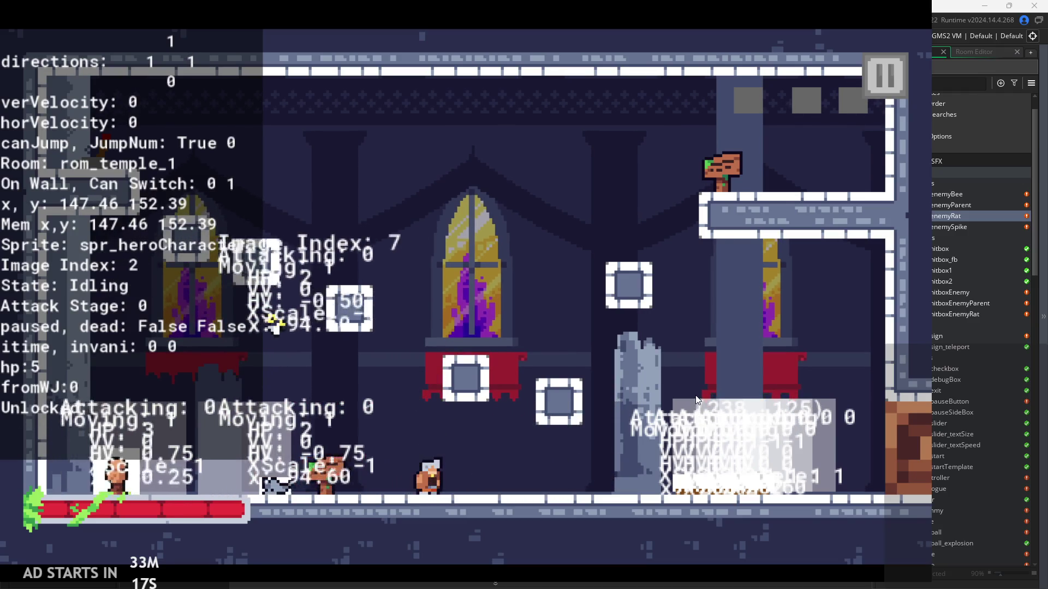
pyautogui.press('space')
pyautogui.press('Right')
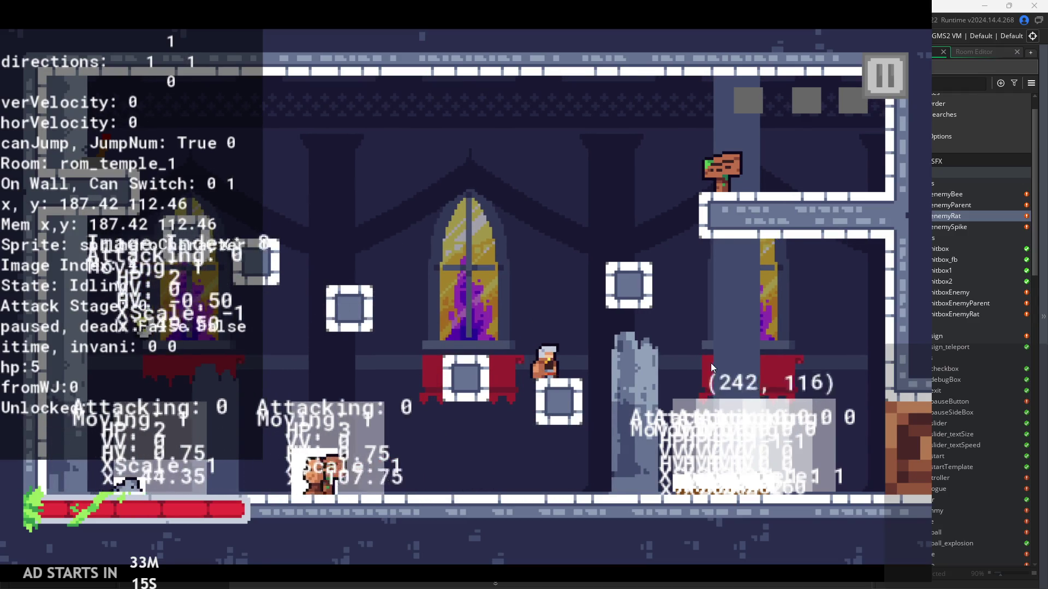
pyautogui.click(885, 74)
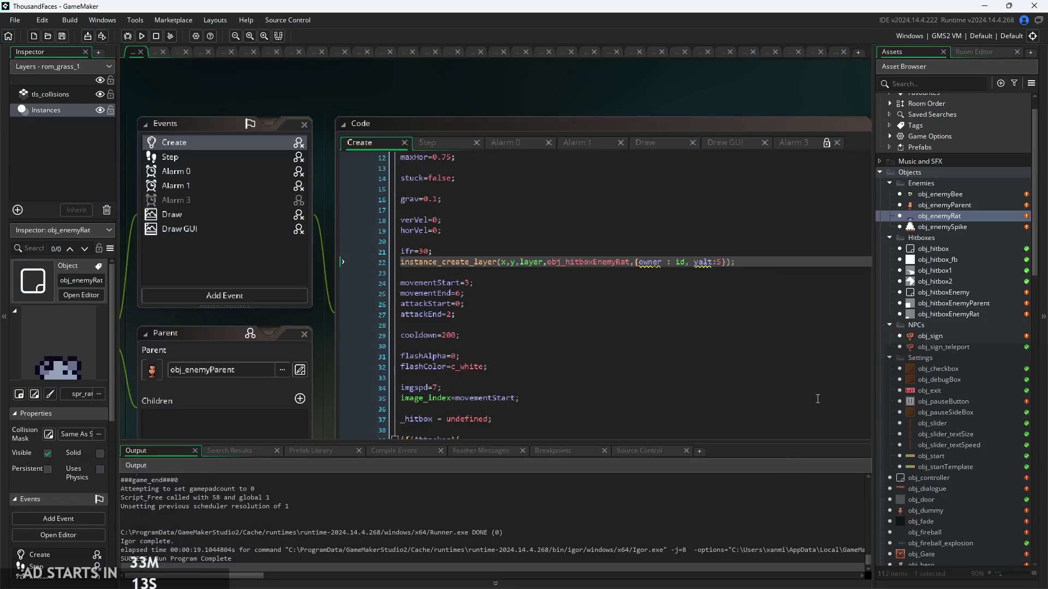
# Open the spr_hitboxEnemyParent sprite from the Asset Browser.
pyautogui.scroll(-5, 938, 450)
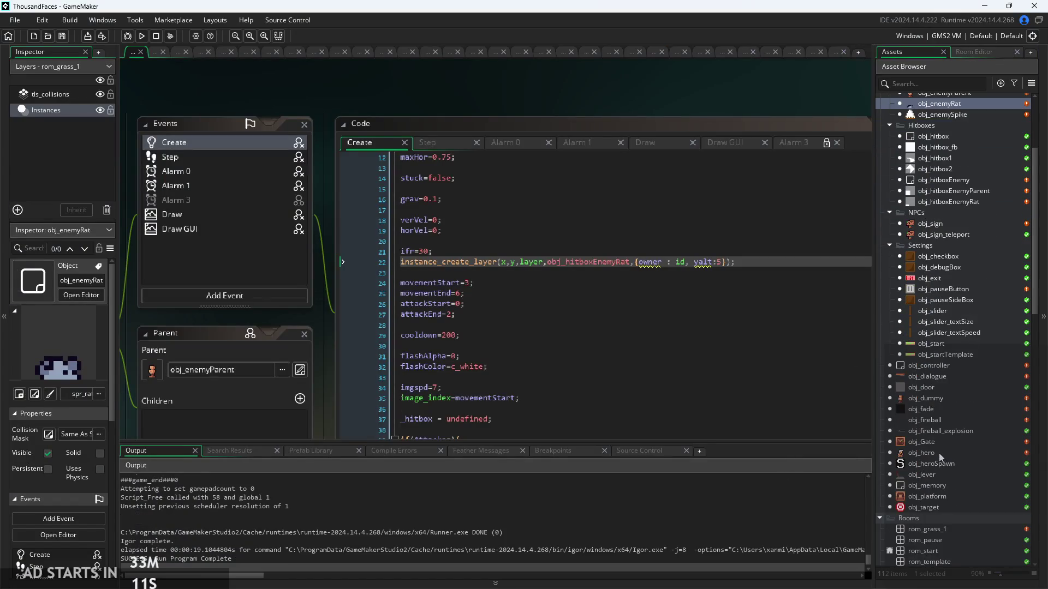
pyautogui.scroll(-10, 941, 493)
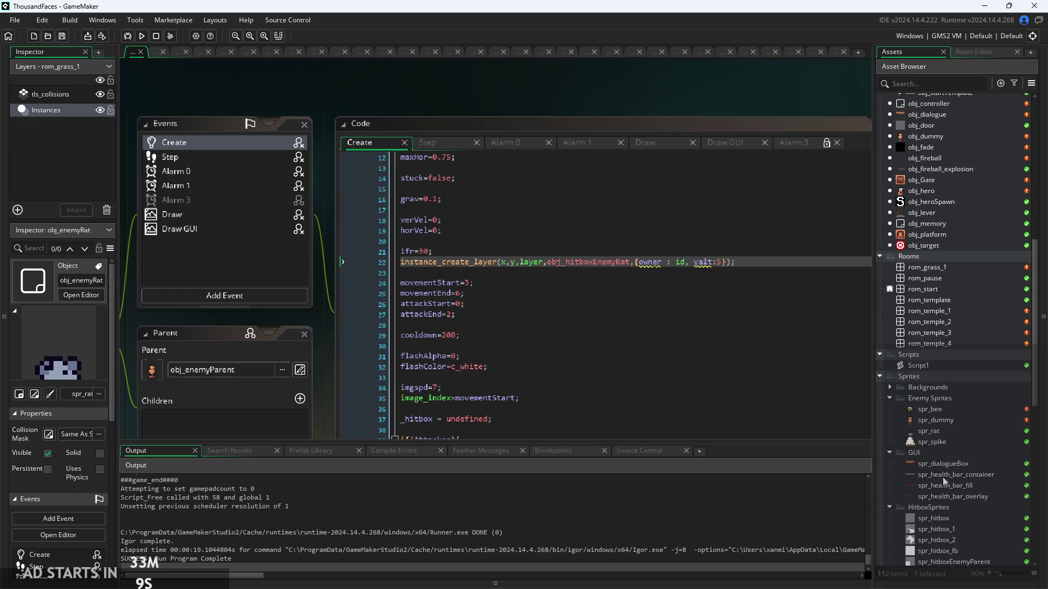
pyautogui.doubleClick(950, 453)
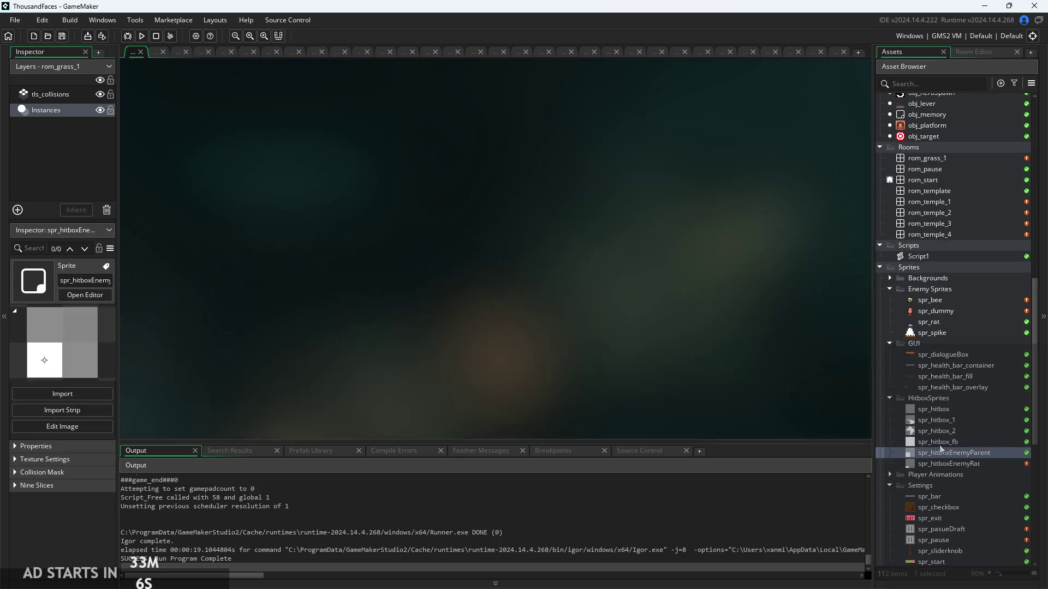
# Open the spr_dummy sprite's image in the Image Editor.
pyautogui.scroll(2, 322, 232)
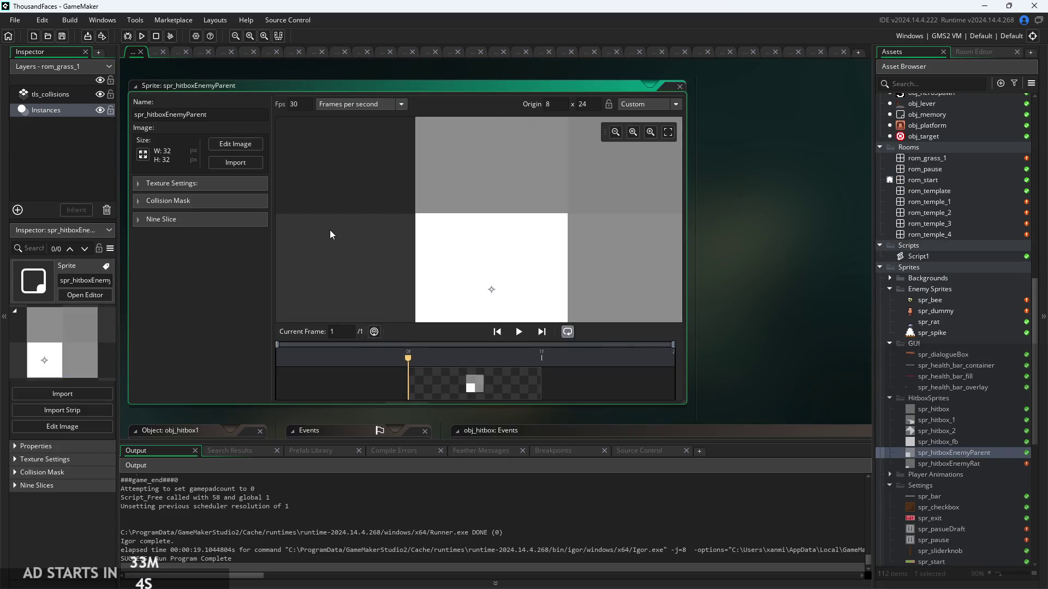
pyautogui.scroll(-1, 329, 231)
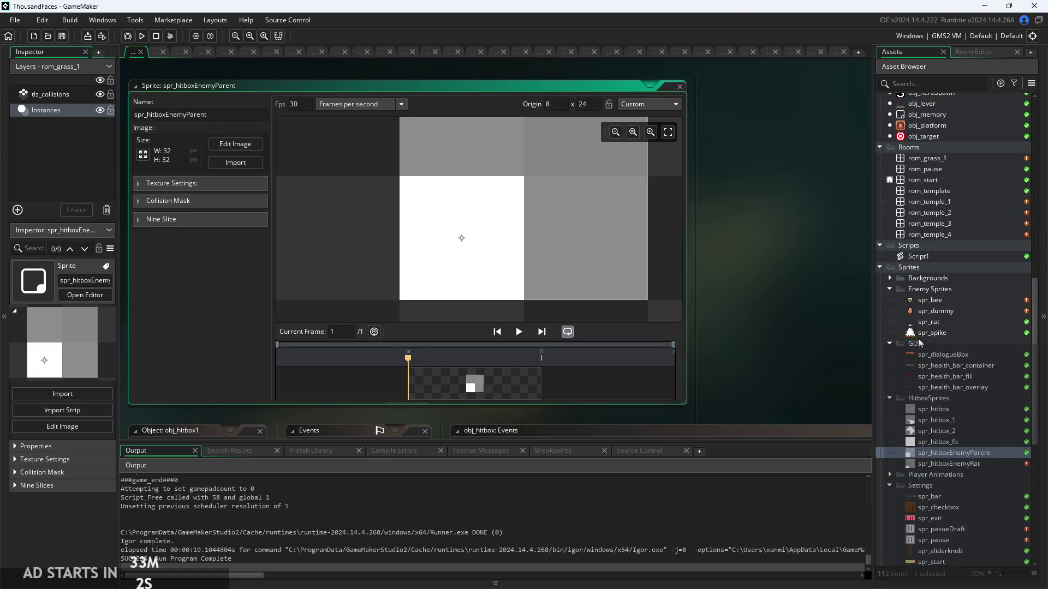
pyautogui.doubleClick(934, 311)
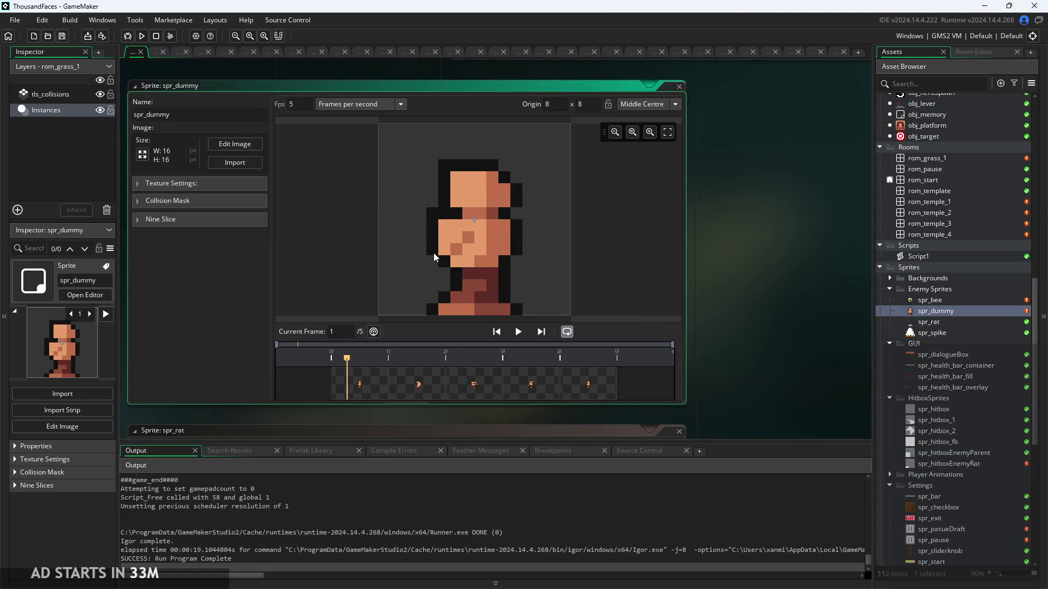
pyautogui.scroll(1, 434, 253)
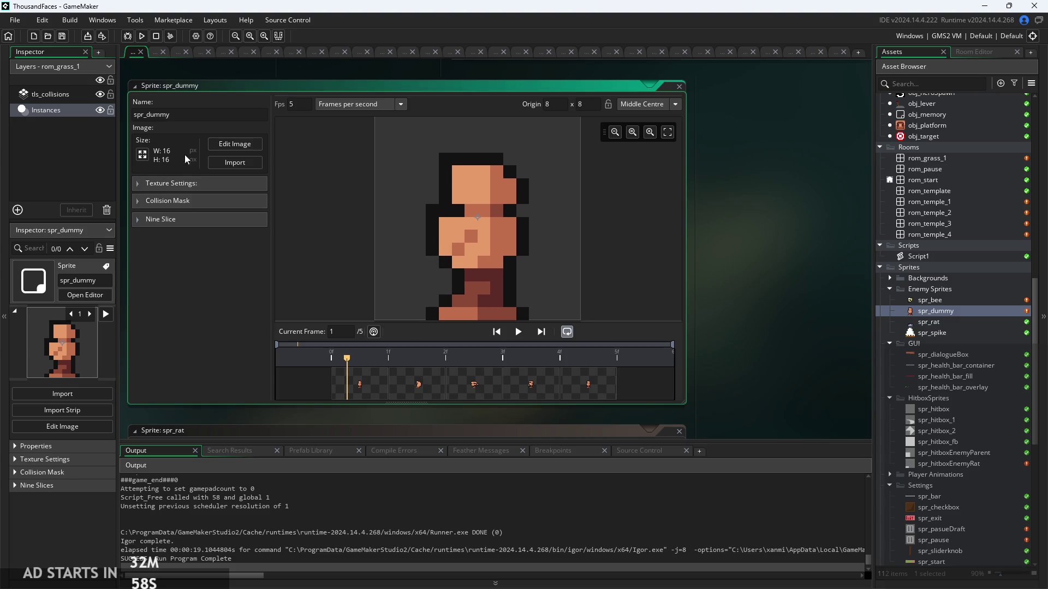
pyautogui.click(240, 144)
# Box the dummy's body to read its 8x13 size, close it, and reopen spr_hitboxEnemyParent.
pyautogui.click(765, 304)
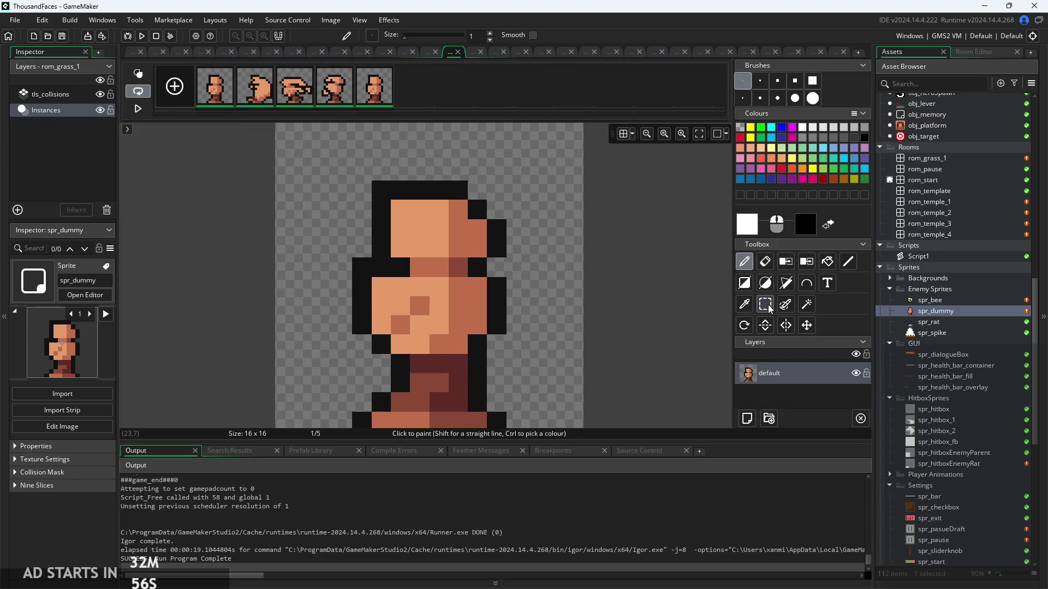
pyautogui.click(360, 190)
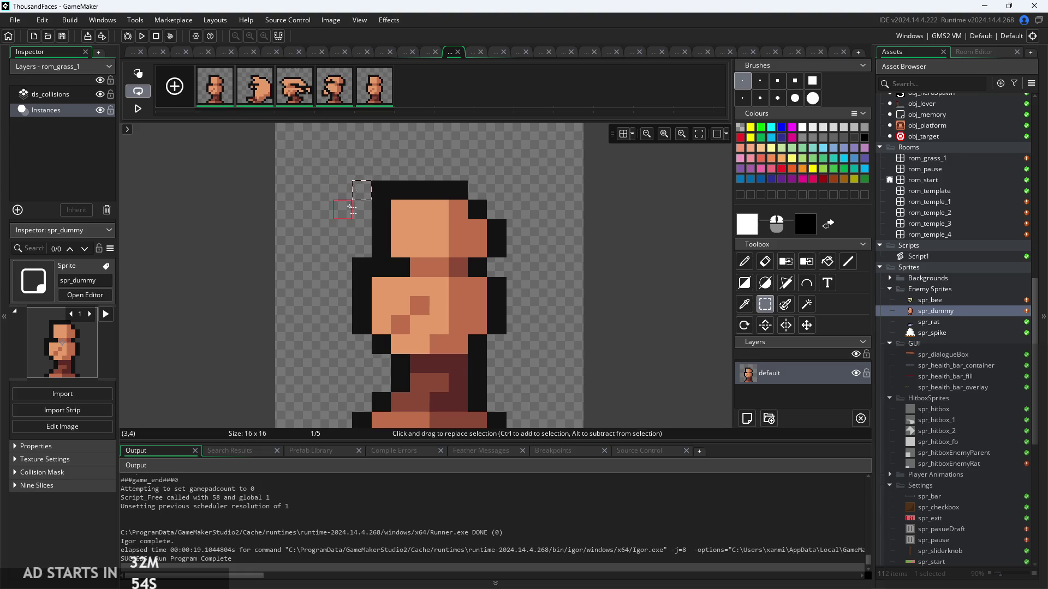
pyautogui.scroll(-1, 349, 196)
pyautogui.moveTo(358, 155)
pyautogui.mouseDown()
pyautogui.moveTo(483, 377)
pyautogui.moveTo(496, 374)
pyautogui.mouseUp()
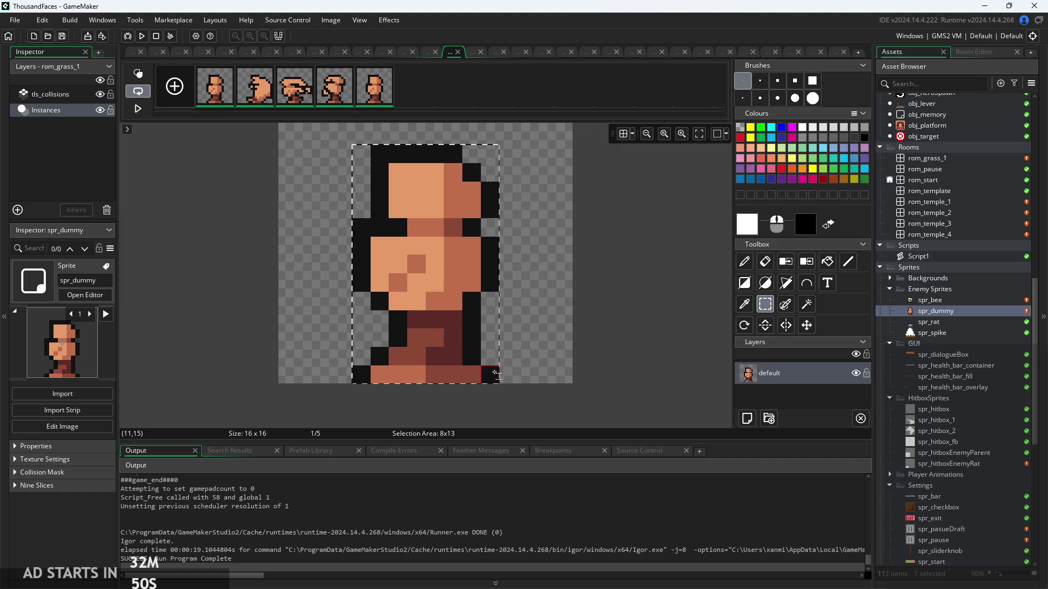
pyautogui.click(616, 352)
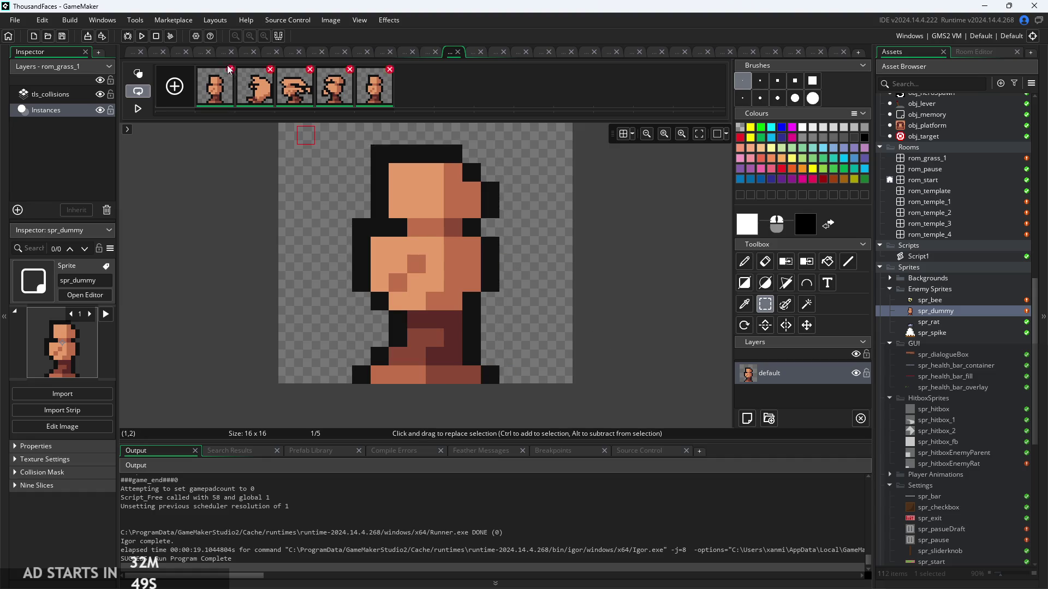
pyautogui.click(130, 53)
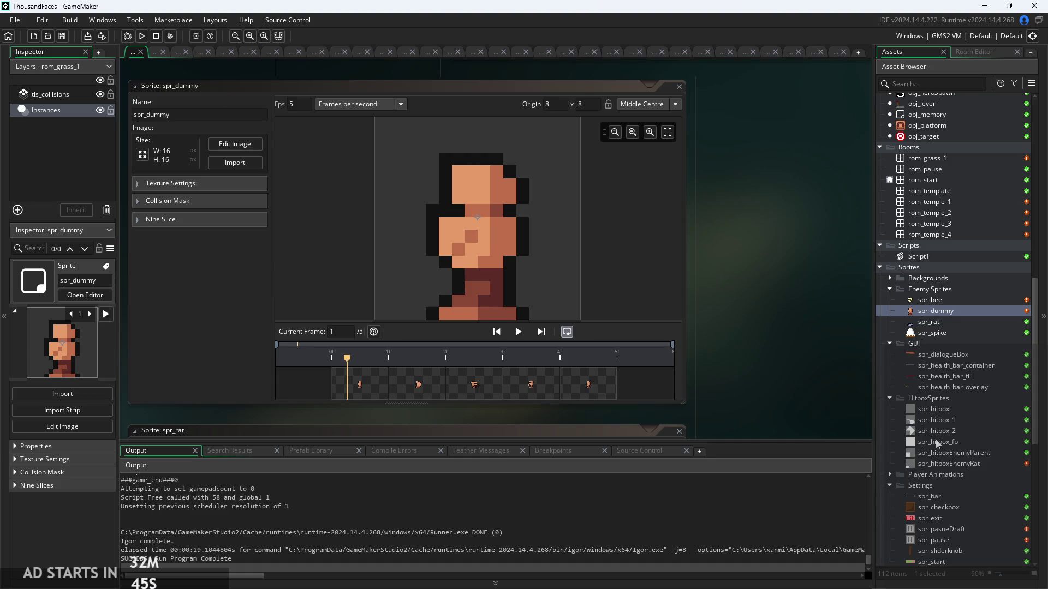
pyautogui.click(937, 442)
pyautogui.doubleClick(950, 453)
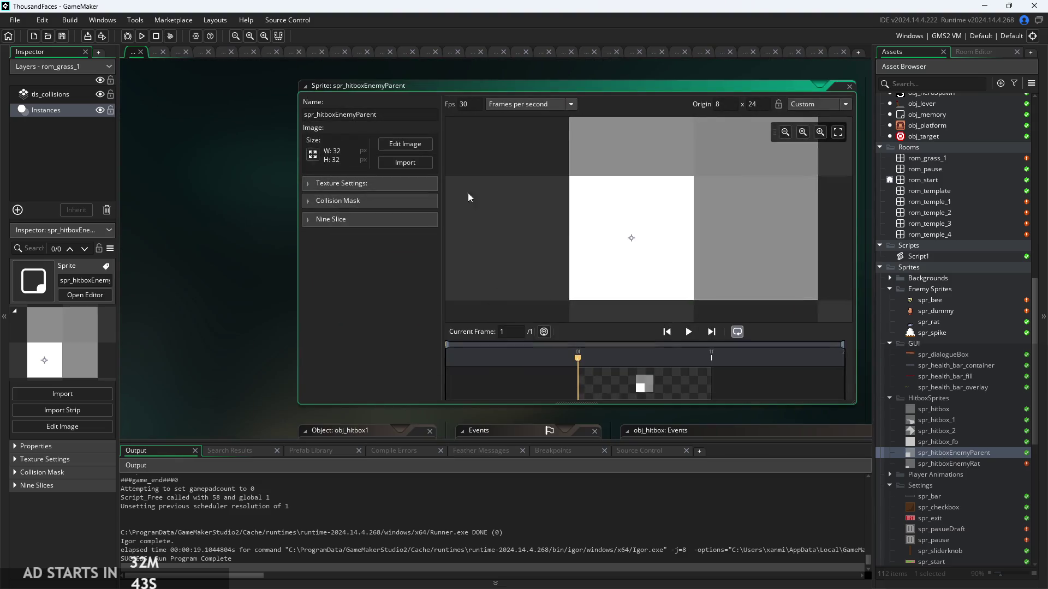
# In the hitbox image, select an 8-pixel-wide bottom-left section and move it off the canvas.
pyautogui.click(403, 143)
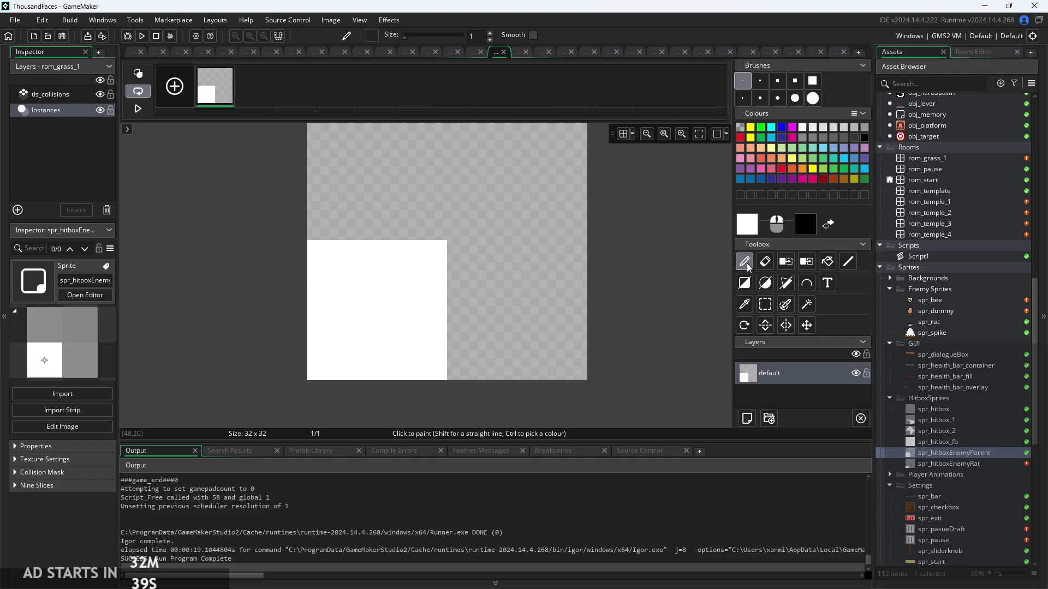
pyautogui.click(768, 306)
pyautogui.moveTo(311, 254); pyautogui.dragTo(311, 245)
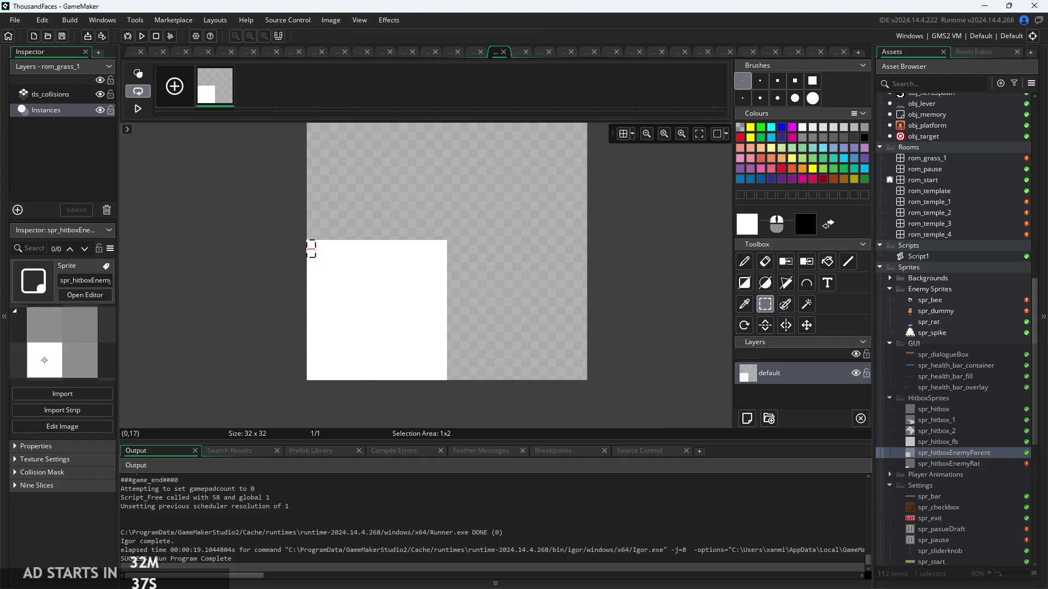
pyautogui.moveTo(372, 376); pyautogui.dragTo(376, 372)
pyautogui.click(311, 375)
pyautogui.moveTo(311, 375); pyautogui.dragTo(311, 375)
pyautogui.moveTo(380, 323); pyautogui.dragTo(373, 323)
pyautogui.moveTo(364, 280); pyautogui.dragTo(372, 270)
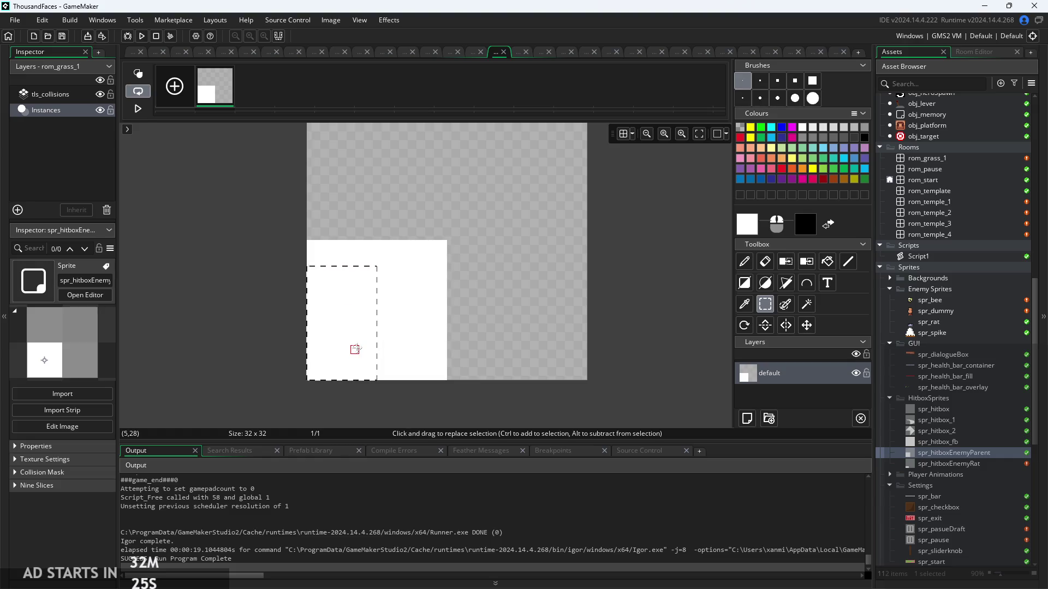
pyautogui.moveTo(355, 349); pyautogui.dragTo(266, 349)
pyautogui.click(373, 367)
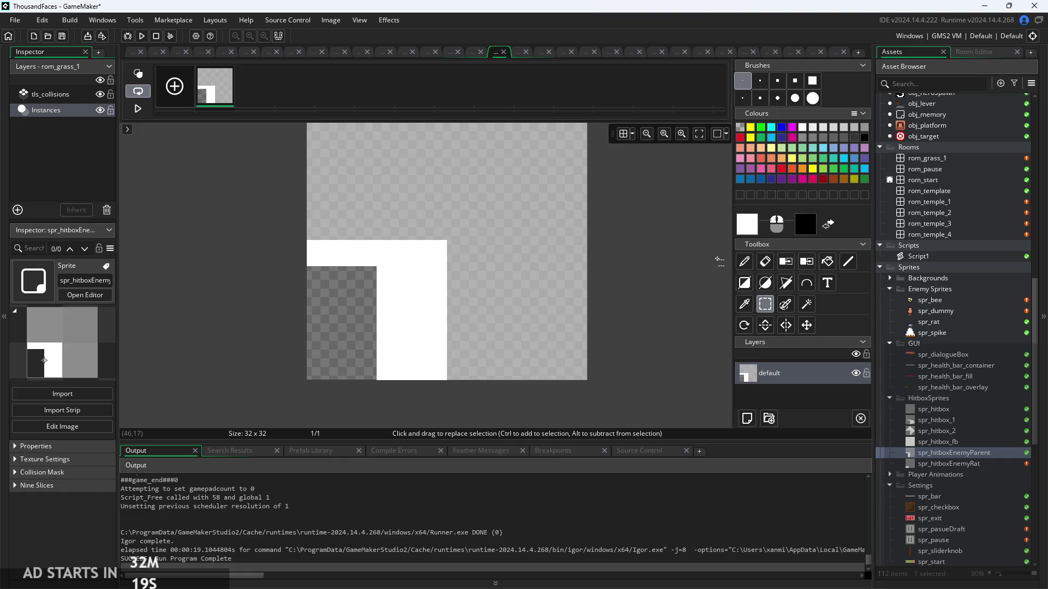
# Fill the lower-left gap black and delete the white strips above and beside it.
pyautogui.click(827, 262)
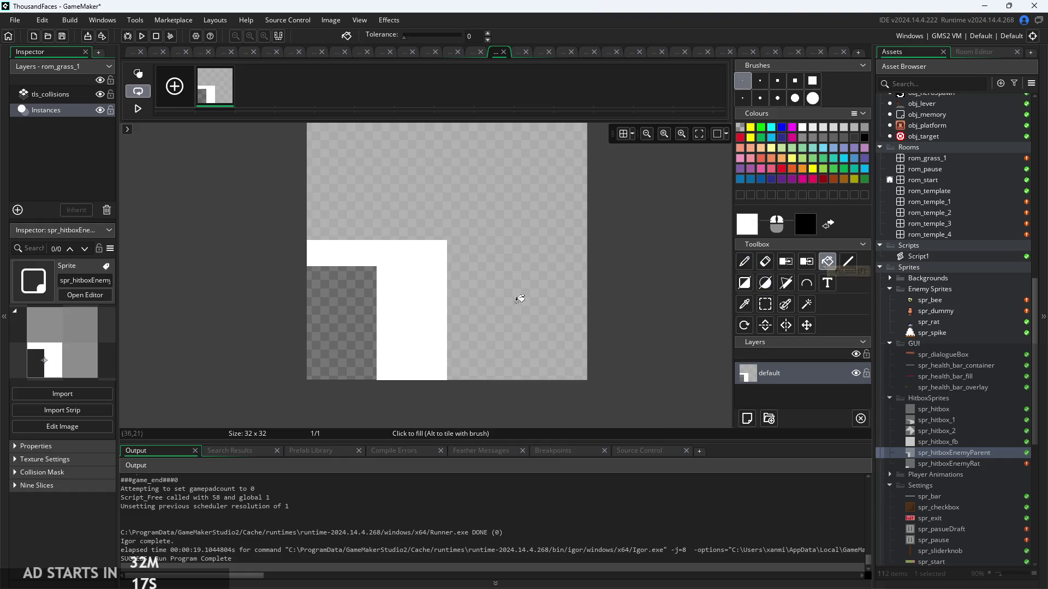
pyautogui.rightClick(347, 314)
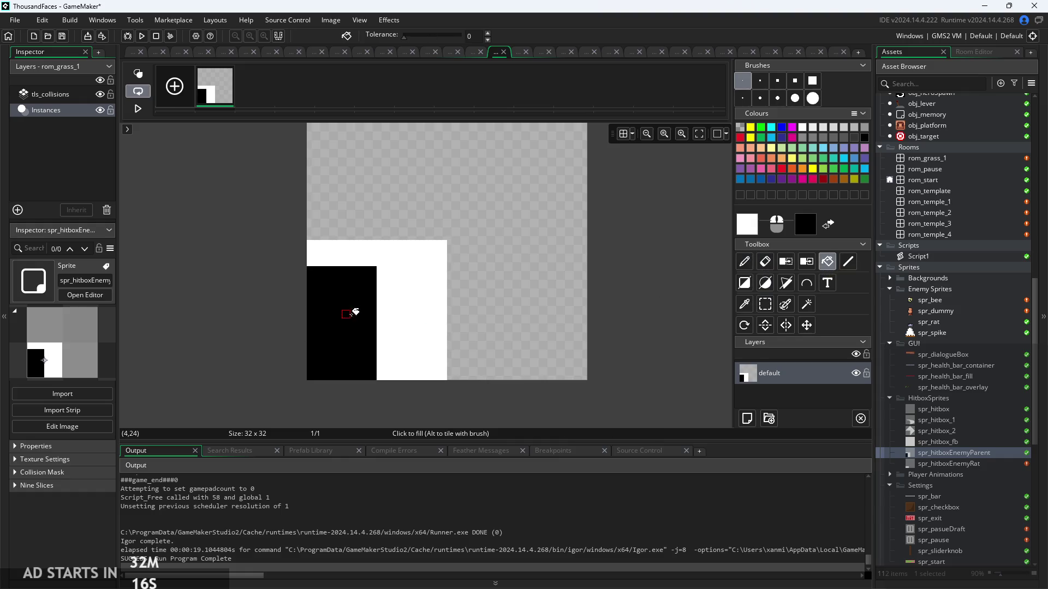
pyautogui.click(765, 303)
pyautogui.moveTo(304, 244)
pyautogui.mouseDown()
pyautogui.moveTo(360, 273)
pyautogui.moveTo(464, 270)
pyautogui.mouseUp()
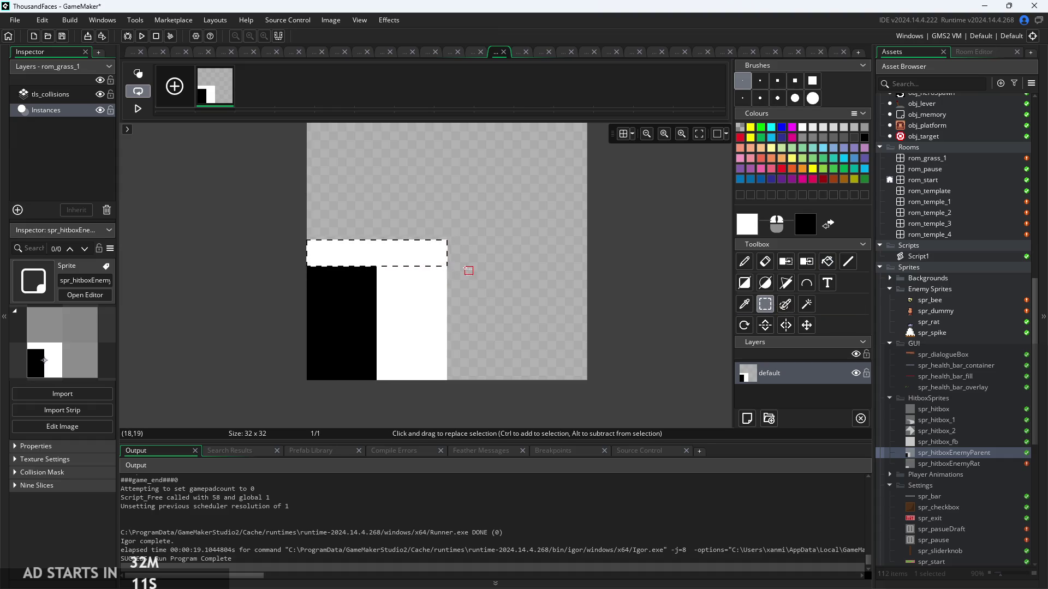
pyautogui.press('Delete')
pyautogui.moveTo(377, 267); pyautogui.dragTo(448, 381)
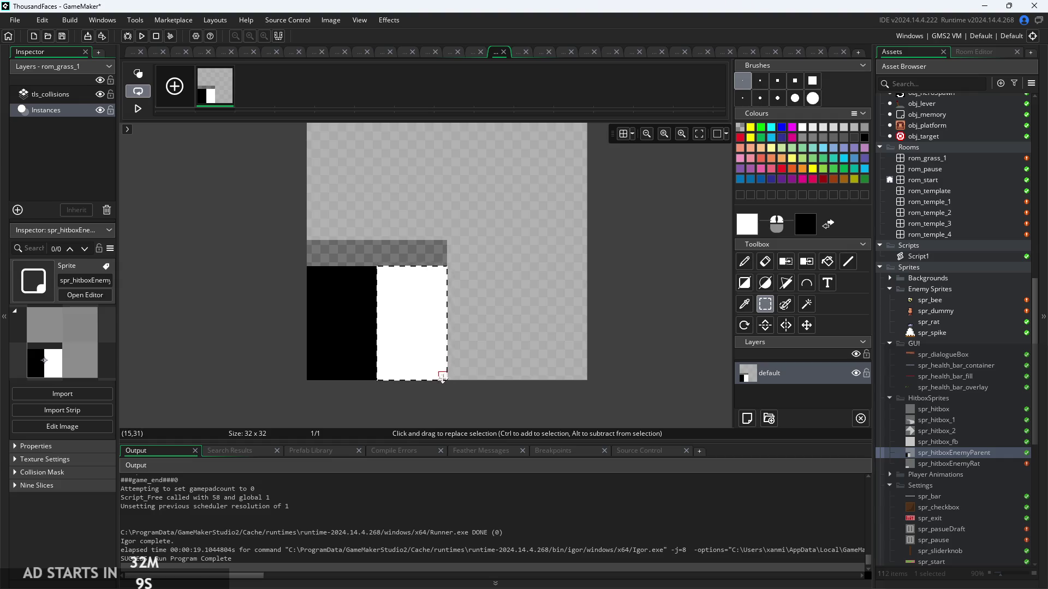
pyautogui.press('Delete')
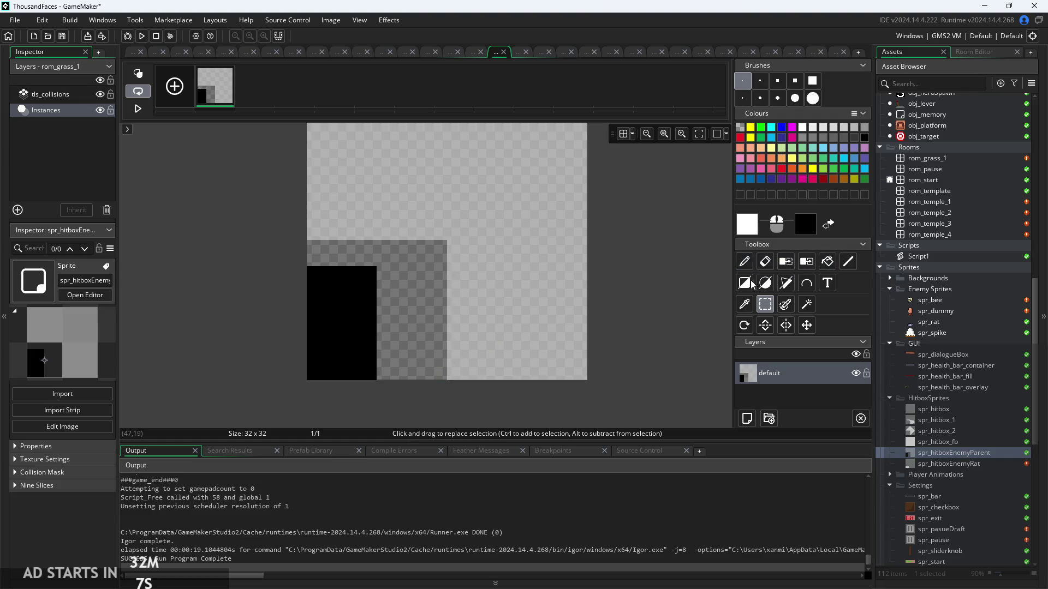
# Fill the empty area with transparency and turn the black block white.
pyautogui.click(744, 304)
pyautogui.rightClick(554, 279)
pyautogui.click(827, 261)
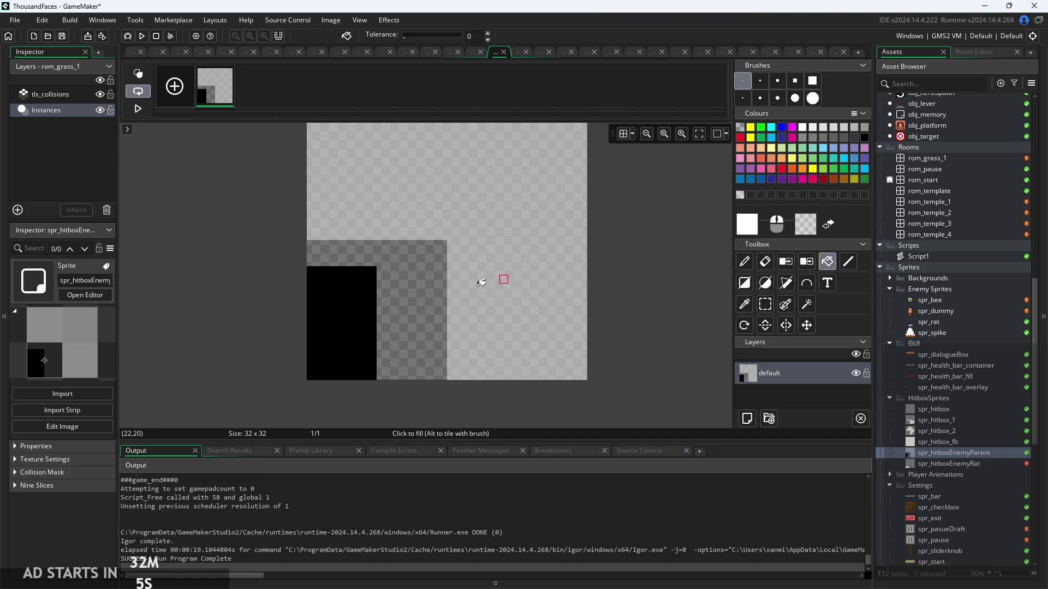
pyautogui.click(408, 311)
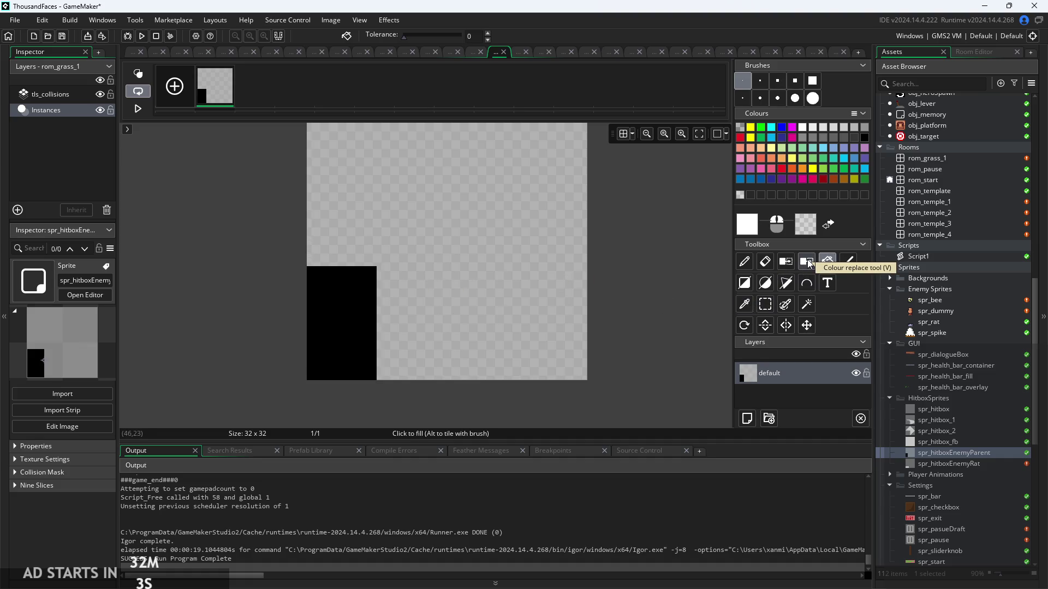
pyautogui.click(349, 305)
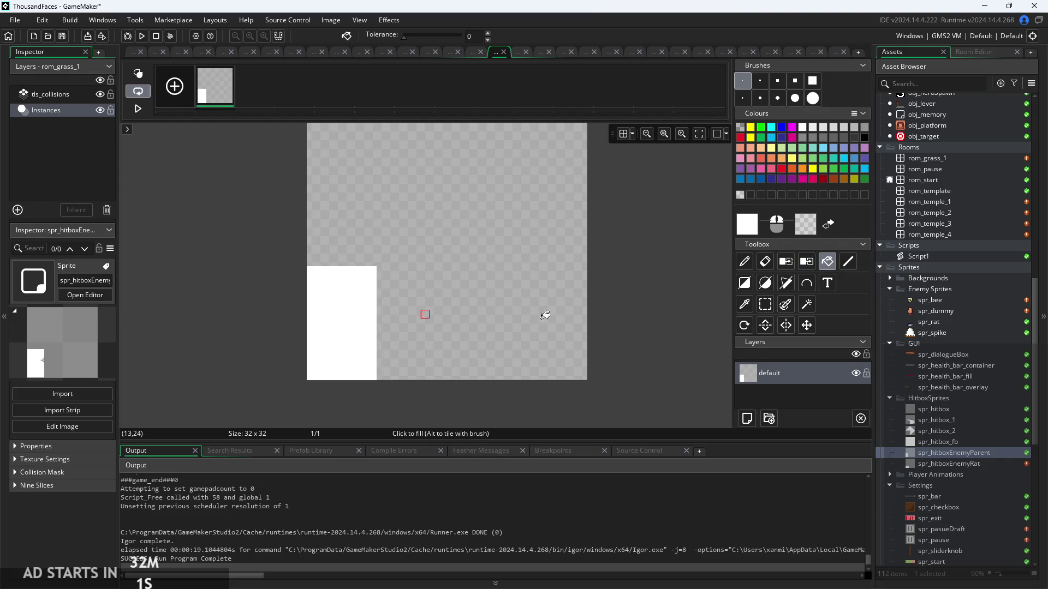
pyautogui.scroll(-2, 660, 292)
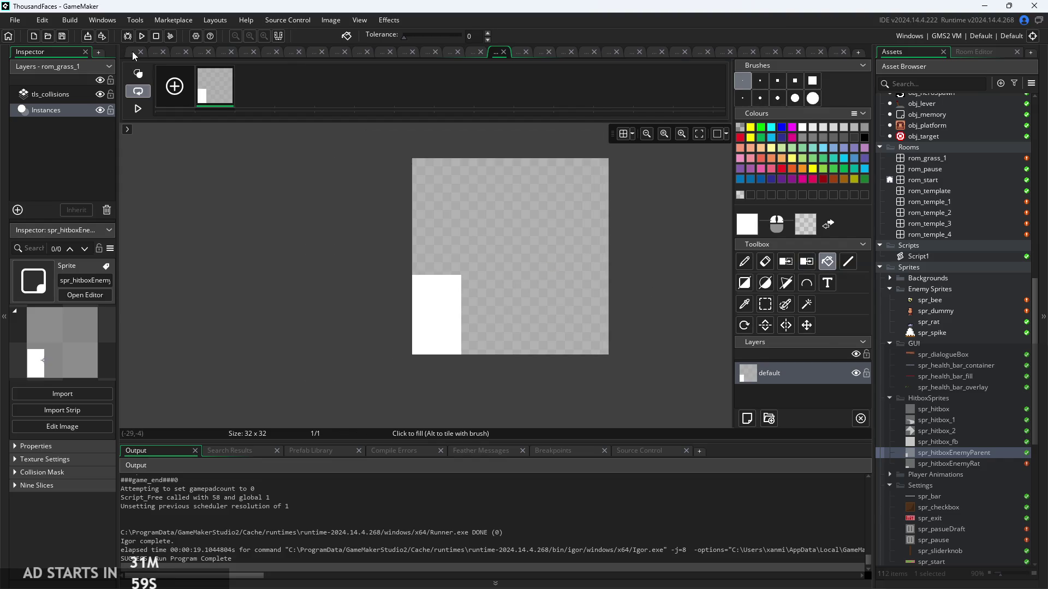
# Move the sprite's origin to 4, 25 inside the white block.
pyautogui.click(133, 53)
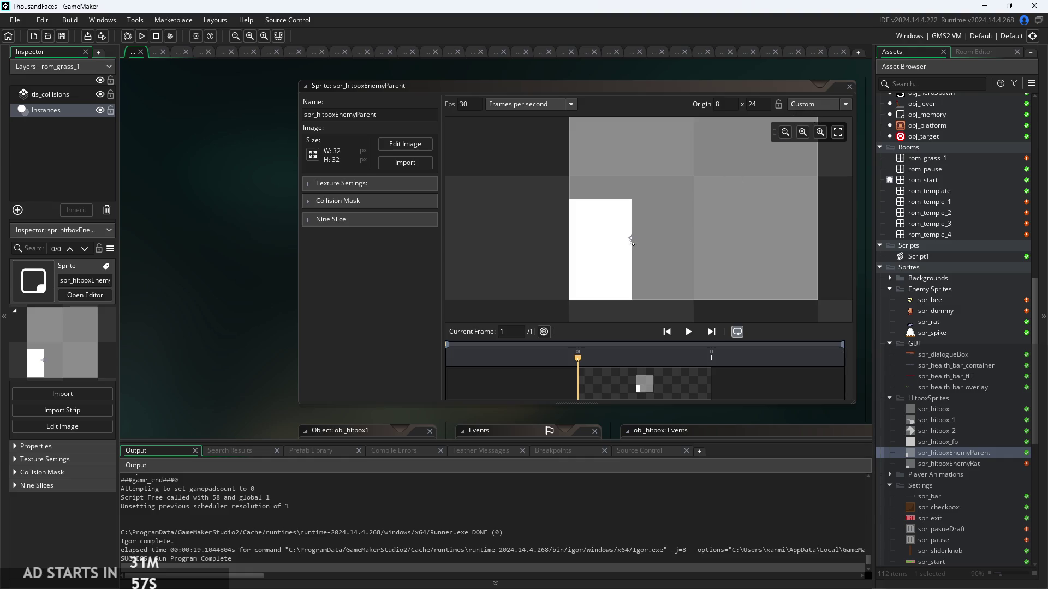
pyautogui.moveTo(631, 242); pyautogui.dragTo(600, 244)
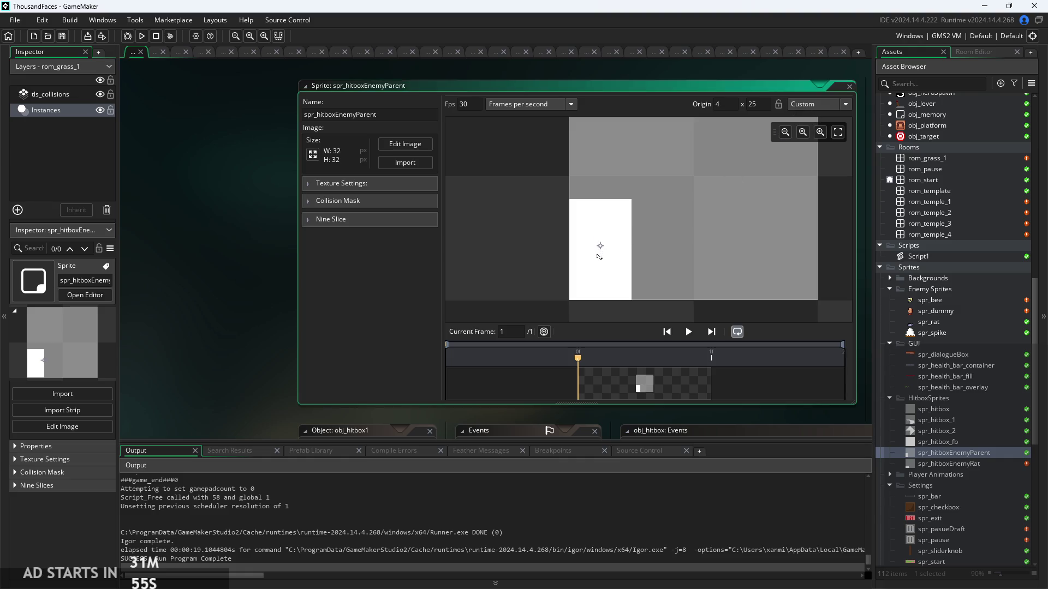
pyautogui.moveTo(235, 273); pyautogui.dragTo(228, 281)
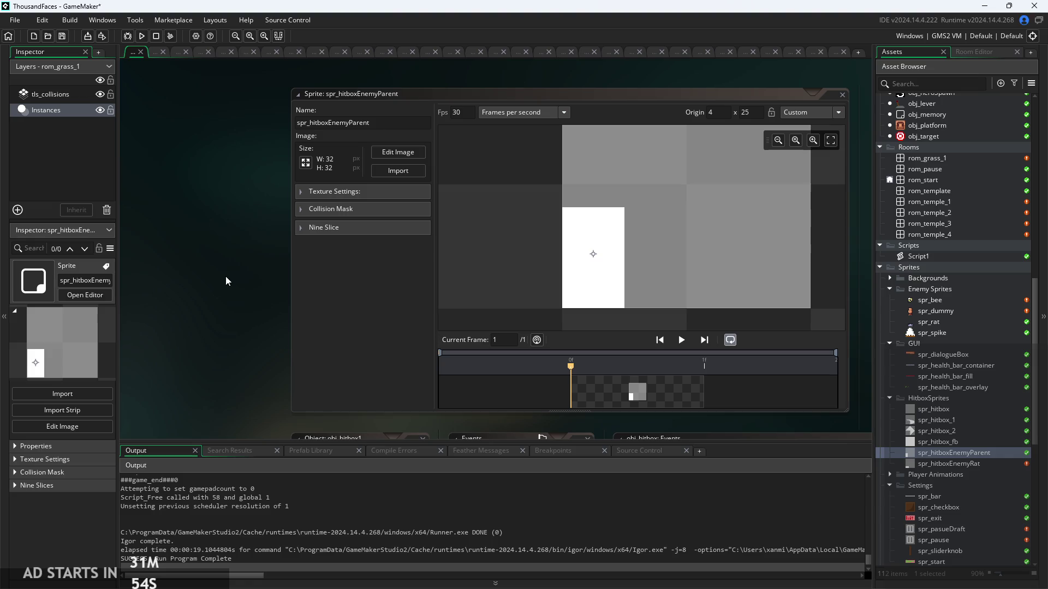
# Run the game, start it, and enable Debug Stats before resuming in the temple level.
pyautogui.click(141, 36)
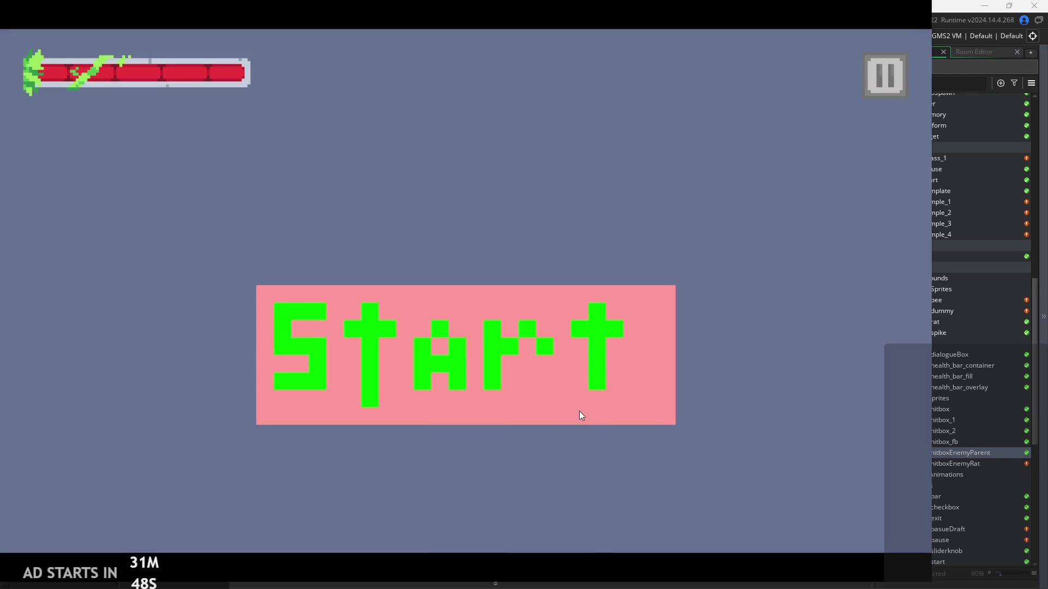
pyautogui.click(578, 411)
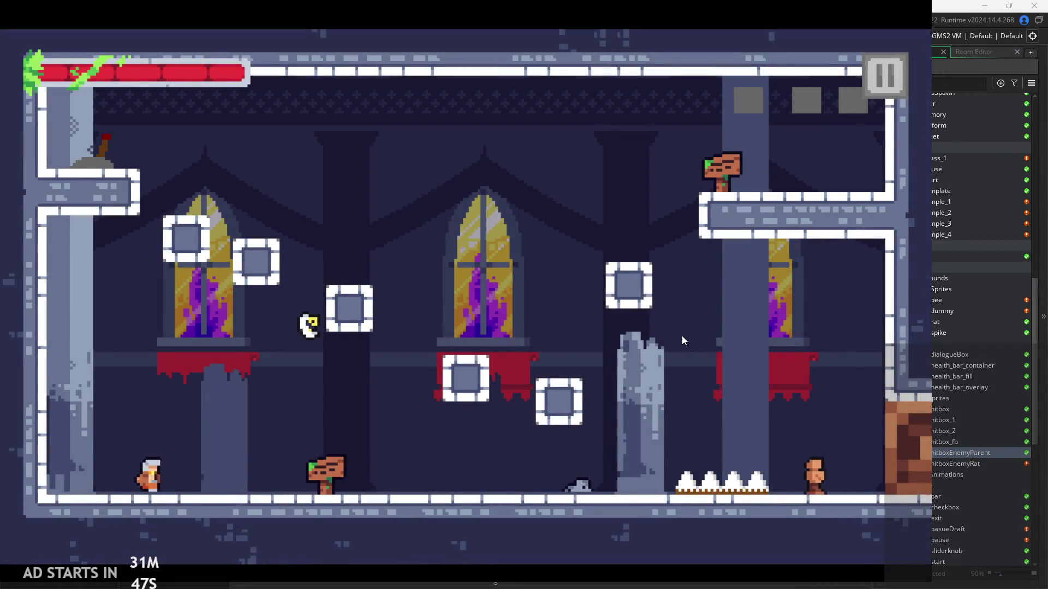
pyautogui.click(873, 75)
pyautogui.click(197, 167)
pyautogui.click(198, 167)
pyautogui.click(197, 167)
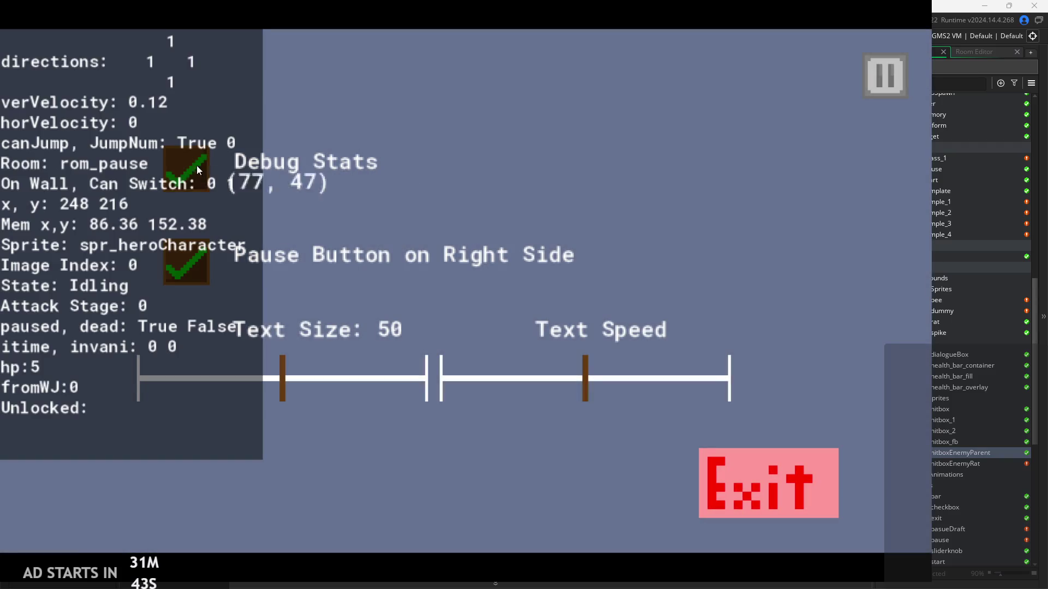
pyautogui.click(883, 71)
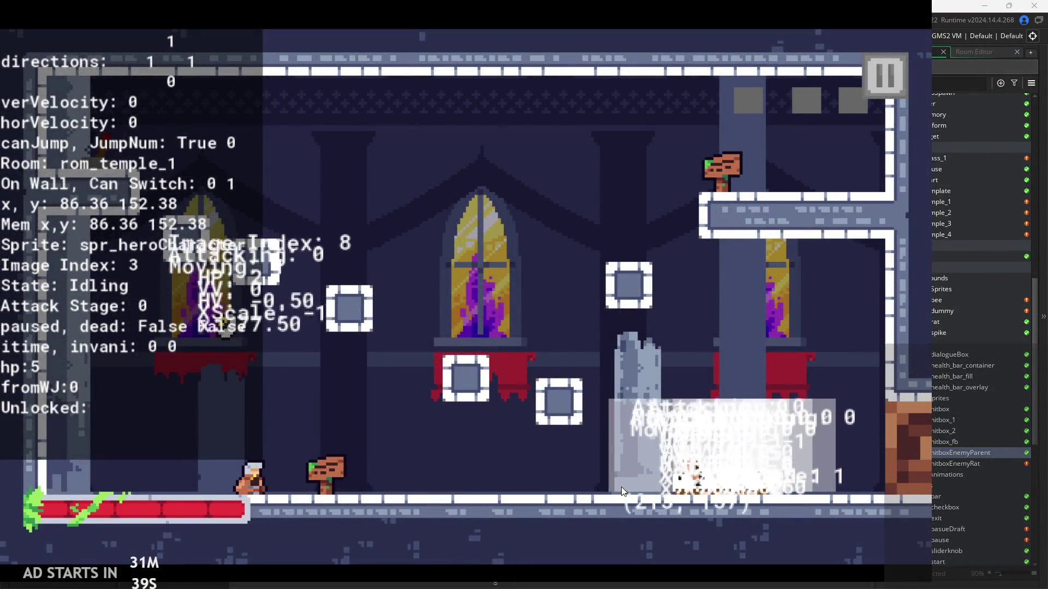
# Run and jump the player through the temple to test the new hitbox, then quit the game.
pyautogui.press('Right')
pyautogui.press('space')
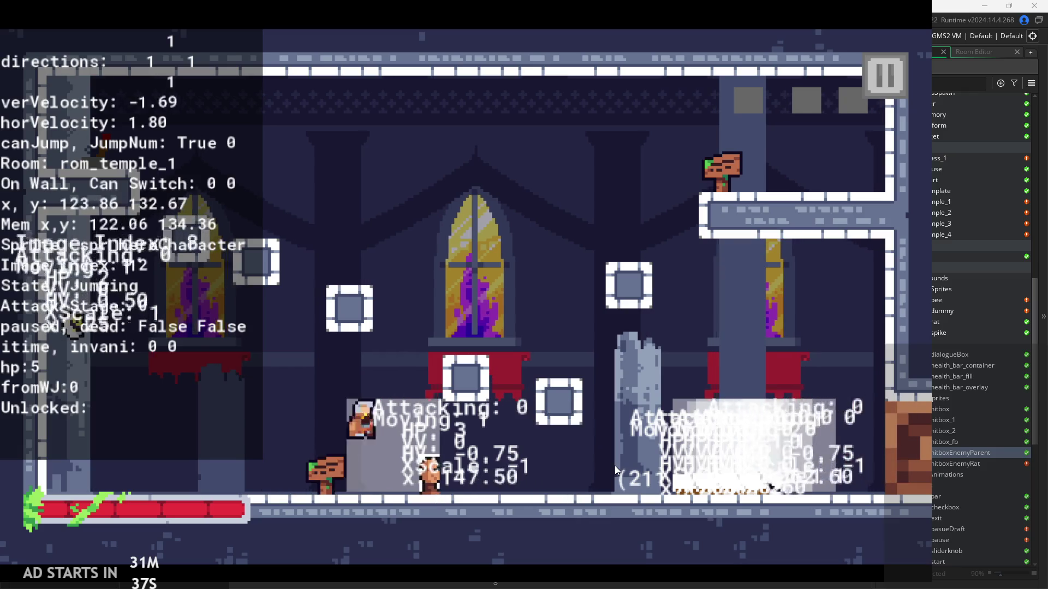
pyautogui.press('space')
pyautogui.press('space')
pyautogui.press('space')
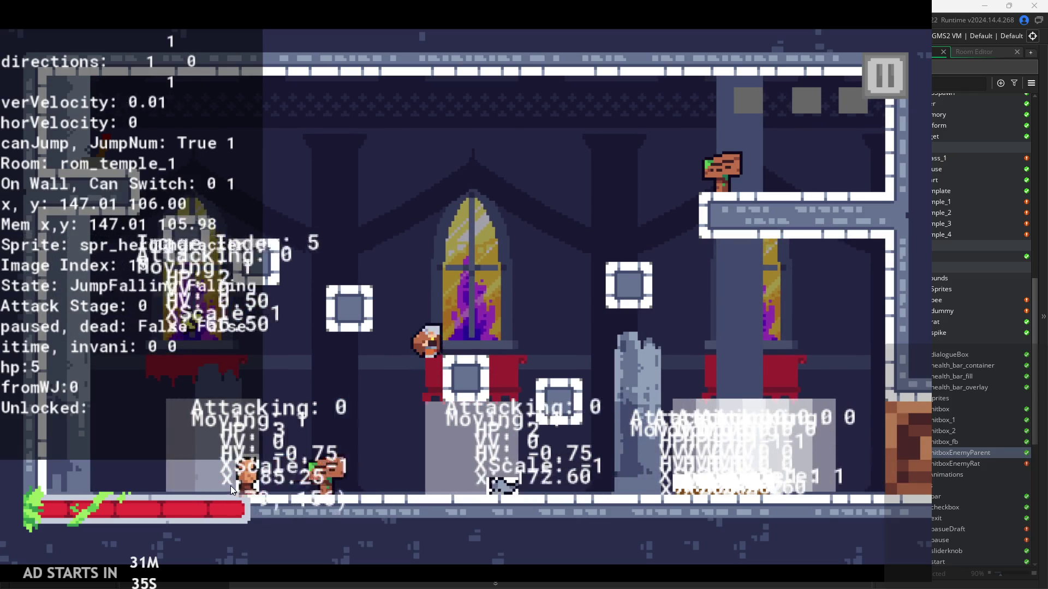
pyautogui.press('space')
pyautogui.press('Right')
pyautogui.press('space')
pyautogui.press('Right')
pyautogui.press('space')
pyautogui.press('Left')
pyautogui.press('Right')
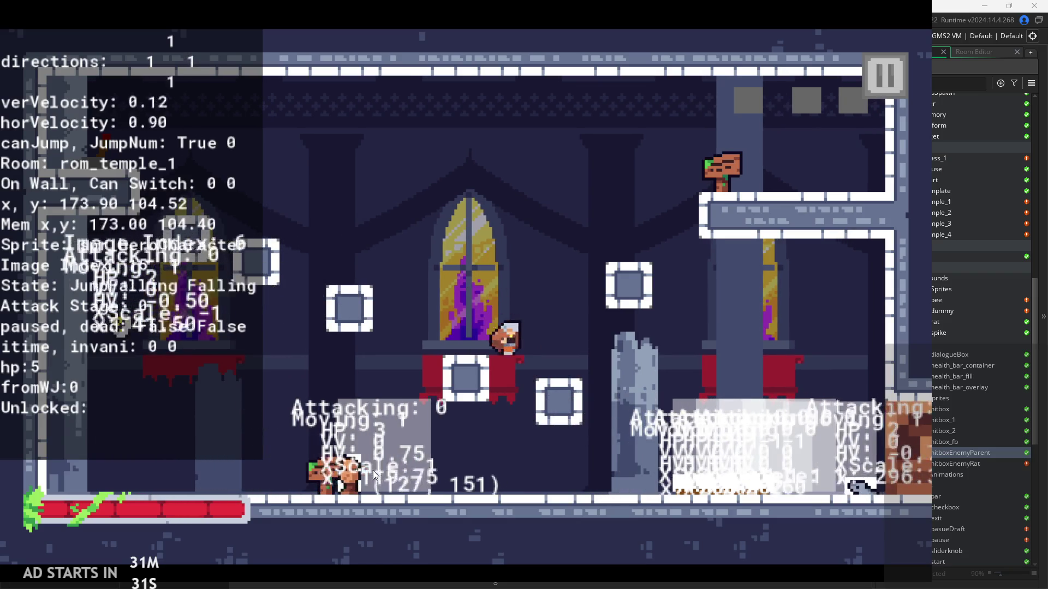
pyautogui.press('space')
pyautogui.press('Left')
pyautogui.press('Right')
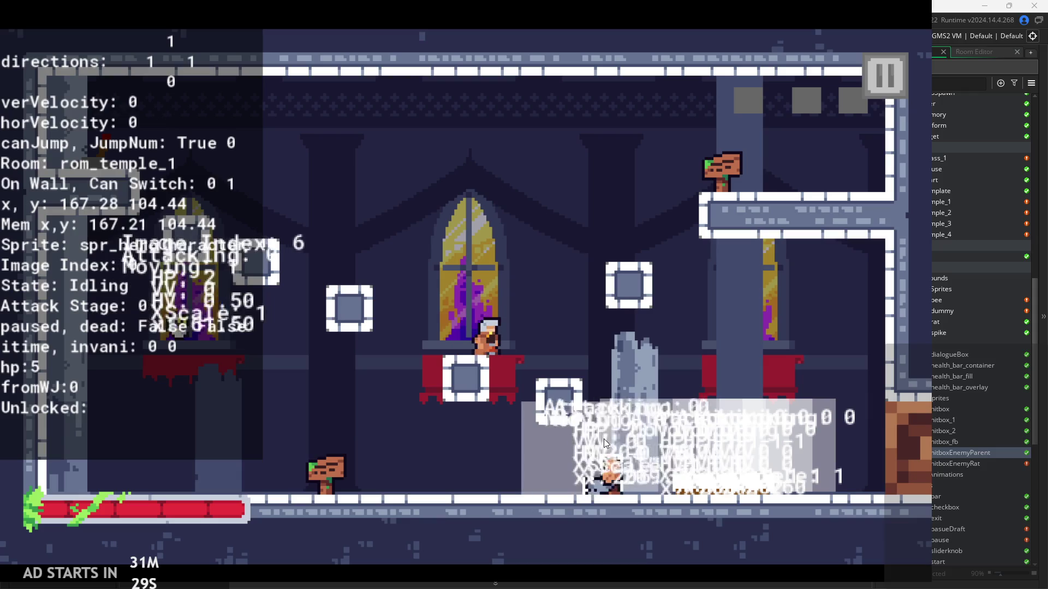
pyautogui.press('space')
pyautogui.press('Left')
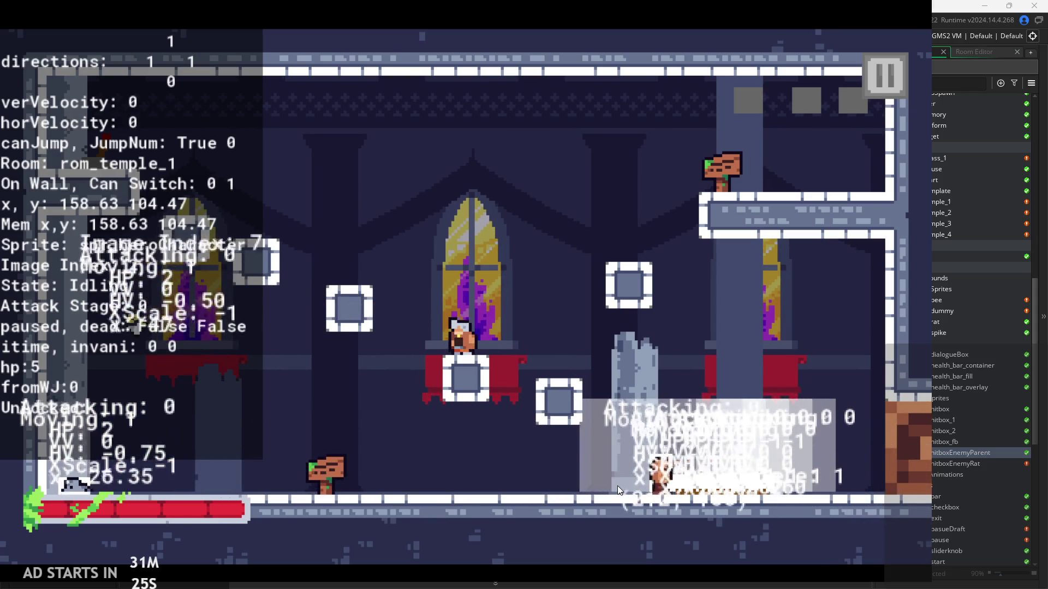
pyautogui.press('Right')
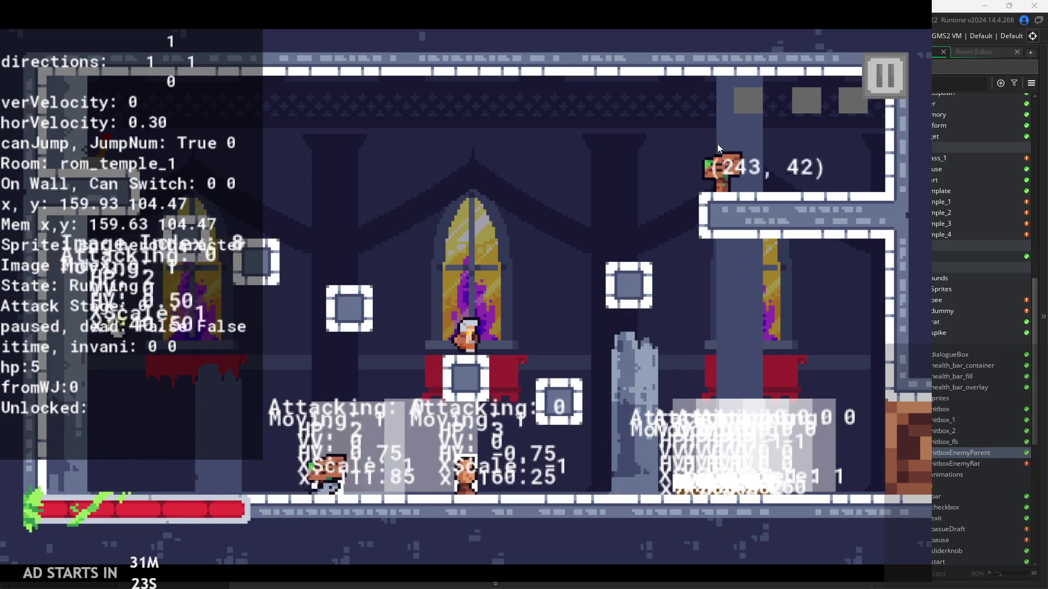
pyautogui.click(880, 68)
pyautogui.click(709, 456)
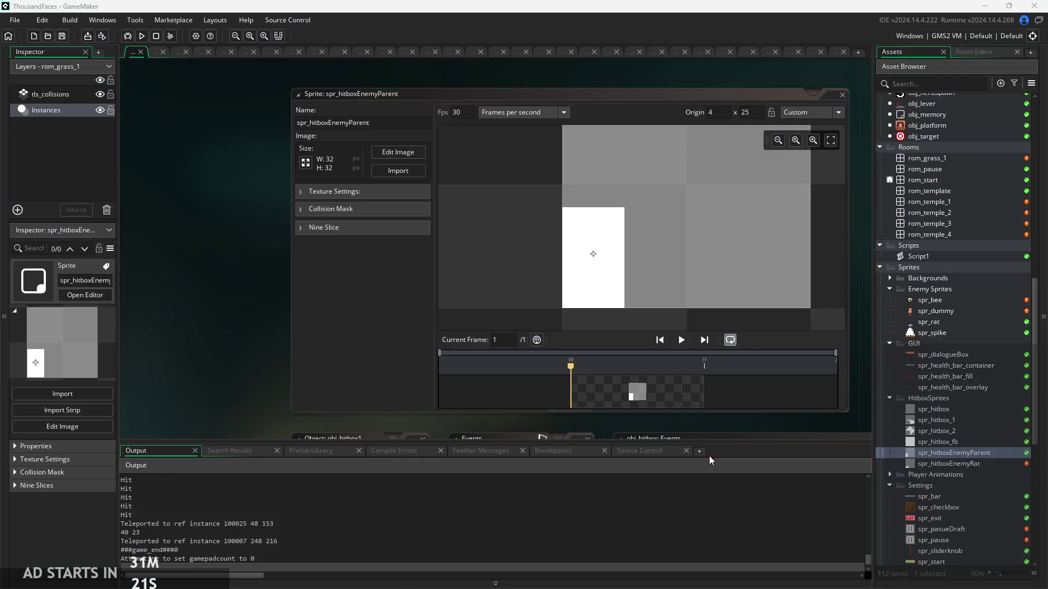
# Duplicate spr_hitbox in the HitboxSprites group, creating spr_hitbox_3.
pyautogui.scroll(5, 938, 308)
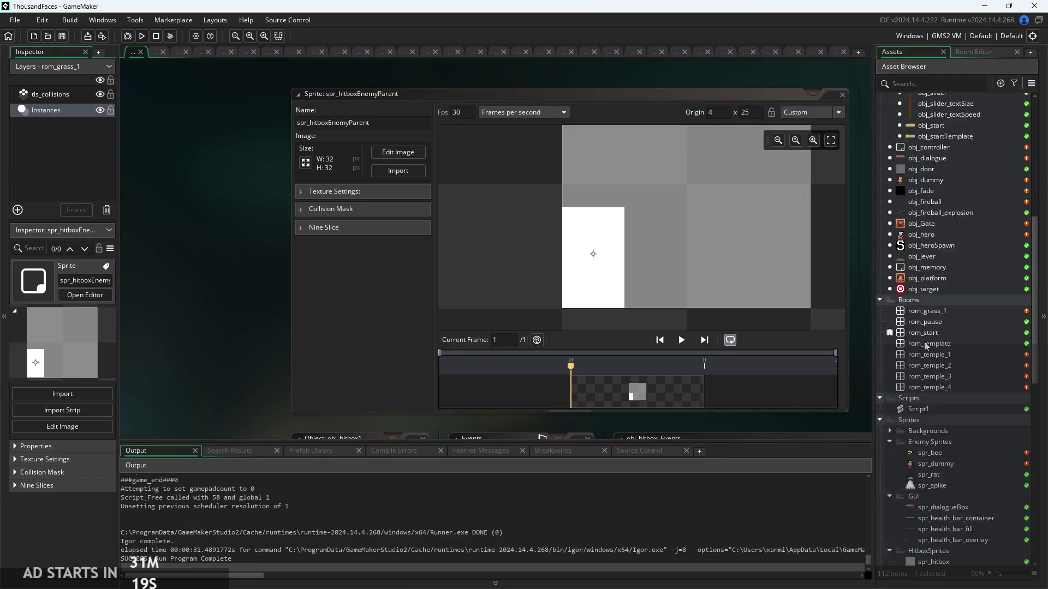
pyautogui.scroll(-2, 925, 345)
pyautogui.scroll(-5, 956, 401)
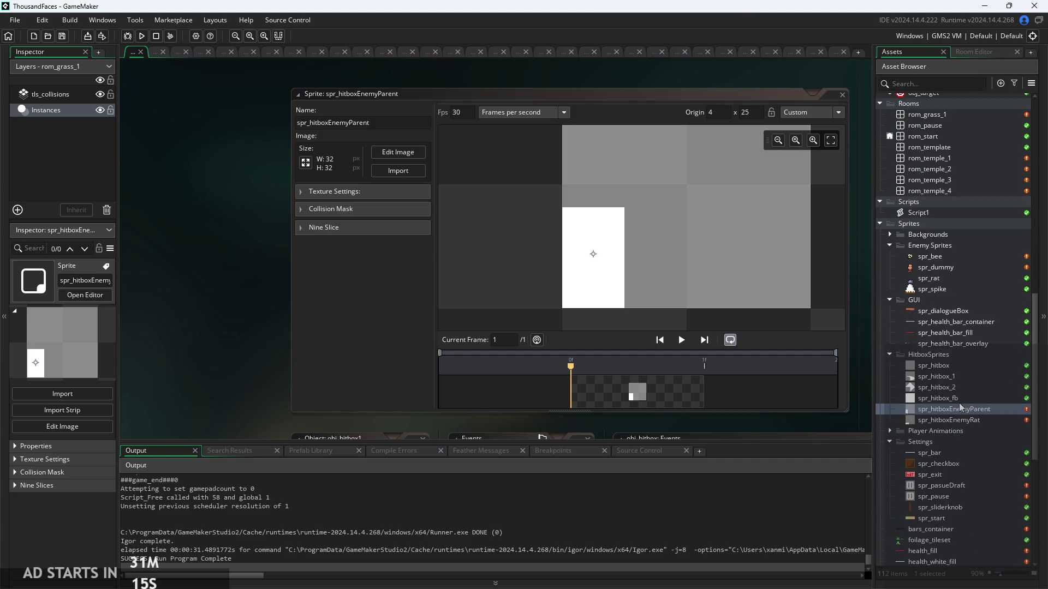
pyautogui.rightClick(964, 360)
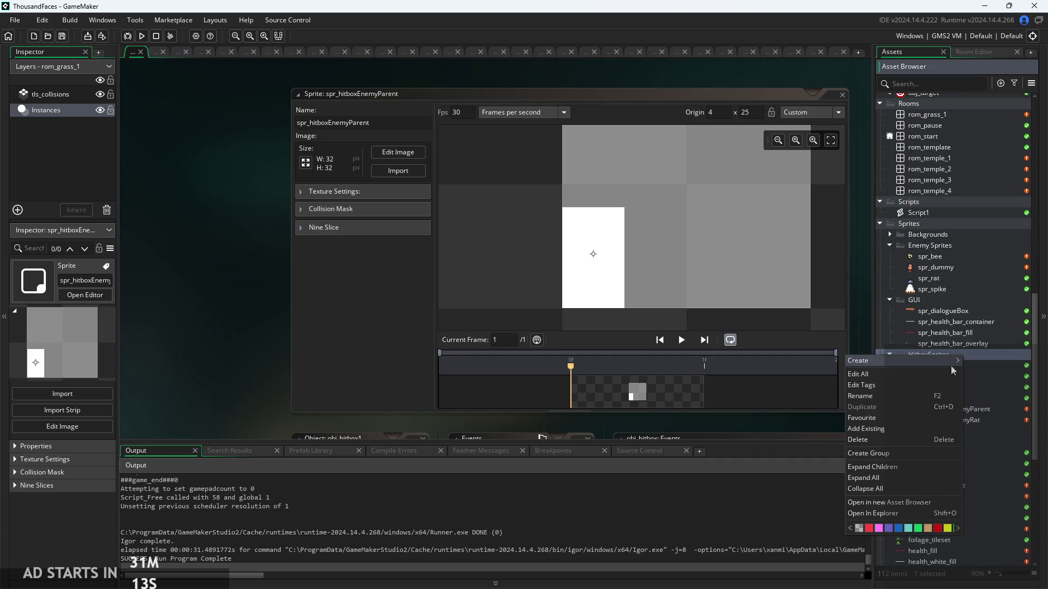
pyautogui.moveTo(873, 360)
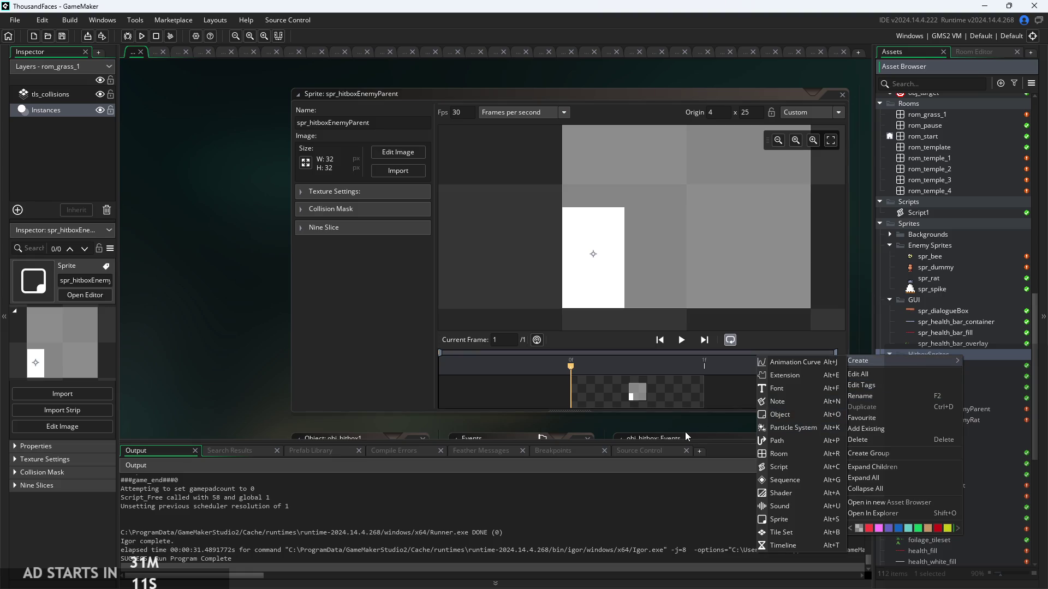
pyautogui.click(934, 377)
pyautogui.click(934, 369)
pyautogui.rightClick(945, 371)
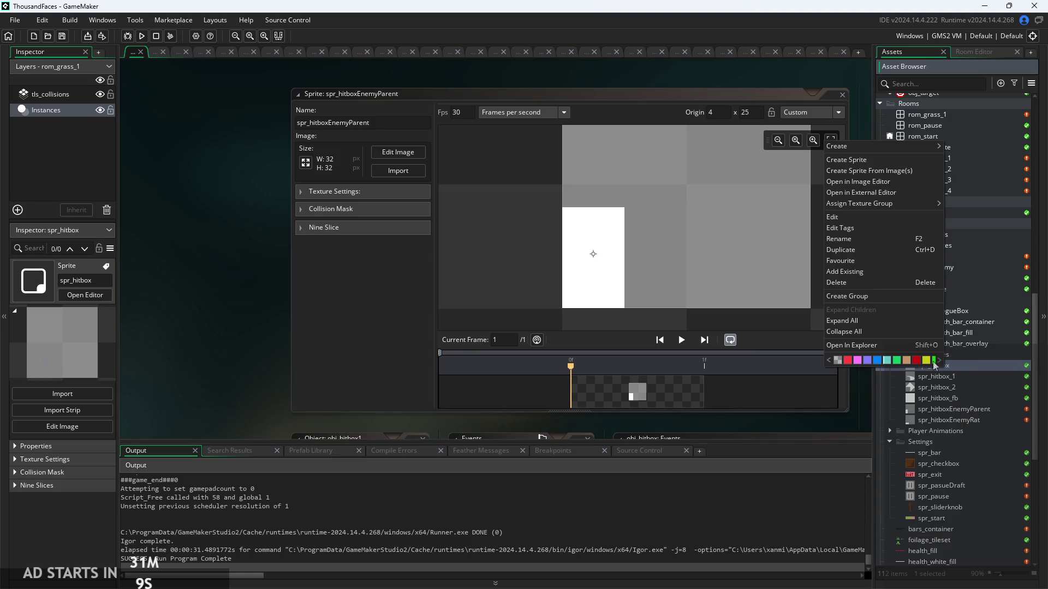
pyautogui.click(853, 253)
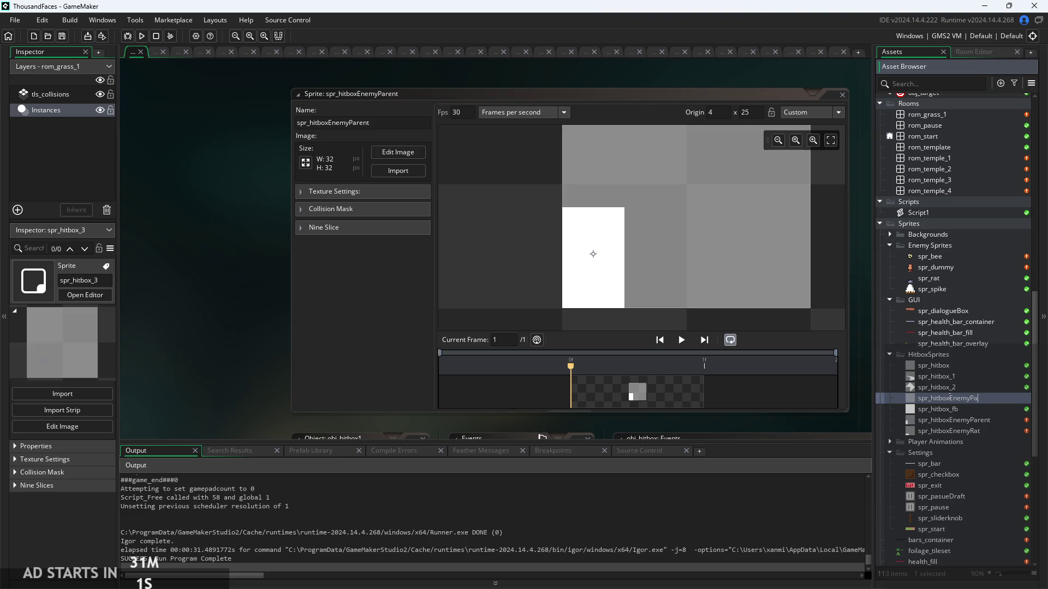
# Name the copied sprite spr_hitboxEnemyParentAttack and open its image for pixel editing.
pyautogui.write('rentAttack')
pyautogui.press('Return')
pyautogui.doubleClick(970, 425)
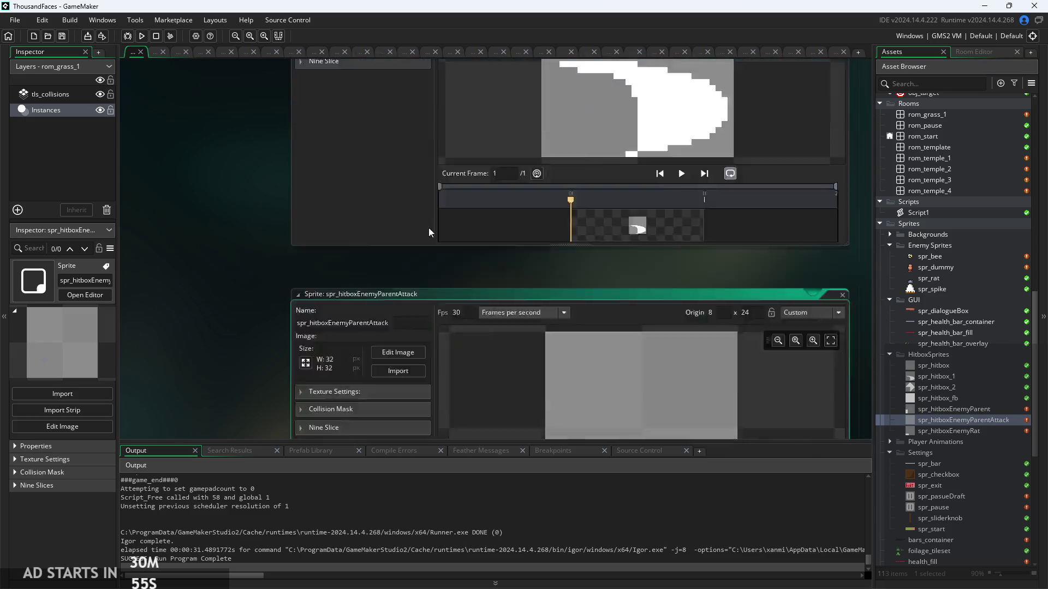
pyautogui.click(398, 145)
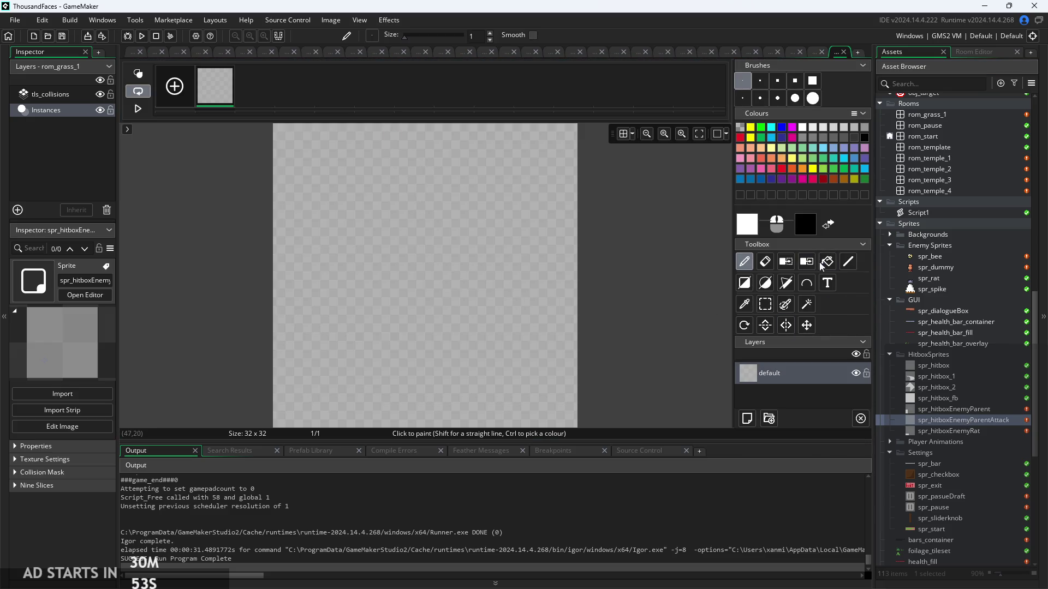
# Clear the sprite's bottom-left 16x16 quarter and fill it with solid white.
pyautogui.click(759, 305)
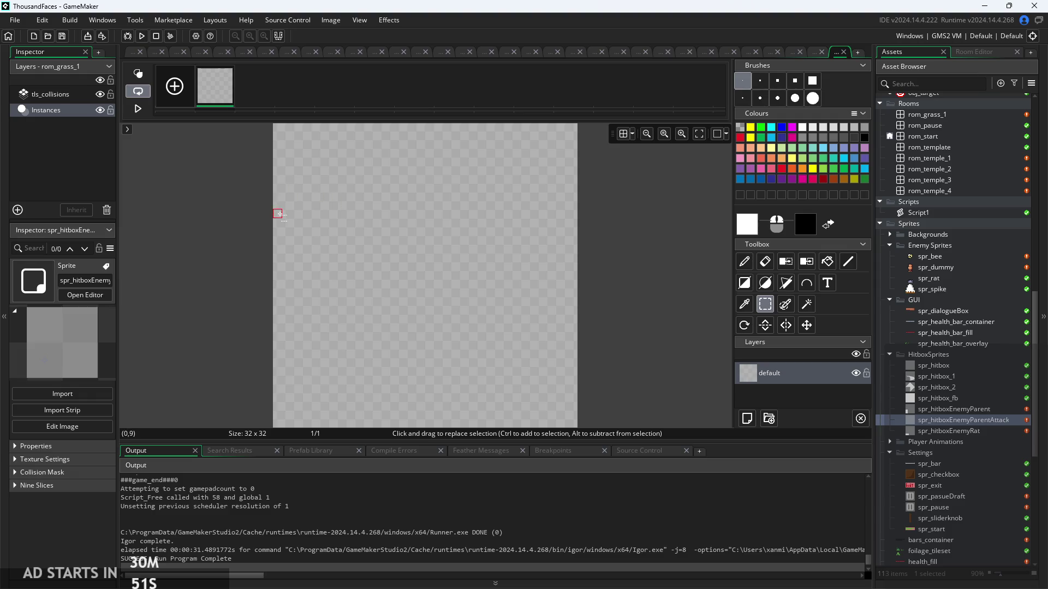
pyautogui.moveTo(277, 272)
pyautogui.mouseDown()
pyautogui.moveTo(352, 427)
pyautogui.moveTo(367, 301)
pyautogui.moveTo(403, 283)
pyautogui.mouseUp()
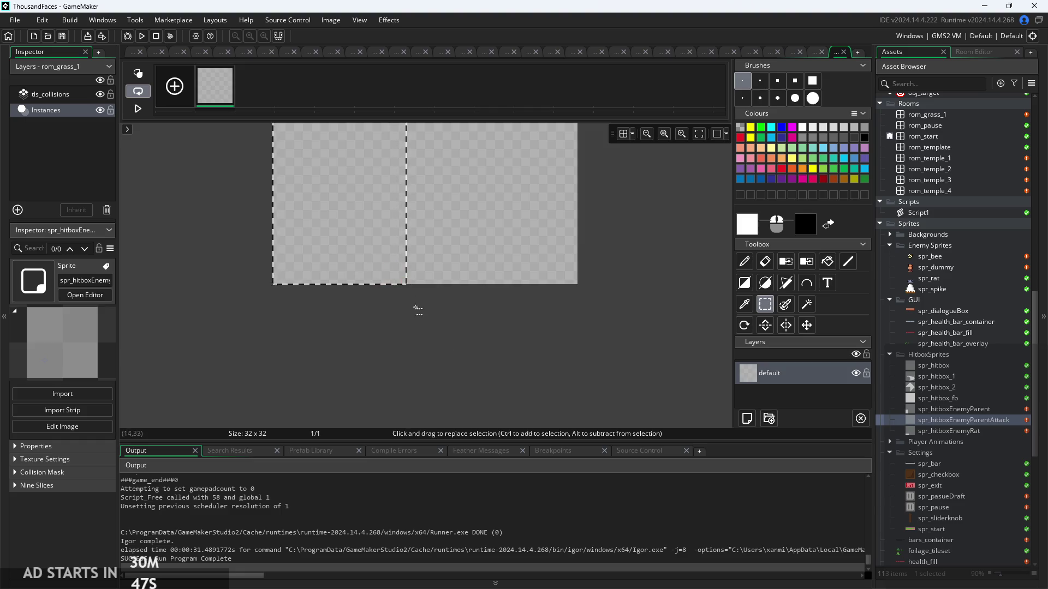
pyautogui.click(416, 306)
pyautogui.moveTo(289, 373)
pyautogui.mouseDown()
pyautogui.moveTo(415, 264)
pyautogui.moveTo(442, 263)
pyautogui.moveTo(426, 246)
pyautogui.moveTo(441, 244)
pyautogui.moveTo(434, 230)
pyautogui.mouseUp()
pyautogui.press('Delete')
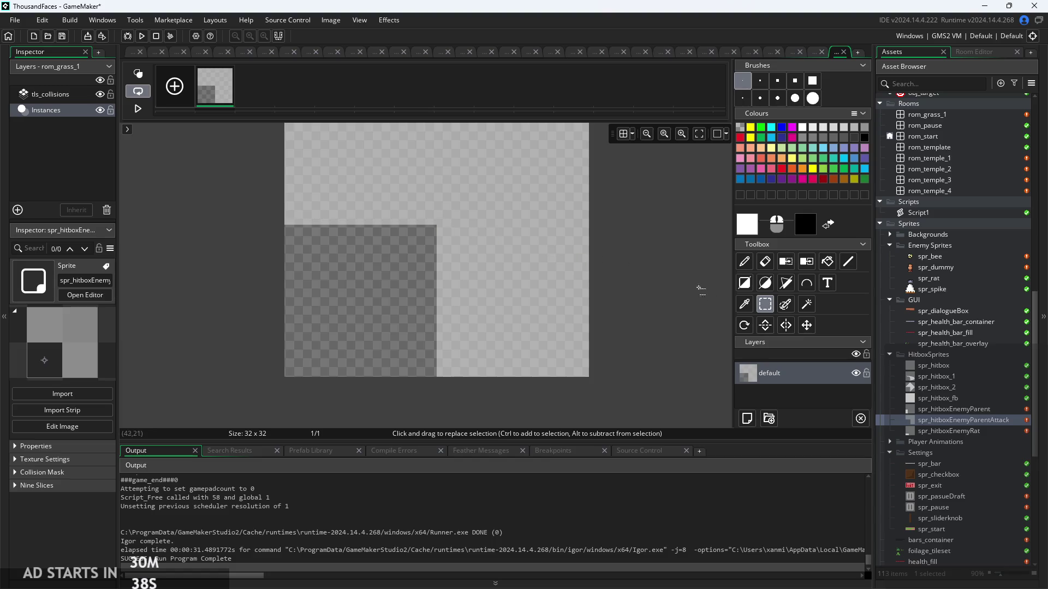
pyautogui.click(827, 261)
pyautogui.click(398, 303)
pyautogui.scroll(6, 964, 326)
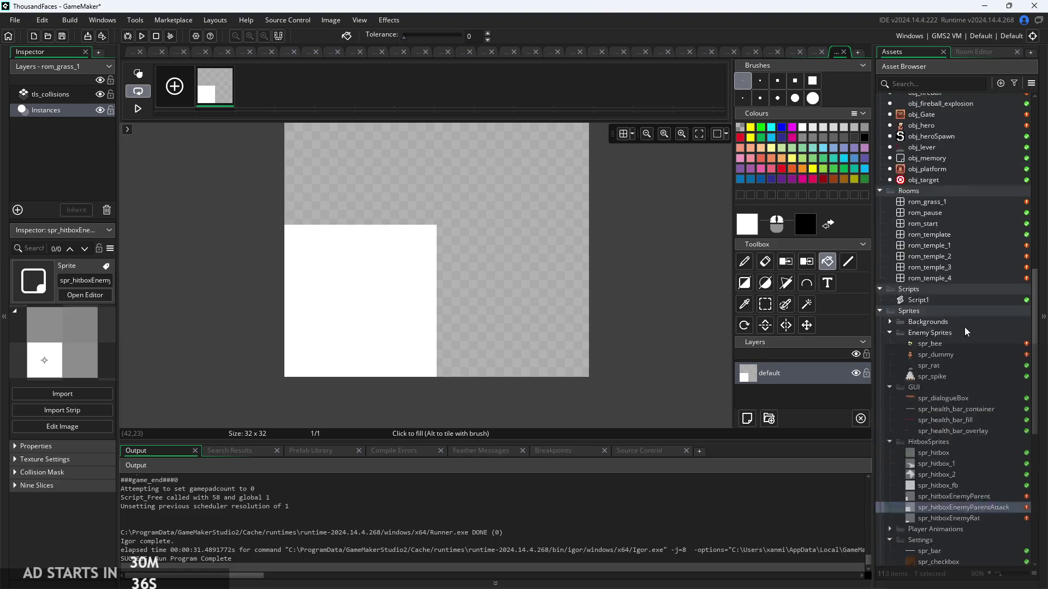
# Open obj_enemyParent's Alarm 1 event code.
pyautogui.doubleClick(938, 246)
pyautogui.scroll(6, 939, 238)
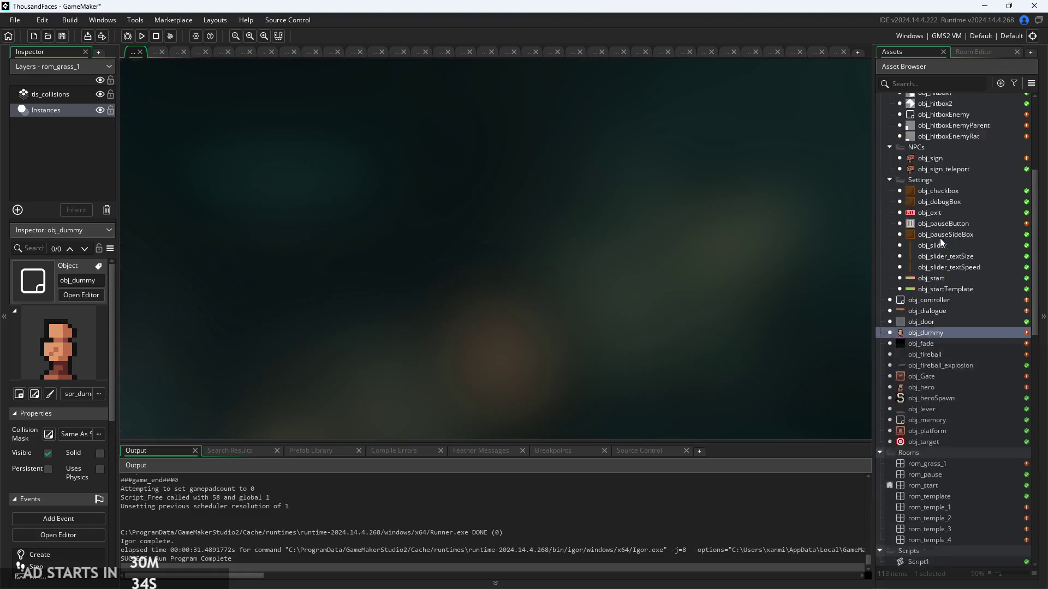
pyautogui.doubleClick(942, 162)
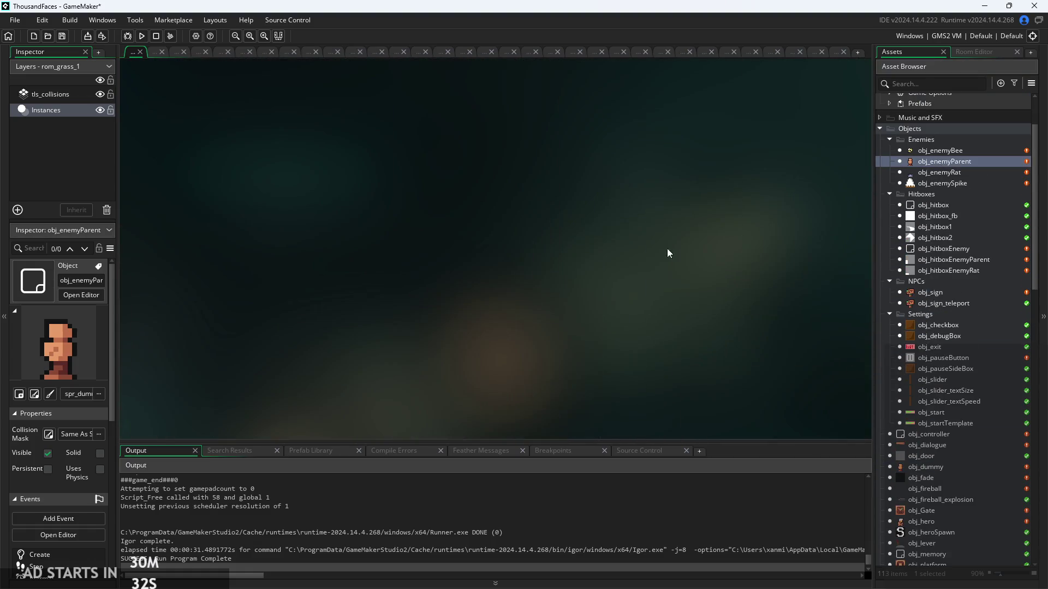
pyautogui.click(647, 106)
pyautogui.click(733, 106)
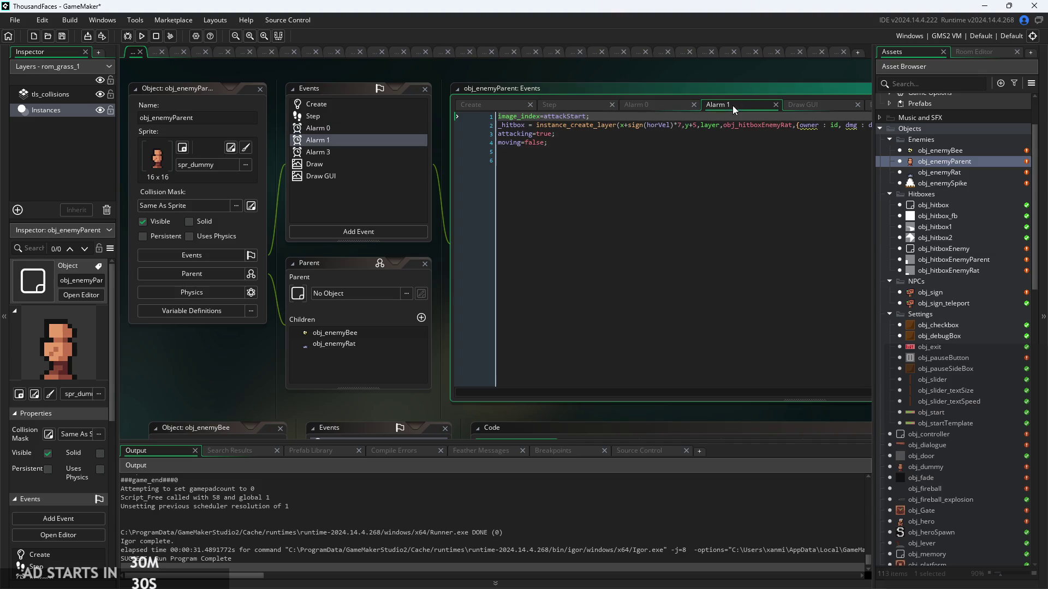
pyautogui.click(593, 211)
pyautogui.scroll(3, 593, 210)
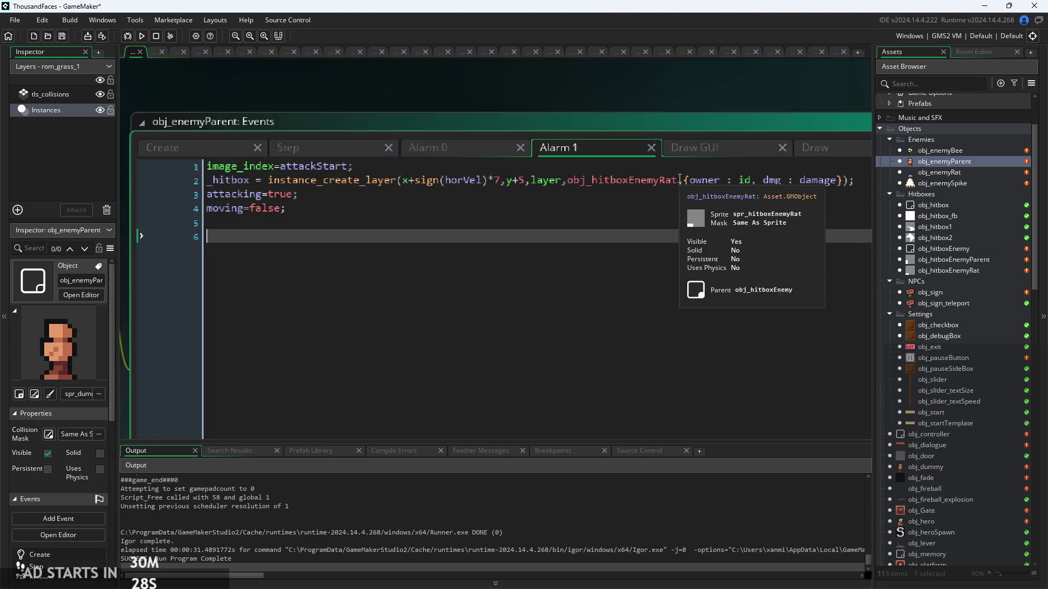
# Replace obj_hitboxEnemyRat with obj_hitboxEnemyParent as the hitbox spawned on line 2.
pyautogui.moveTo(677, 181); pyautogui.dragTo(637, 183)
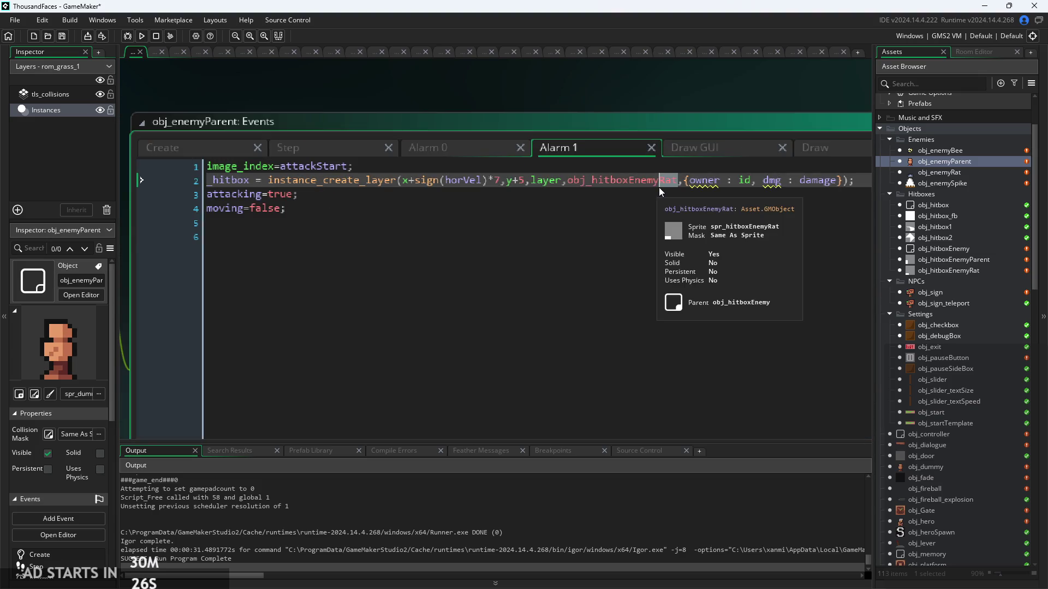
pyautogui.write('nemyParen')
pyautogui.press('Return')
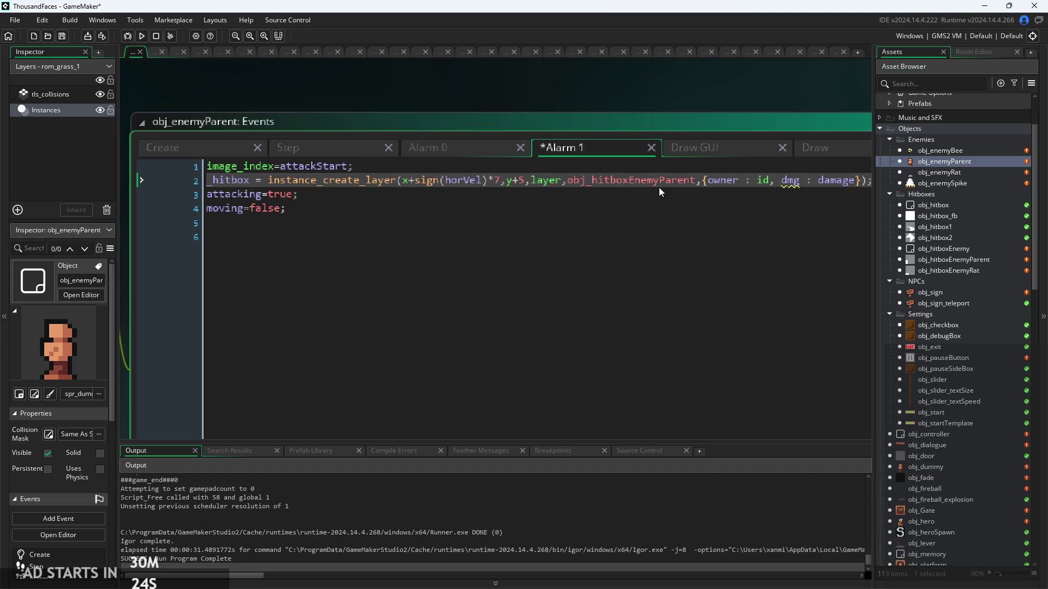
pyautogui.write('a')
pyautogui.press('BackSpace')
pyautogui.press('BackSpace')
pyautogui.press('BackSpace')
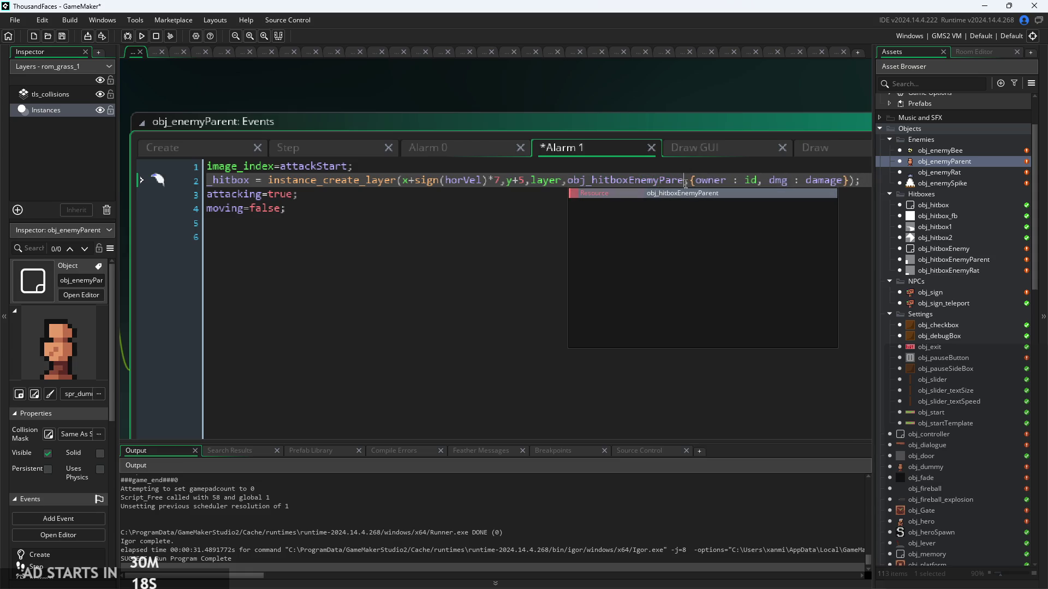
pyautogui.press('Return')
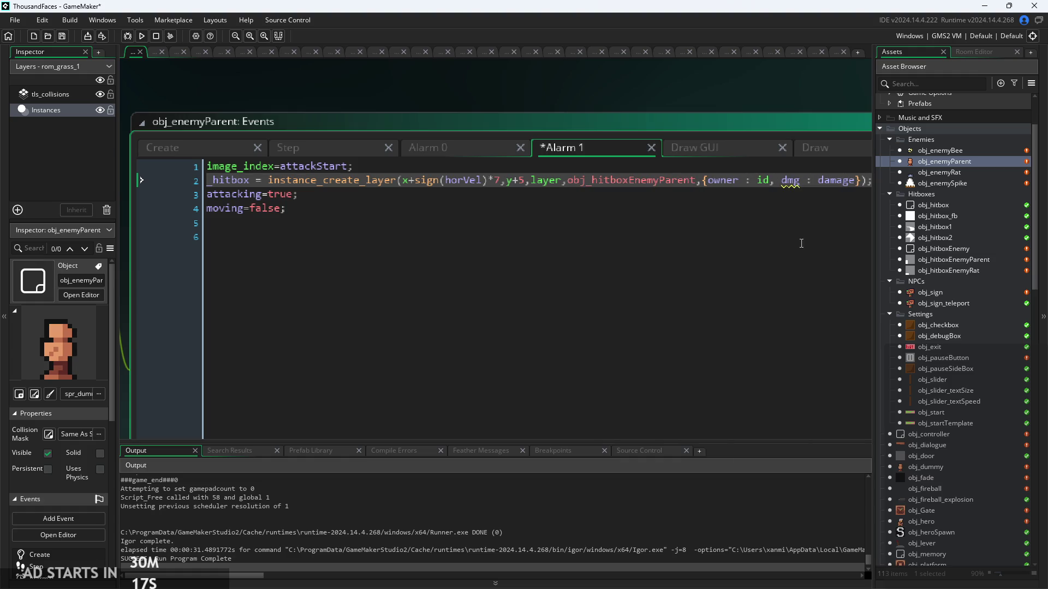
pyautogui.scroll(-1, 977, 309)
pyautogui.scroll(1, 971, 300)
pyautogui.rightClick(972, 250)
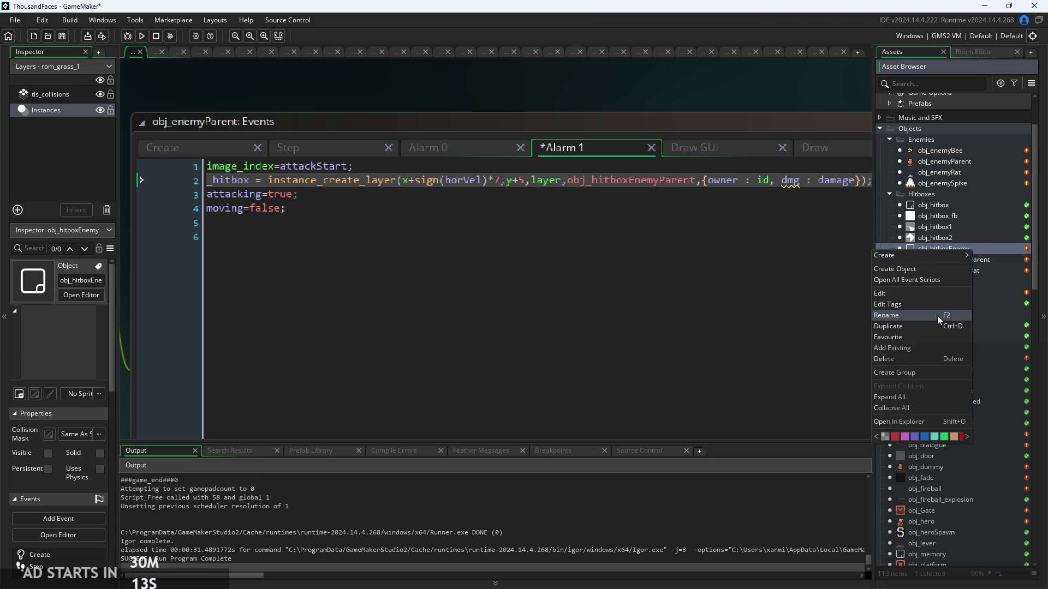
# Duplicate obj_hitboxEnemy as obj_hitboxEnemyParentAttack and make obj_hitboxEnemy its parent.
pyautogui.click(933, 327)
pyautogui.write('obj_hitboxEnemyParentAttack')
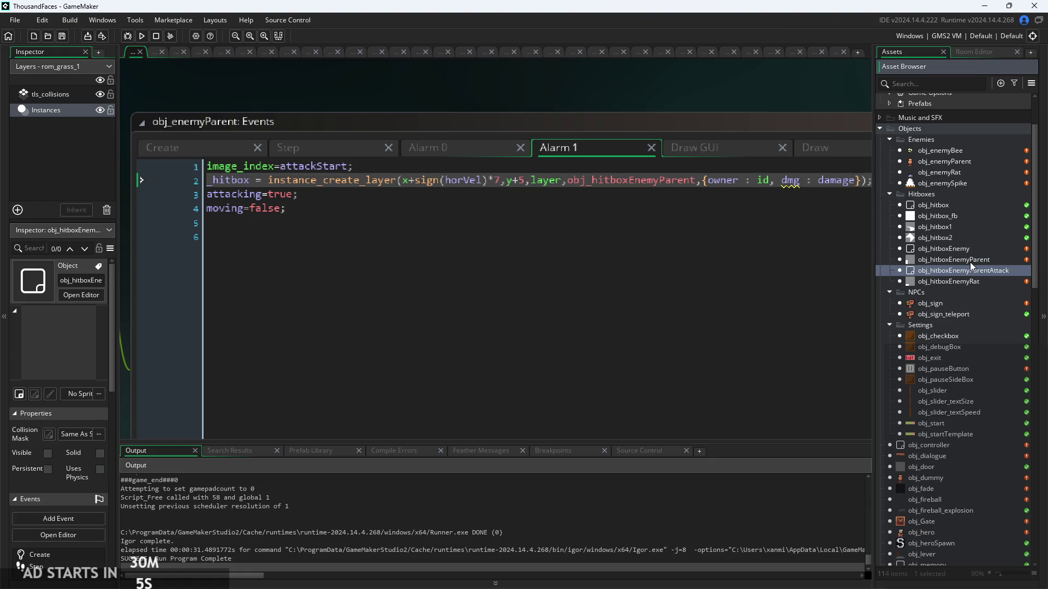
pyautogui.doubleClick(950, 274)
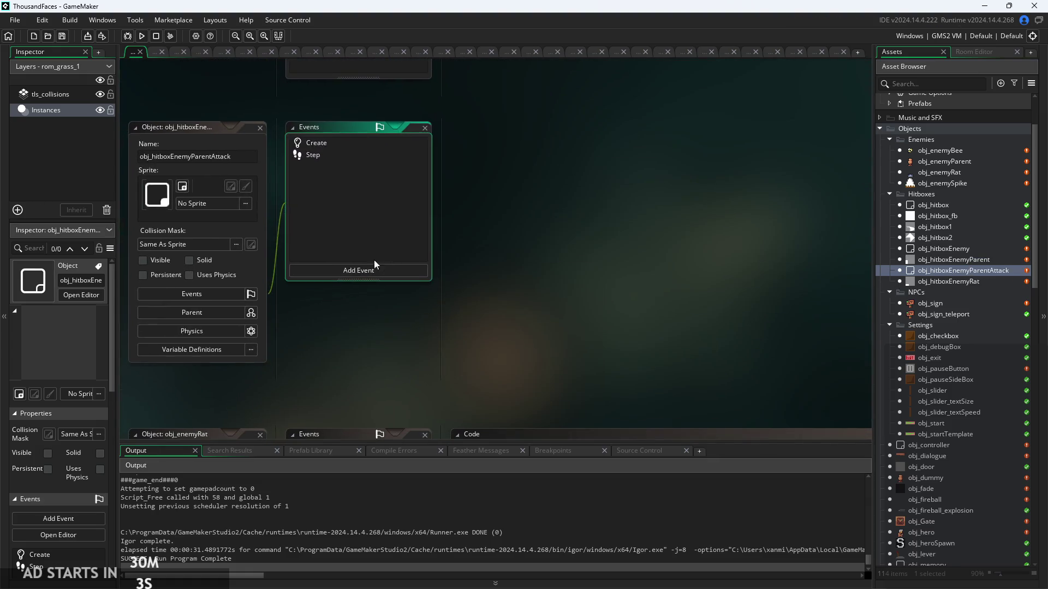
pyautogui.click(223, 312)
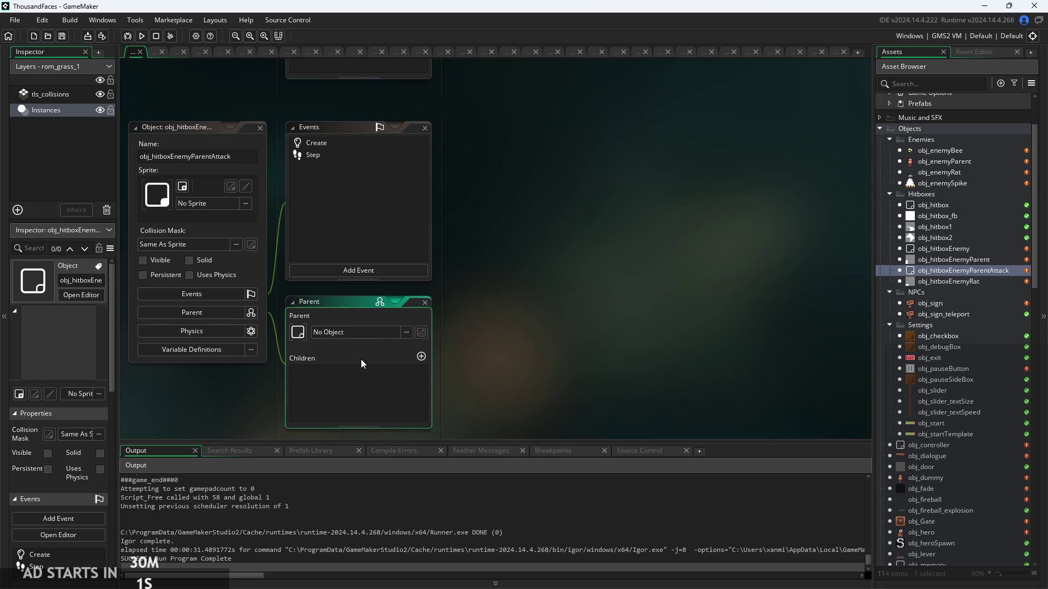
pyautogui.click(365, 332)
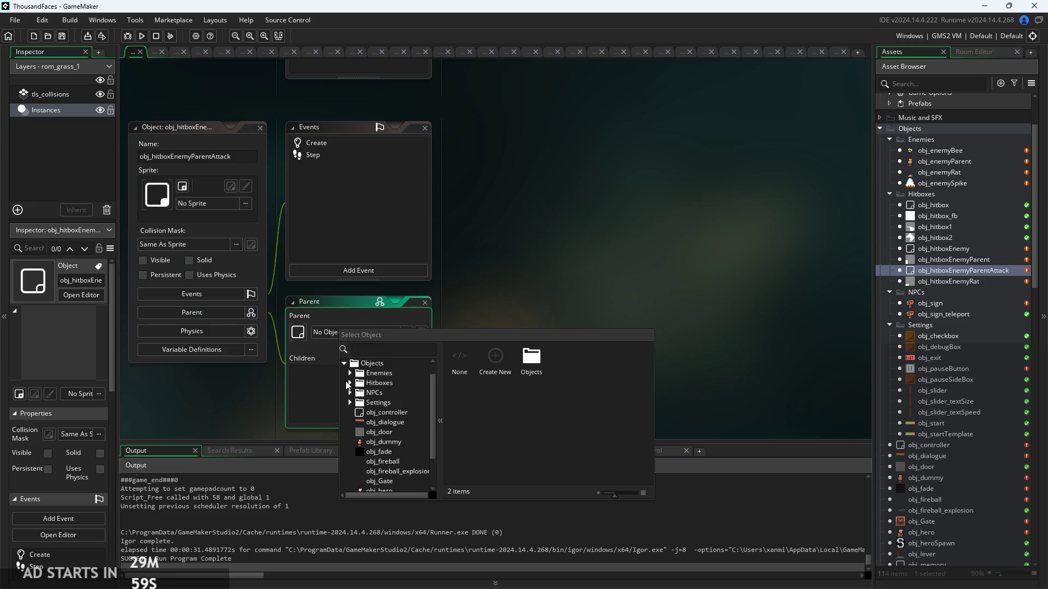
pyautogui.scroll(-3, 394, 420)
pyautogui.scroll(5, 394, 420)
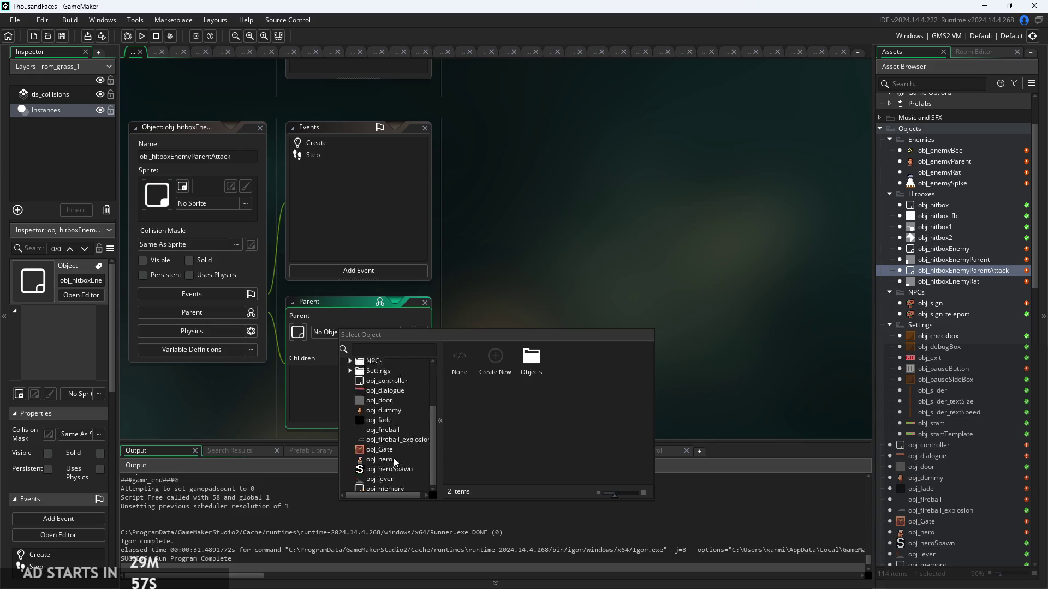
pyautogui.click(350, 403)
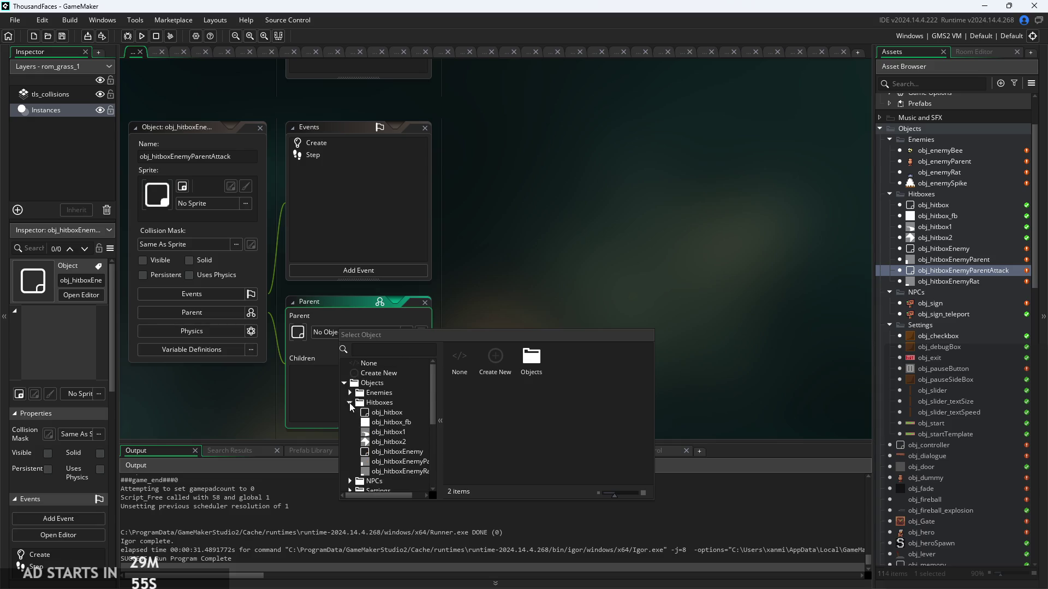
pyautogui.click(400, 450)
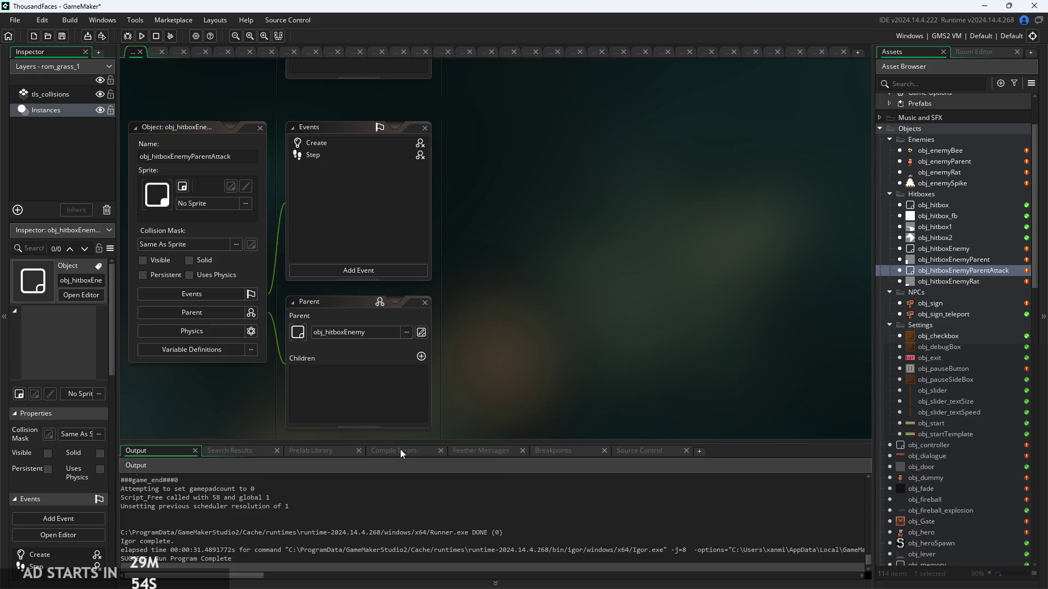
# Delete the stray 'e' after the closing brace in the inherited Step code.
pyautogui.doubleClick(356, 148)
pyautogui.doubleClick(402, 155)
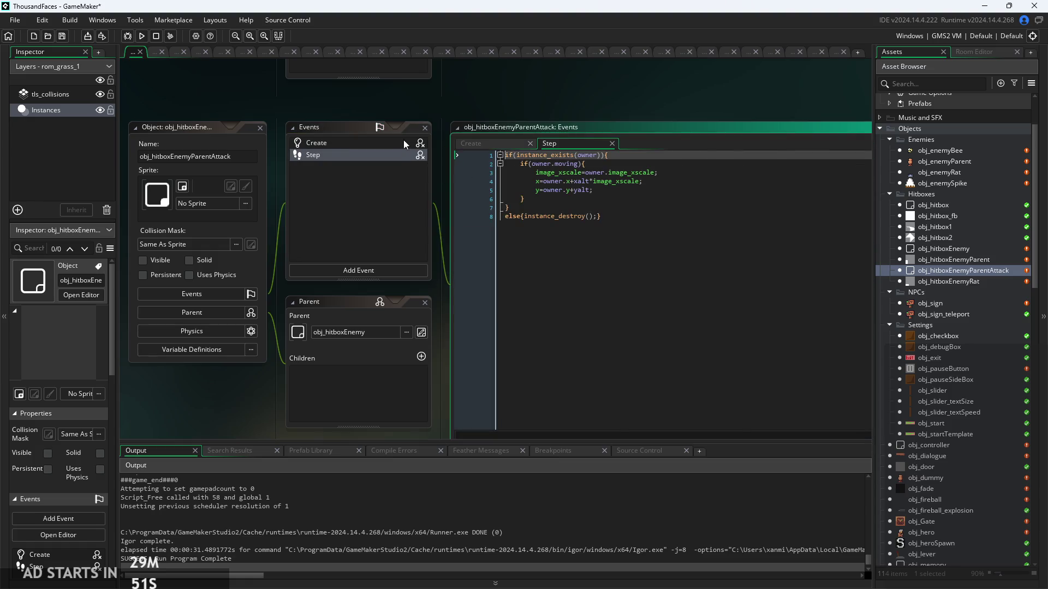
pyautogui.click(559, 183)
pyautogui.scroll(2, 596, 226)
pyautogui.click(596, 227)
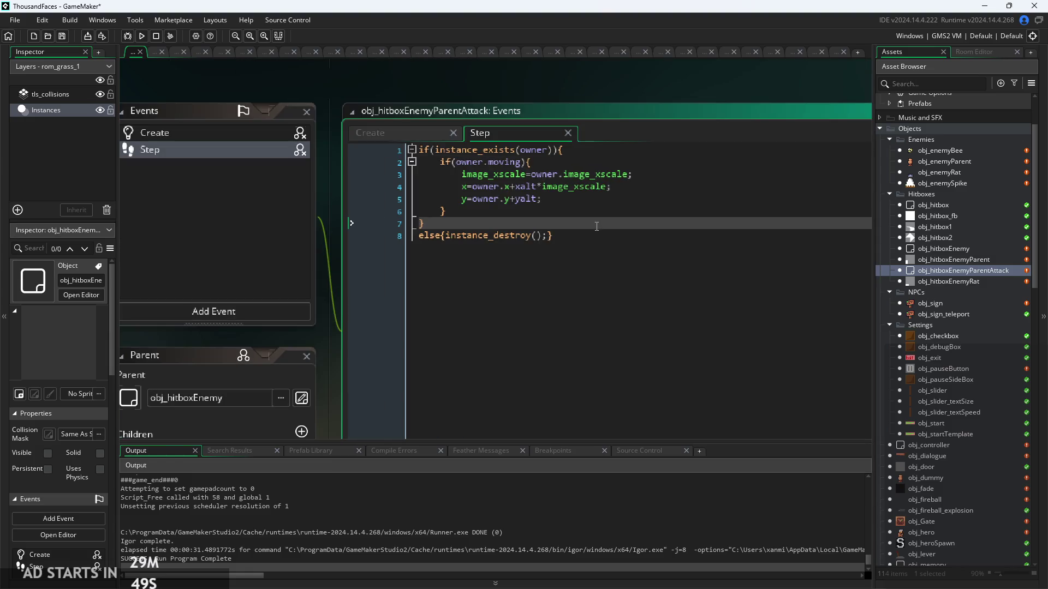
pyautogui.write('e')
pyautogui.press('BackSpace')
pyautogui.click(635, 202)
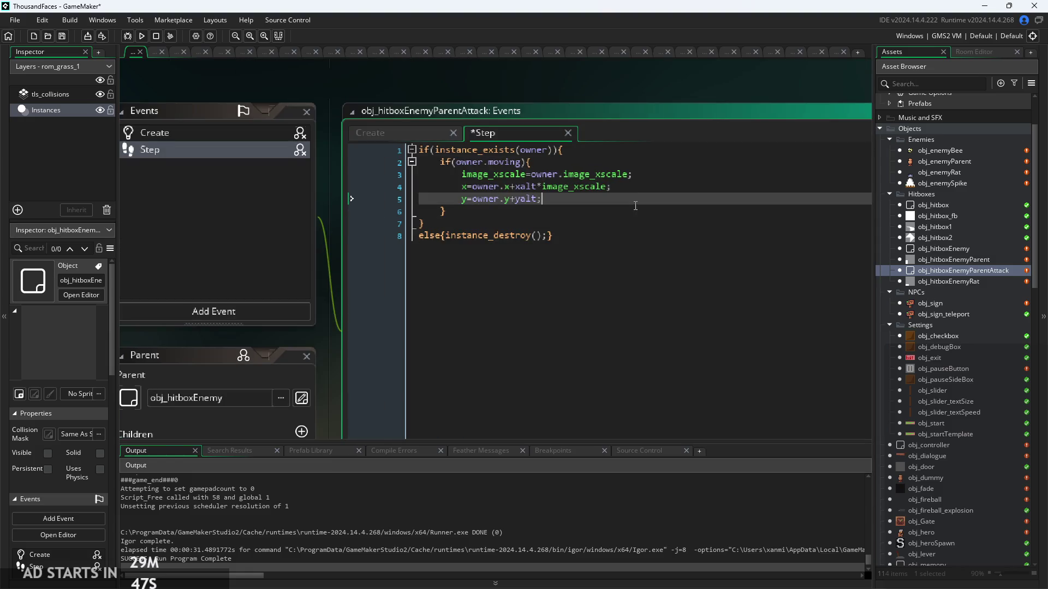
pyautogui.click(612, 213)
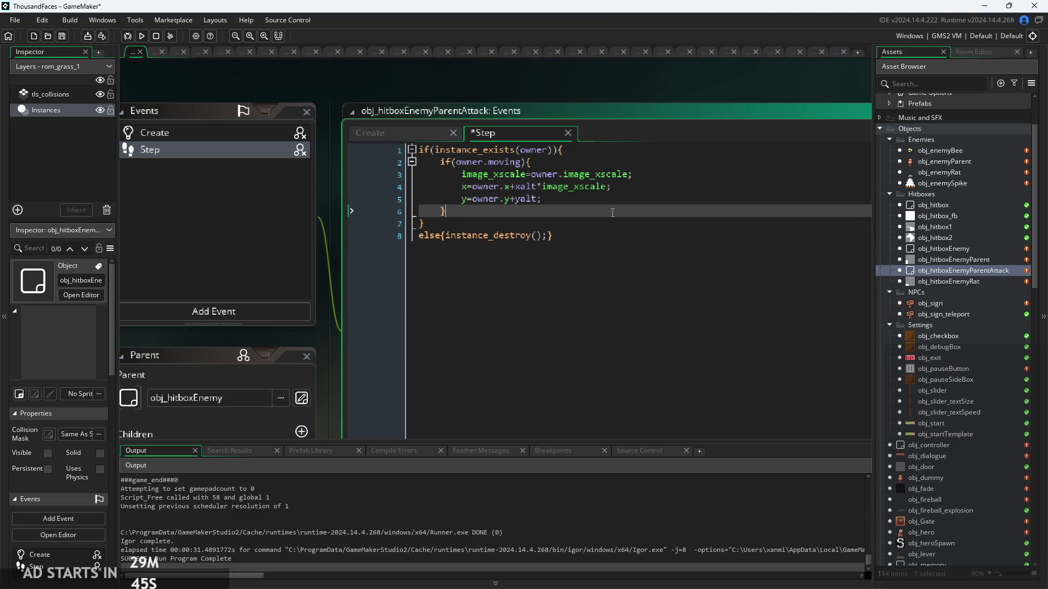
pyautogui.click(481, 162)
pyautogui.click(578, 187)
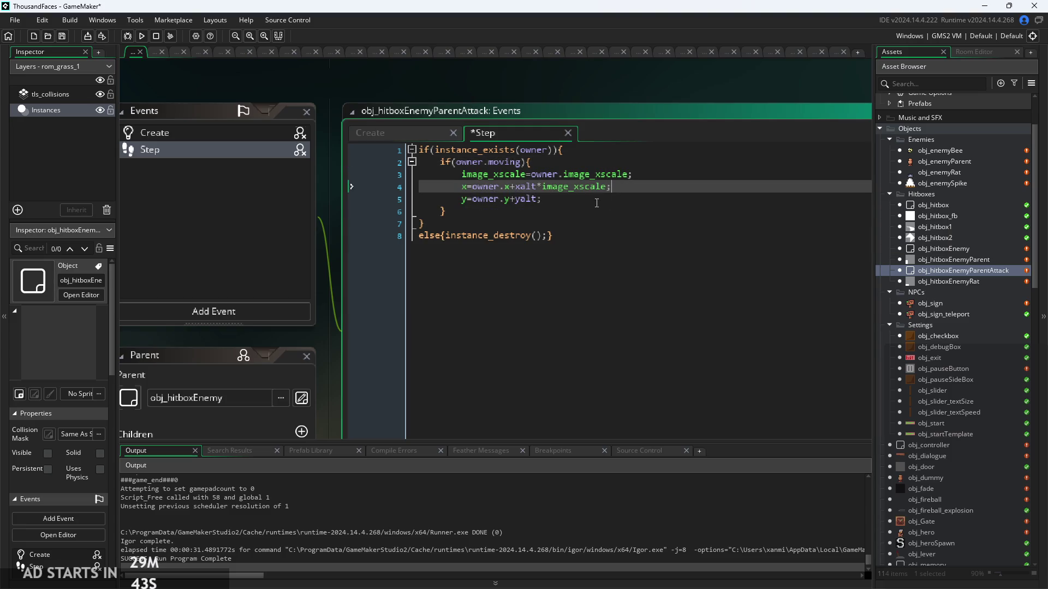
pyautogui.click(542, 199)
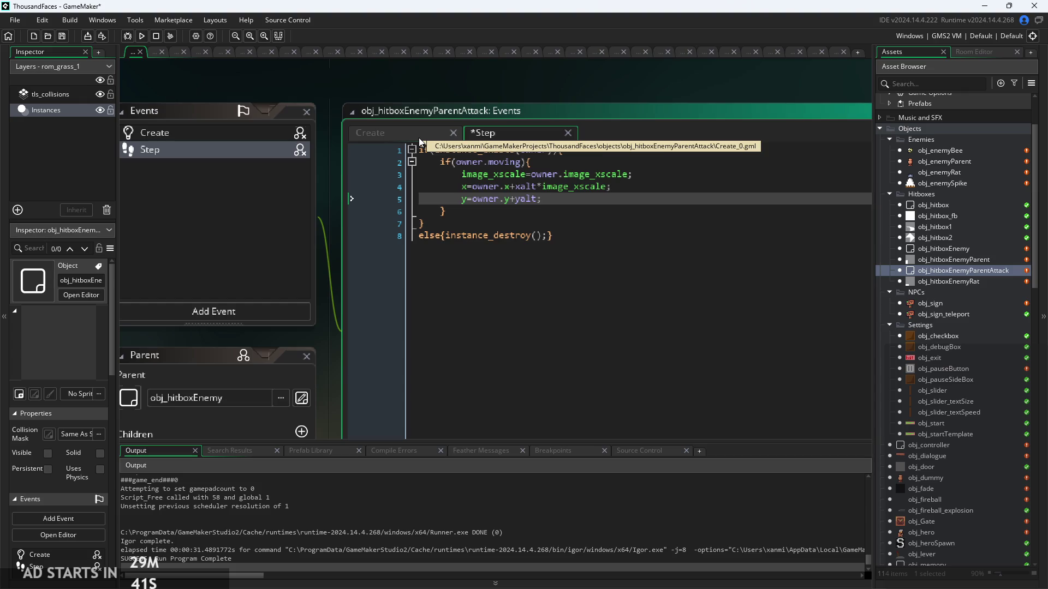
# Give the object the 32x32 spr_hitboxEnemyParentAttack sprite and run the game.
pyautogui.click(194, 248)
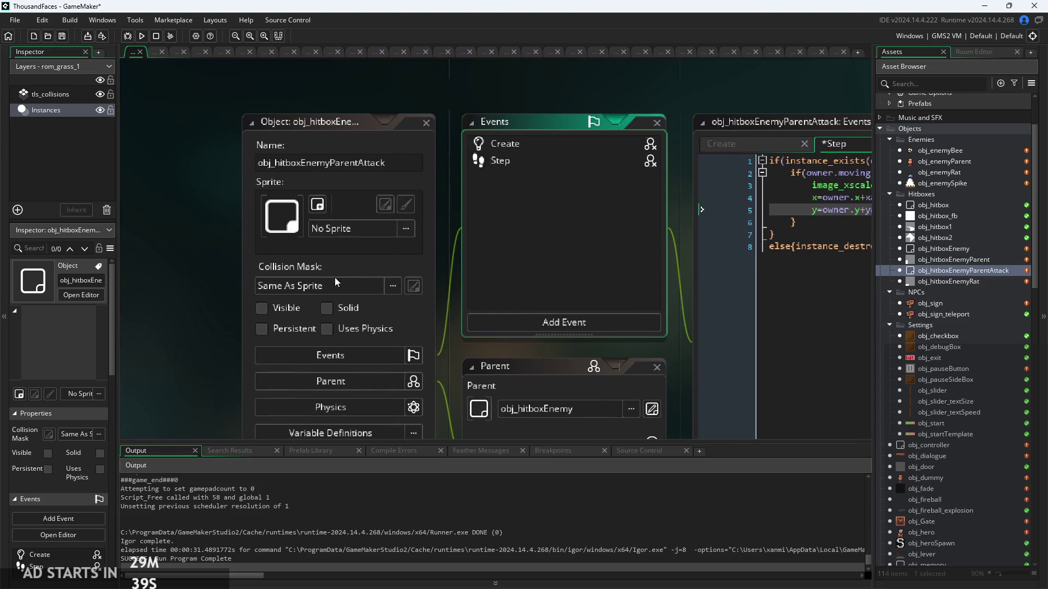
pyautogui.click(327, 228)
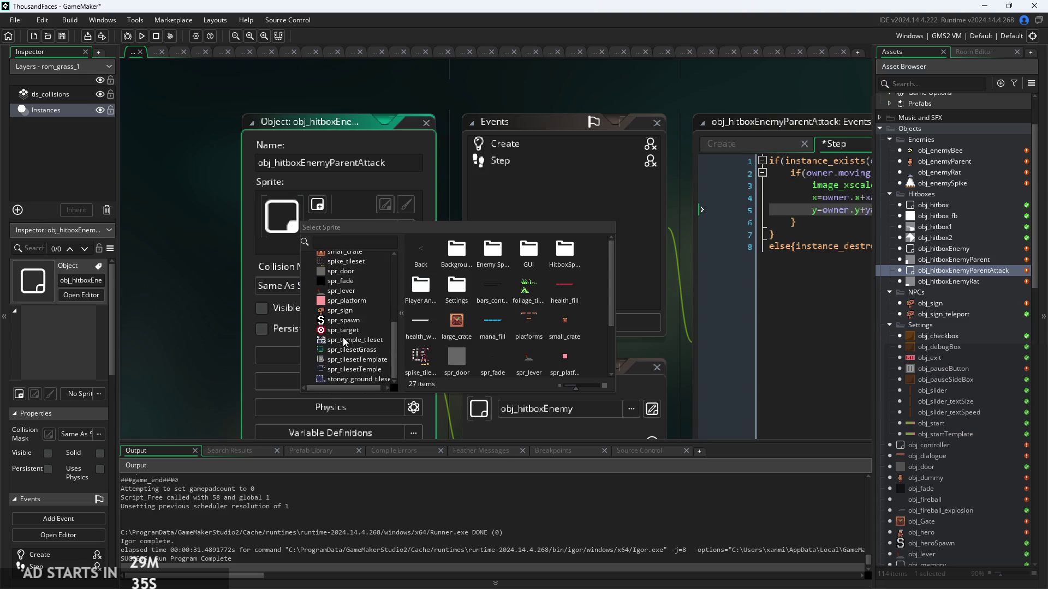
pyautogui.scroll(3, 346, 362)
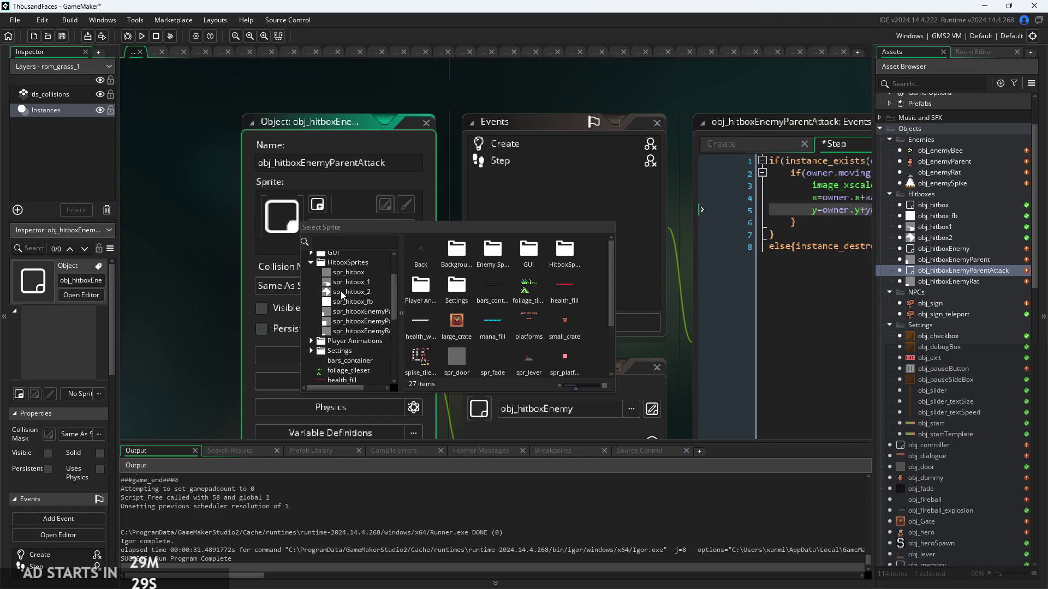
pyautogui.click(336, 324)
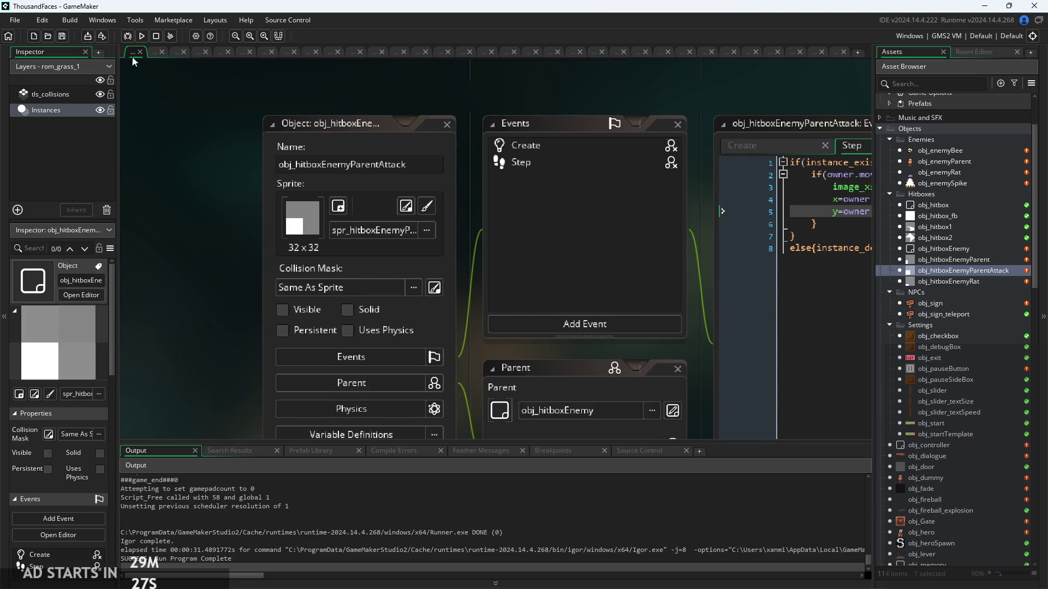
pyautogui.click(141, 37)
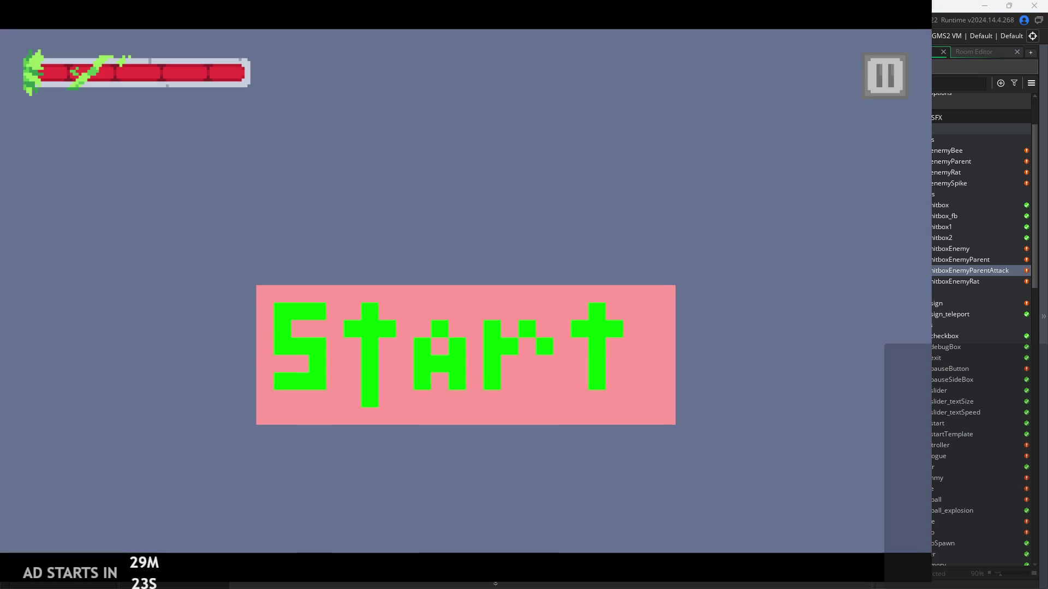
pyautogui.click(387, 309)
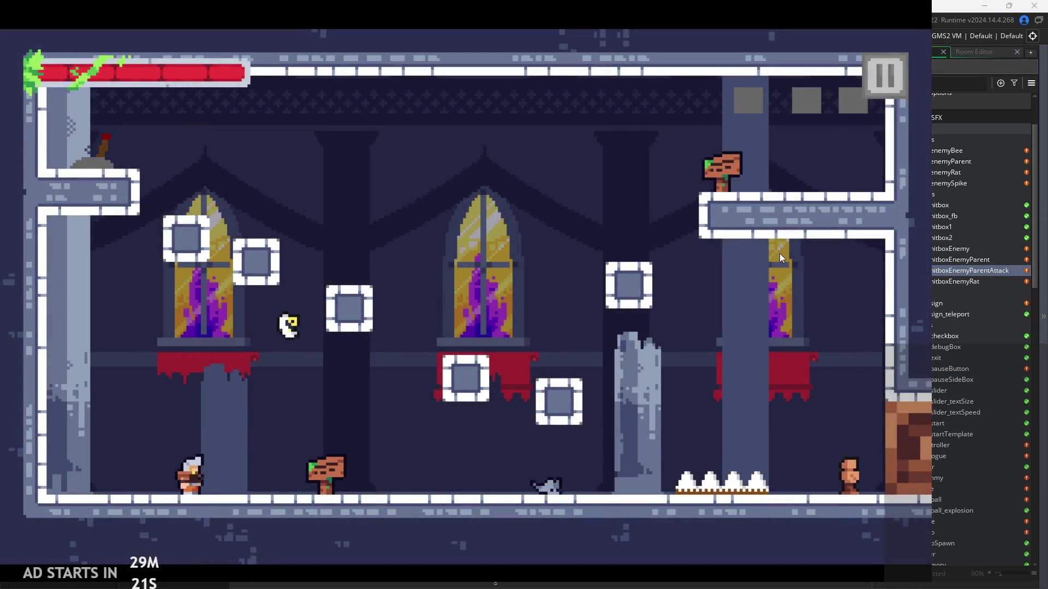
pyautogui.click(882, 77)
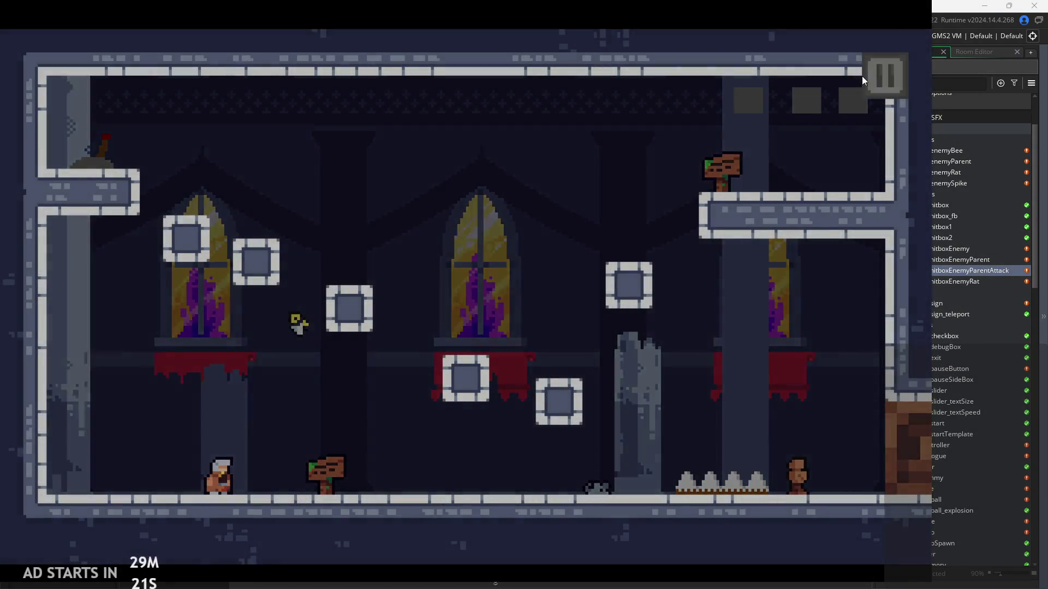
pyautogui.click(186, 167)
pyautogui.click(888, 81)
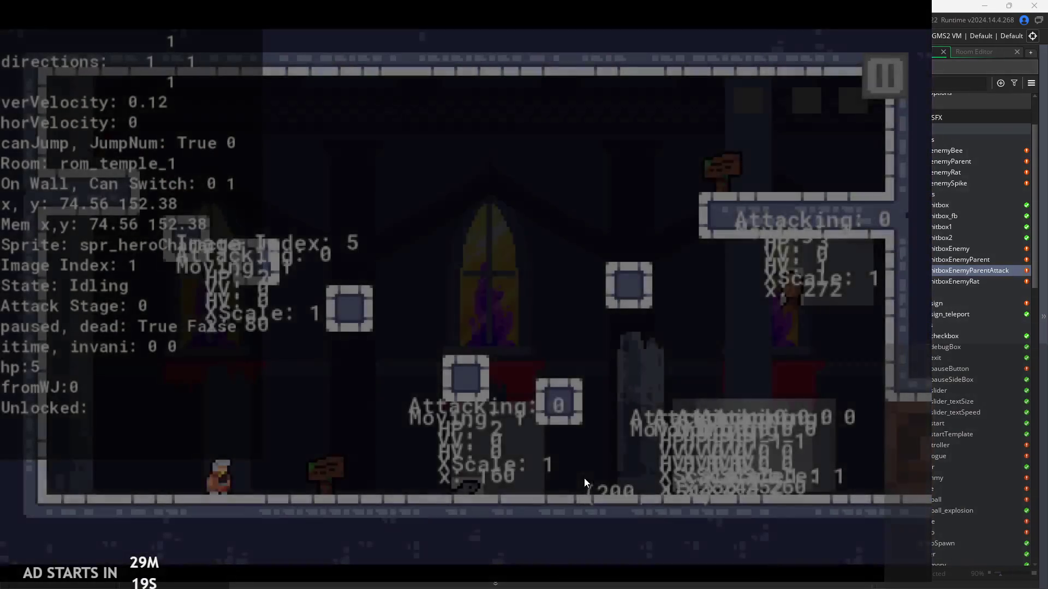
pyautogui.press('Right')
pyautogui.click(876, 76)
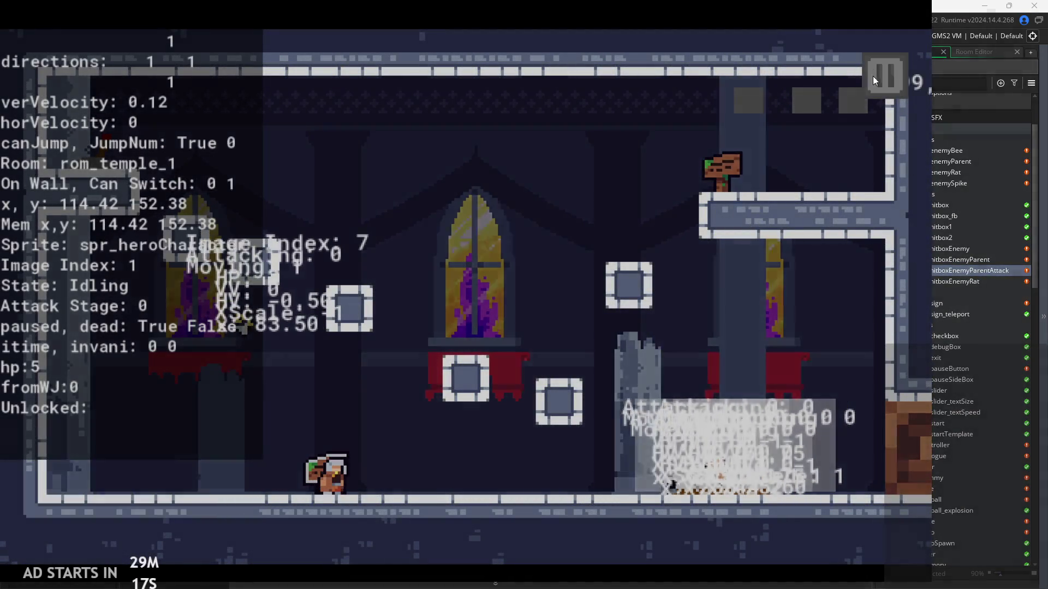
pyautogui.click(765, 490)
pyautogui.doubleClick(945, 206)
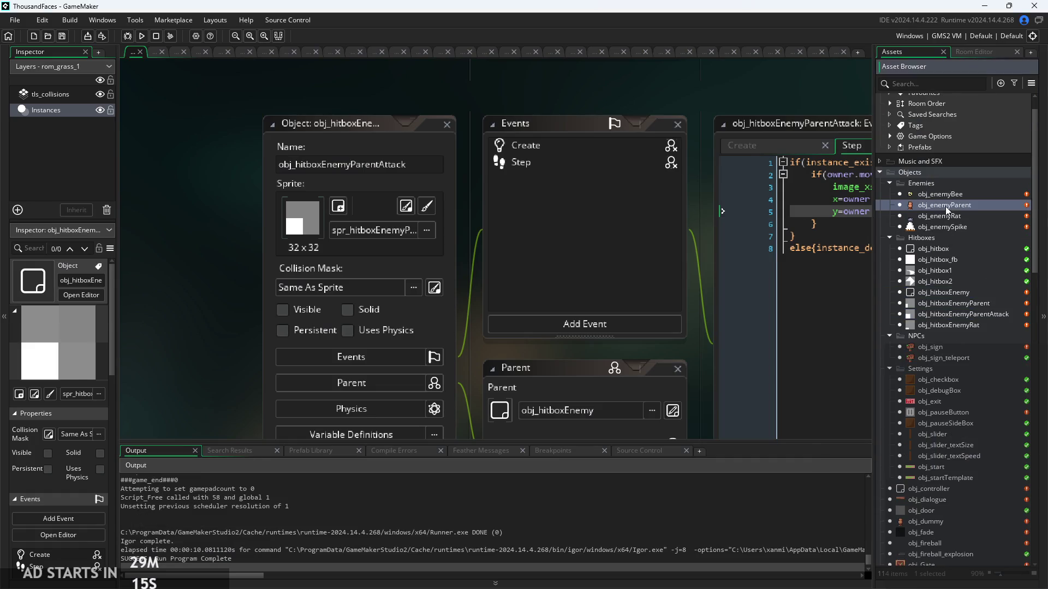
# Change Alarm 1's spawned object to obj_hitboxEnemyParentAttack, save, and run the game.
pyautogui.scroll(3, 687, 216)
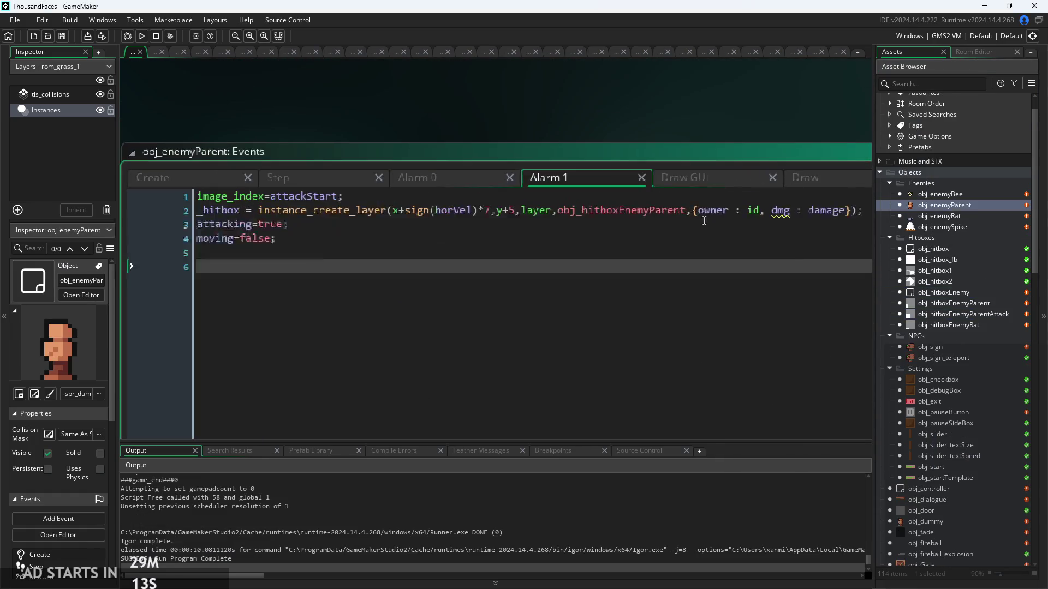
pyautogui.click(687, 211)
pyautogui.write('Attack')
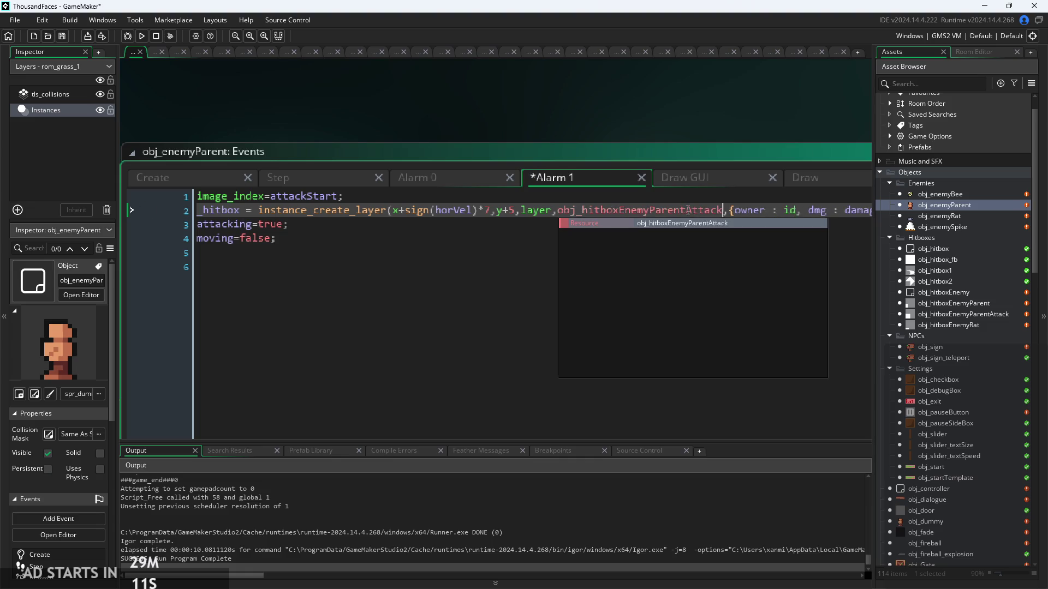
pyautogui.hotkey('ctrl', 's')
pyautogui.click(142, 36)
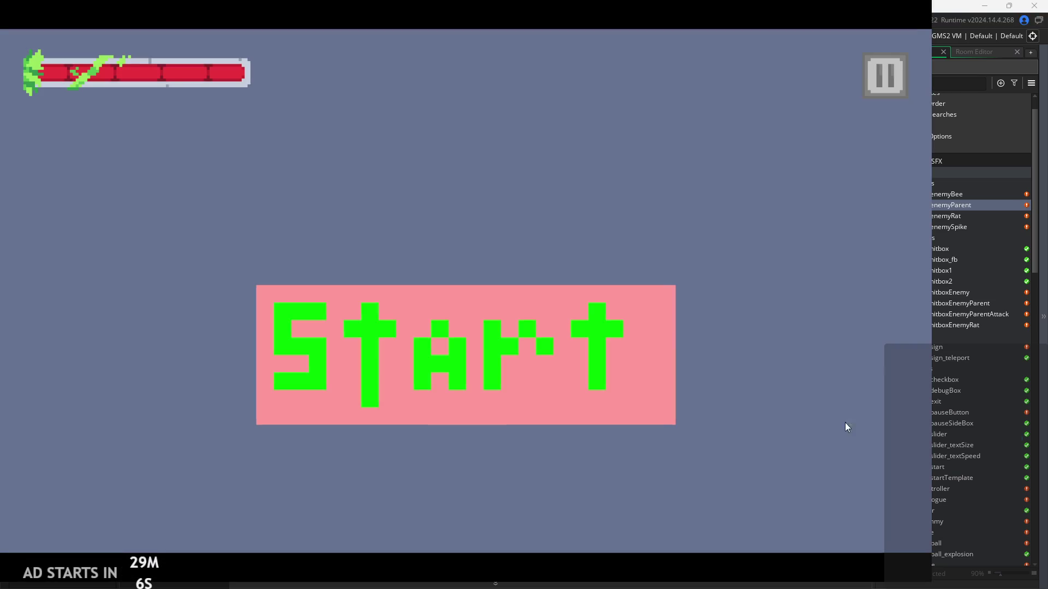
# Start the game from the title screen with the debug stats overlay turned on.
pyautogui.click(549, 362)
pyautogui.click(880, 76)
pyautogui.click(185, 166)
pyautogui.click(855, 85)
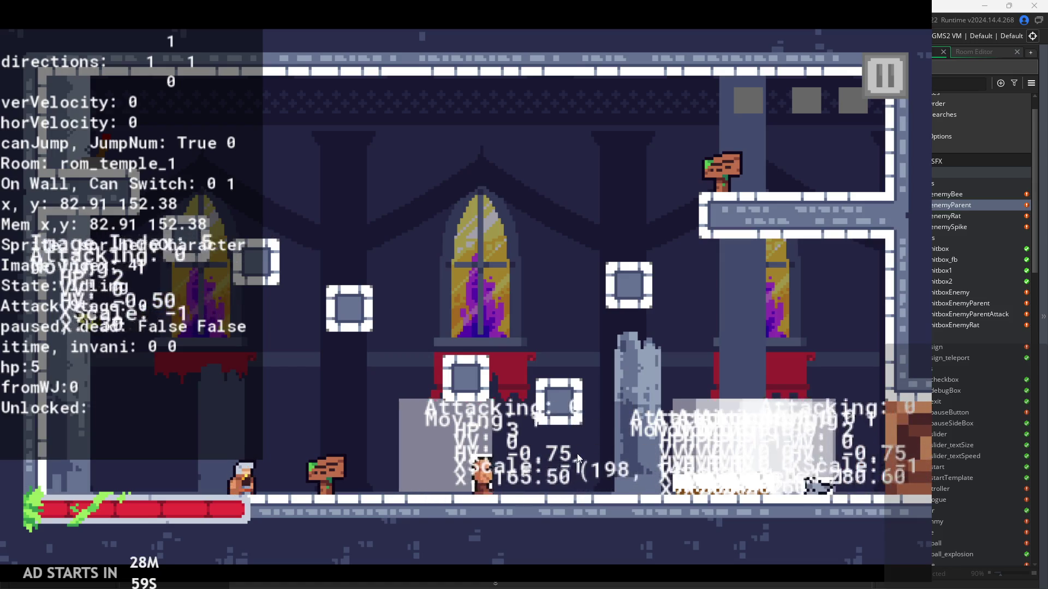
# Run the hero left and right, jumping and attacking in rom_temple_1.
pyautogui.press('Right')
pyautogui.press('space')
pyautogui.press('Left')
pyautogui.press('space')
pyautogui.press('x')
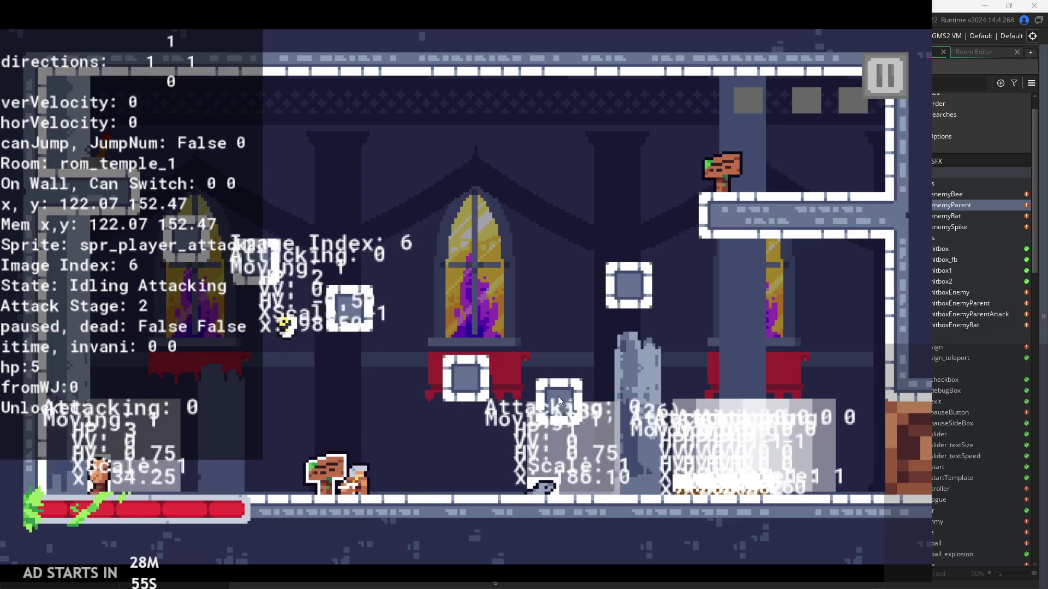
pyautogui.press('Right')
pyautogui.press('Left')
pyautogui.press('Right')
pyautogui.press('space')
pyautogui.press('space')
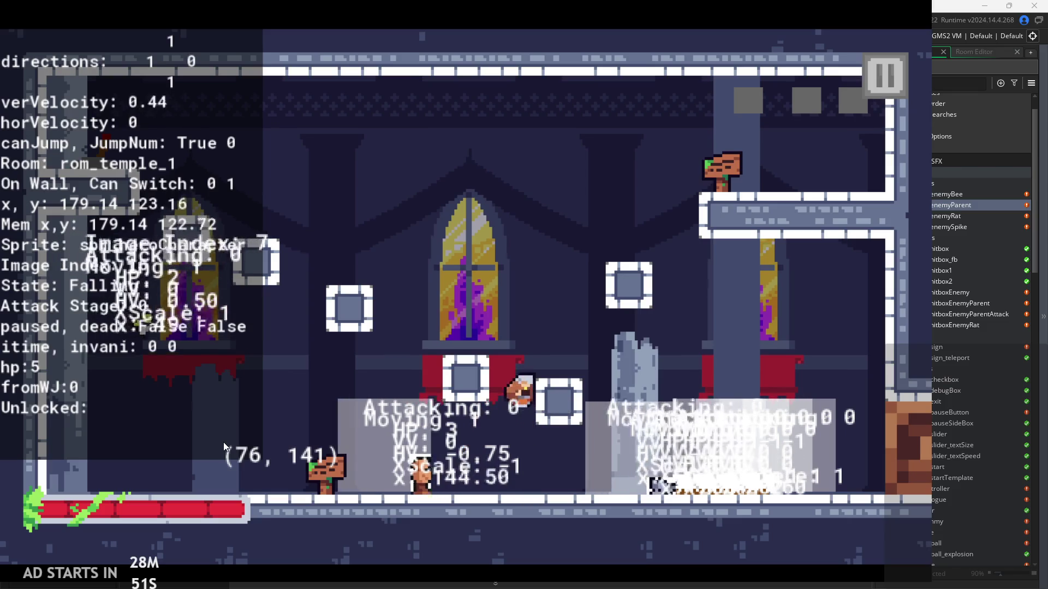
pyautogui.press('x')
pyautogui.press('Left')
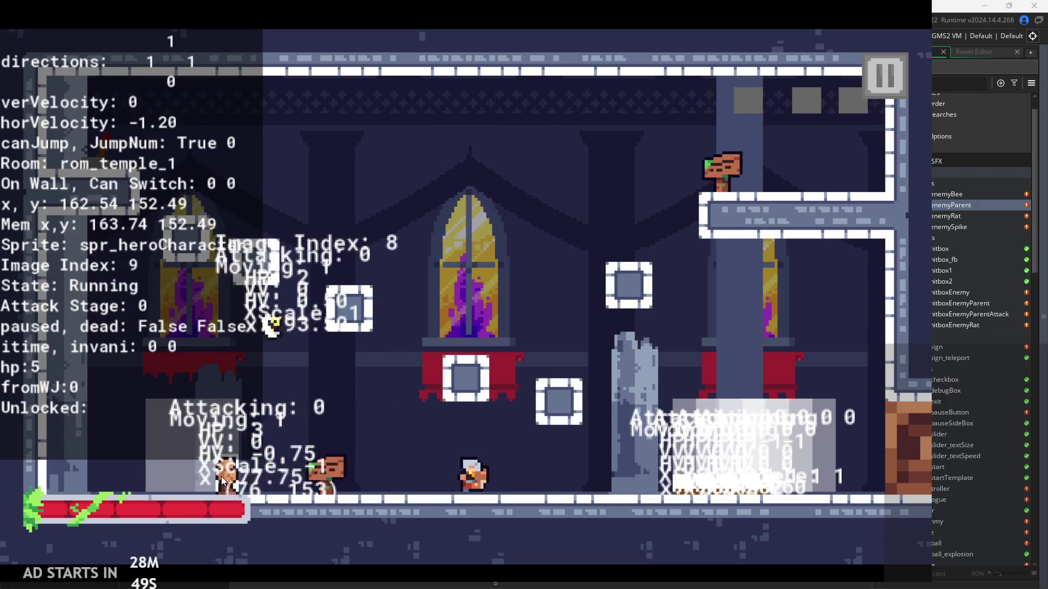
# Step back and forth swinging attacks at the enemy on the ground.
pyautogui.press('Right')
pyautogui.press('Left')
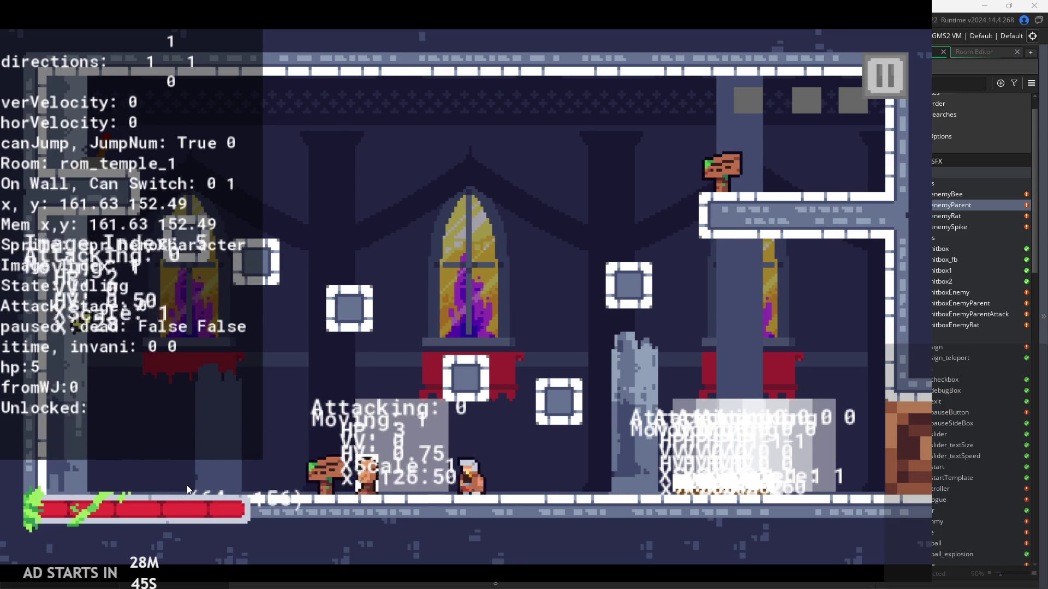
pyautogui.press('x')
pyautogui.press('Left')
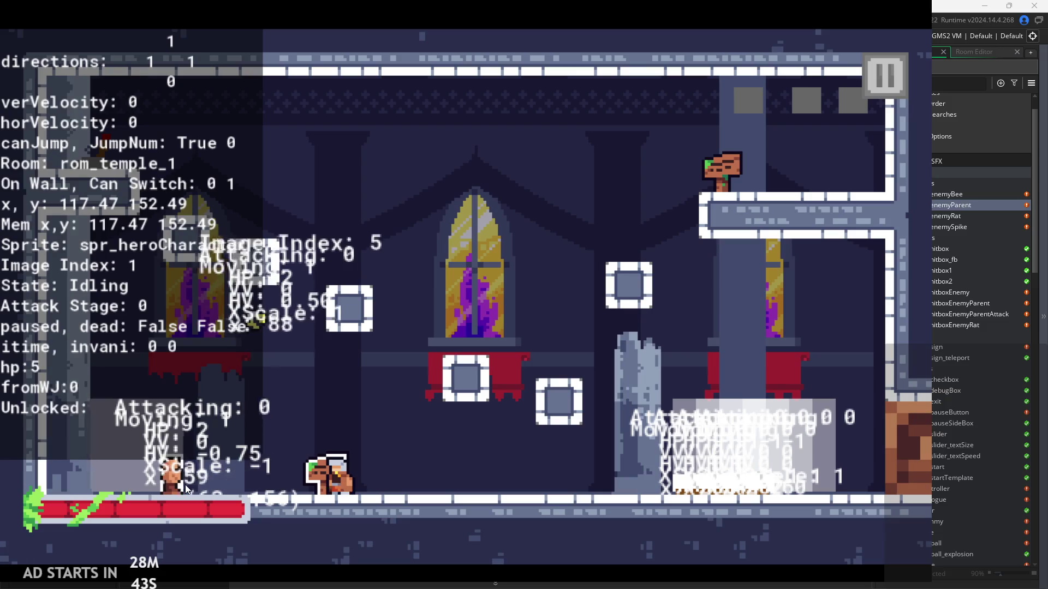
pyautogui.press('Left')
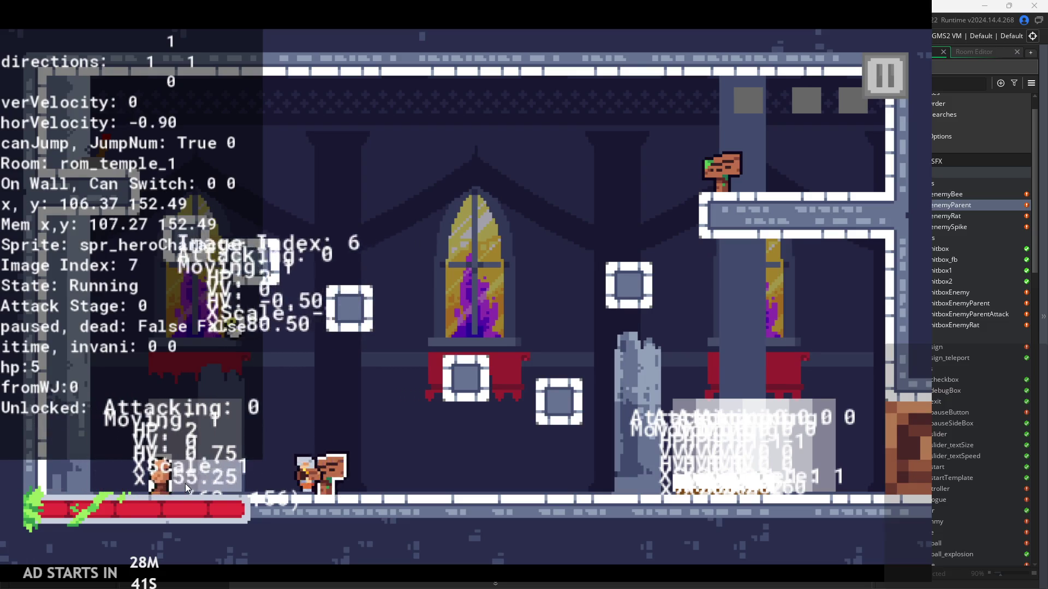
pyautogui.press('x')
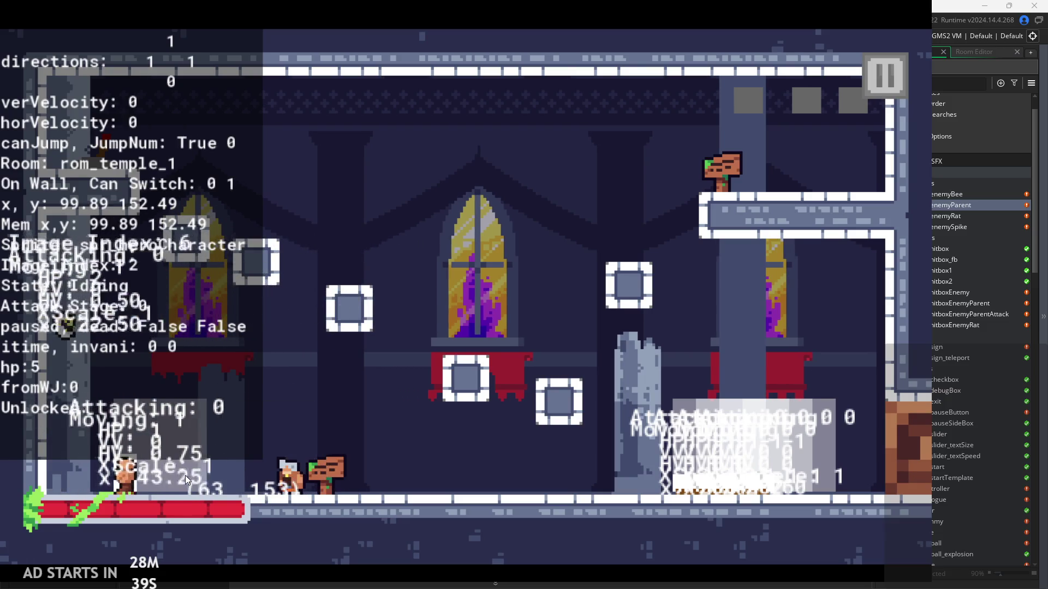
pyautogui.press('x')
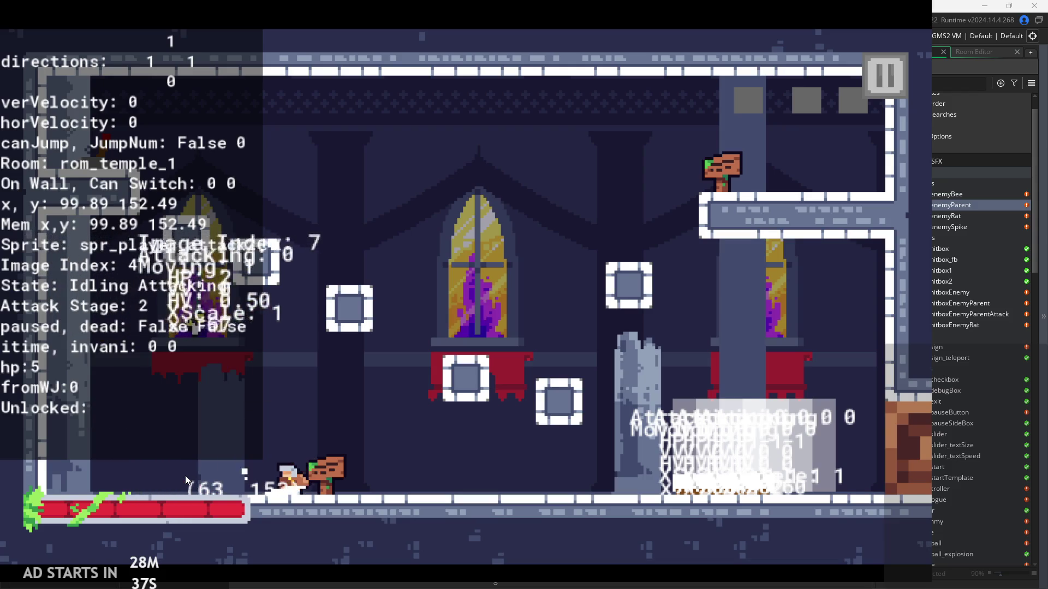
pyautogui.press('Right')
# Double-jump and attack in mid-air near the wall, then pause the game.
pyautogui.press('z')
pyautogui.press('z')
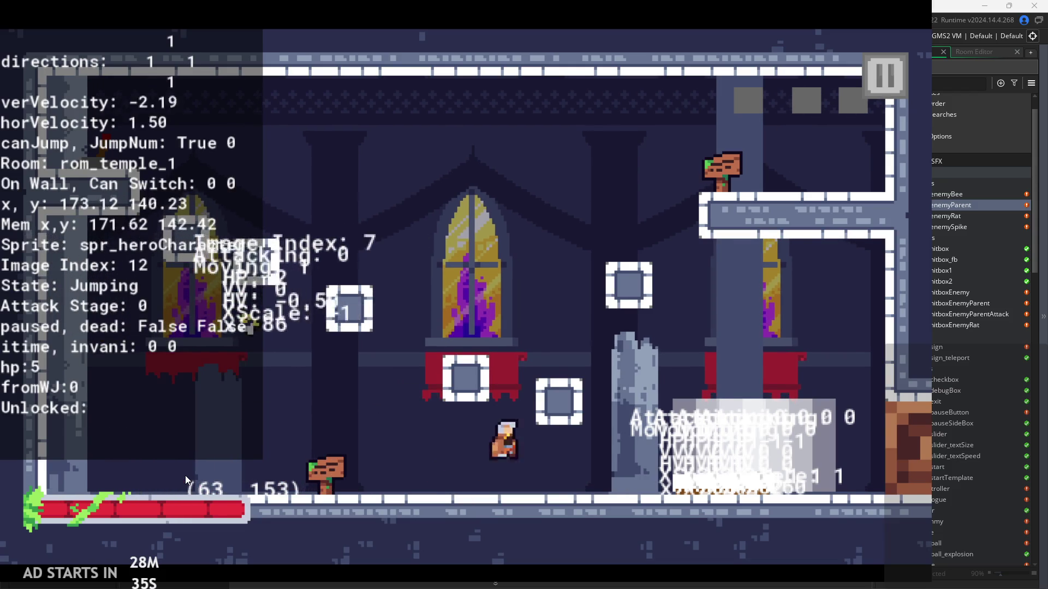
pyautogui.press('Left')
pyautogui.press('z')
pyautogui.press('x')
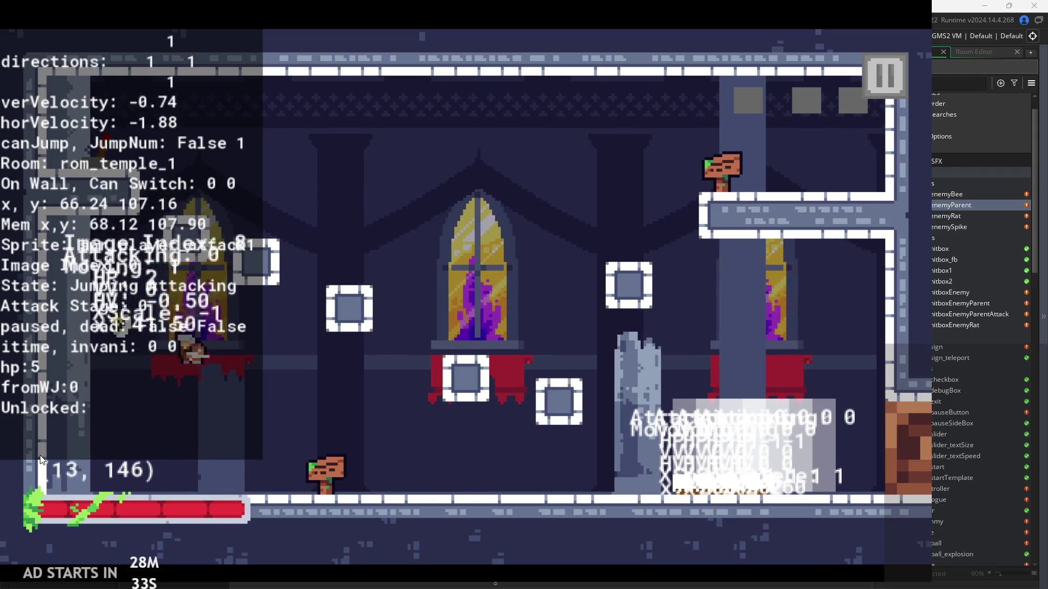
pyautogui.press('Right')
pyautogui.press('z')
pyautogui.press('x')
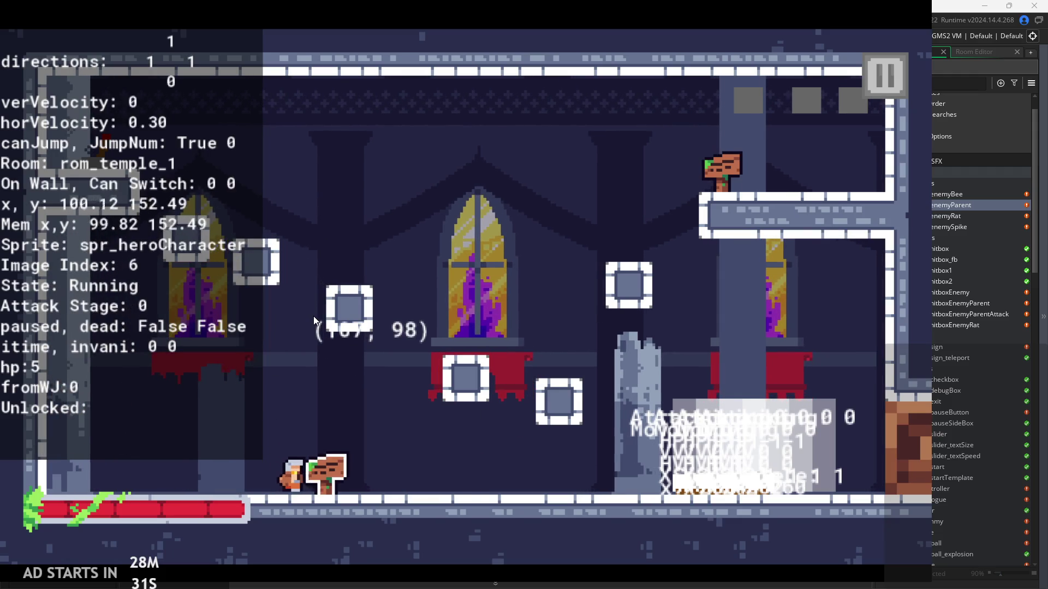
pyautogui.press('z')
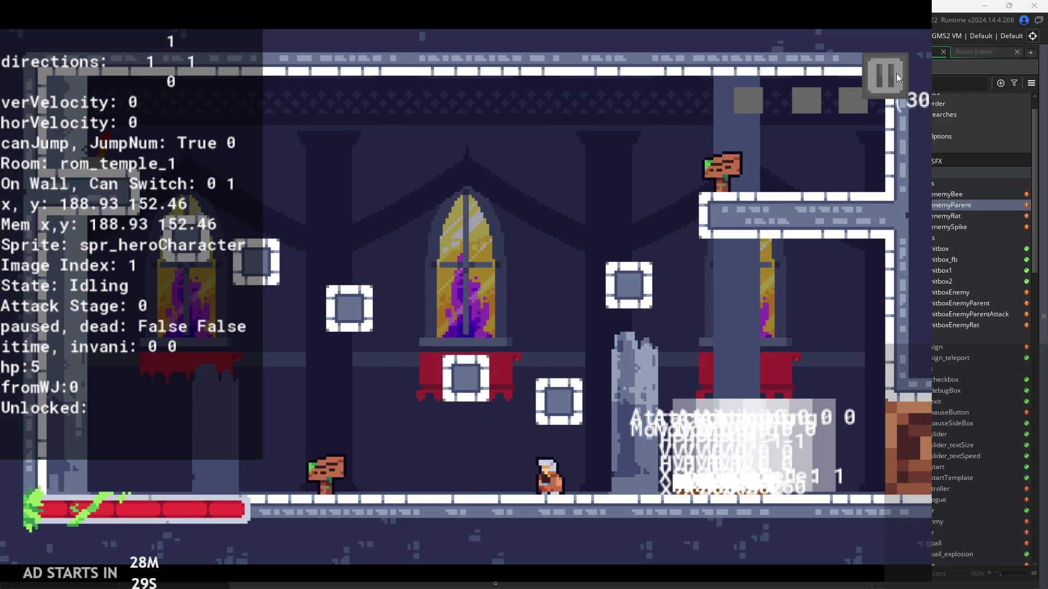
pyautogui.click(895, 73)
# Turn off Debug Stats, resume, and jump the hero up into the next room.
pyautogui.click(198, 177)
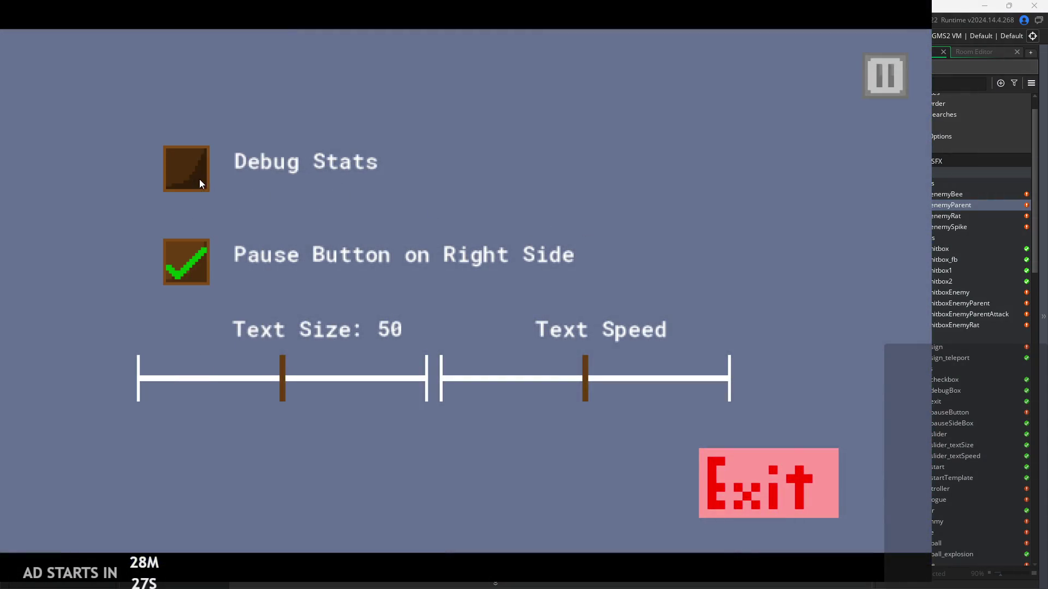
pyautogui.click(885, 75)
pyautogui.press('z')
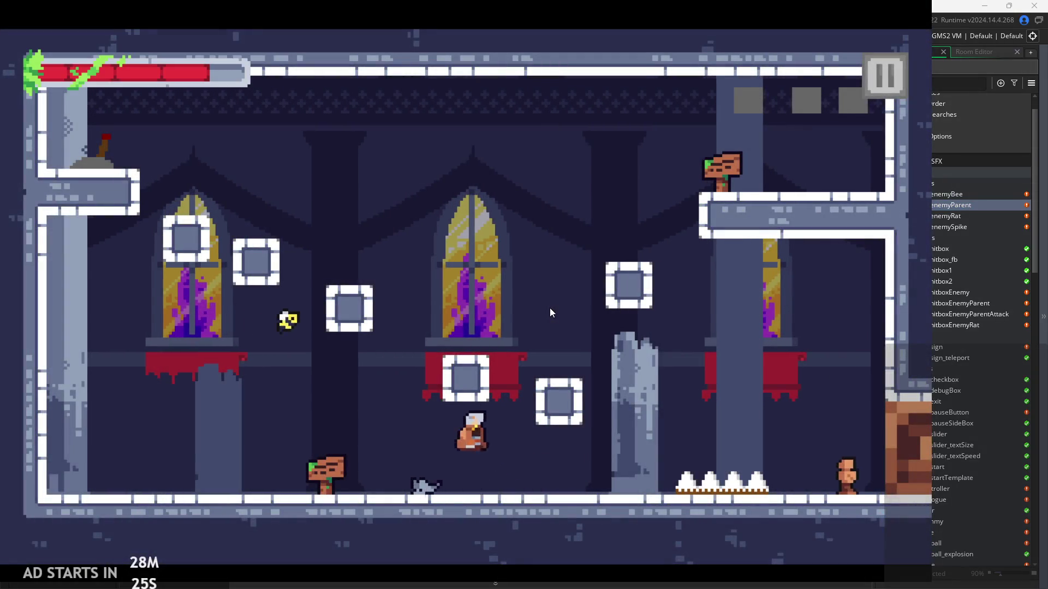
pyautogui.press('z')
pyautogui.press('z')
pyautogui.press('Right')
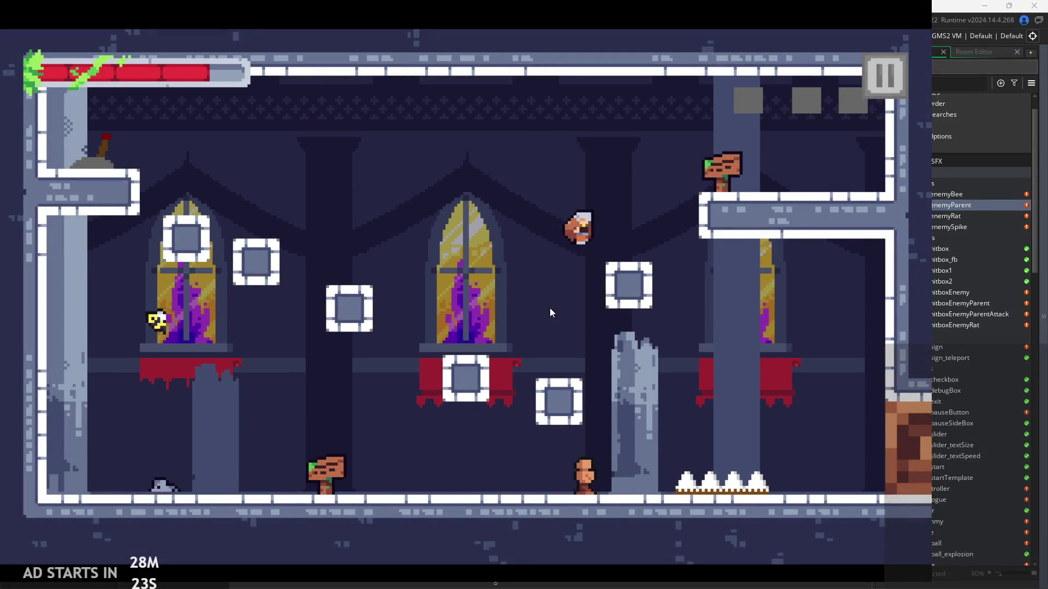
pyautogui.press('z')
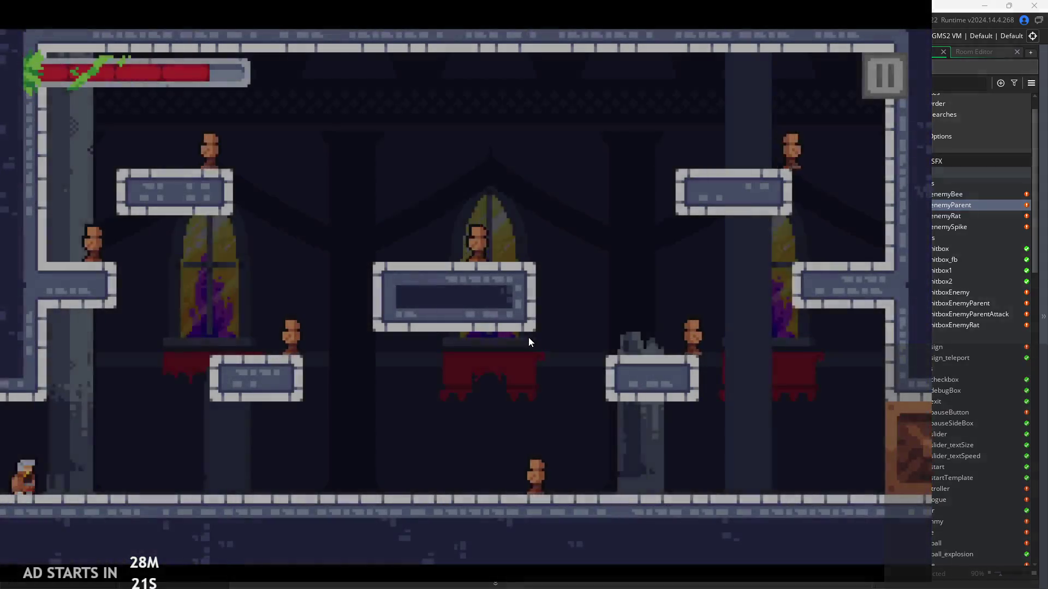
pyautogui.press('Right')
pyautogui.press('Right')
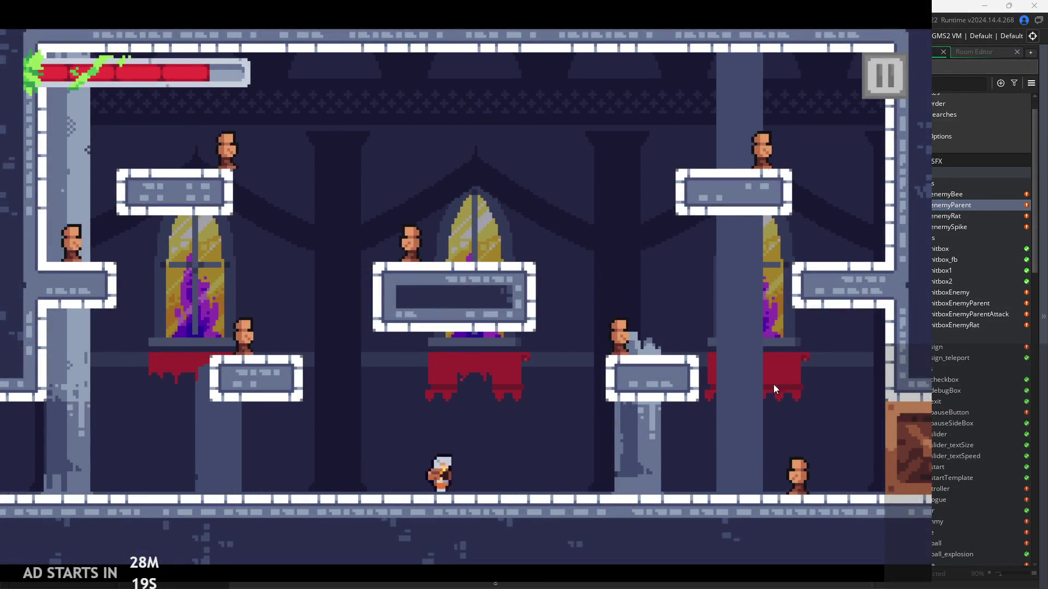
# Slash at the dummy enemies and jump around the room's floor and ledges.
pyautogui.press('x')
pyautogui.press('x')
pyautogui.press('z')
pyautogui.press('Left')
pyautogui.press('z')
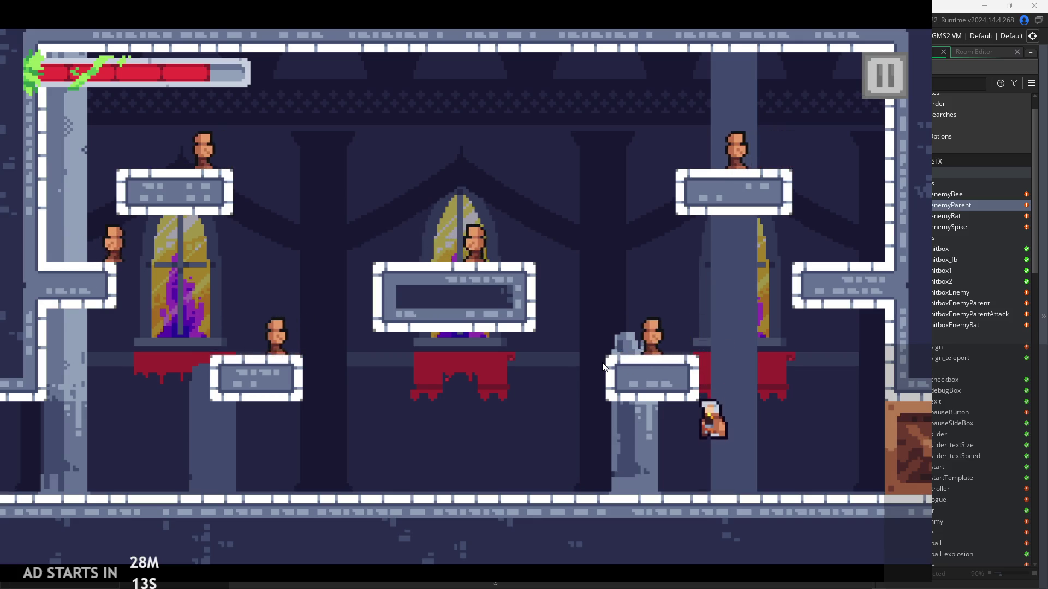
pyautogui.press('Right')
pyautogui.press('Left')
pyautogui.press('z')
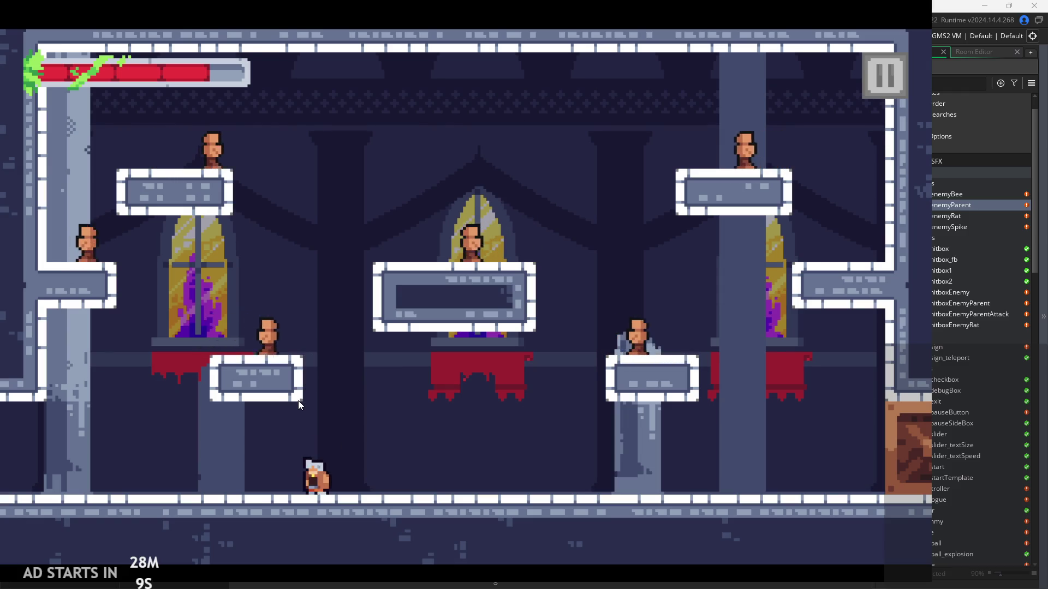
pyautogui.press('z')
pyautogui.press('Left')
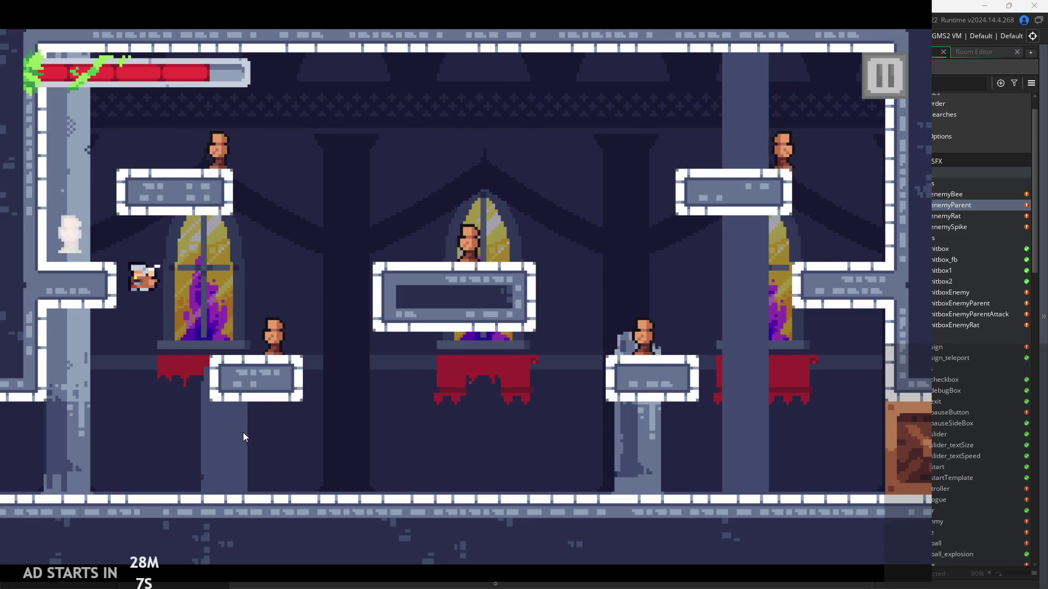
# Fight the enemies from the platforms, then pause and quit back to the editor.
pyautogui.press('z')
pyautogui.press('Right')
pyautogui.press('Left')
pyautogui.press('x')
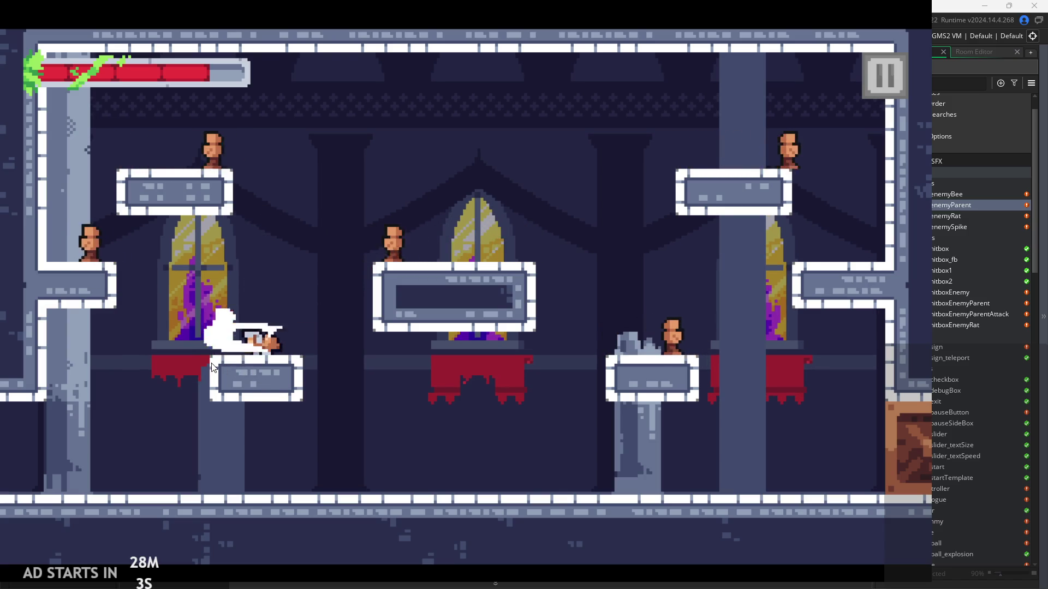
pyautogui.press('z')
pyautogui.press('Right')
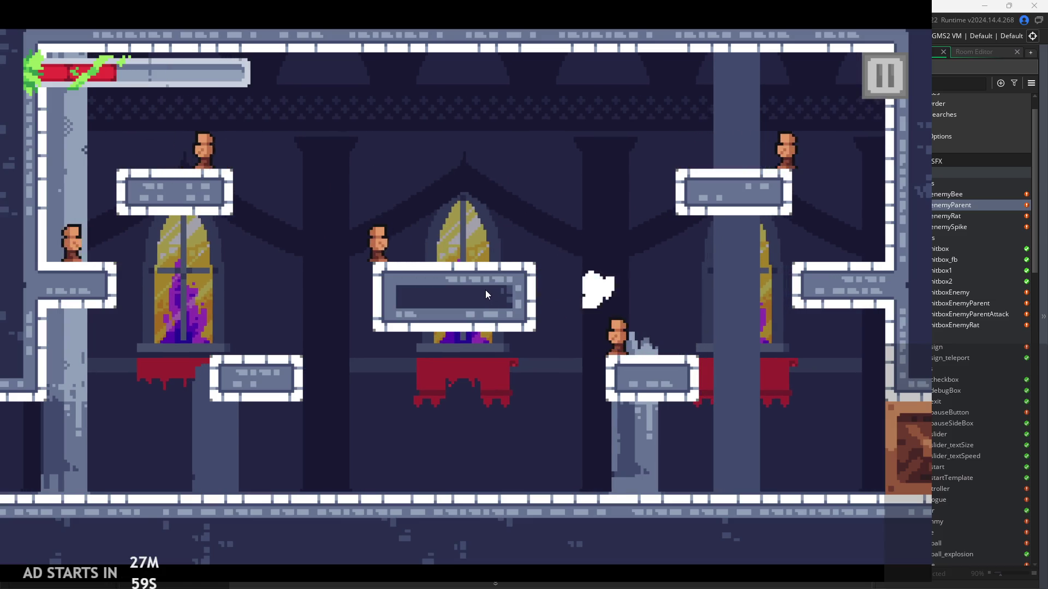
pyautogui.press('x')
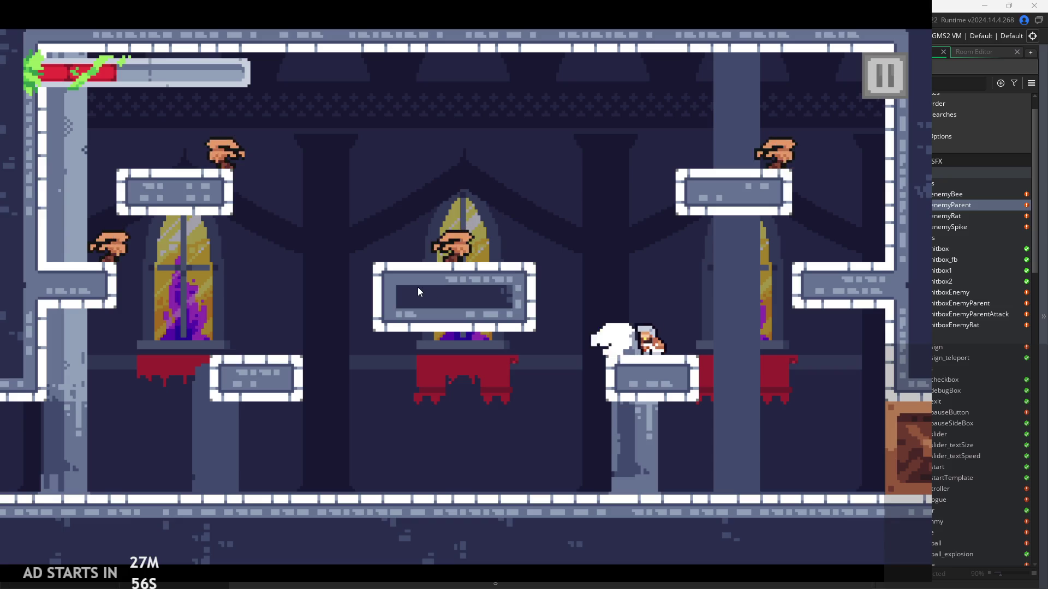
pyautogui.press('Right')
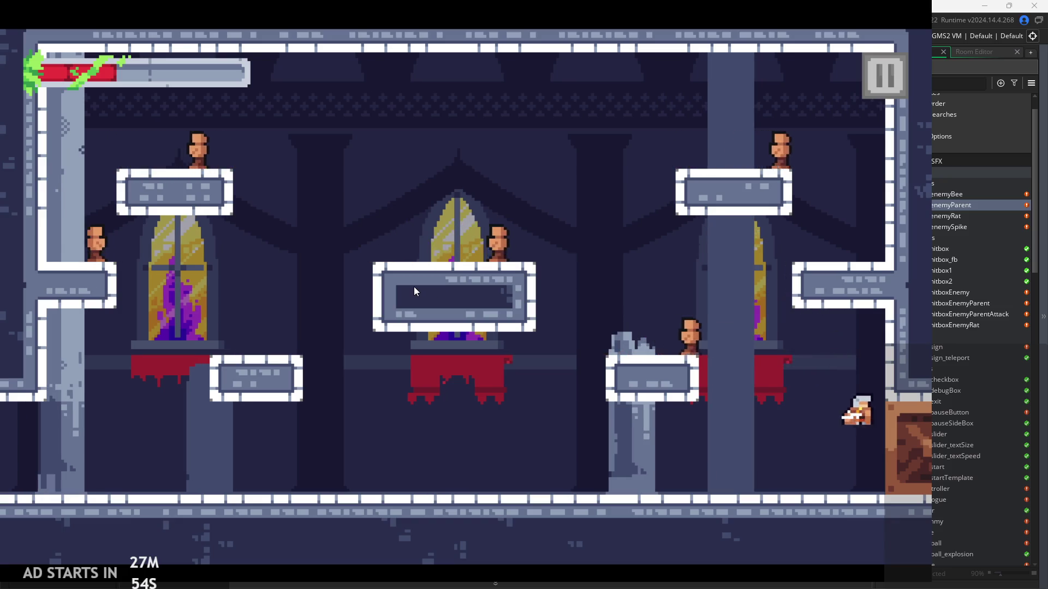
pyautogui.press('Left')
pyautogui.press('space')
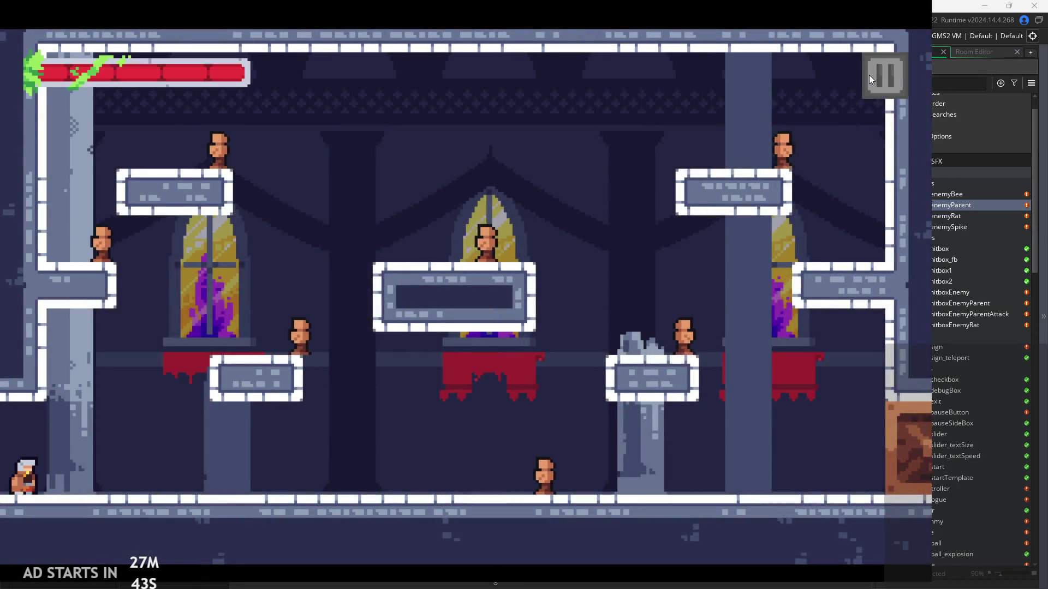
pyautogui.click(872, 75)
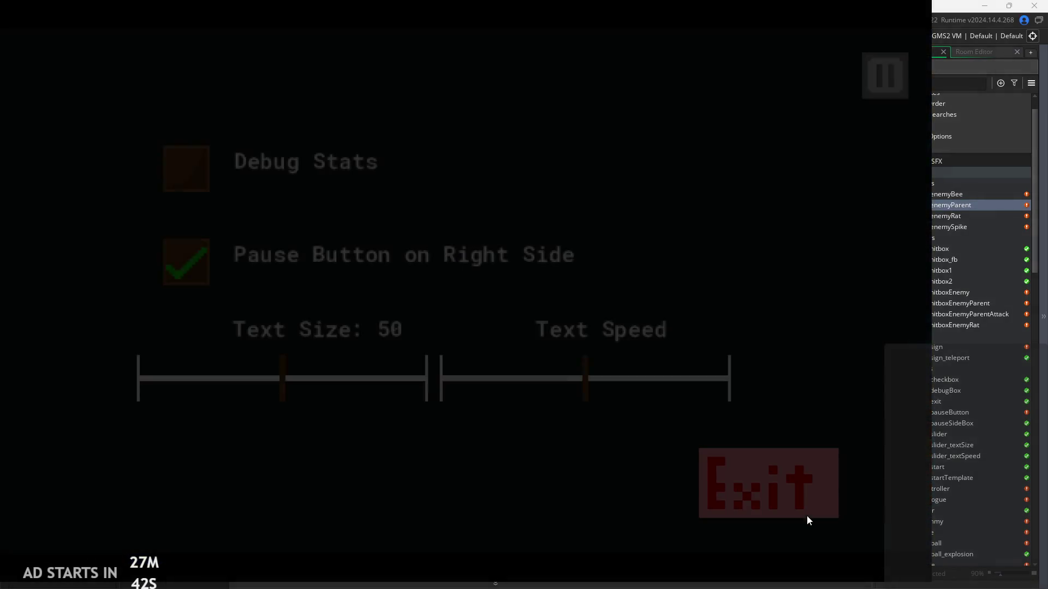
pyautogui.click(833, 457)
# Open the spr_hitboxEnemyParent sprite from the Asset Browser in the pixel image editor.
pyautogui.scroll(-10, 923, 416)
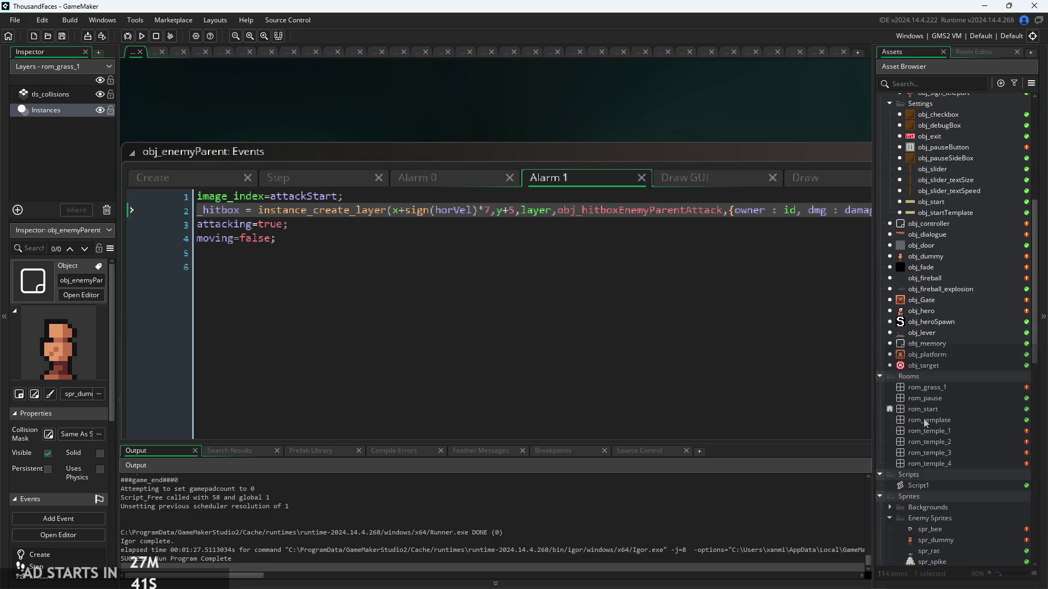
pyautogui.scroll(-5, 945, 458)
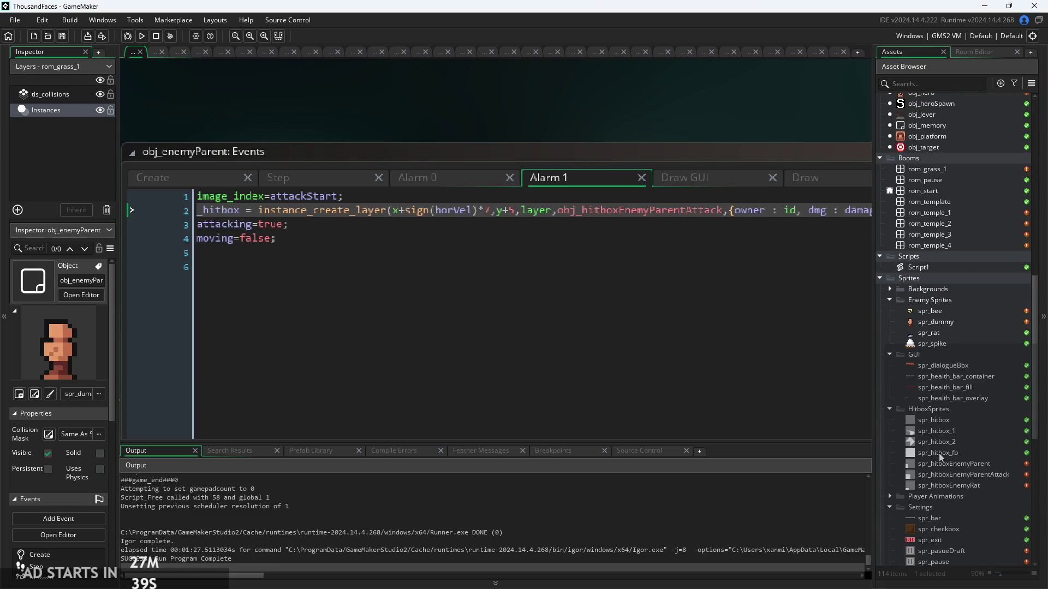
pyautogui.doubleClick(945, 464)
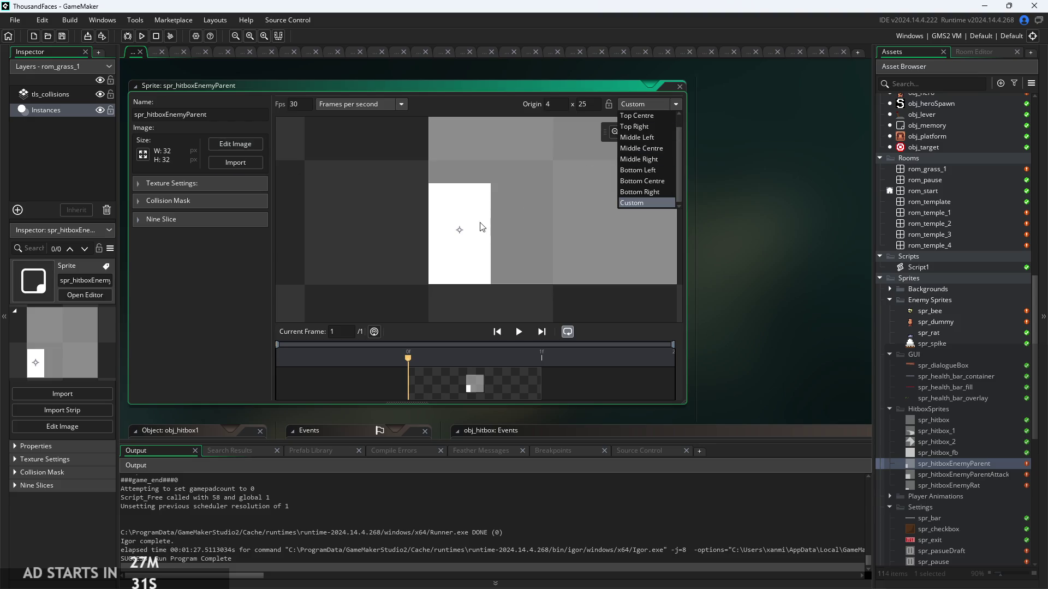
pyautogui.moveTo(396, 235); pyautogui.dragTo(367, 252)
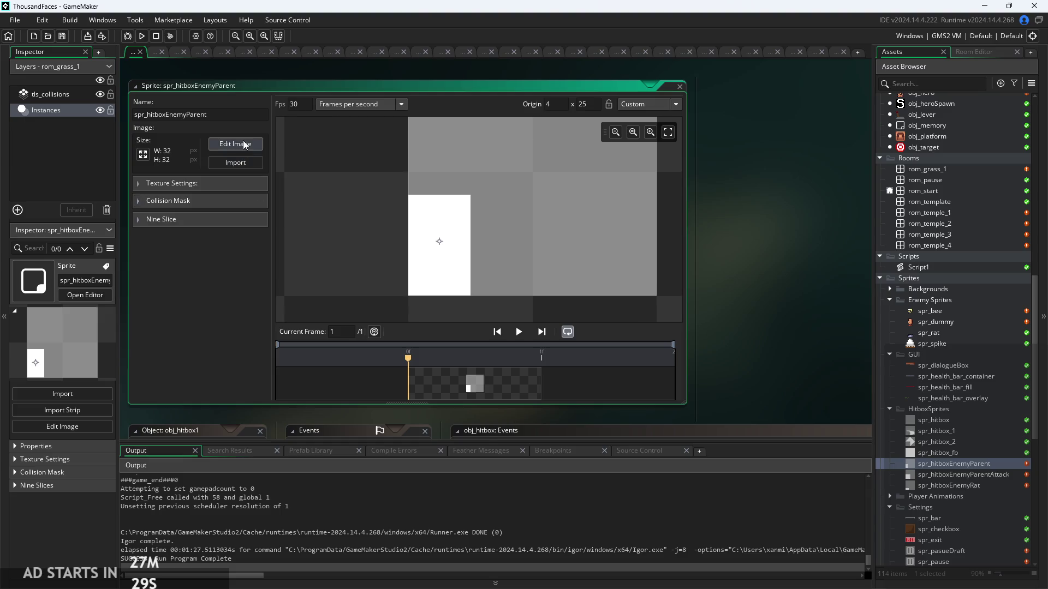
pyautogui.click(244, 145)
pyautogui.scroll(2, 678, 368)
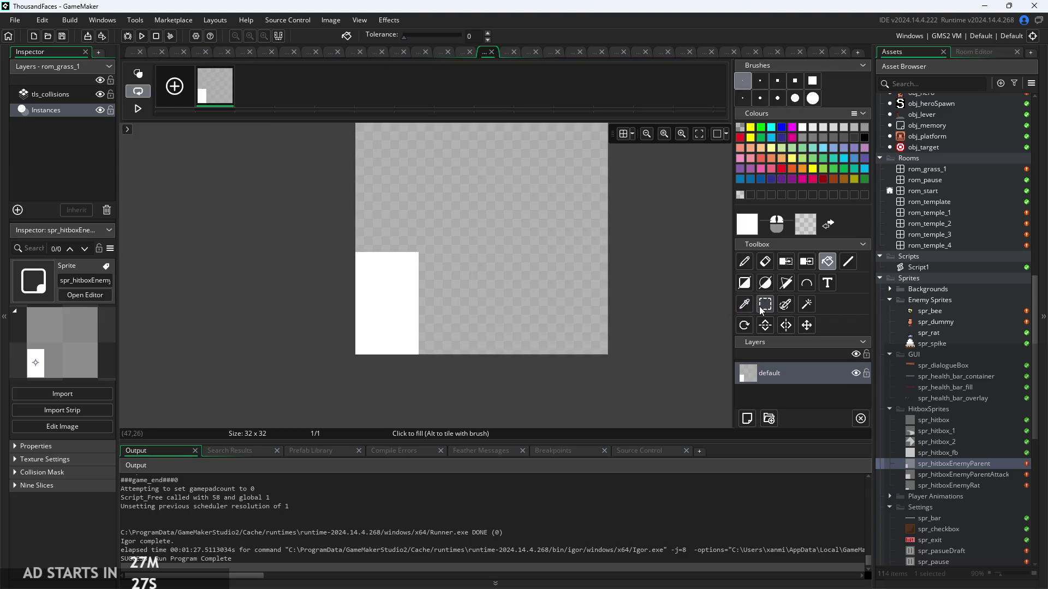